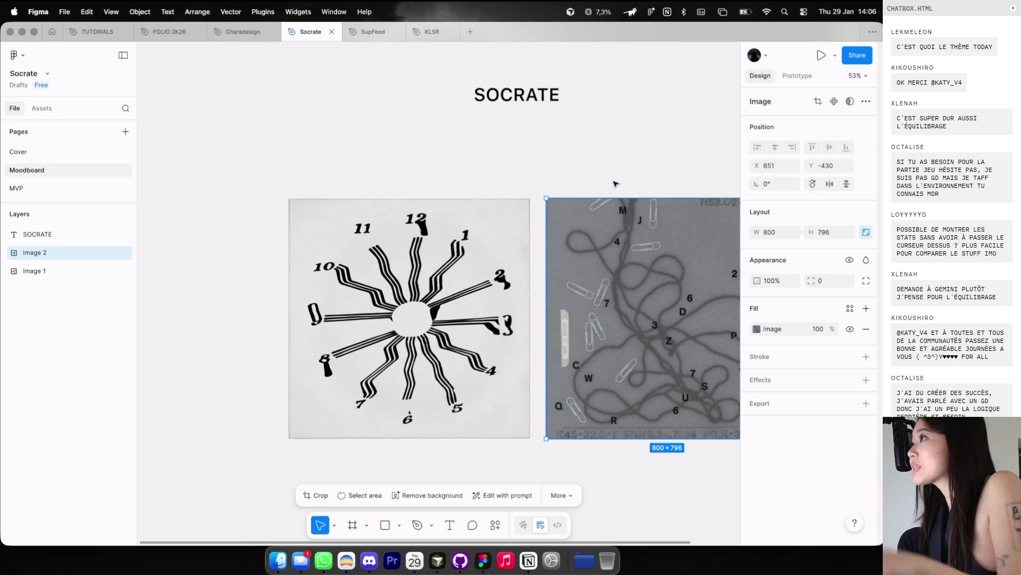
Step: Load the Co-Star astrology site, costarastrology.com, in a new Dia tab
key("super+Tab")
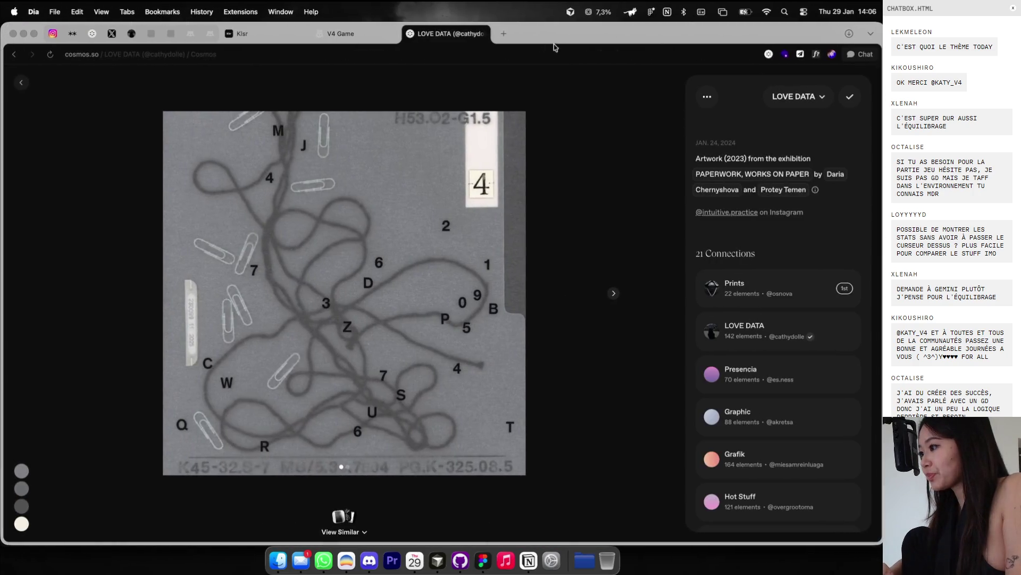
key("super+t")
type("dostarastro")
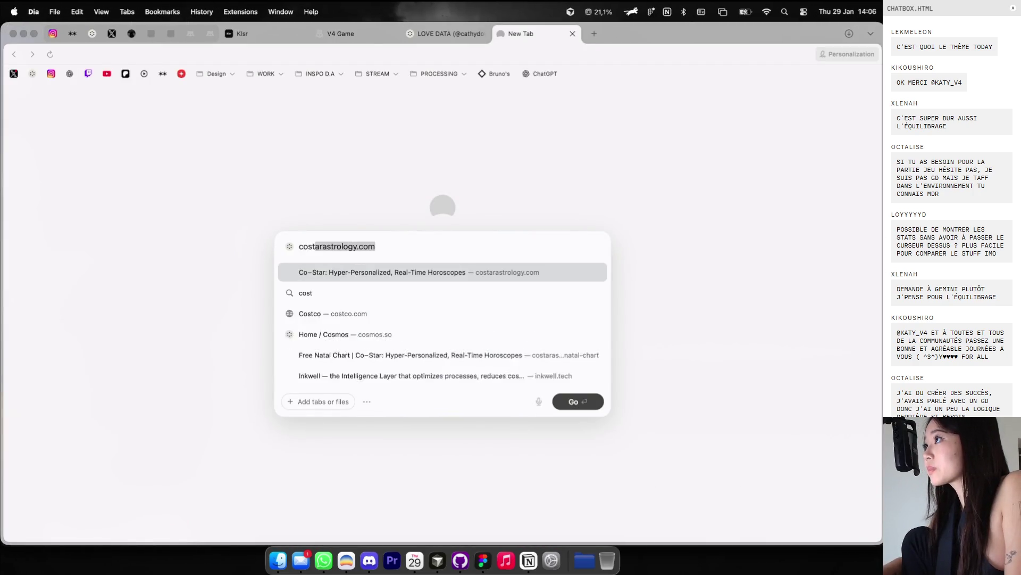
type("logy")
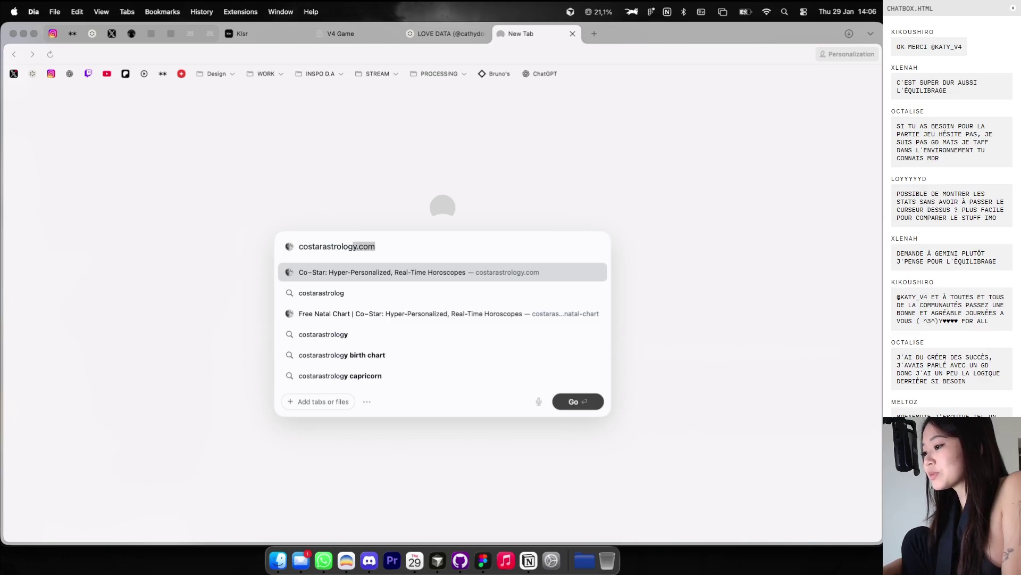
key("Return")
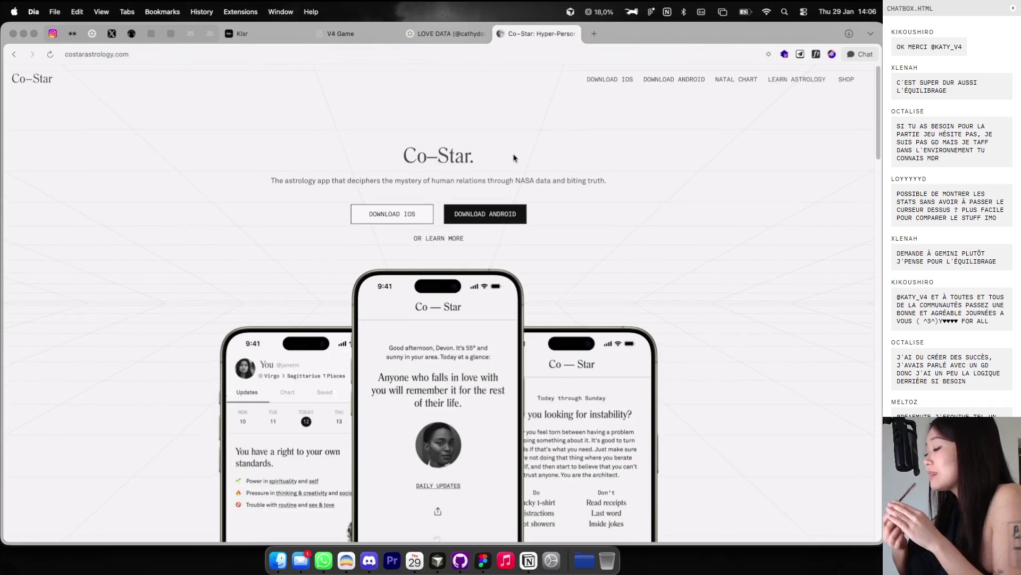
Step: Screenshot Co-Star's friends list and place it, enlarged, on the Figma moodboard
scroll(489, 250, "down", 6)
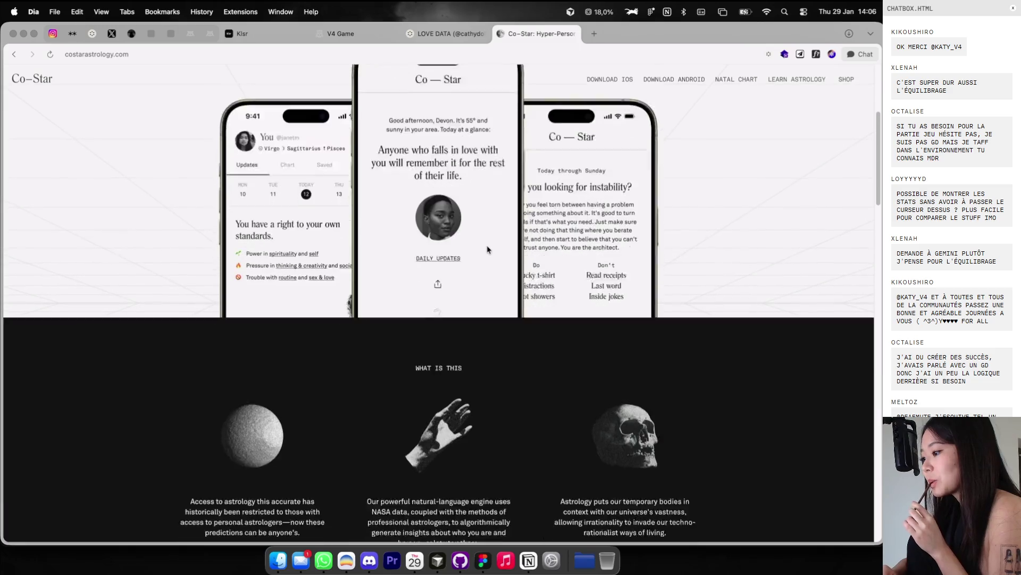
scroll(489, 249, "down", 8)
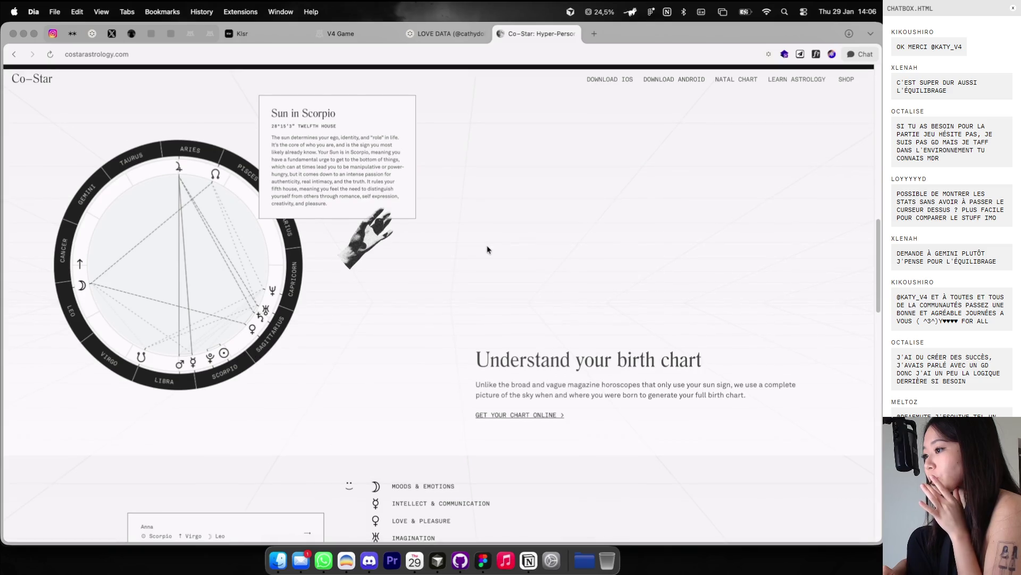
scroll(487, 249, "down", 3)
scroll(488, 250, "down", 2)
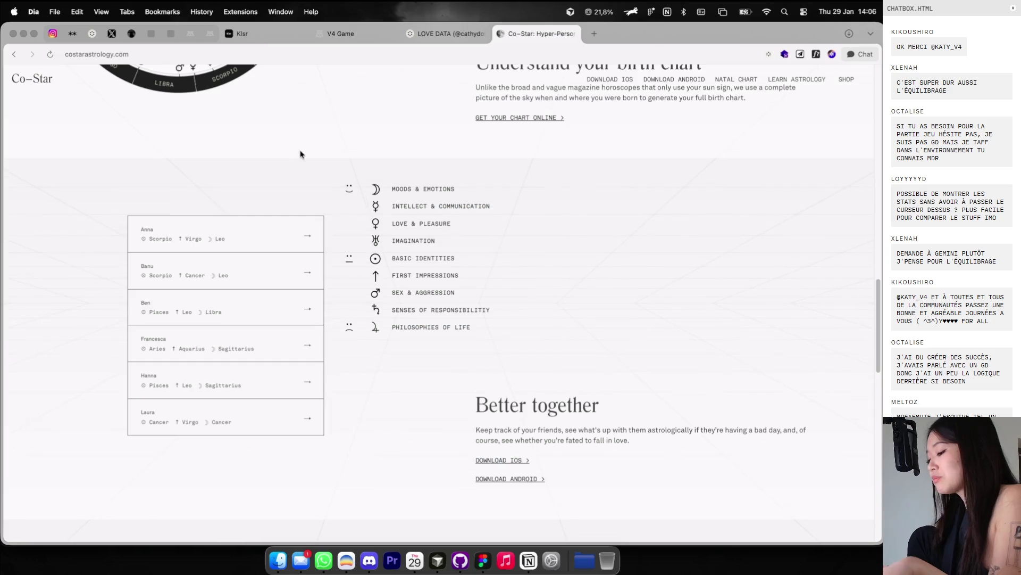
key("super+shift+4")
left_click_drag(69, 142, 510, 476)
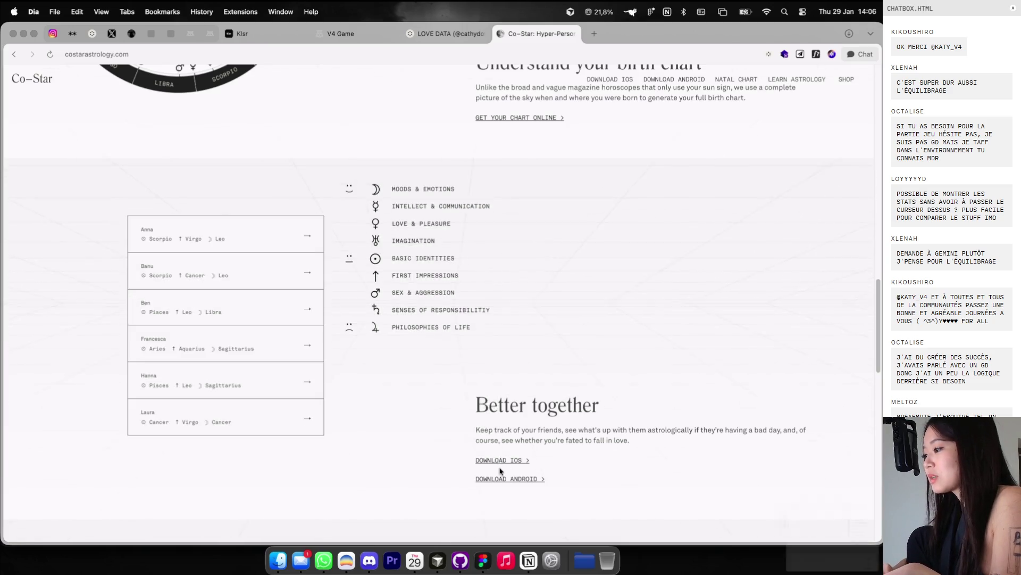
key("super+Tab")
scroll(635, 452, "down", 3)
left_click_drag(833, 540, 652, 319)
left_click_drag(634, 265, 655, 146)
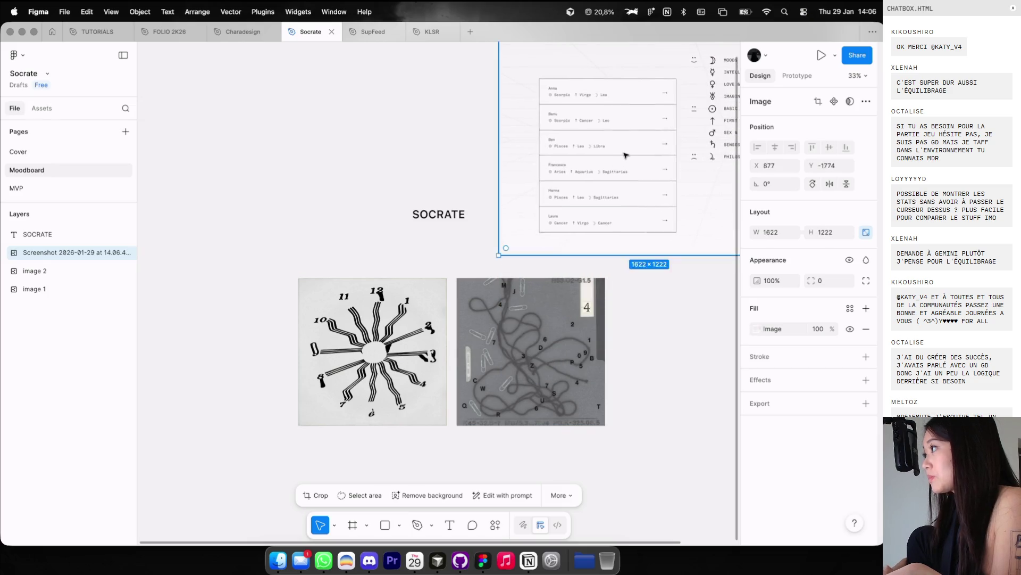
Step: Screenshot the Pluto trine natal Moon chart, paste it, and move both screenshots above SOCRATE
key("super+Tab")
scroll(437, 262, "down", 10)
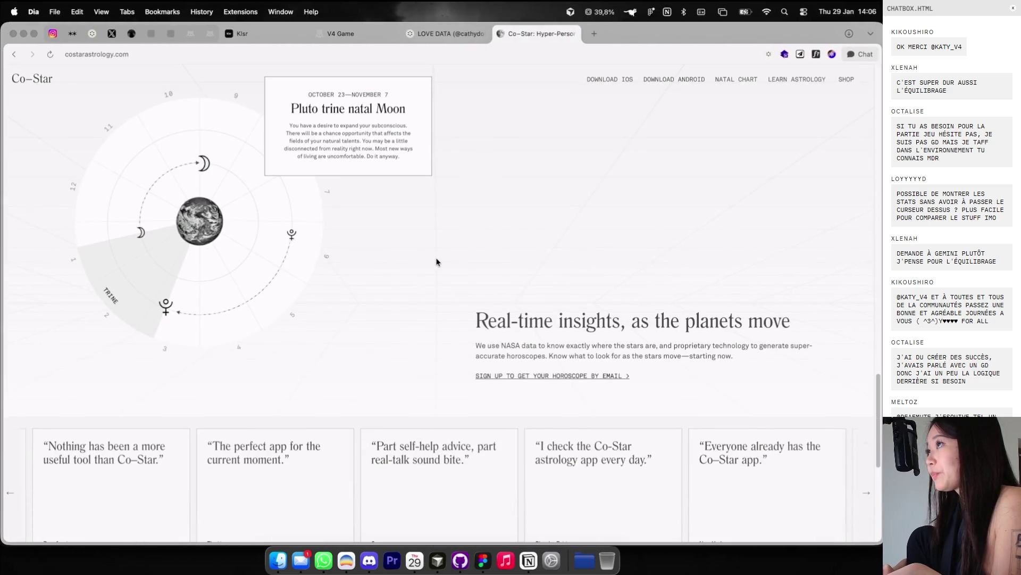
key("super+shift+4")
mouse_move(44, 99)
left_mouse_down()
mouse_move(410, 385)
mouse_move(407, 421)
left_mouse_up()
key("super+Tab")
key("super+v")
mouse_move(591, 281)
left_mouse_down()
mouse_move(499, 388)
mouse_move(413, 177)
left_mouse_up()
left_click(511, 250, "shift")
left_click_drag(511, 250, 631, 205)
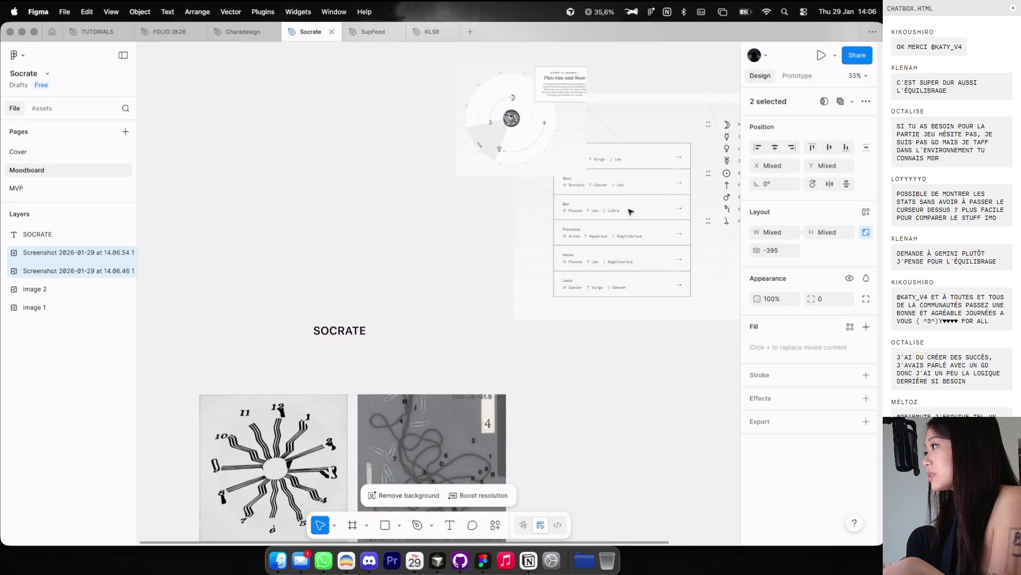
Step: Back in the browser, switch to the LOVE DATA Cosmos board and close the Co-Star tab
key("super+Tab")
scroll(553, 257, "down", 10)
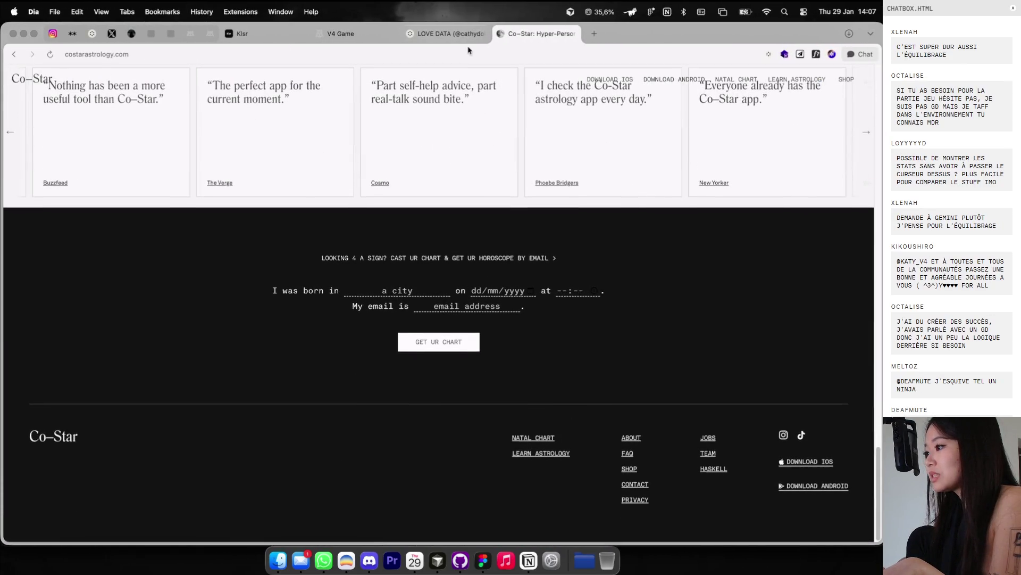
left_click(452, 34)
left_click(575, 34)
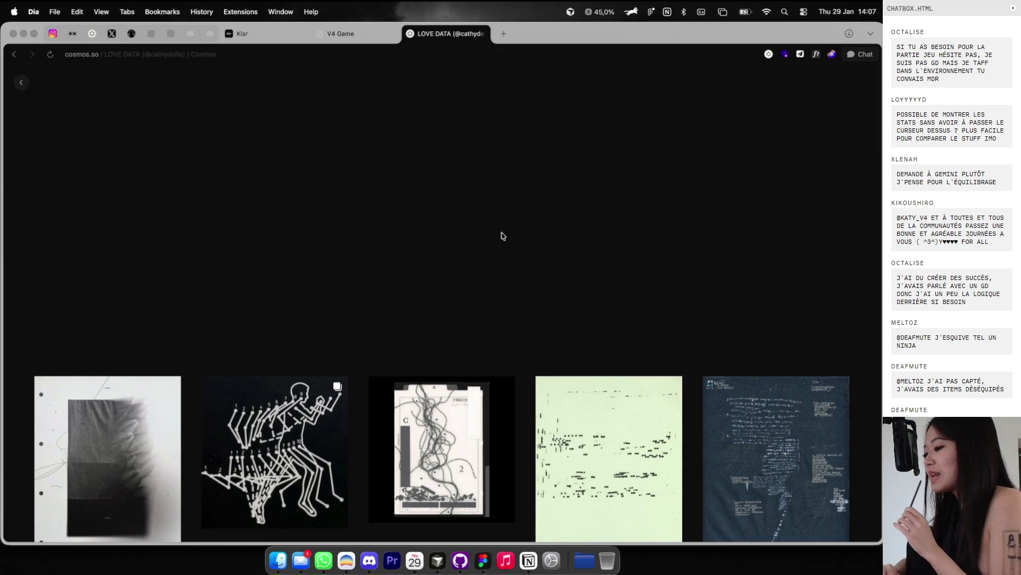
Step: Open one LOVE DATA artwork, return to the grid, scroll the board, then switch to Figma
scroll(503, 236, "down", 8)
left_click(324, 170)
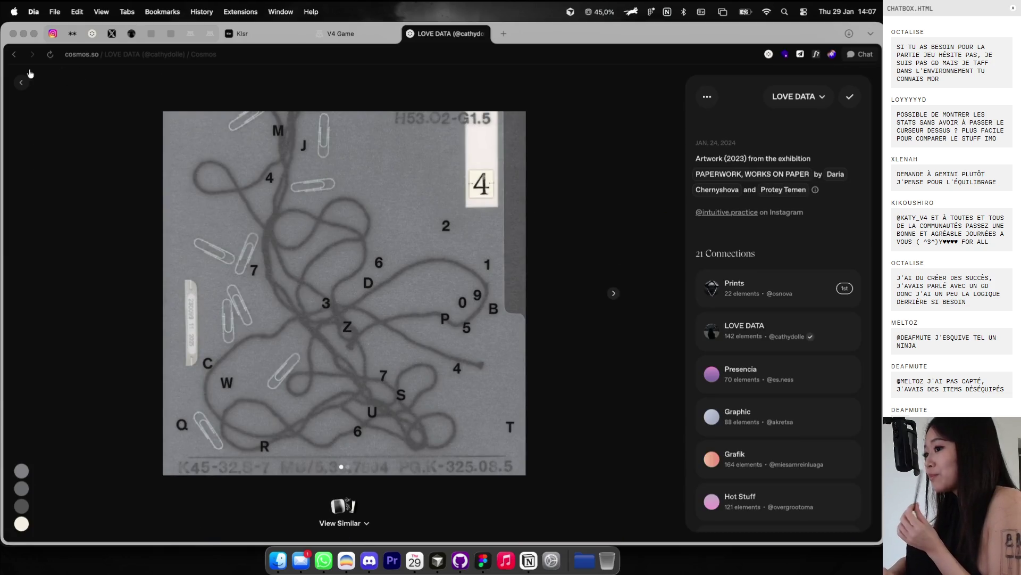
left_click(21, 81)
scroll(340, 304, "down", 5)
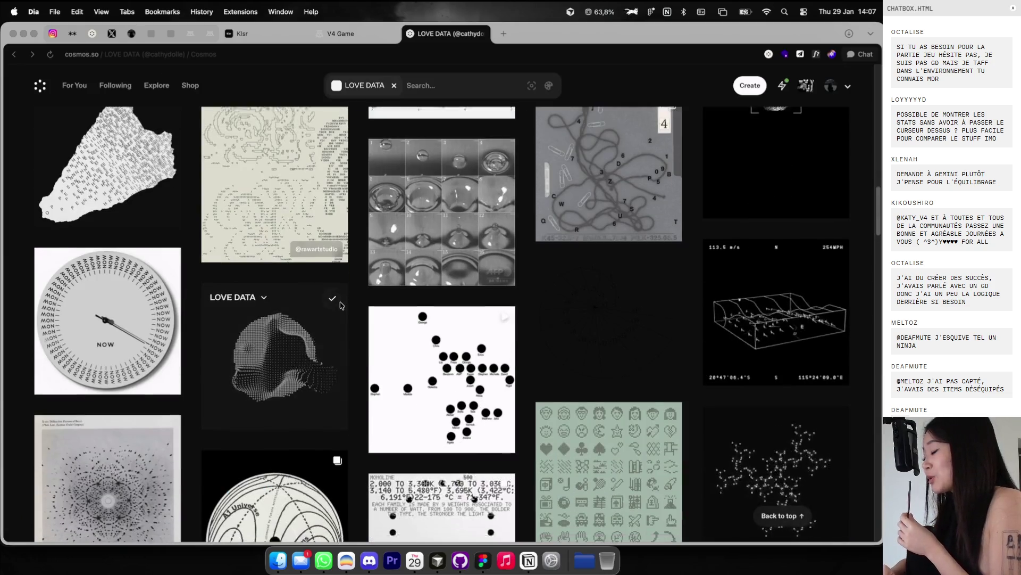
scroll(340, 305, "down", 3)
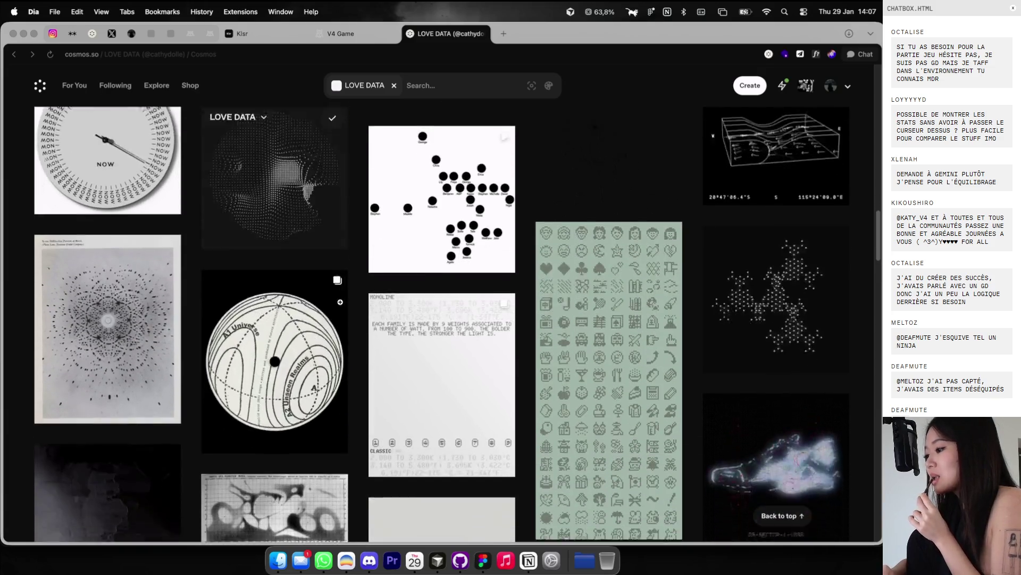
scroll(340, 302, "down", 2)
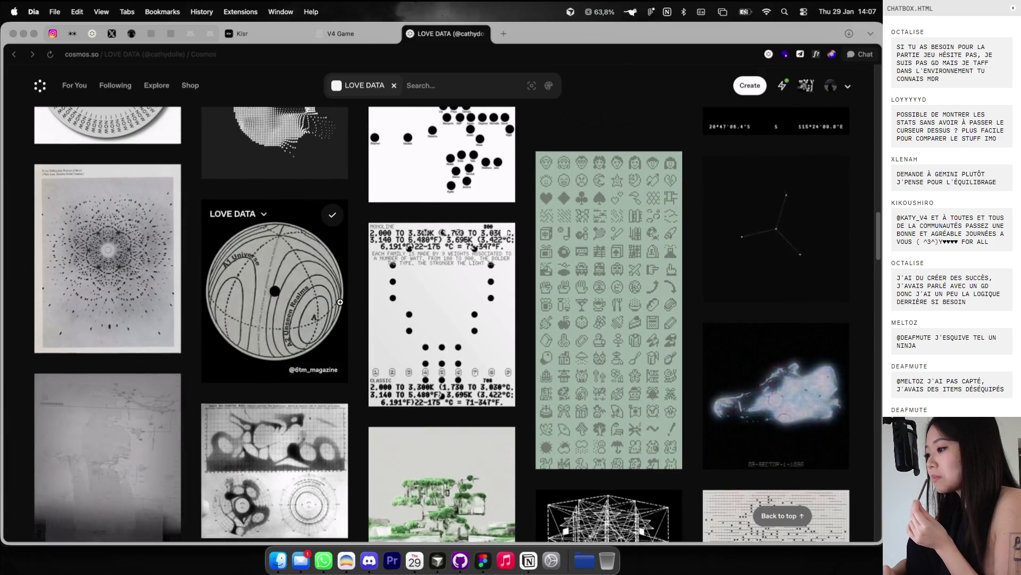
scroll(340, 302, "down", 4)
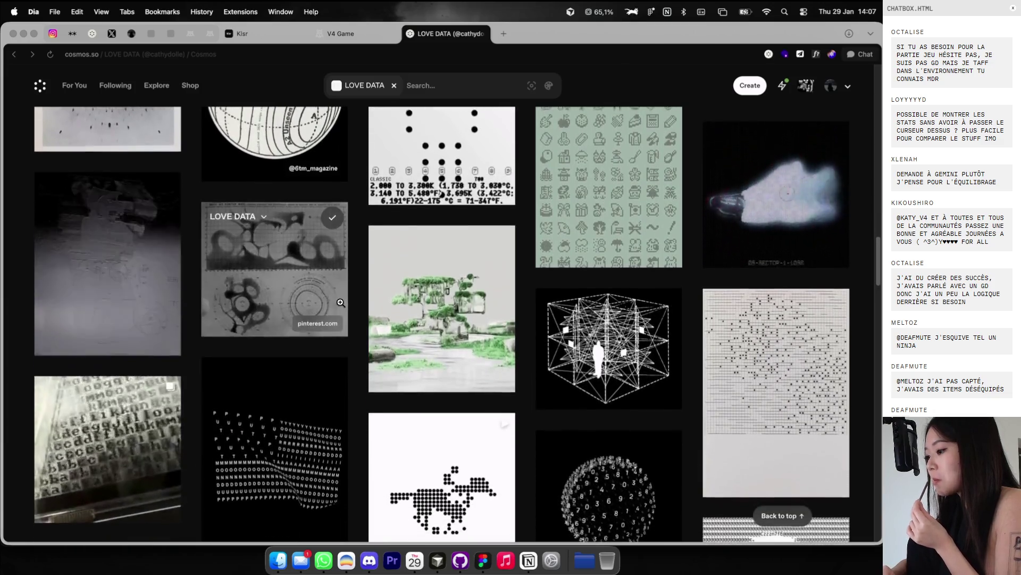
scroll(341, 303, "down", 5)
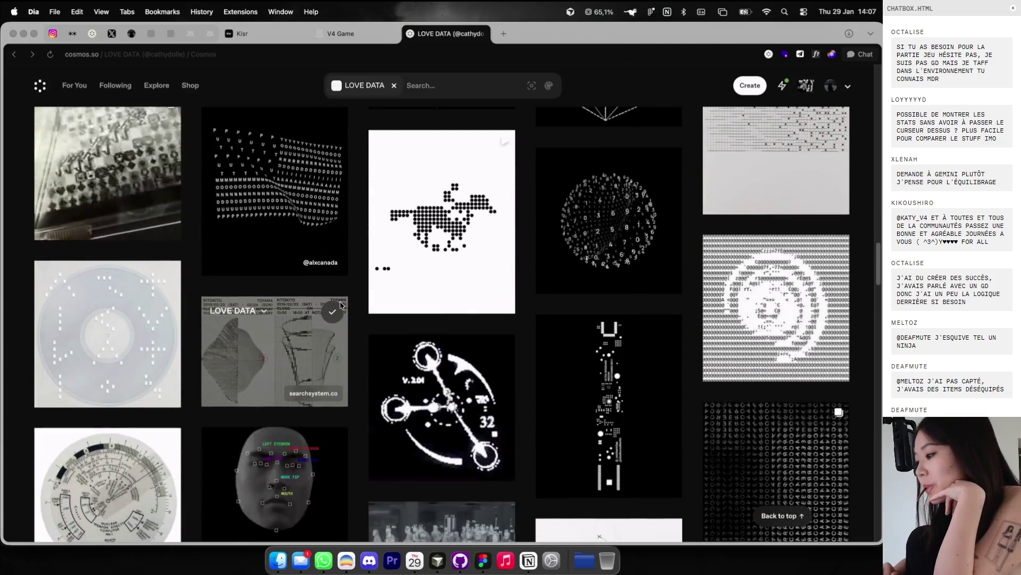
scroll(340, 305, "down", 1)
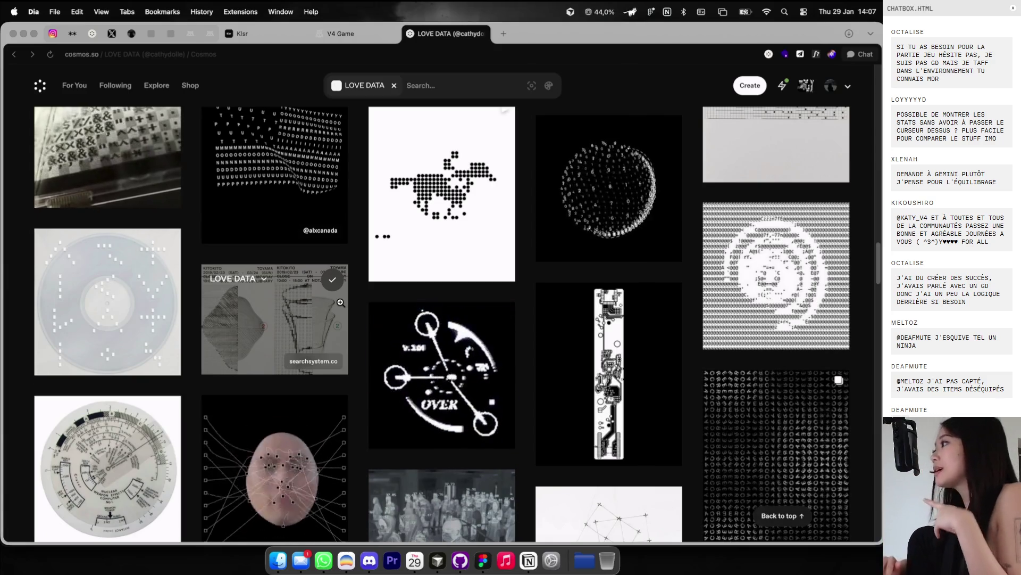
key("ctrl+Right")
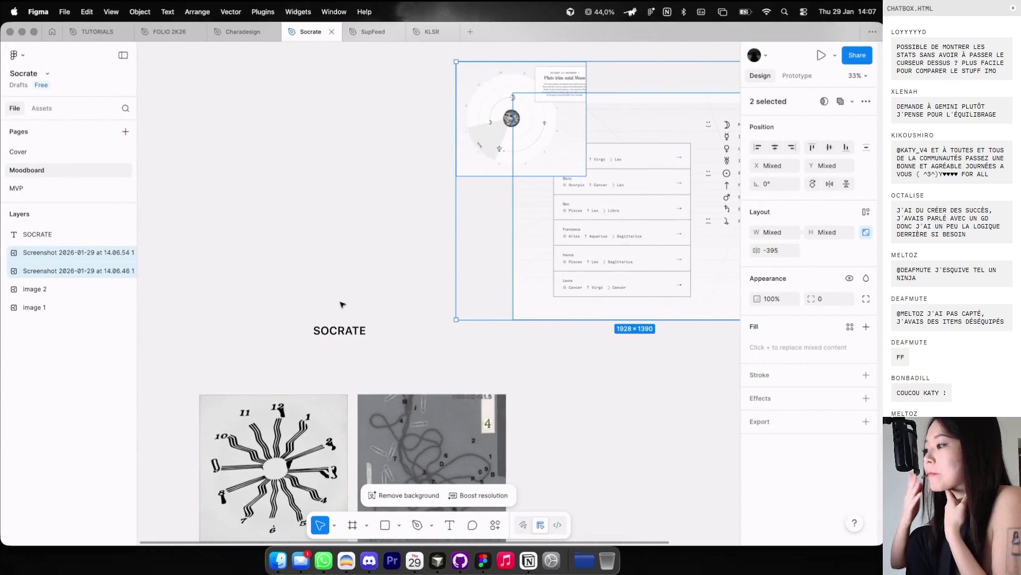
Step: Create a new 'Test' text layer near the SOCRATE title
scroll(341, 293, "down", 1)
left_click(341, 300)
scroll(338, 239, "down", 1)
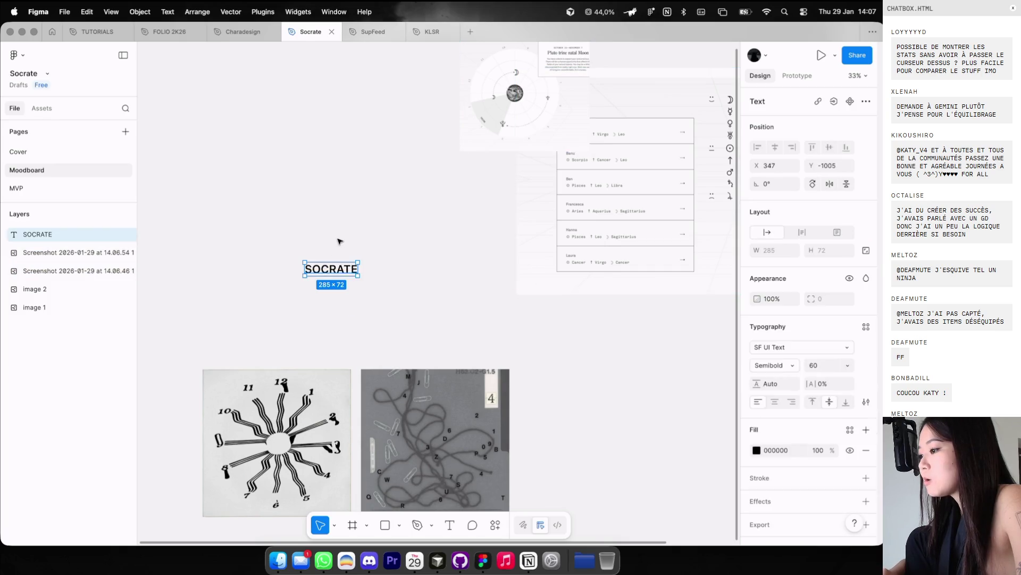
key("t")
scroll(357, 198, "up", 3)
left_click(358, 197)
type("Test")
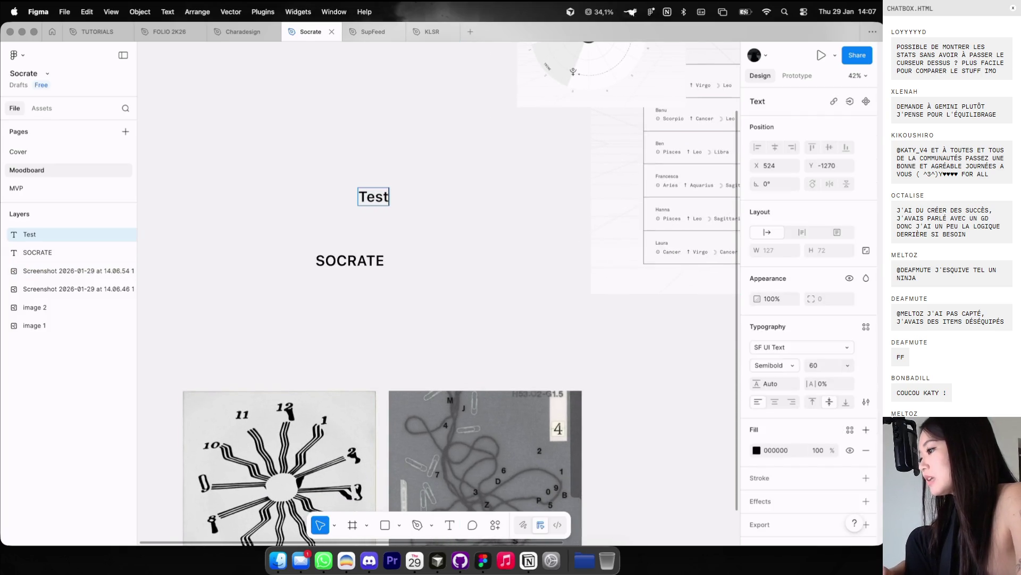
key("Escape")
scroll(358, 197, "up", 2)
Step: Set 'Test' to PP Editorial New Ultralight and move it below SOCRATE
left_click(770, 346)
type("pp ei")
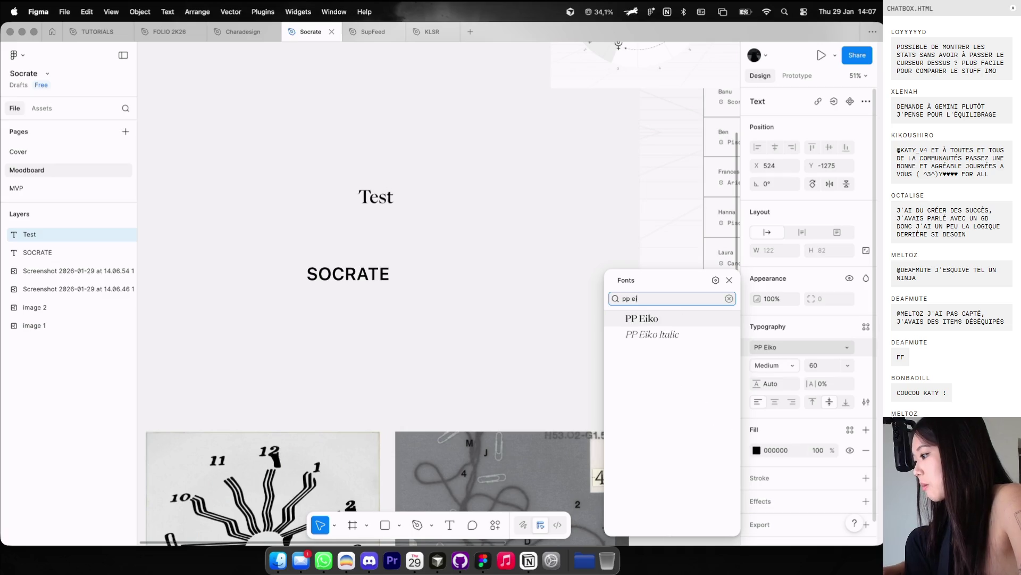
type("ditorial New")
key("Return")
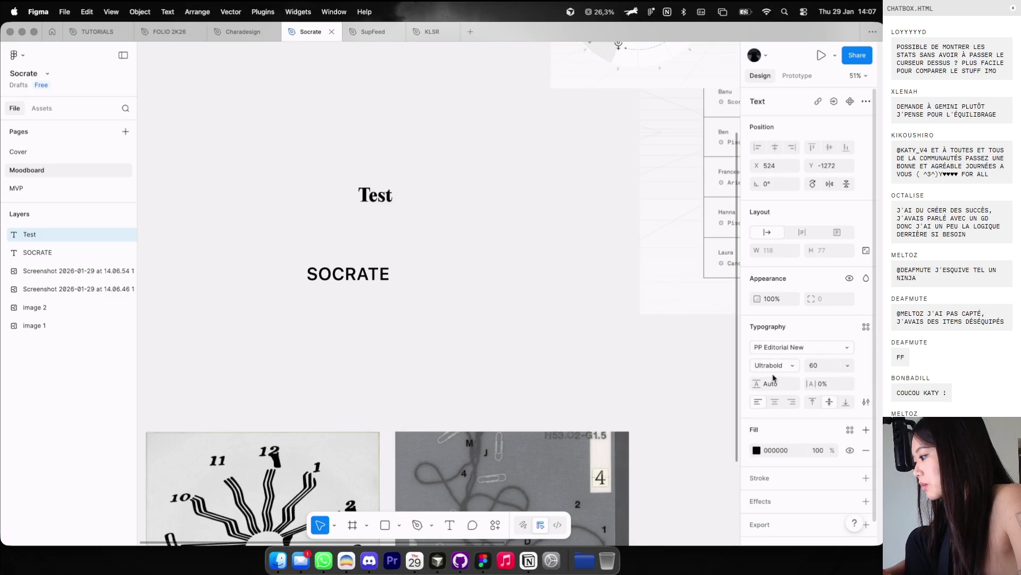
left_click(774, 365)
left_click(774, 338)
mouse_move(366, 207)
left_mouse_down()
mouse_move(361, 351)
mouse_move(343, 352)
left_mouse_up()
left_click(866, 401)
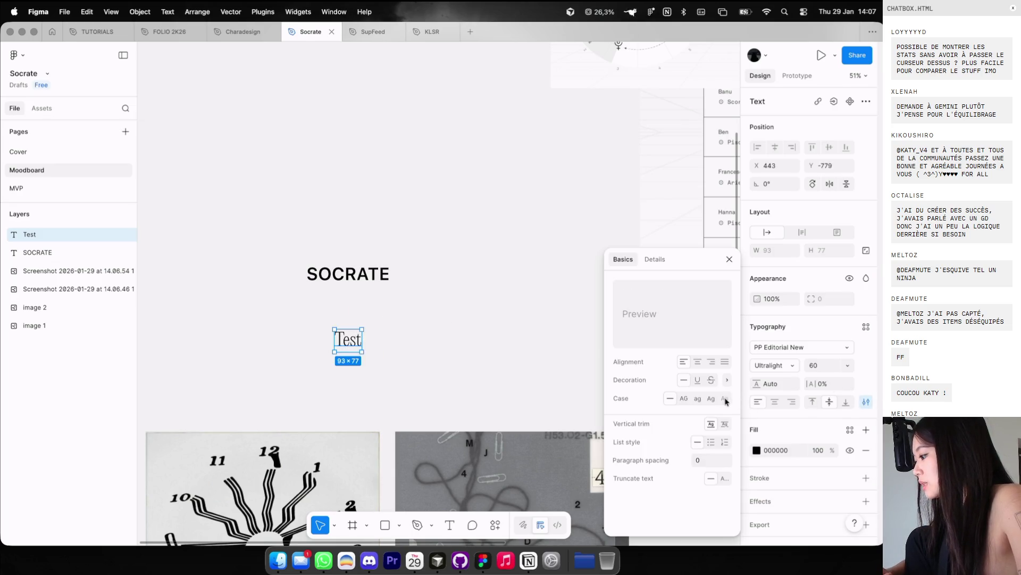
key("ctrl+Left")
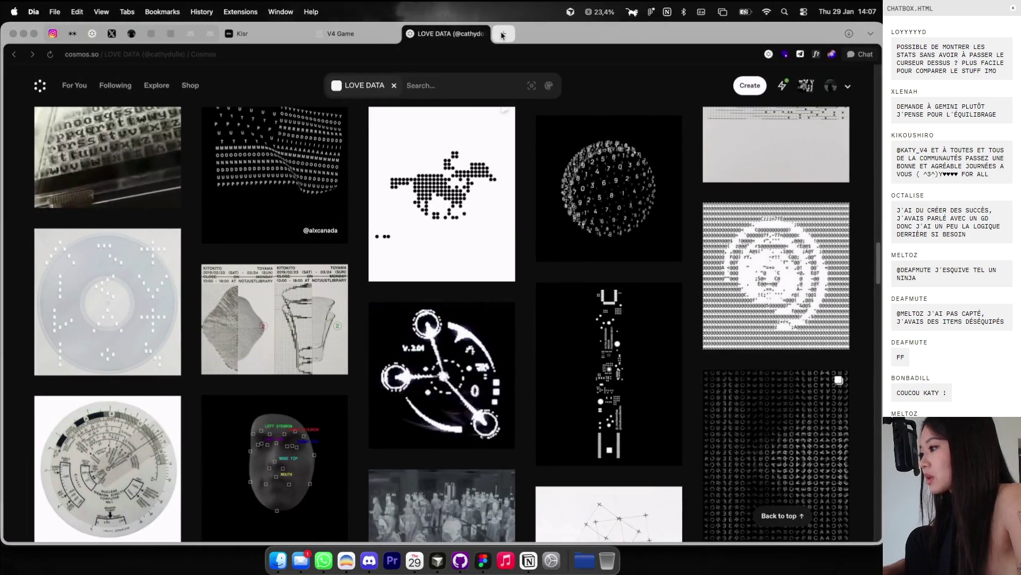
Step: Search 'lorem ipsum', select the standard passage's opening on lipsum.com, then close the tab
left_click(502, 35)
type("lorem ipsum")
key("Return")
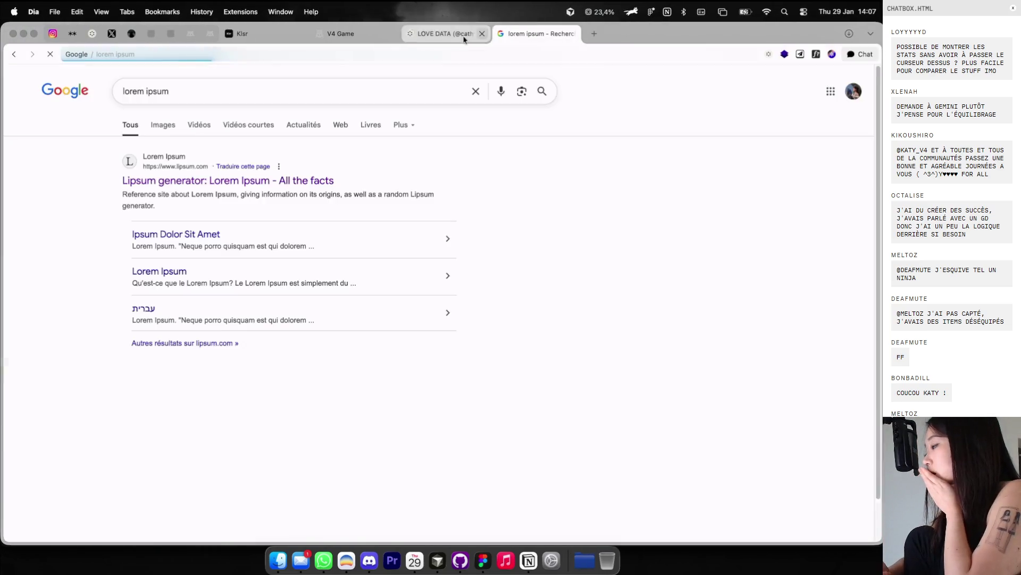
left_click(288, 181)
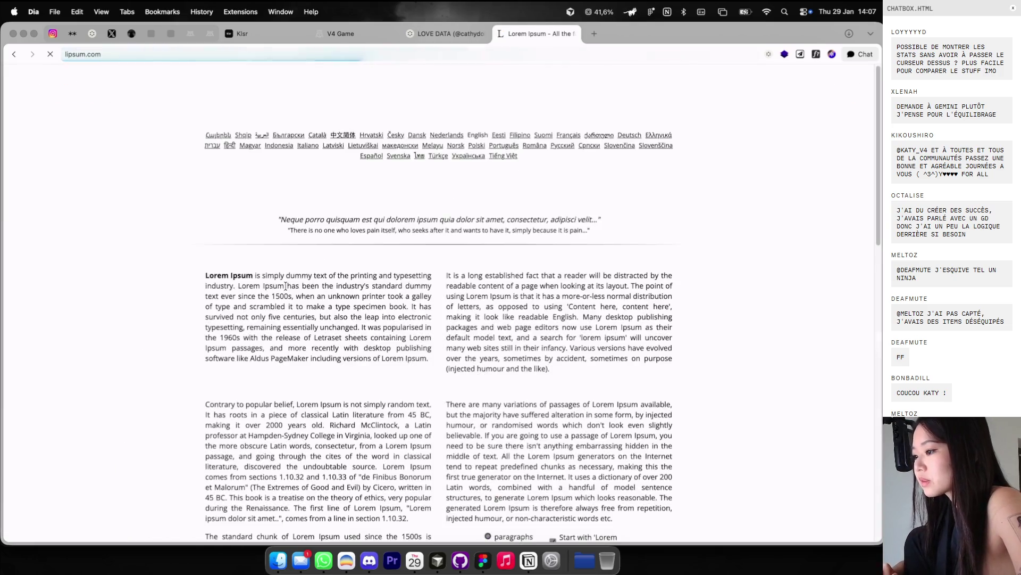
scroll(285, 287, "down", 6)
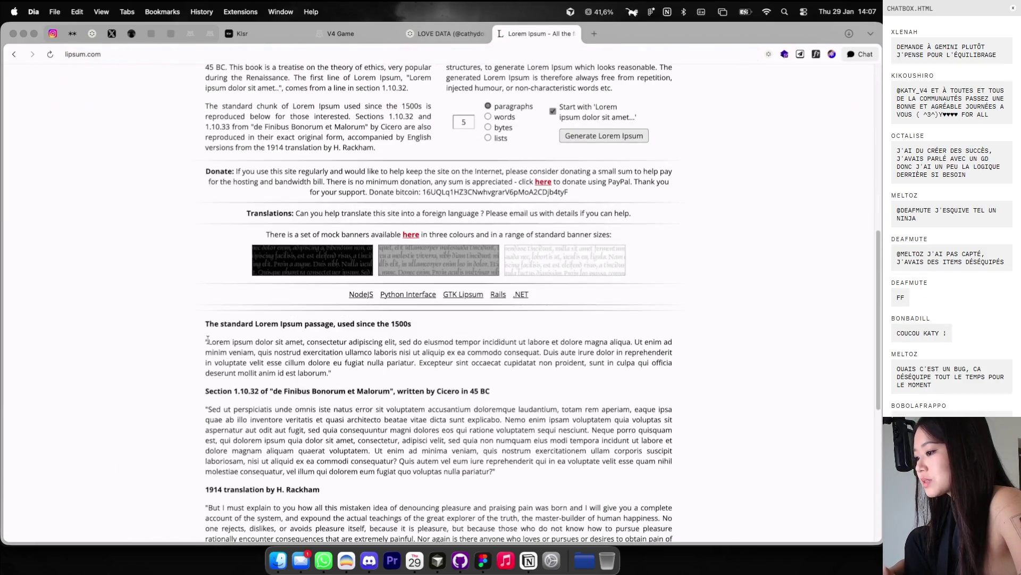
left_click_drag(208, 339, 300, 362)
left_click(572, 33)
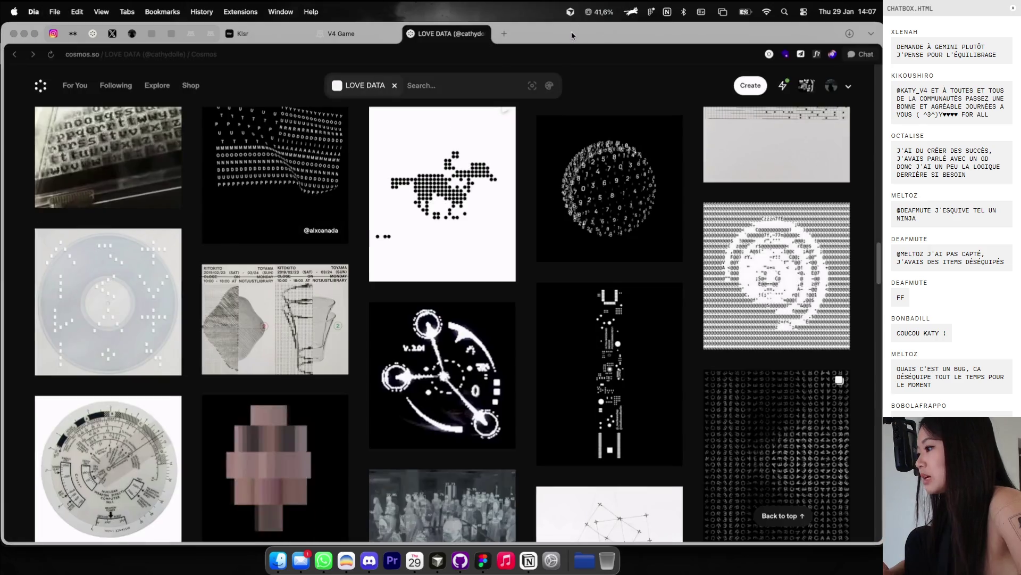
Step: Replace the 'Test' placeholder in Figma with the pasted Lorem ipsum text
key("super+Tab")
double_click(347, 343)
key("ctrl+v")
scroll(431, 301, "down", 3)
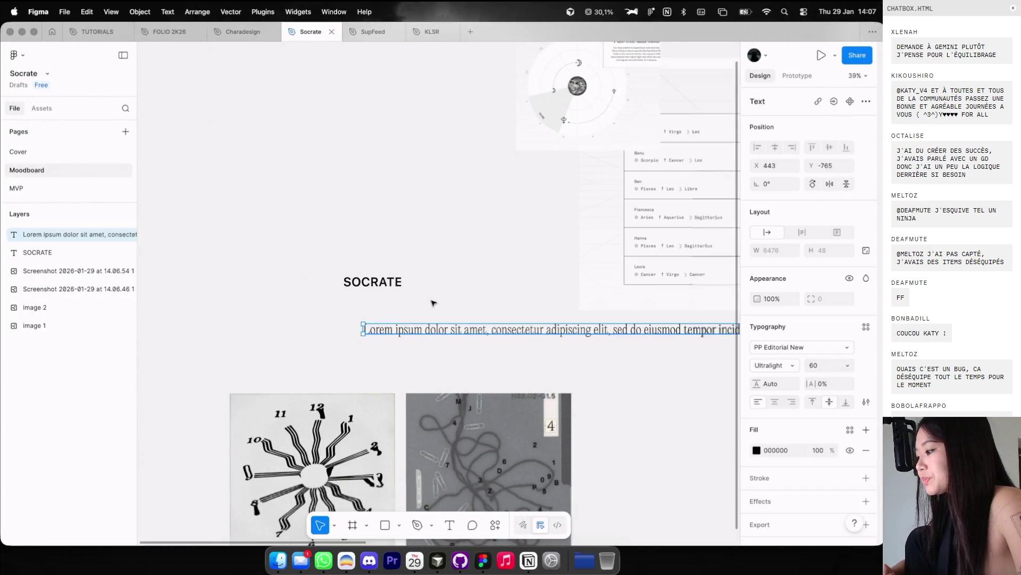
Step: Give the Lorem ipsum text auto height and width 897, shrink its font, and align it under SOCRATE
left_click(803, 232)
left_click(782, 251)
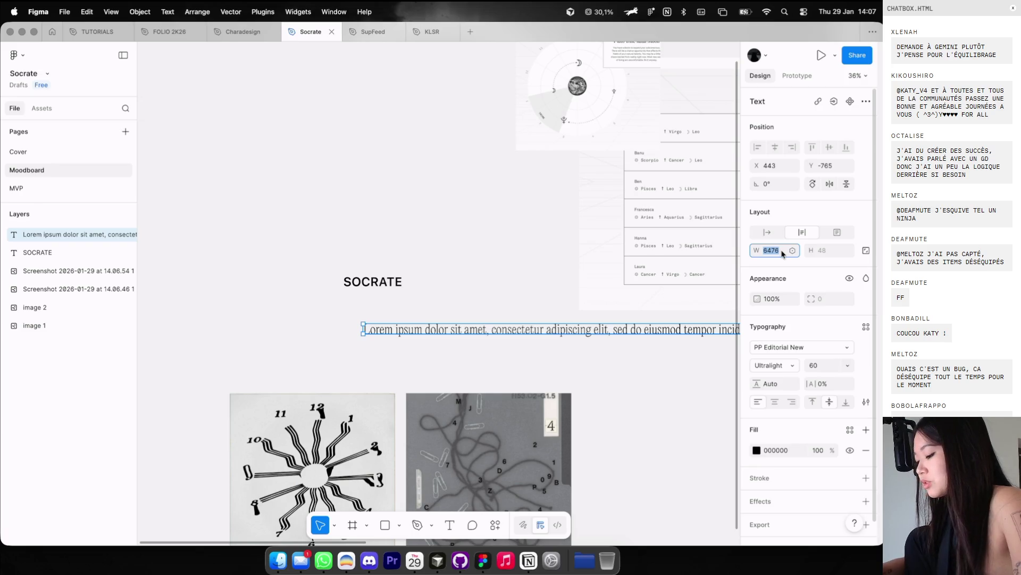
type("897")
key("Return")
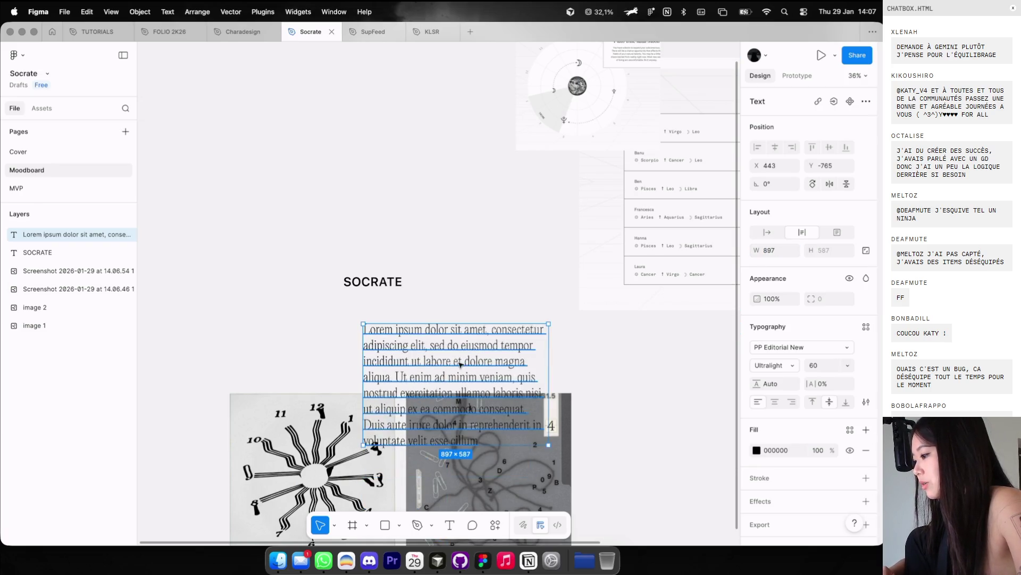
left_click_drag(461, 365, 414, 341)
type("36")
key("Return")
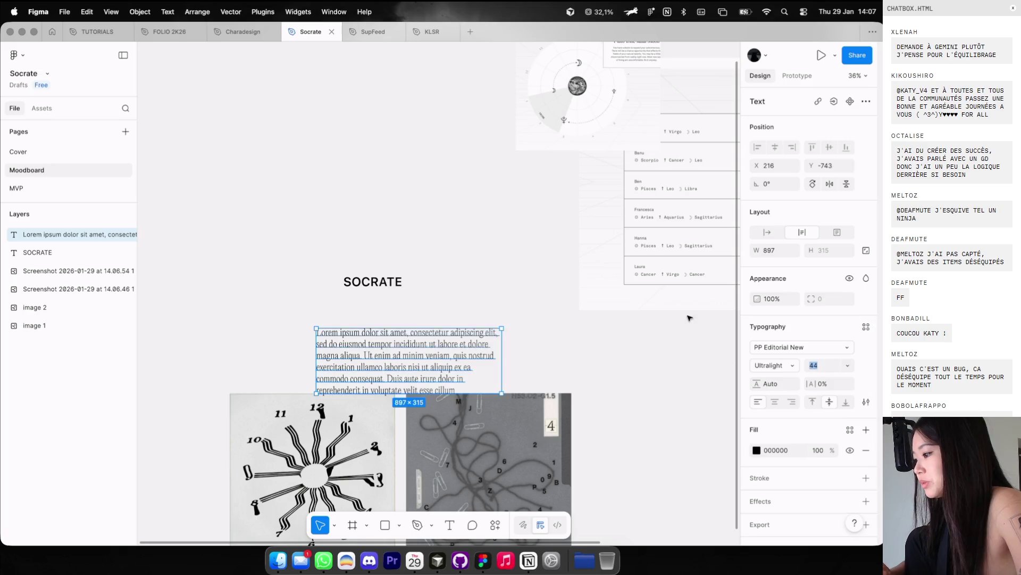
left_click_drag(453, 341, 480, 312)
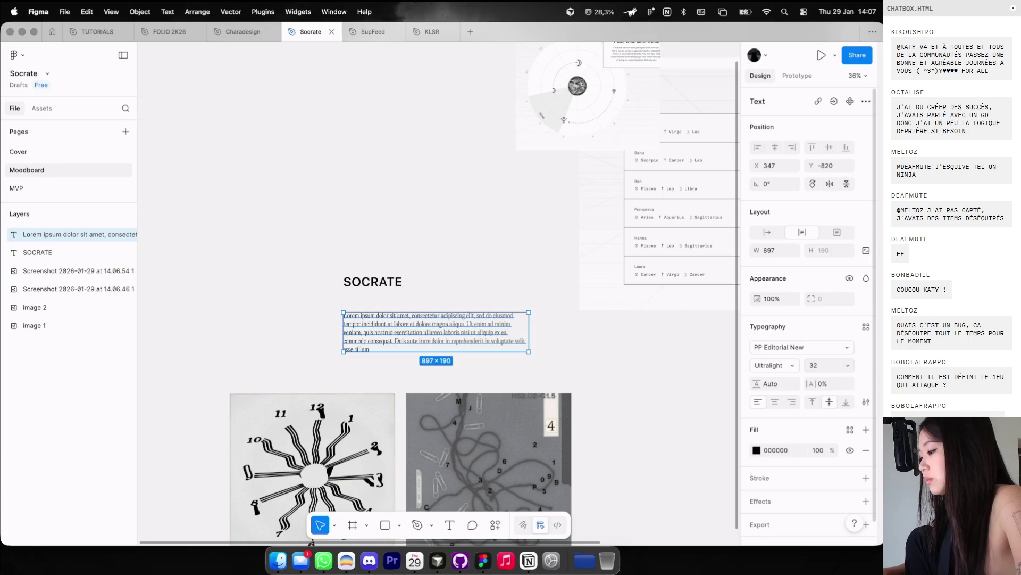
key("ctrl+Left")
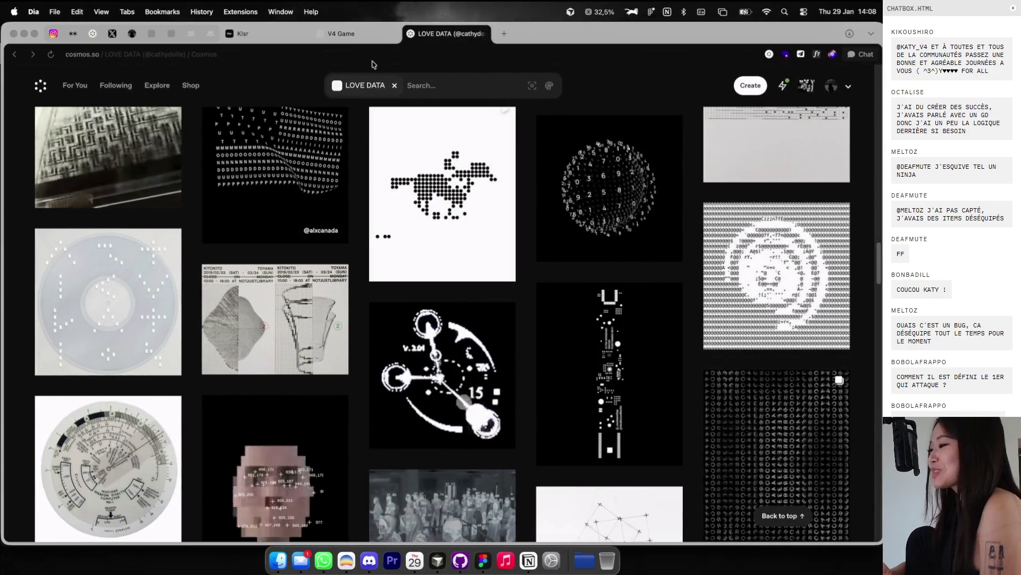
Step: Check the V4 Game leaderboard, then return to the LOVE DATA board
left_click(341, 33)
left_click(469, 516)
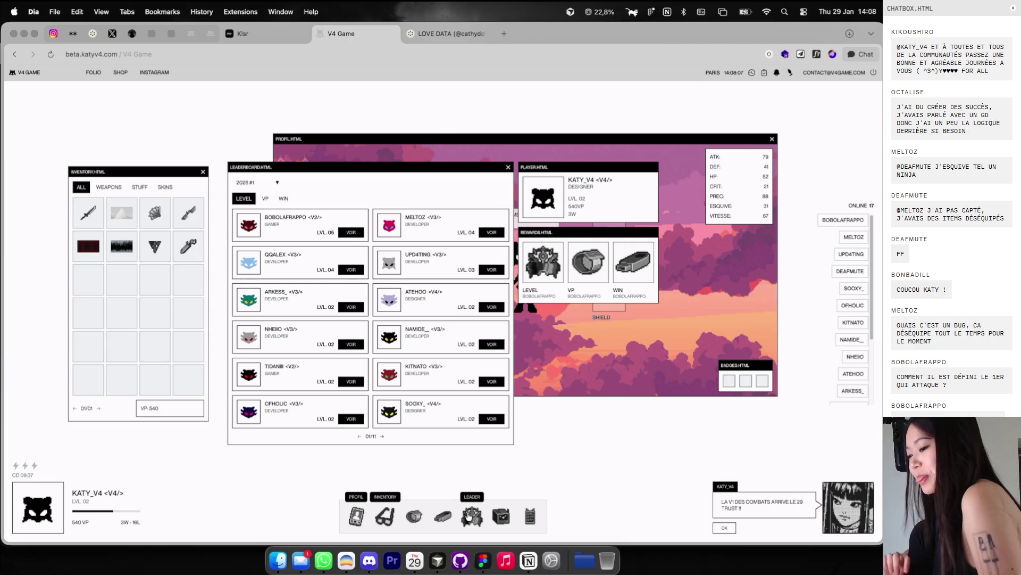
left_click(433, 33)
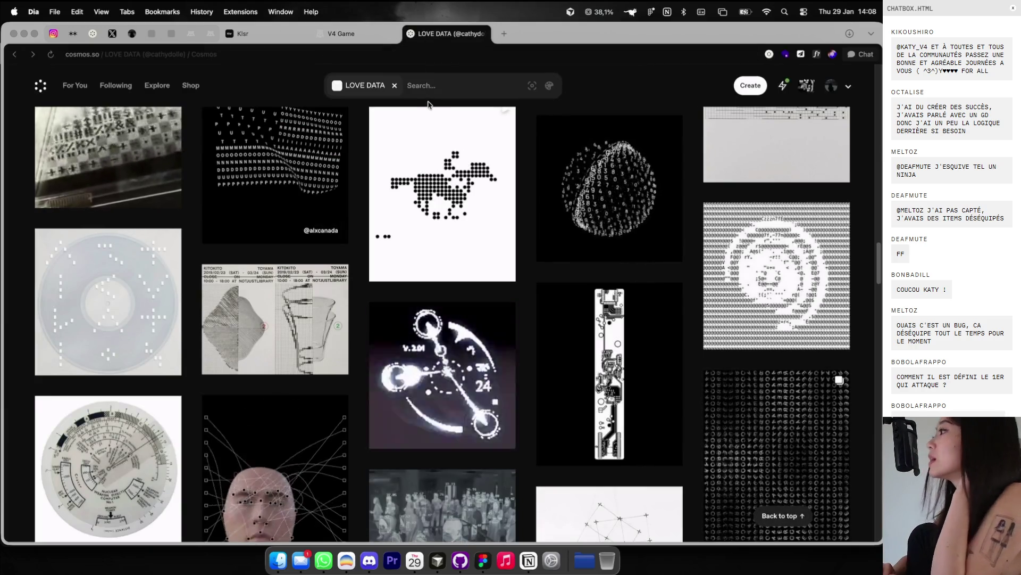
Step: Open the network-drawings image in LOVE DATA, copy it, and return to Figma
mouse_move(442, 244)
scroll(442, 244, "down", 5)
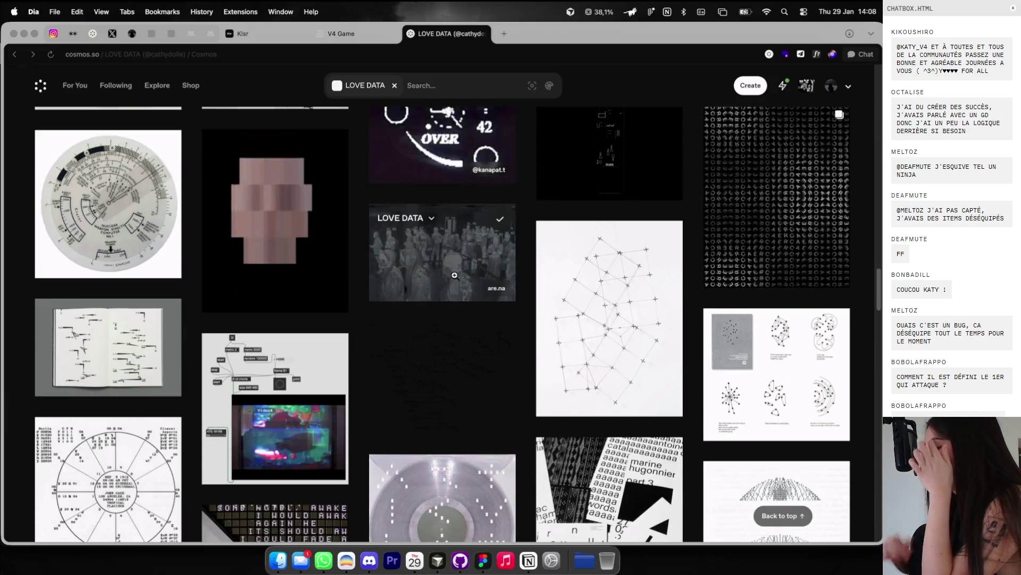
scroll(454, 275, "down", 3)
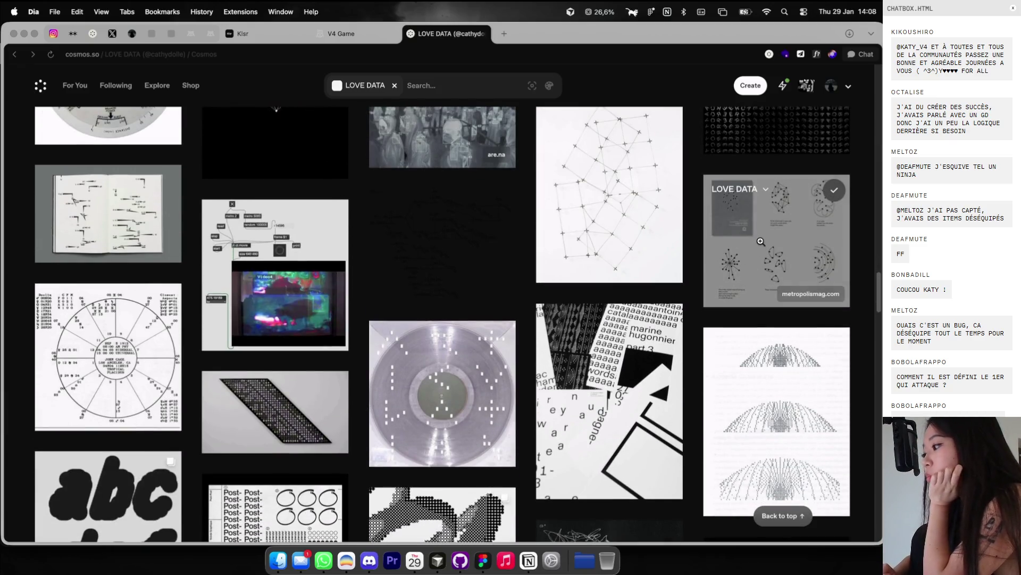
left_click(760, 242)
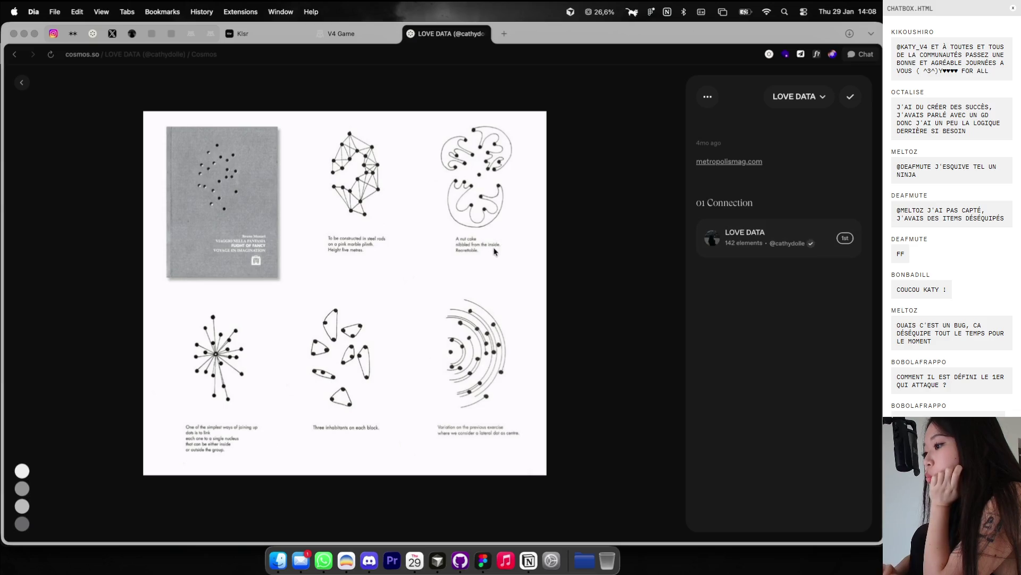
right_click(431, 250)
left_click(444, 279)
key("super+Tab")
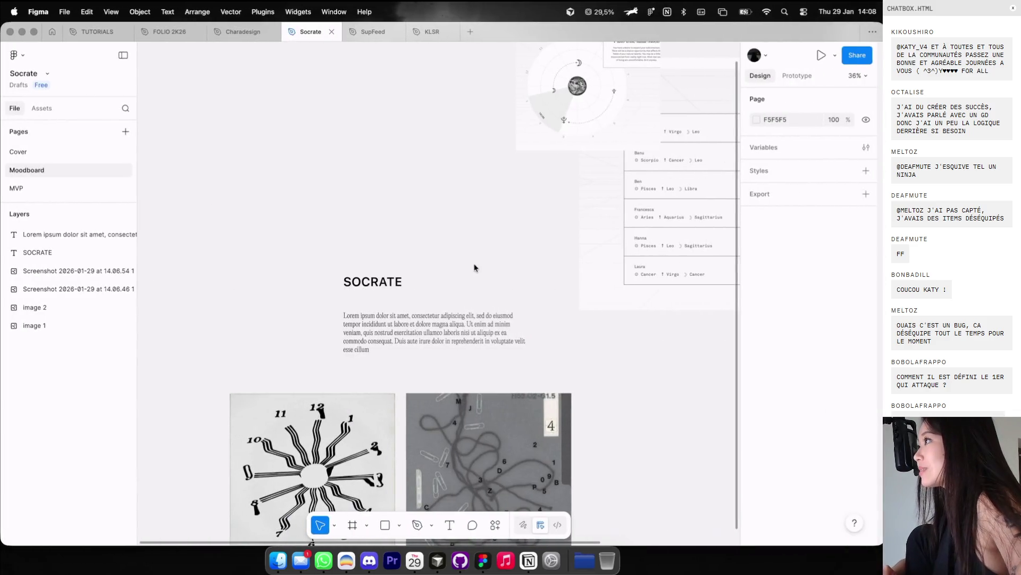
Step: Paste the network-drawings image above SOCRATE, hide the UI panels, and shift the image left
key("super+v")
mouse_move(461, 257)
left_mouse_down()
mouse_move(388, 160)
mouse_move(351, 147)
mouse_move(342, 130)
left_mouse_up()
scroll(384, 160, "up", 5)
scroll(342, 130, "up", 3)
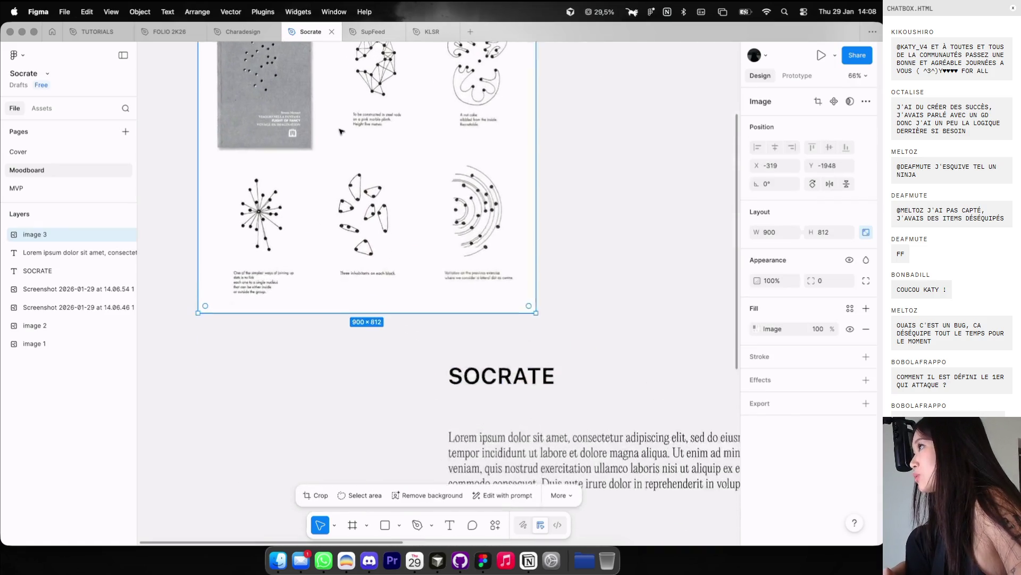
key("shift+backslash")
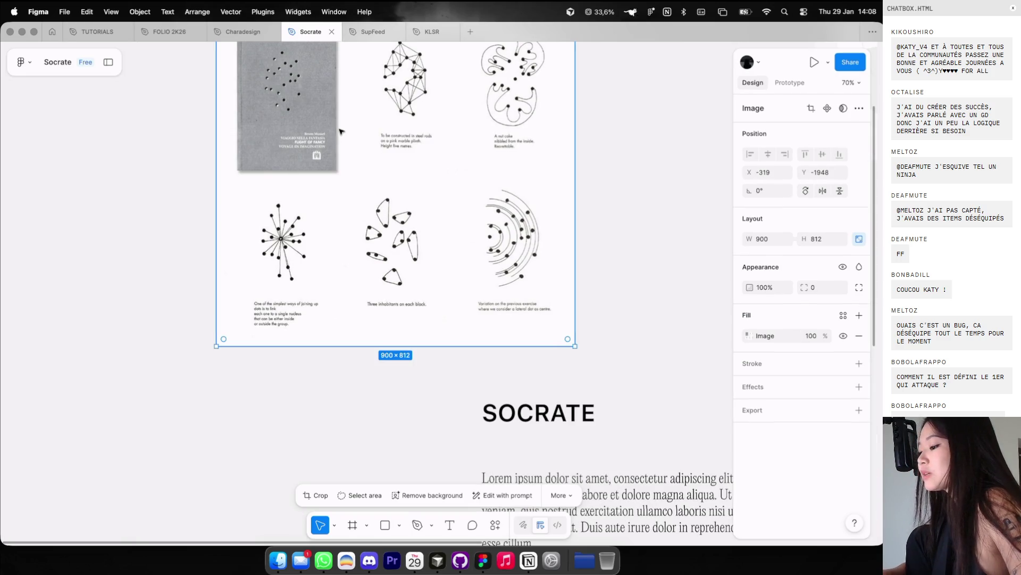
scroll(594, 149, "down", 3)
left_click(594, 149)
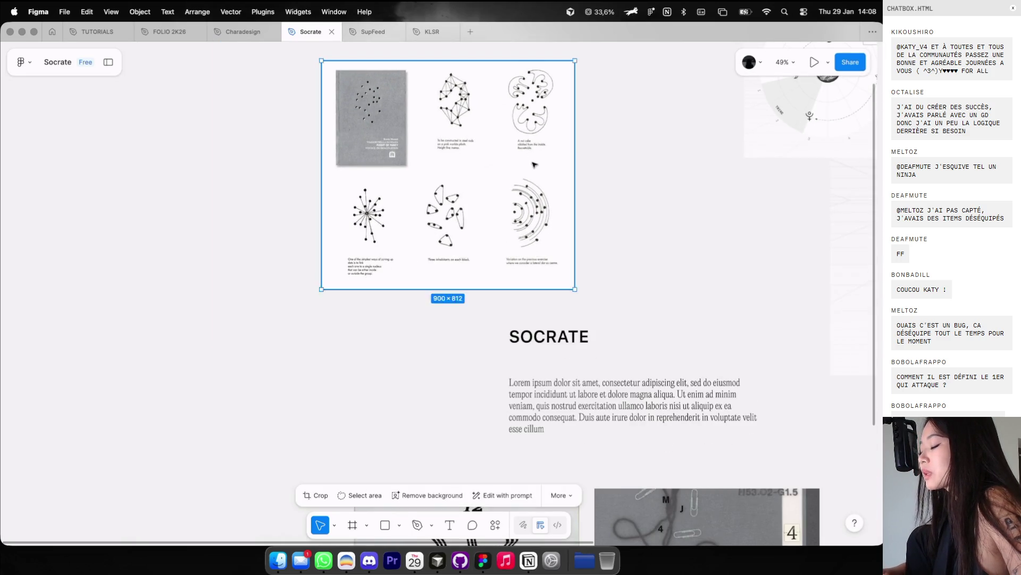
left_click_drag(564, 151, 453, 147)
left_click(543, 145)
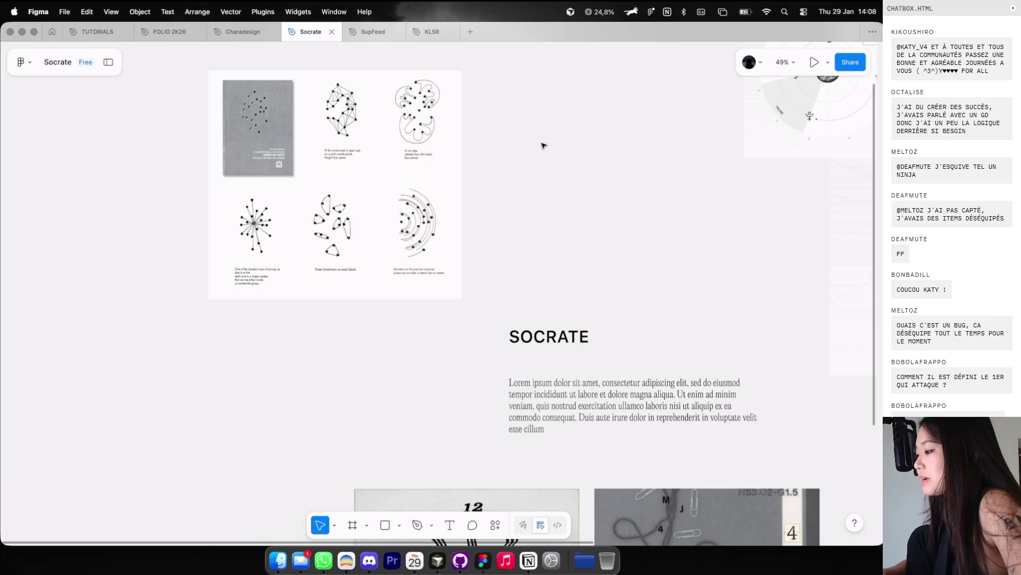
Step: With the Pencil tool, draw a vertical trunk stroke beside the image, undoing a stray curve
key("shift+p")
scroll(532, 187, "up", 2)
left_click_drag(580, 235, 544, 146)
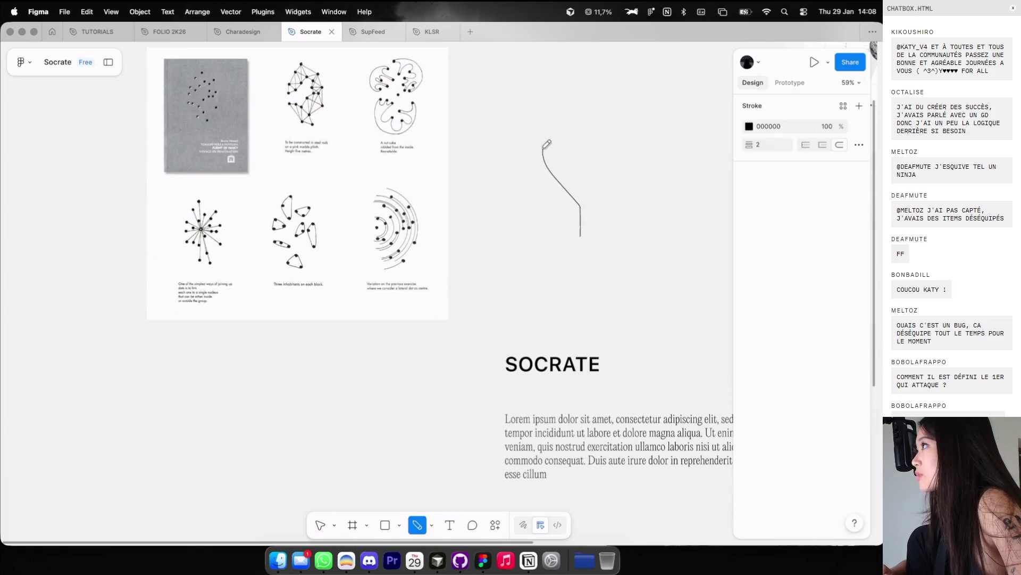
mouse_move(587, 113)
left_mouse_down()
mouse_move(586, 213)
mouse_move(563, 175)
left_mouse_up()
scroll(586, 218, "up", 2)
key("ctrl+z")
key("ctrl+z")
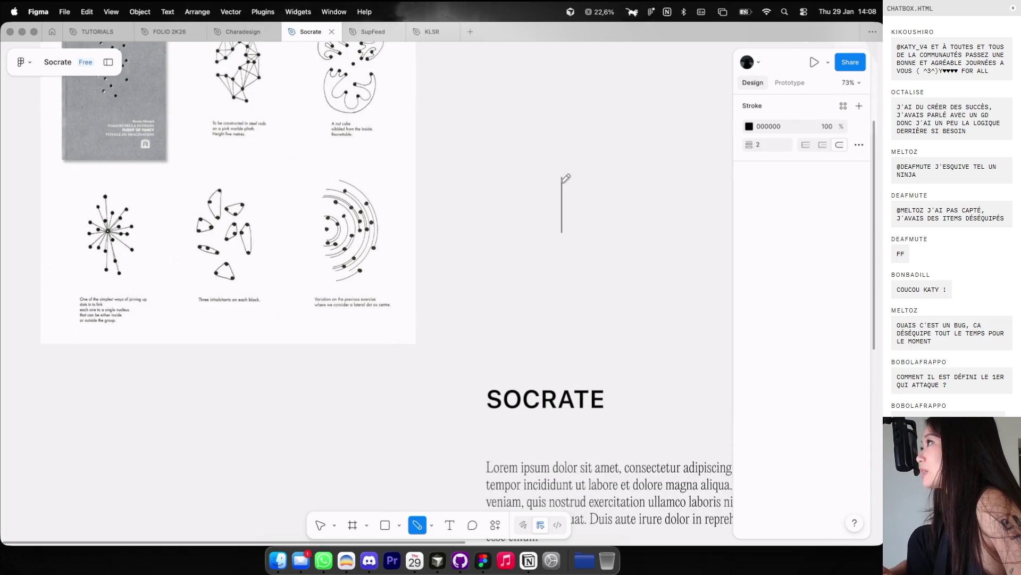
scroll(564, 176, "up", 2)
scroll(564, 175, "right", 2)
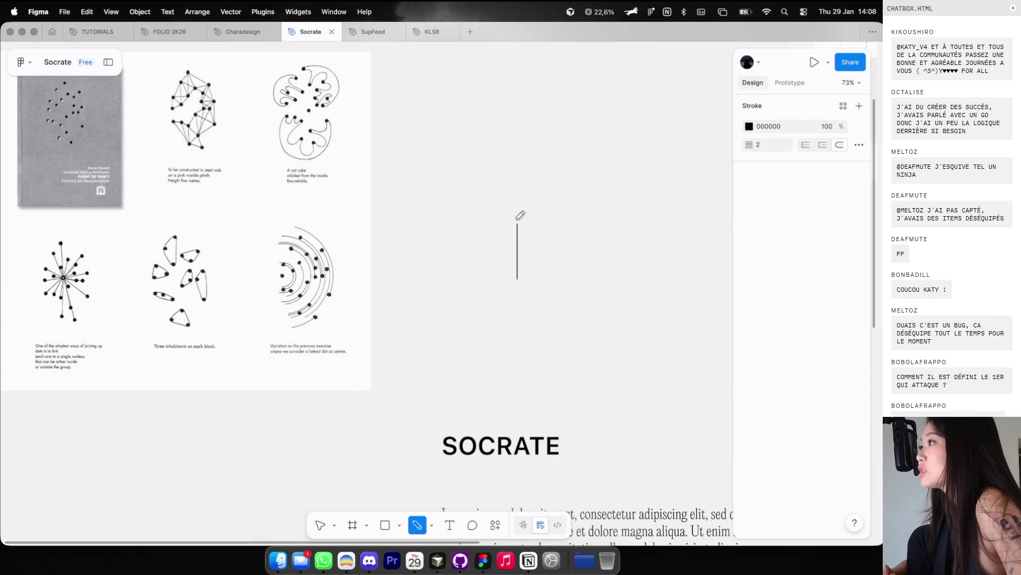
scroll(516, 229, "up", 3)
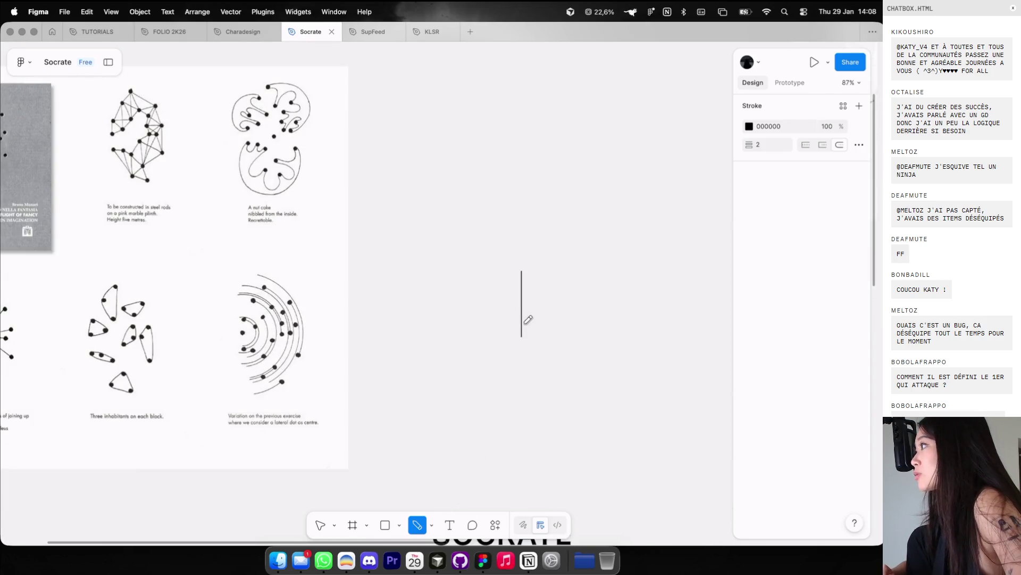
scroll(531, 321, "up", 1)
scroll(530, 322, "right", 1)
scroll(487, 297, "down", 2)
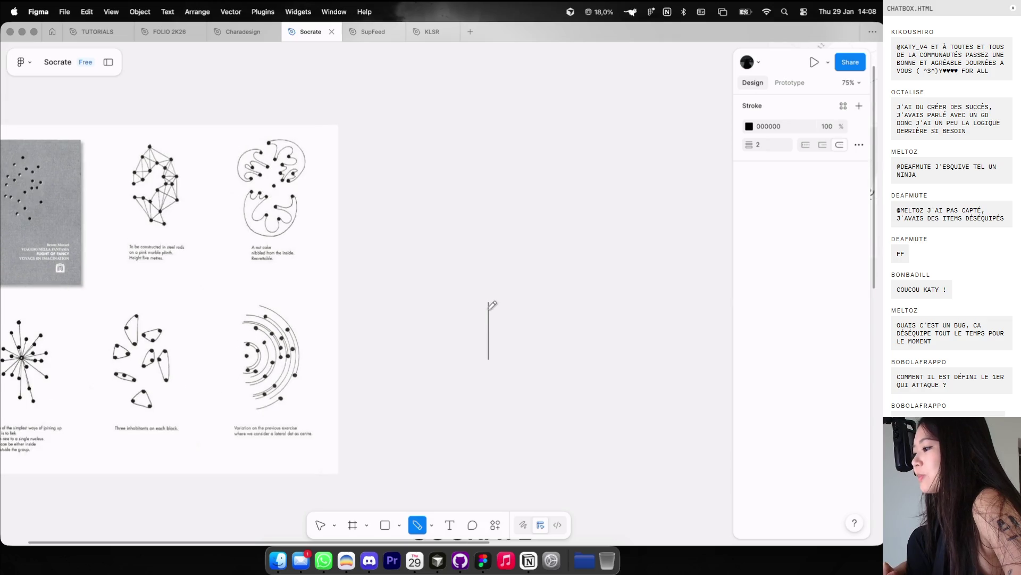
Step: Add curved branches to the left, up and right, then select all six strokes and scale them down
mouse_move(489, 302)
left_mouse_down()
mouse_move(444, 281)
mouse_move(421, 251)
left_mouse_up()
left_click_drag(489, 303, 450, 137)
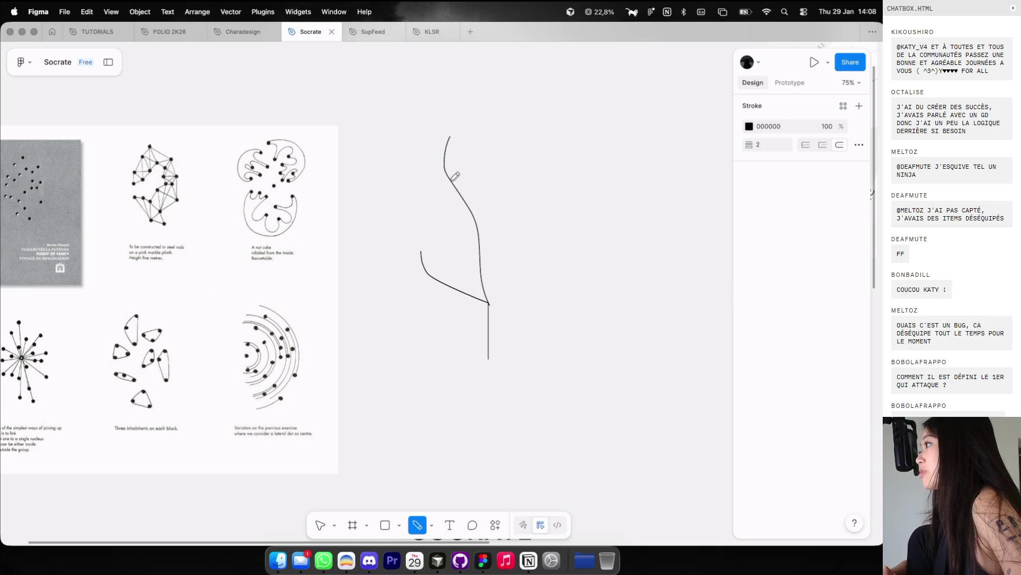
left_click_drag(462, 195, 414, 181)
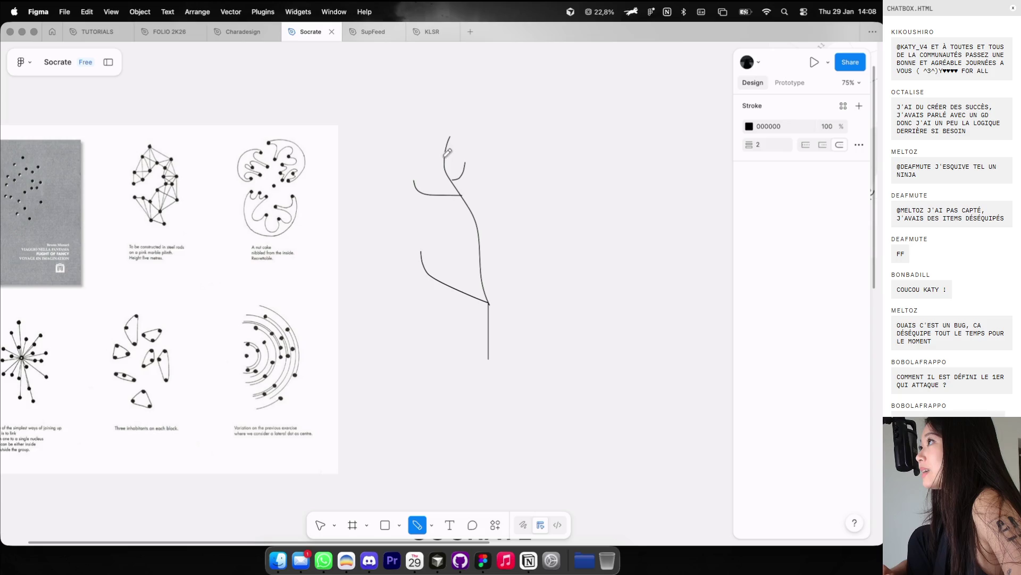
key("super+z")
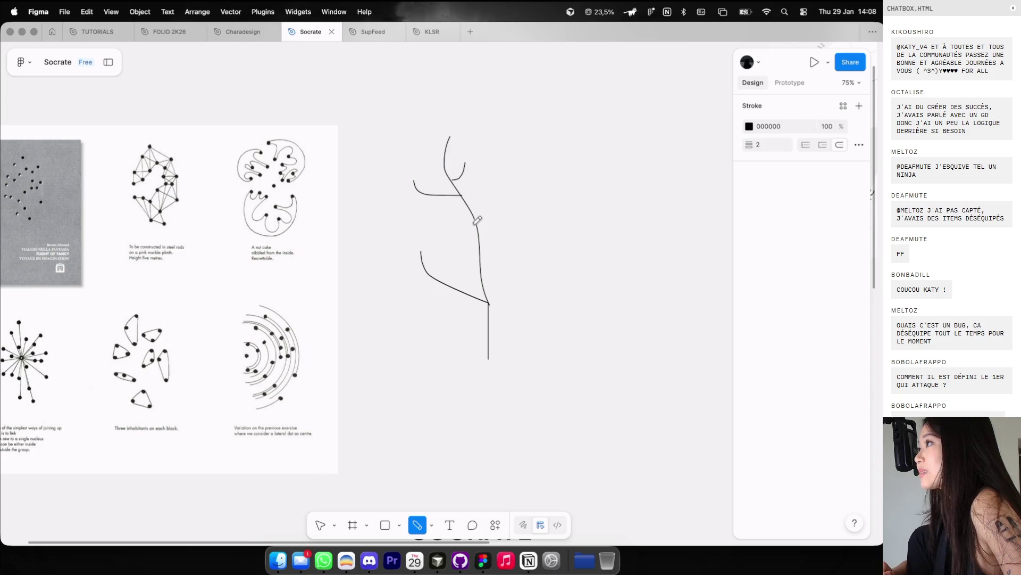
left_click_drag(480, 236, 532, 209)
key("Escape")
scroll(473, 199, "down", 3)
left_click_drag(409, 128, 531, 347)
scroll(531, 346, "up", 3)
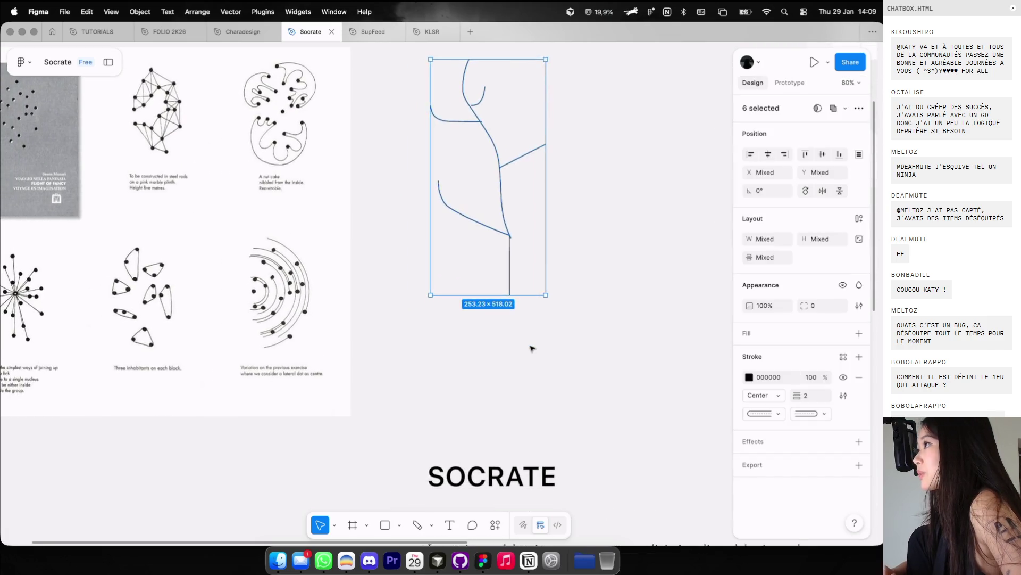
scroll(531, 348, "down", 3)
left_click_drag(519, 140, 518, 239)
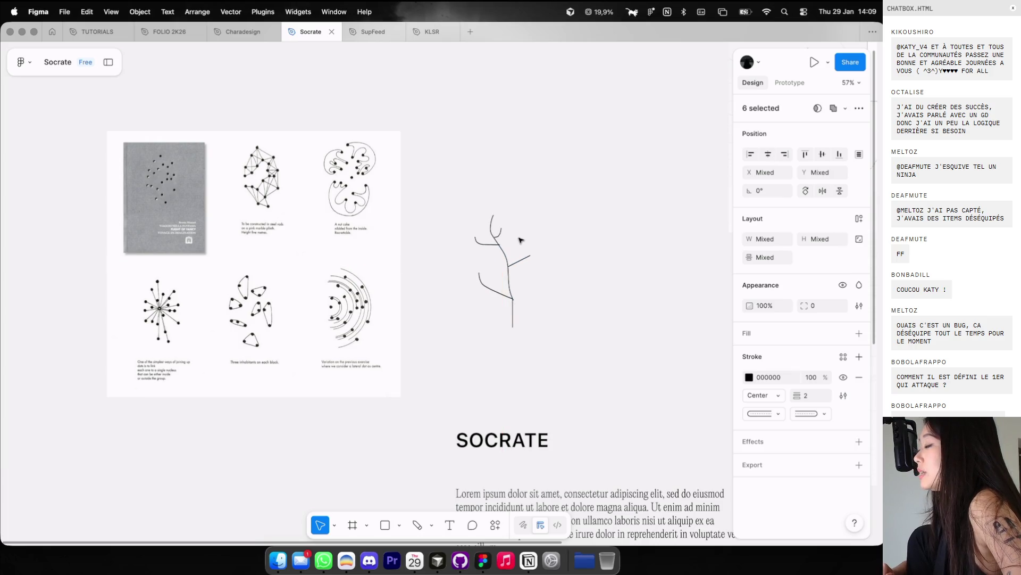
Step: Delete the sketch's bottom vertical line and nudge its small top curve upward
left_click(521, 241)
scroll(509, 260, "up", 5)
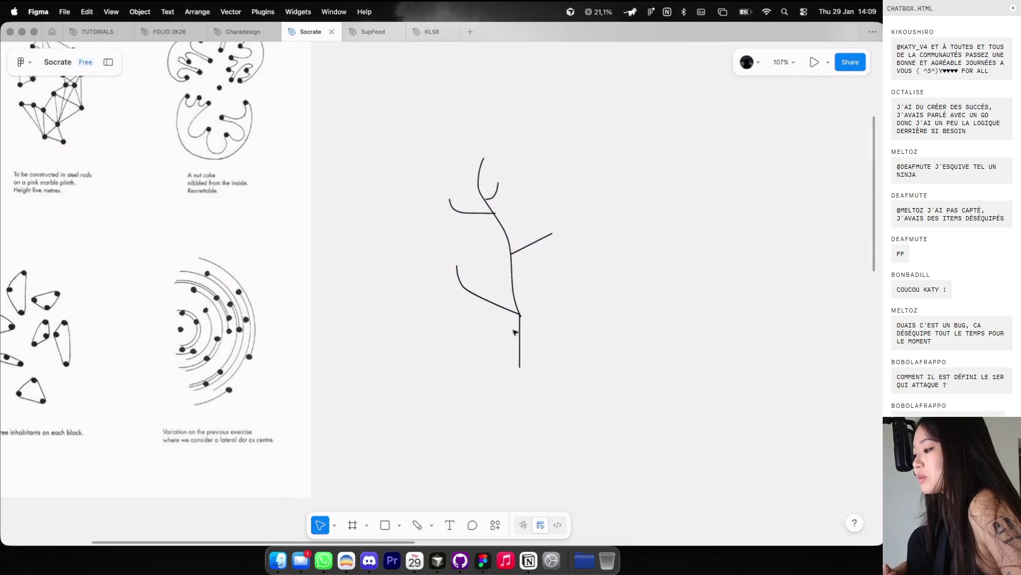
key("BackSpace")
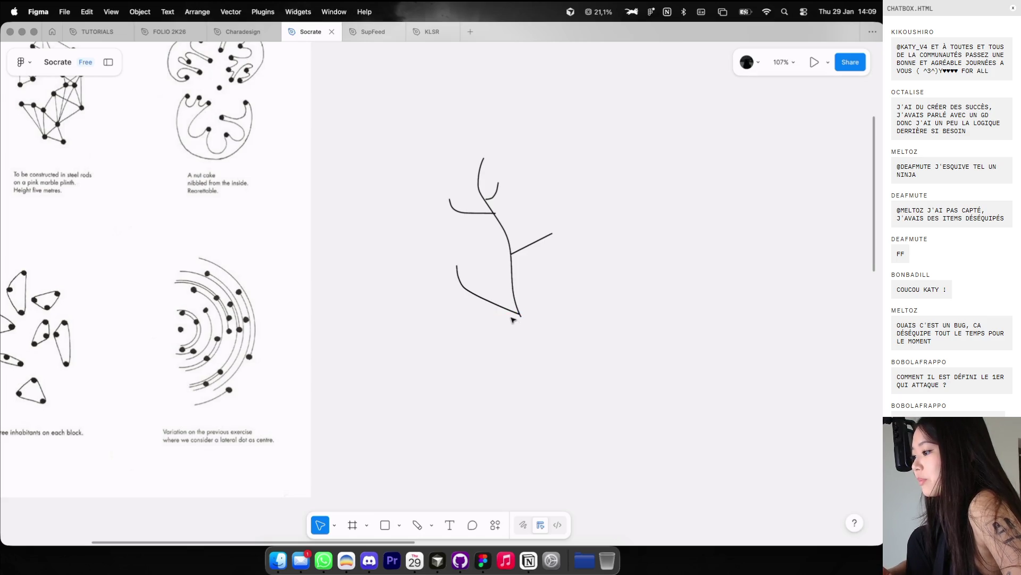
left_click(500, 280)
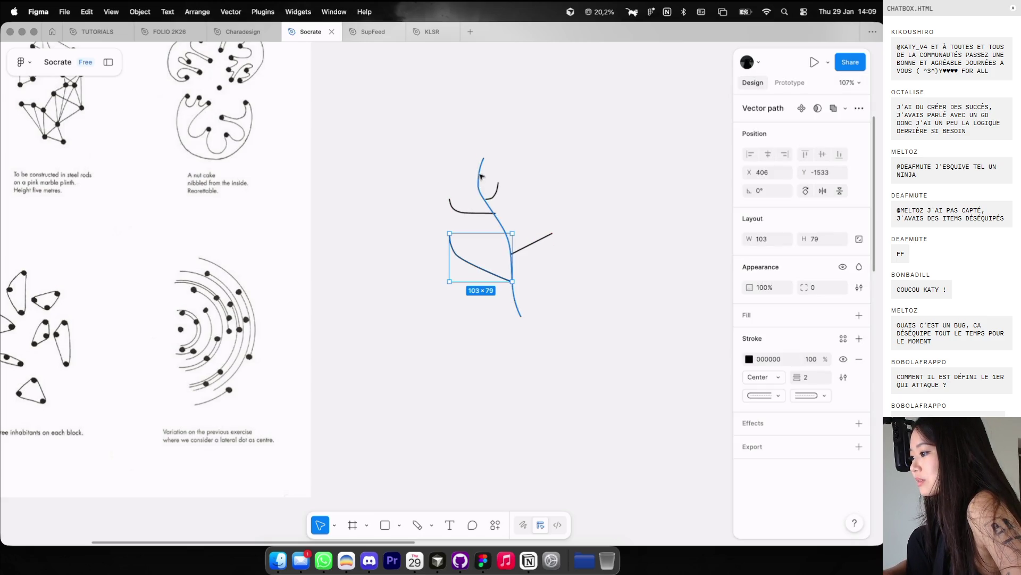
left_click_drag(498, 194, 495, 181)
left_click(509, 167)
scroll(506, 162, "down", 3)
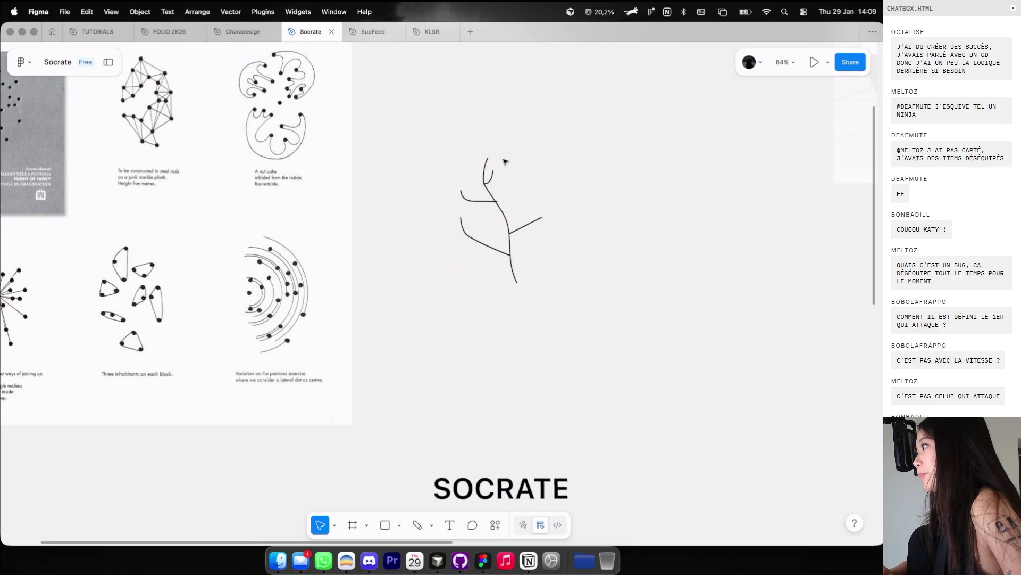
scroll(505, 162, "down", 5)
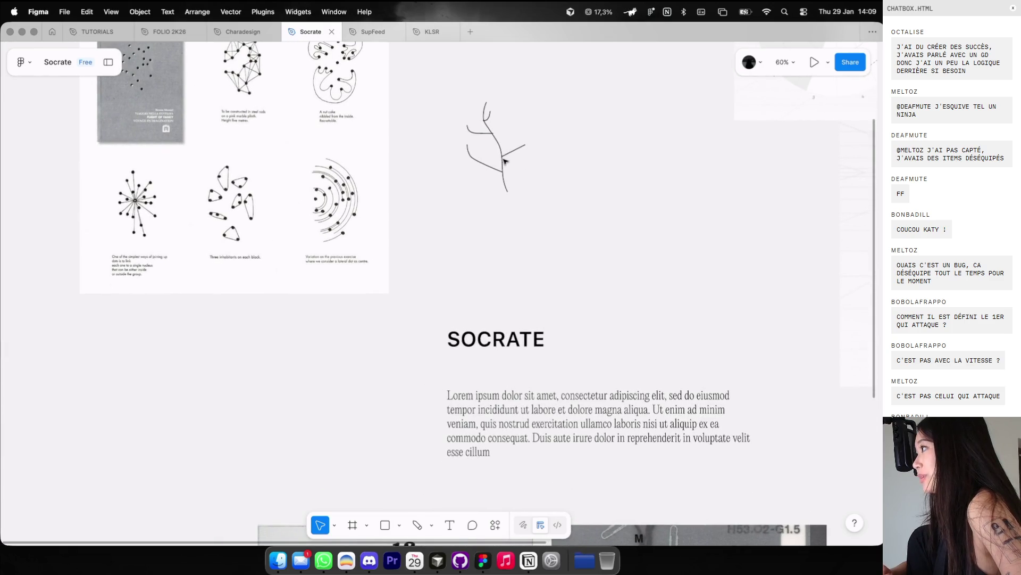
scroll(436, 141, "up", 10)
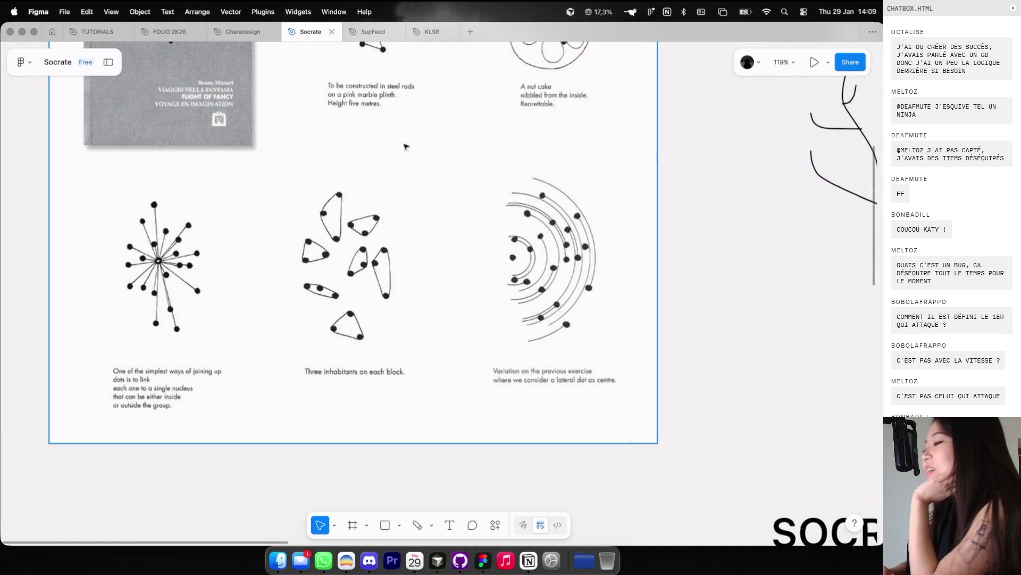
Step: Zoom in and out on the Socrate moodboard to examine the dot-joining illustrations
scroll(372, 159, "up", 10)
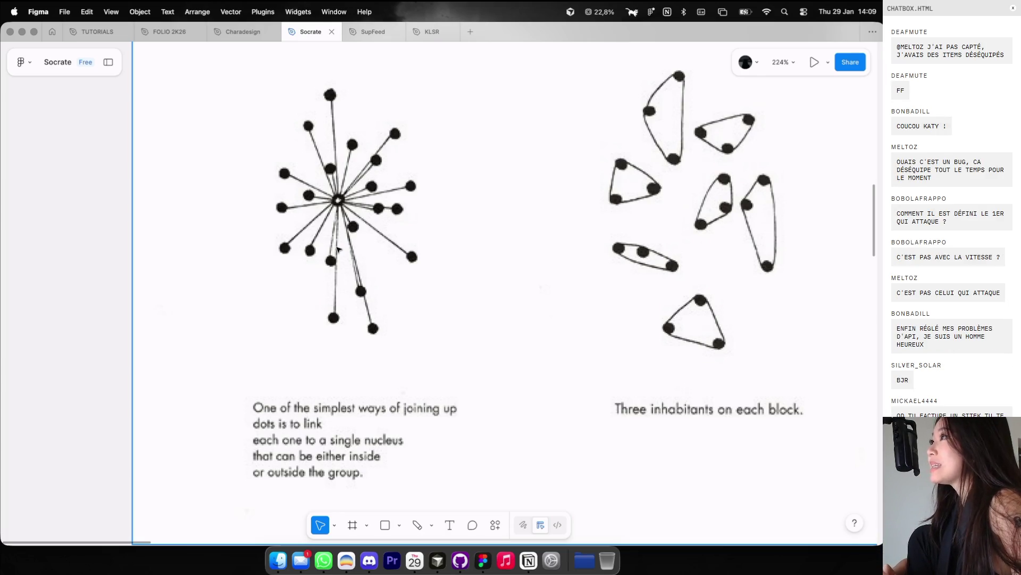
scroll(337, 249, "down", 5)
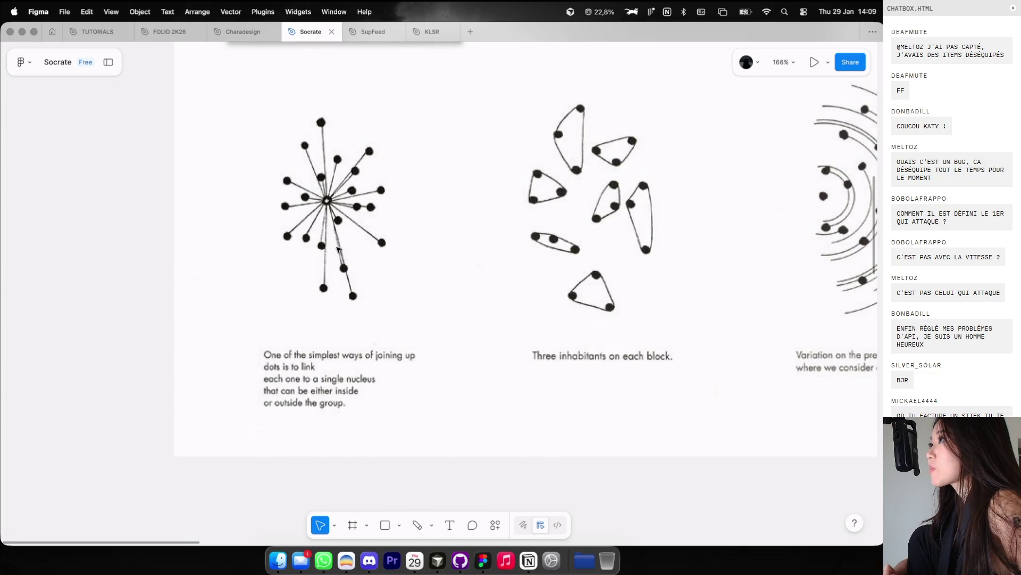
scroll(338, 249, "down", 7)
scroll(338, 249, "up", 6)
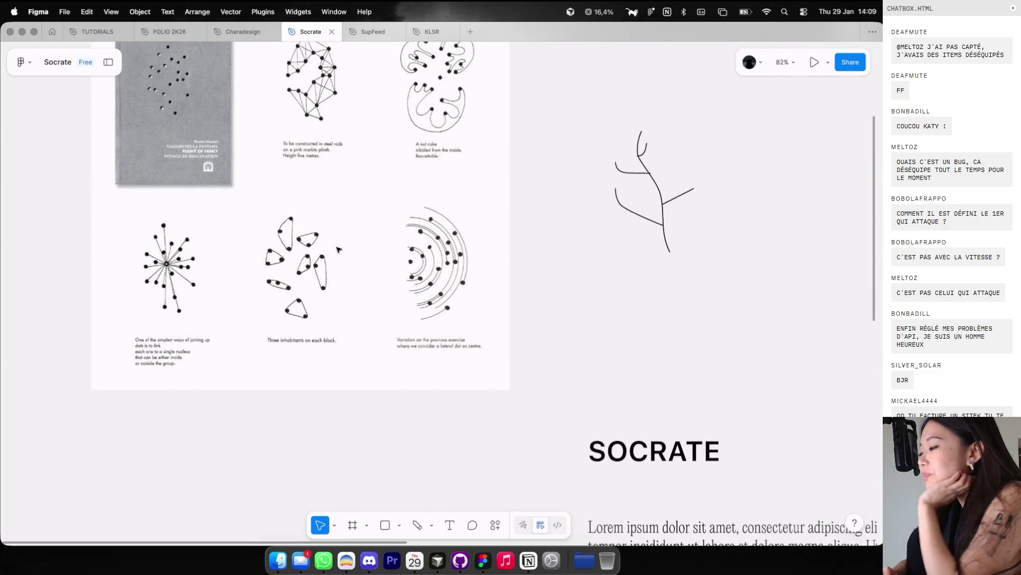
scroll(224, 214, "up", 4)
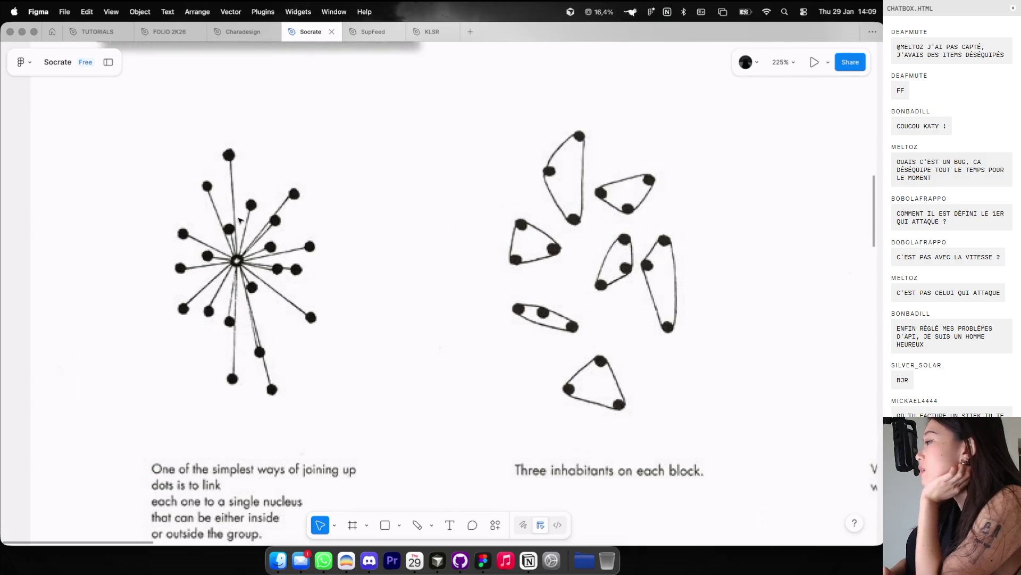
scroll(240, 220, "up", 3)
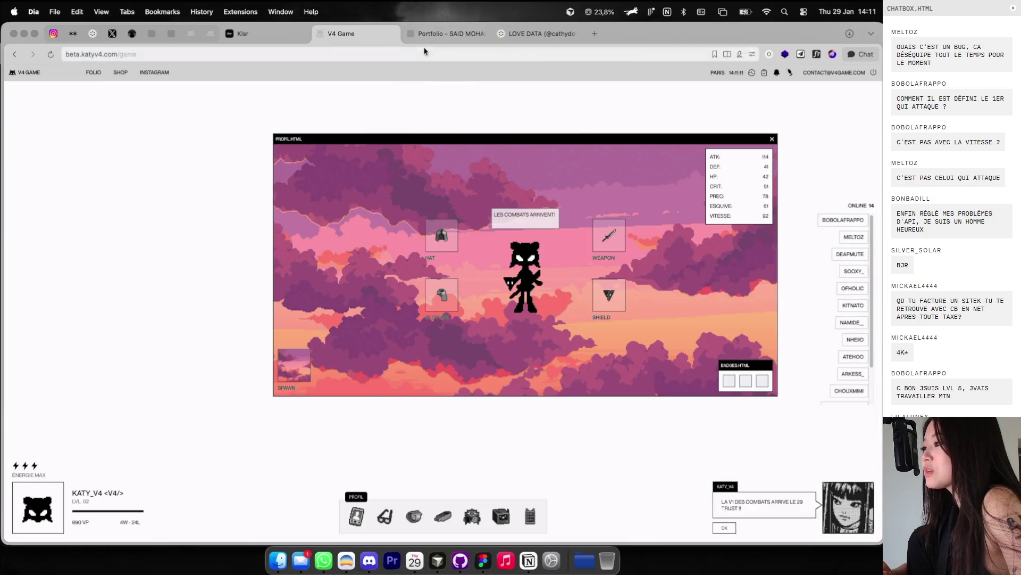
Step: Open the LOVE DATA board on Cosmos and scroll its image grid
left_click(435, 34)
left_click(546, 33)
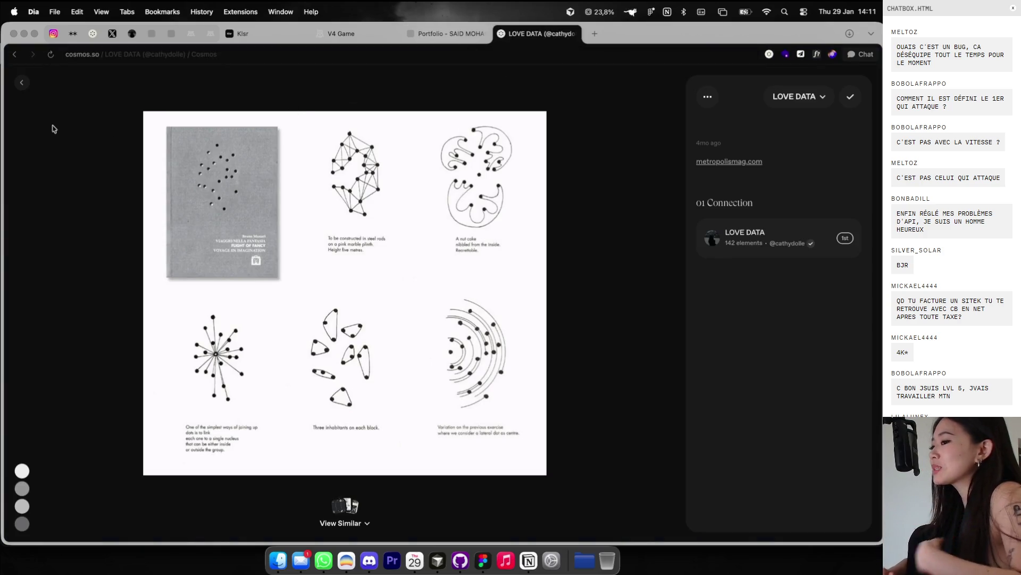
left_click(25, 82)
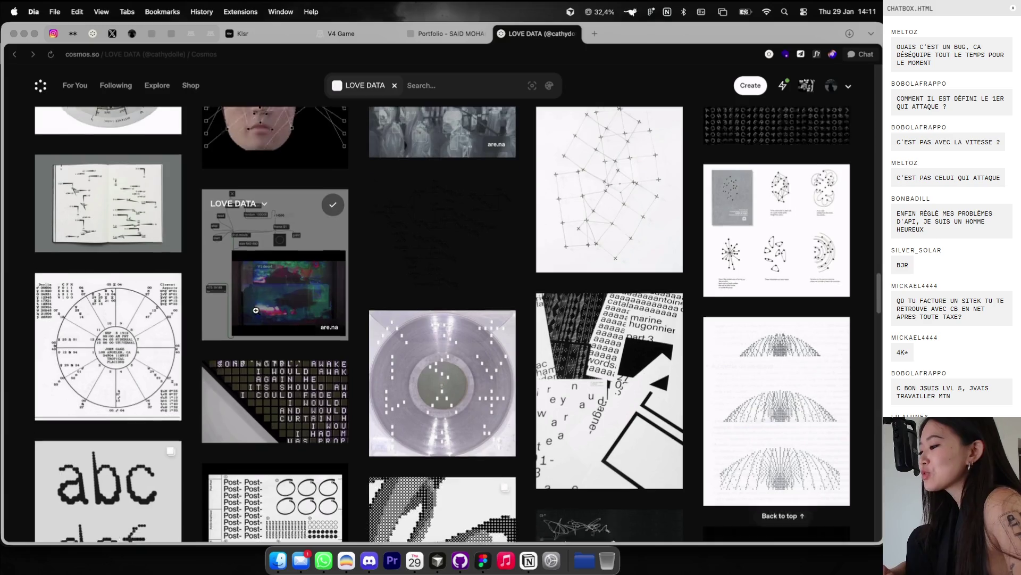
scroll(256, 310, "down", 5)
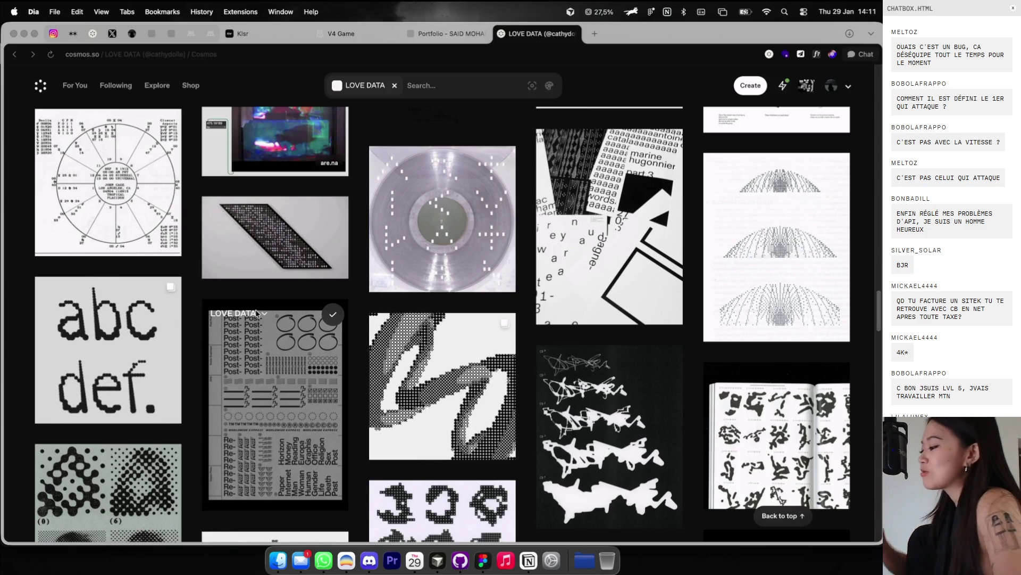
scroll(324, 382, "down", 5)
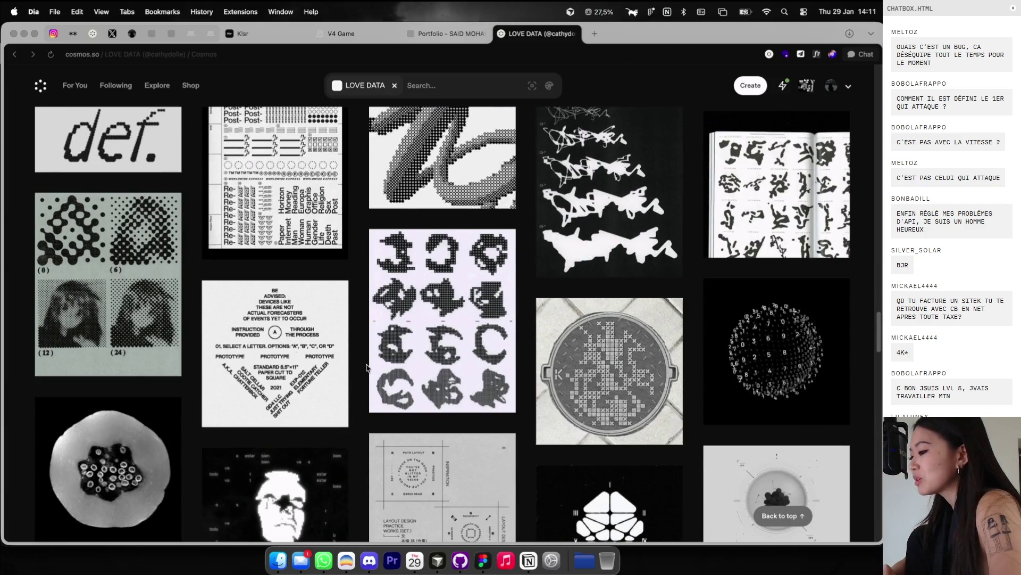
Step: Copy the BE ADVISED image and switch back to Figma
left_click(324, 336)
right_click(359, 299)
left_click(368, 330)
key("Escape")
key("super+Tab")
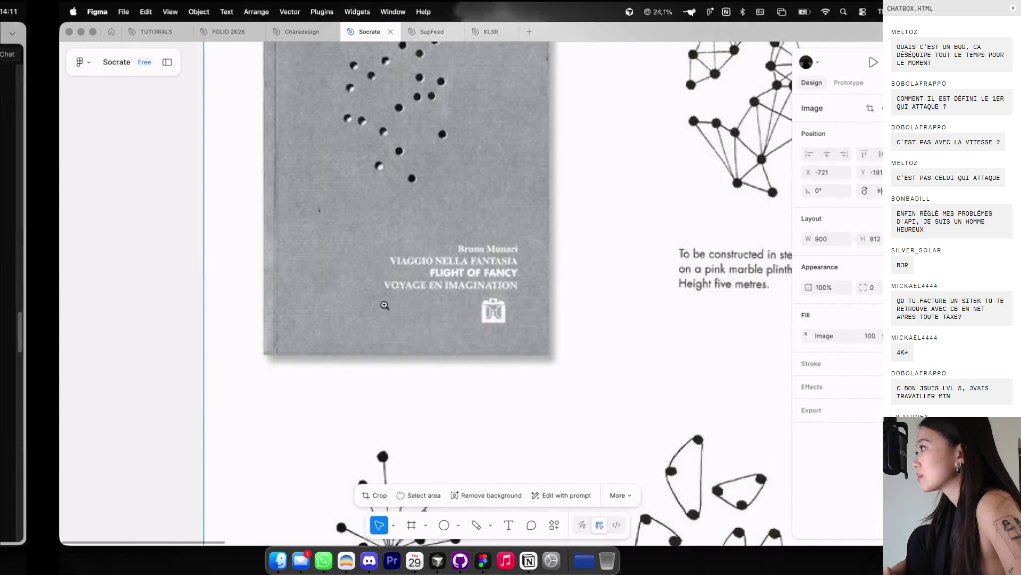
Step: Paste the BE ADVISED image below the dot-joining illustrations and scale it to 725×725
scroll(408, 307, "right", 3)
scroll(408, 308, "up", 2)
scroll(409, 307, "down", 5)
scroll(399, 306, "down", 3)
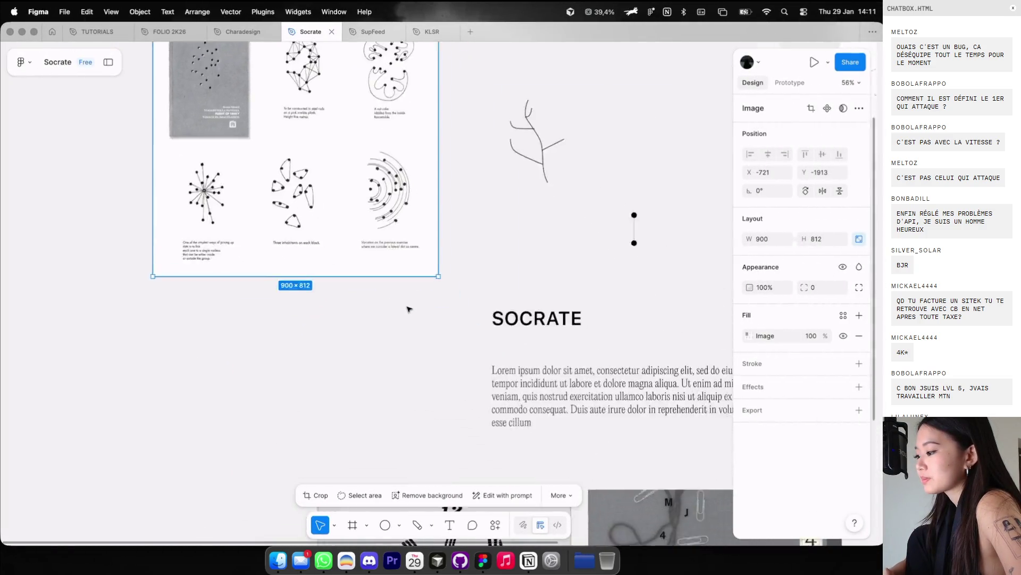
scroll(367, 308, "down", 2)
left_click(392, 305)
key("super+v")
mouse_move(496, 141)
left_mouse_down()
mouse_move(305, 197)
mouse_move(299, 373)
left_mouse_up()
left_click_drag(266, 426, 286, 344)
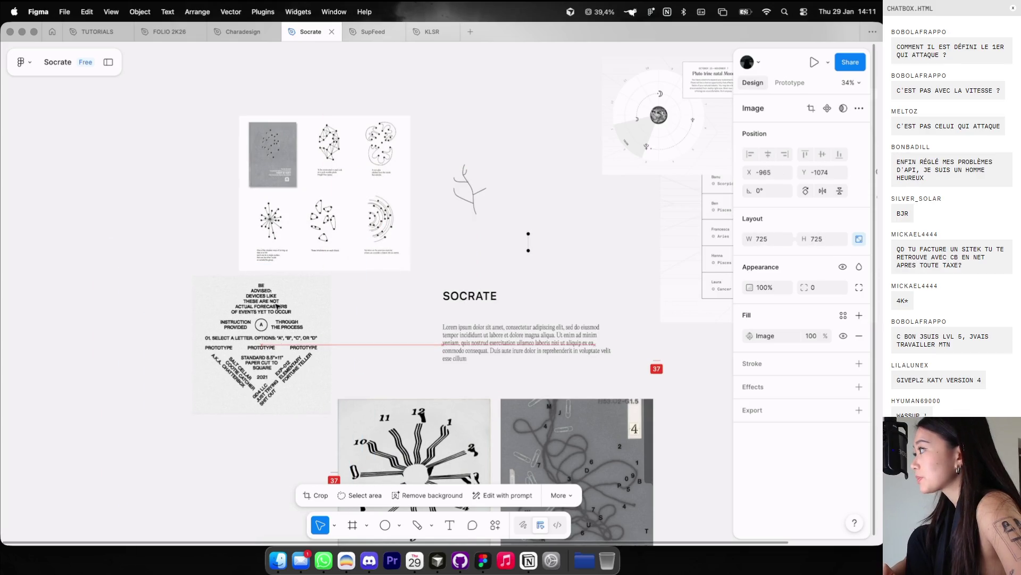
scroll(335, 228, "up", 3)
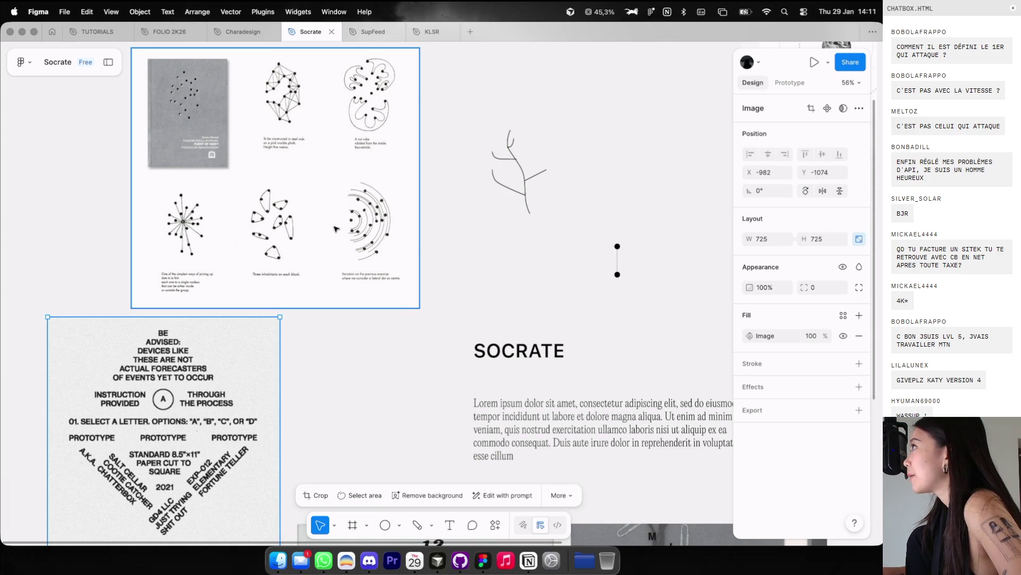
key("super+Tab")
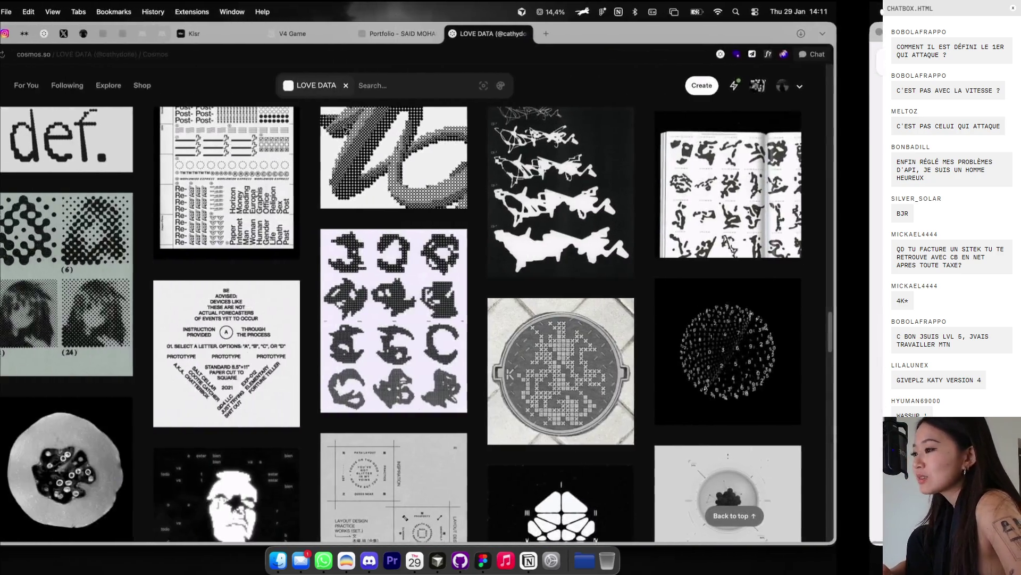
Step: Switch to the portfolio tab and scroll around its hero section
key("ctrl+shift+Tab")
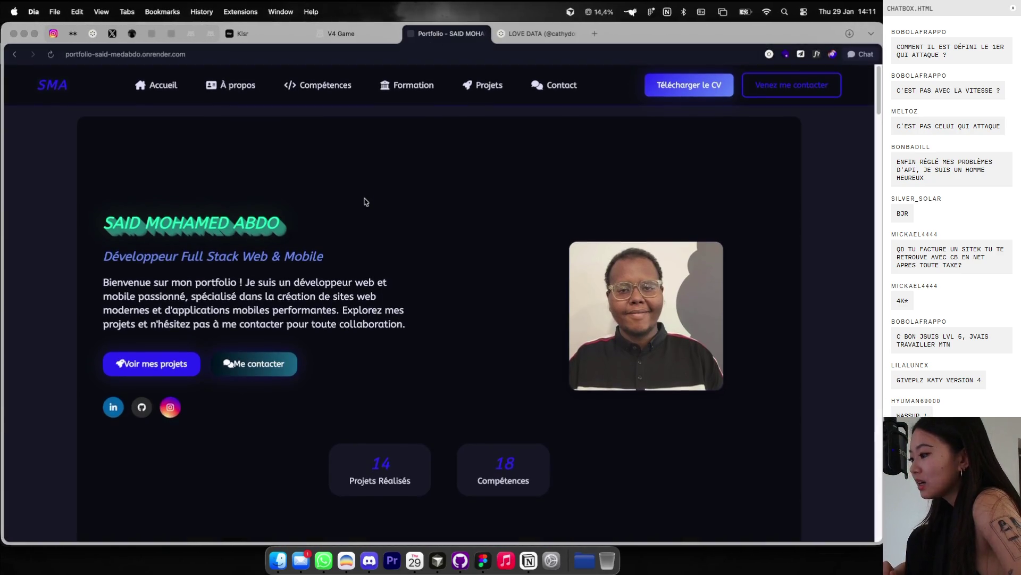
scroll(365, 202, "down", 20)
scroll(365, 202, "up", 20)
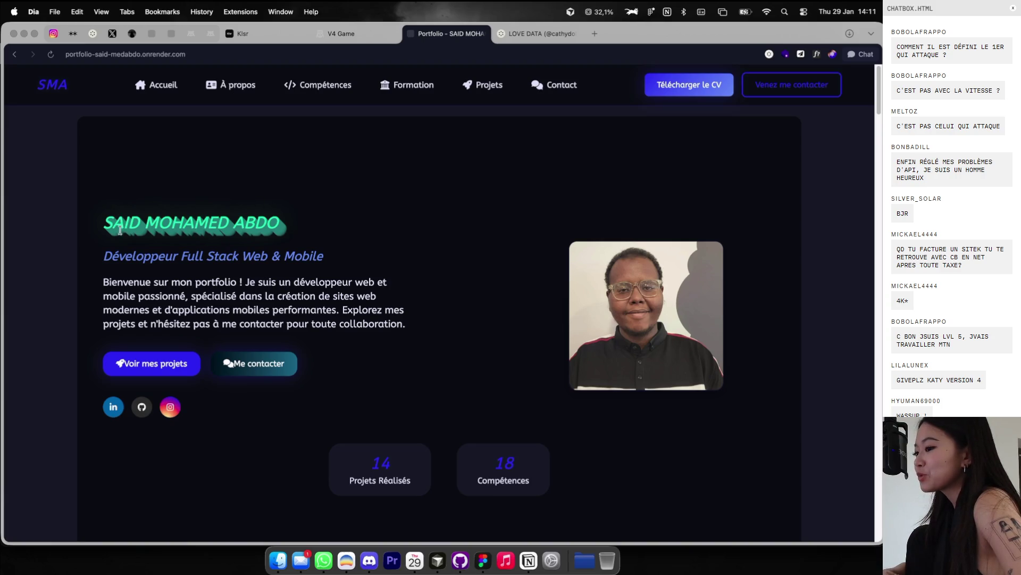
scroll(120, 230, "up", 5)
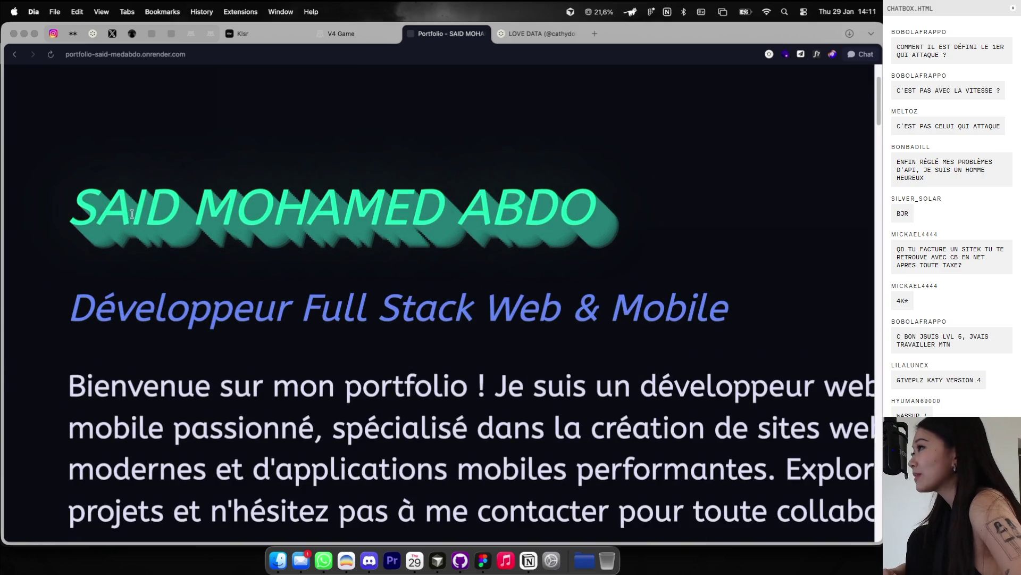
scroll(122, 228, "down", 5)
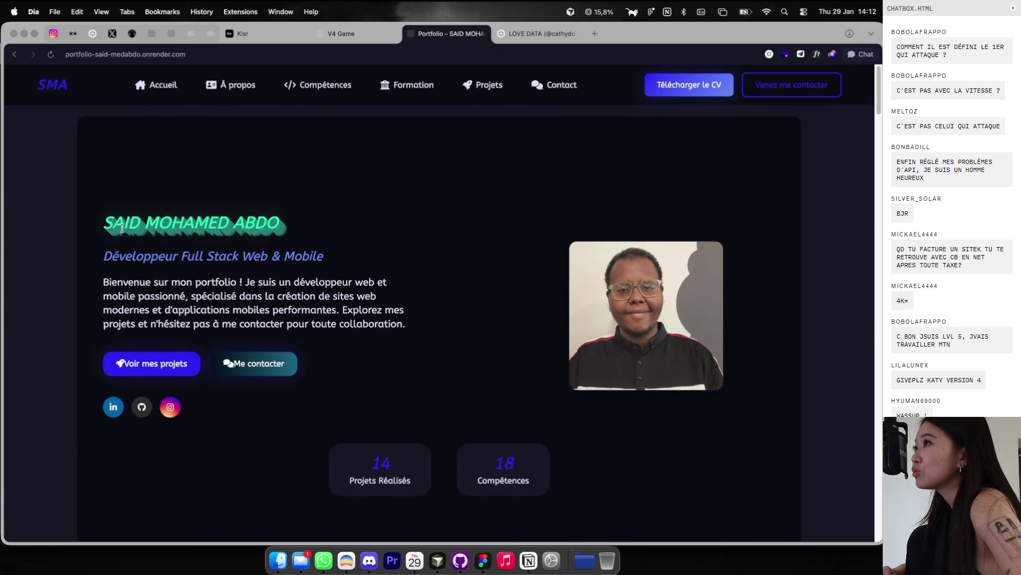
Step: Highlight the name heading and the Full Stack Web & Mobile subtitle, then deselect
left_click_drag(114, 219, 287, 220)
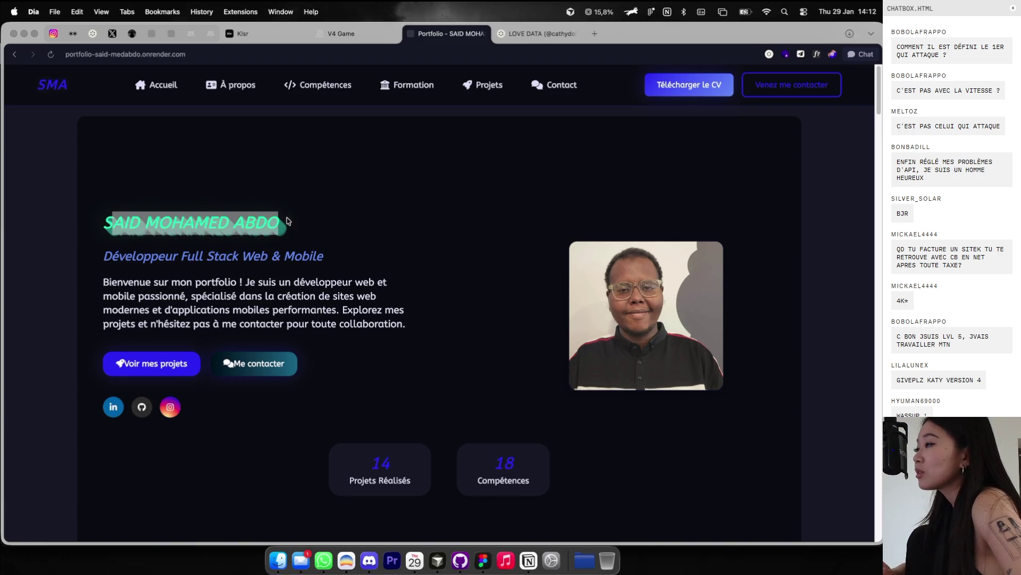
left_click_drag(326, 255, 110, 267)
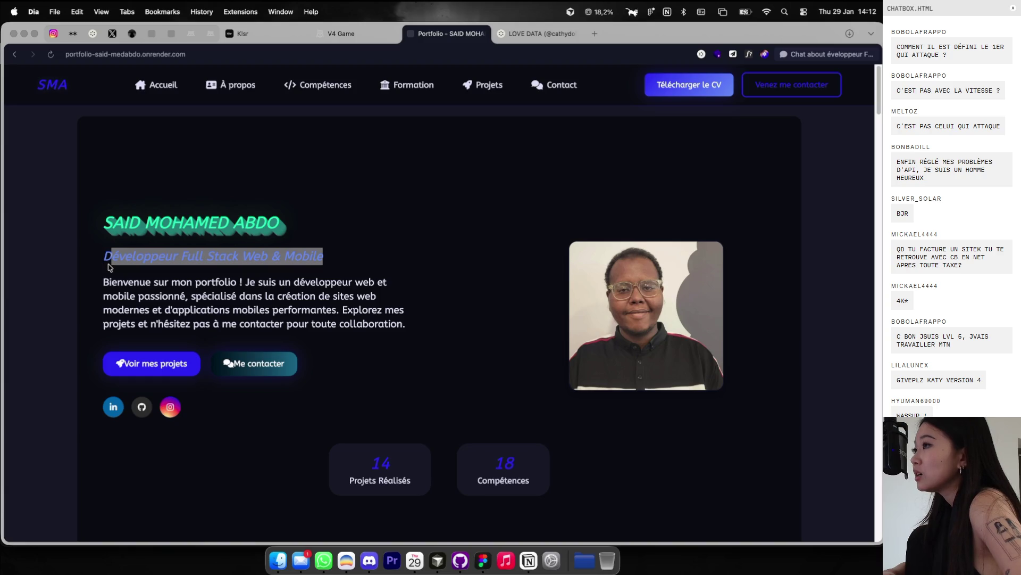
scroll(112, 276, "up", 5)
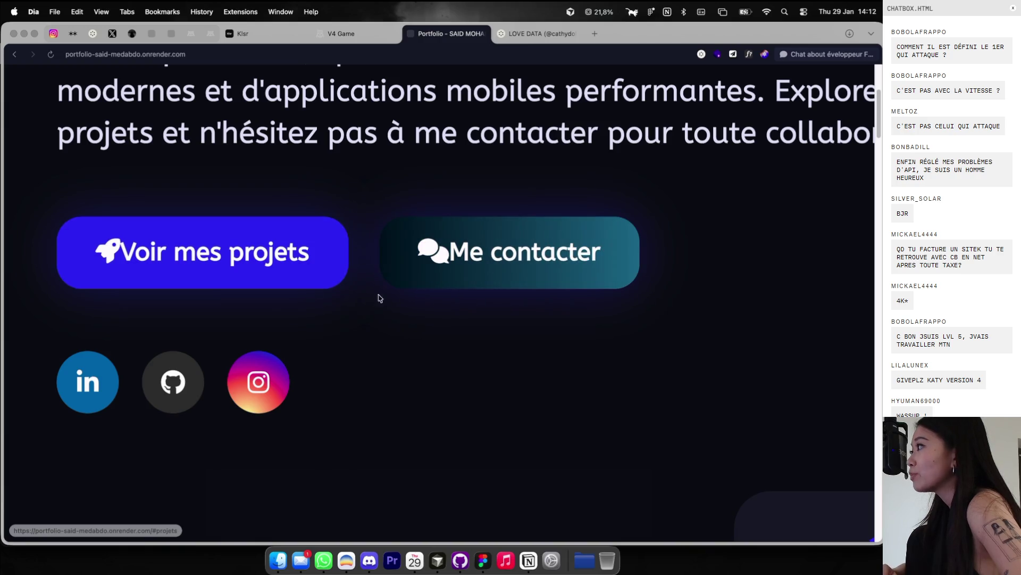
scroll(380, 298, "down", 5)
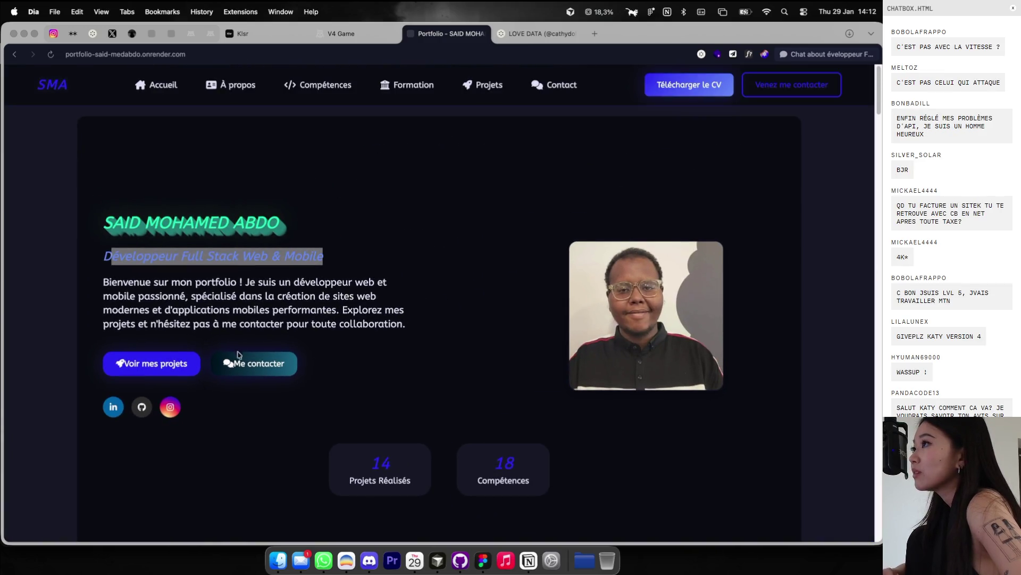
scroll(232, 352, "down", 1)
left_click(398, 193)
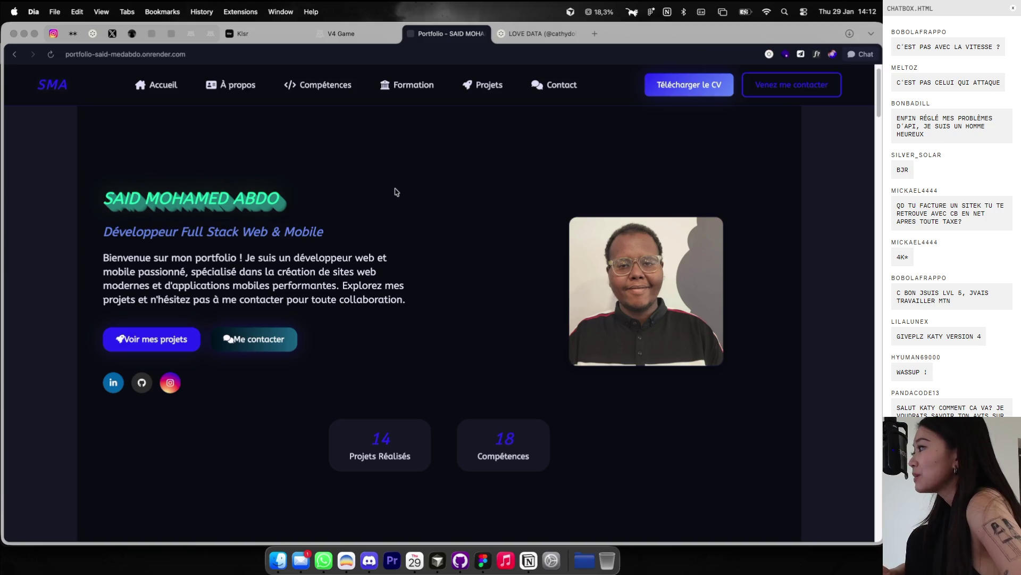
Step: Scroll through the Compétences Techniques cards and clear the DEVOPS and subtitle highlights
scroll(181, 188, "up", 5)
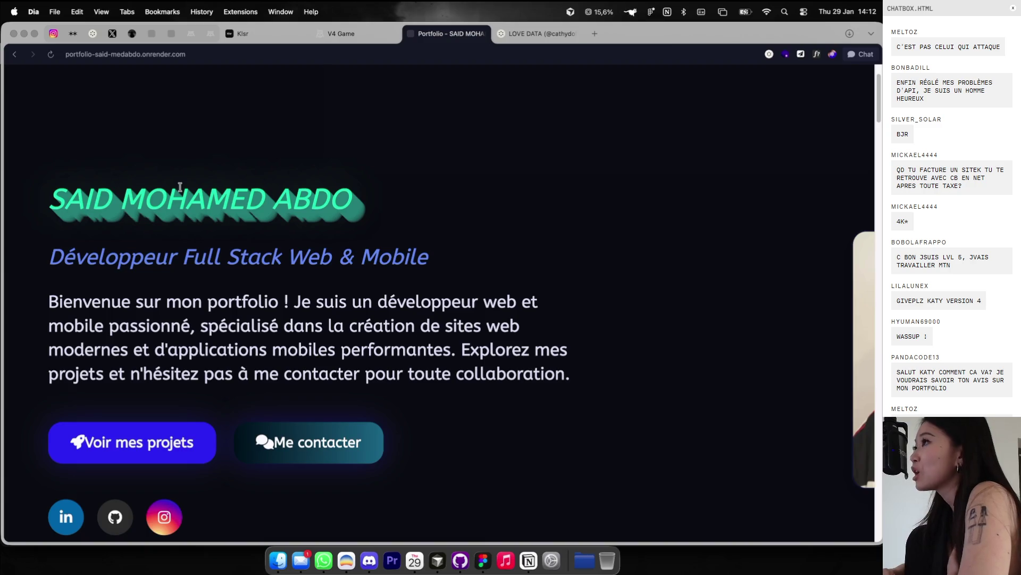
scroll(180, 188, "down", 5)
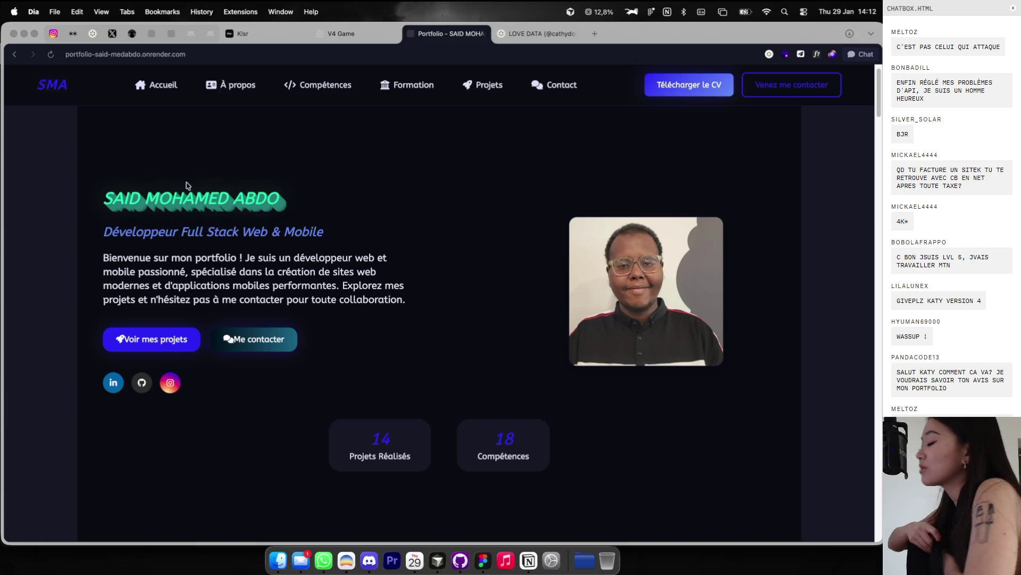
scroll(279, 266, "down", 6)
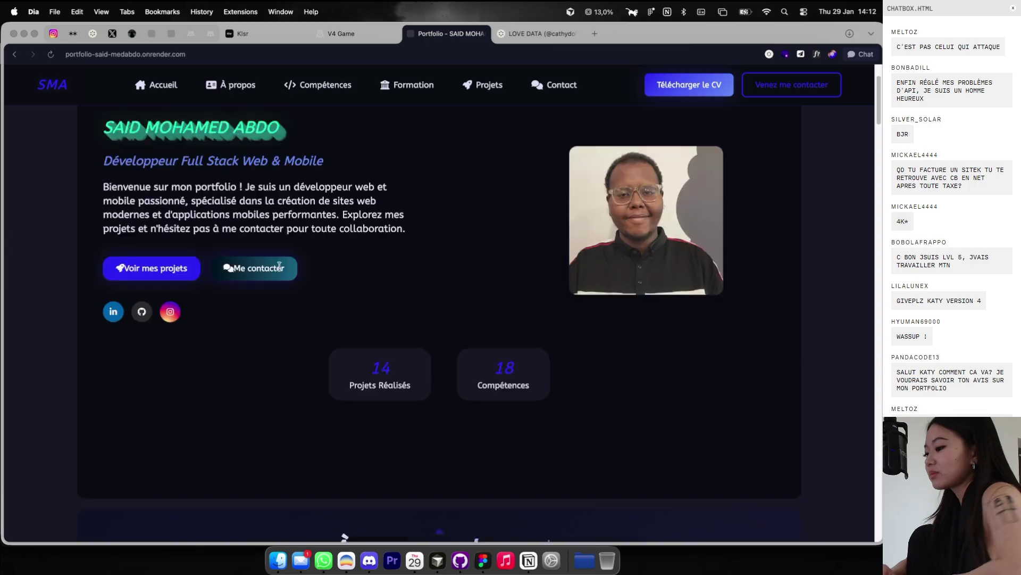
scroll(280, 270, "down", 3)
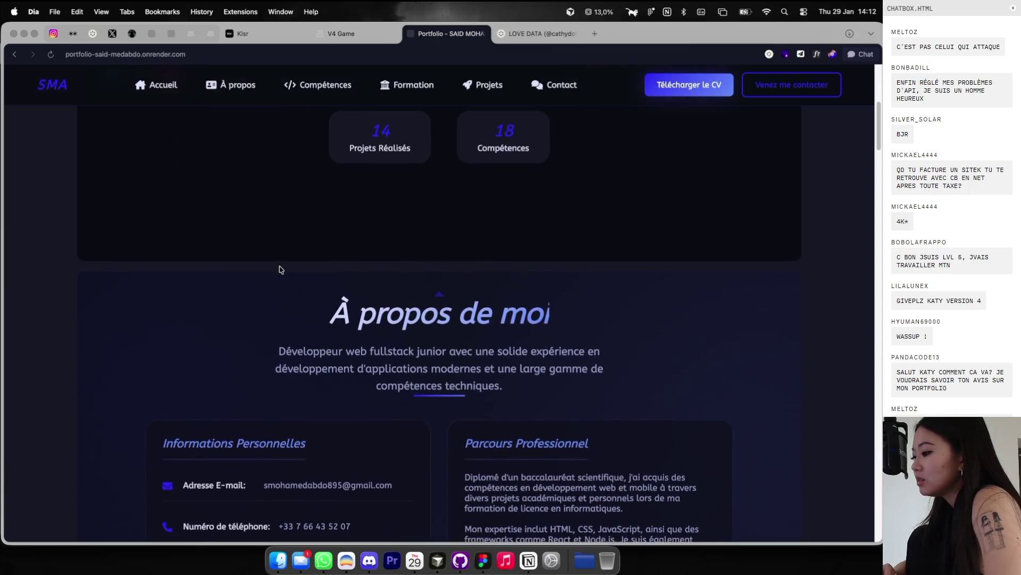
scroll(280, 270, "down", 5)
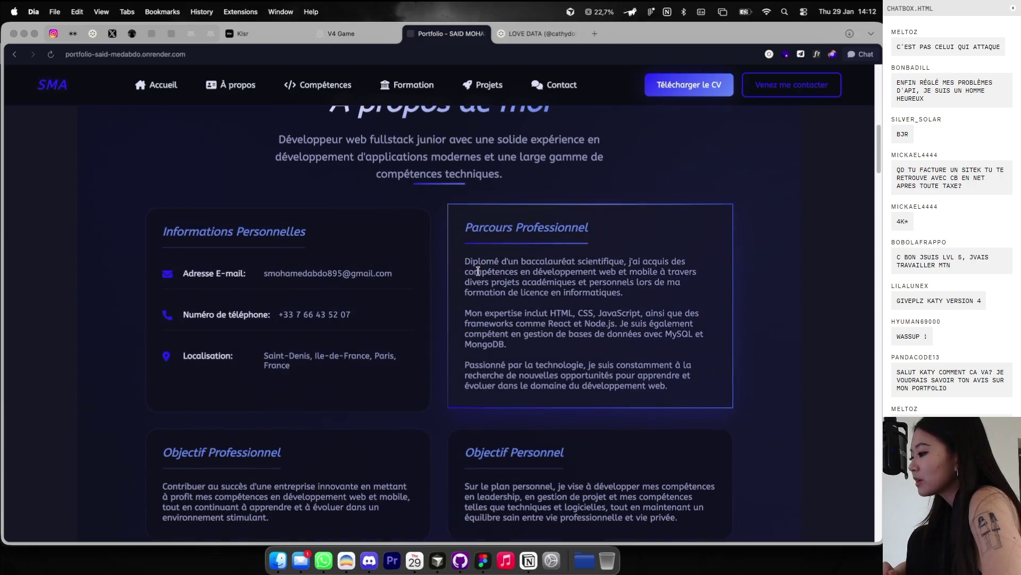
scroll(476, 271, "down", 9)
scroll(376, 261, "down", 8)
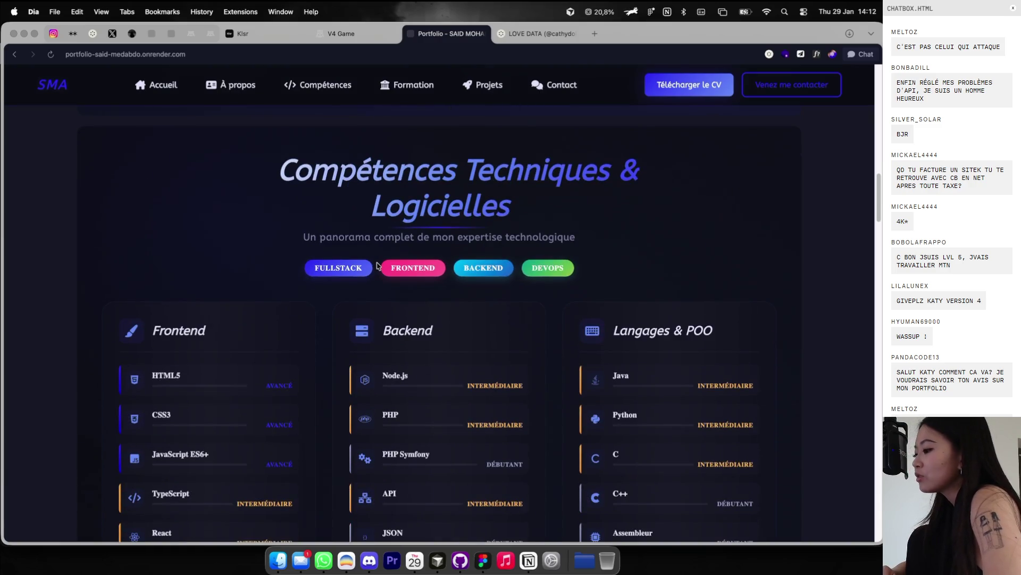
scroll(532, 277, "up", 5)
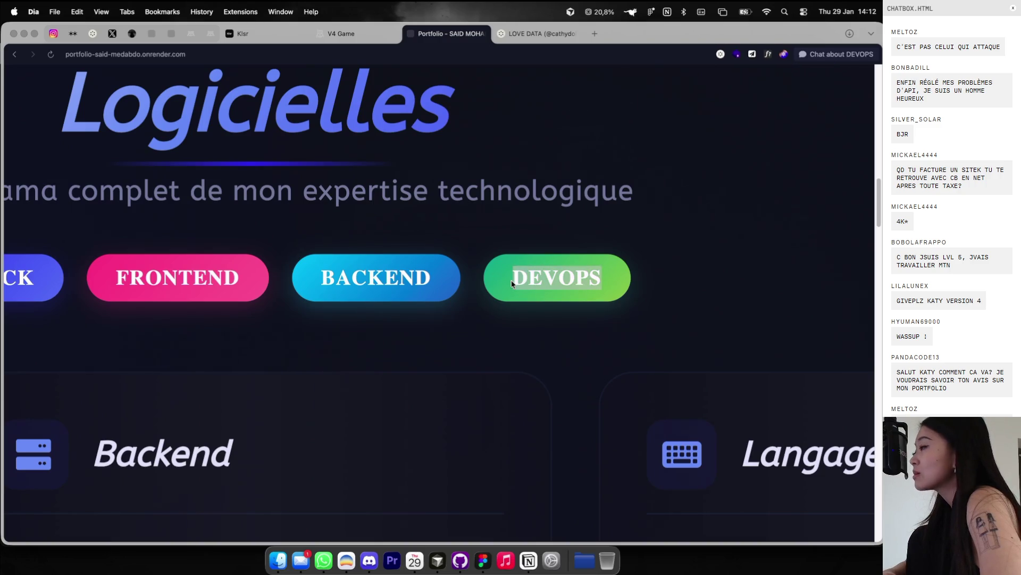
left_click(568, 195)
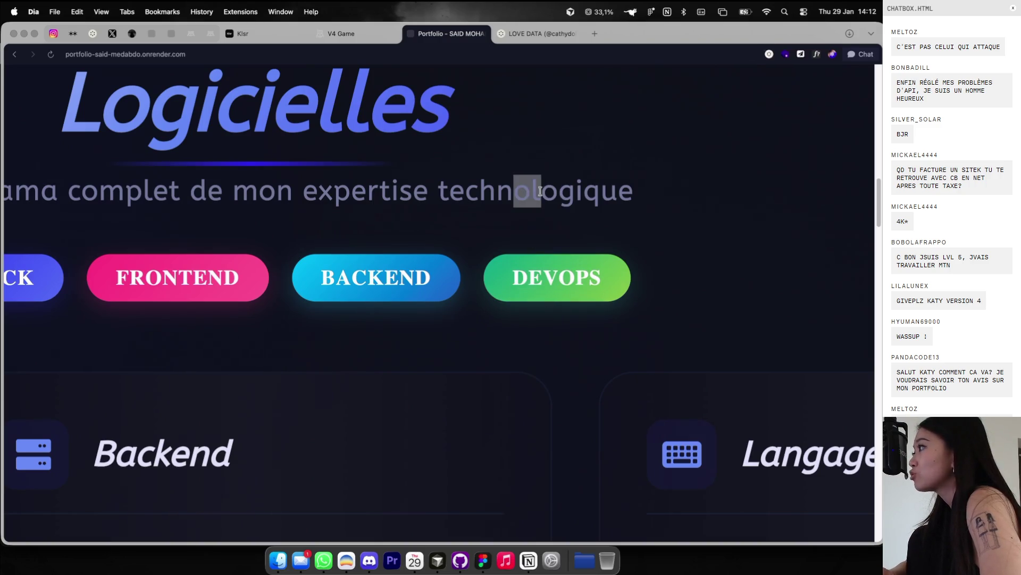
left_click(529, 267)
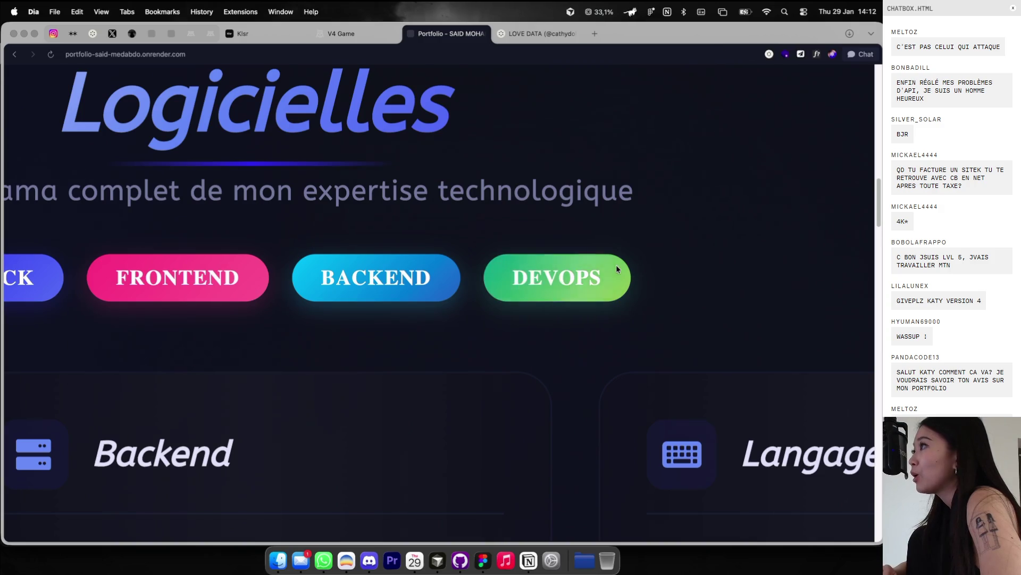
Step: Continue past the 30+ compétences stats to the Formation heading and highlight it
scroll(616, 264, "down", 3)
scroll(616, 264, "down", 3)
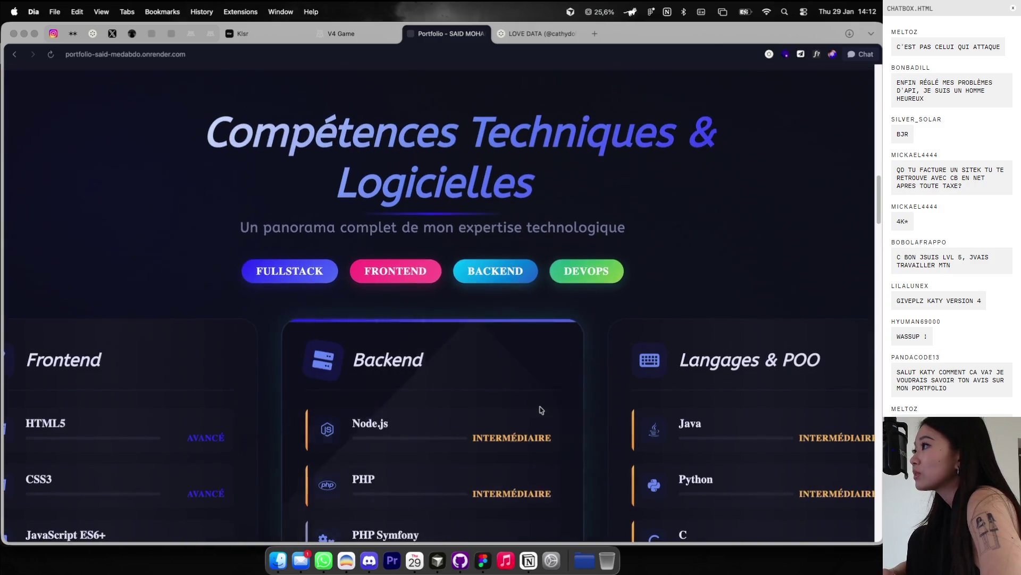
scroll(542, 410, "down", 1)
scroll(503, 410, "down", 1)
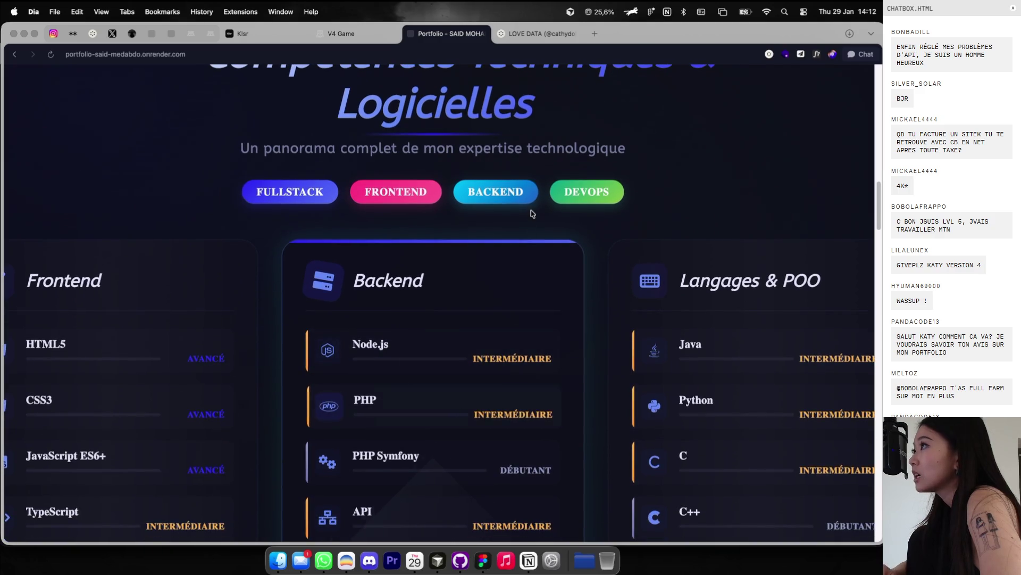
scroll(456, 193, "up", 2)
scroll(435, 224, "down", 2)
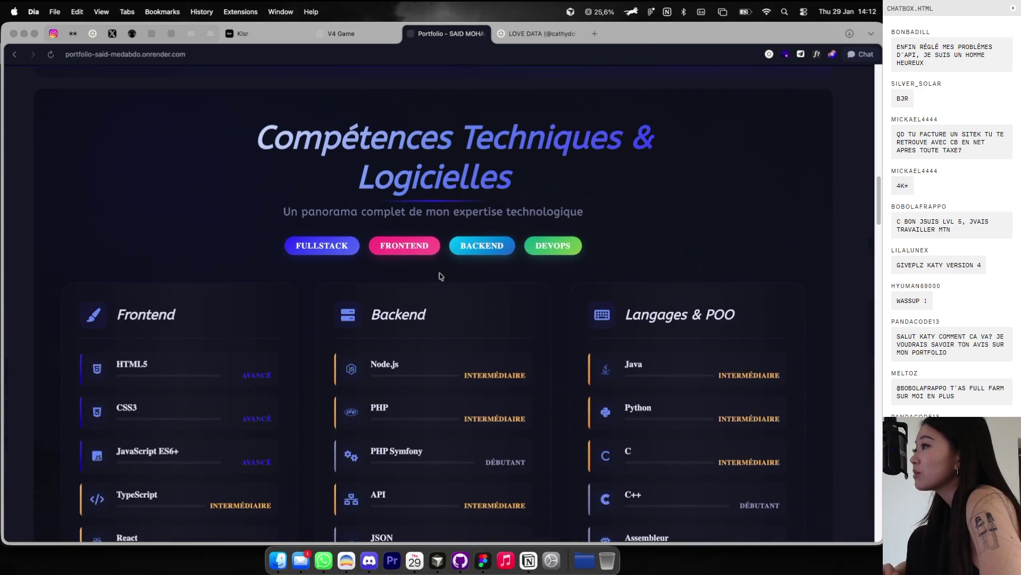
scroll(460, 246, "down", 10)
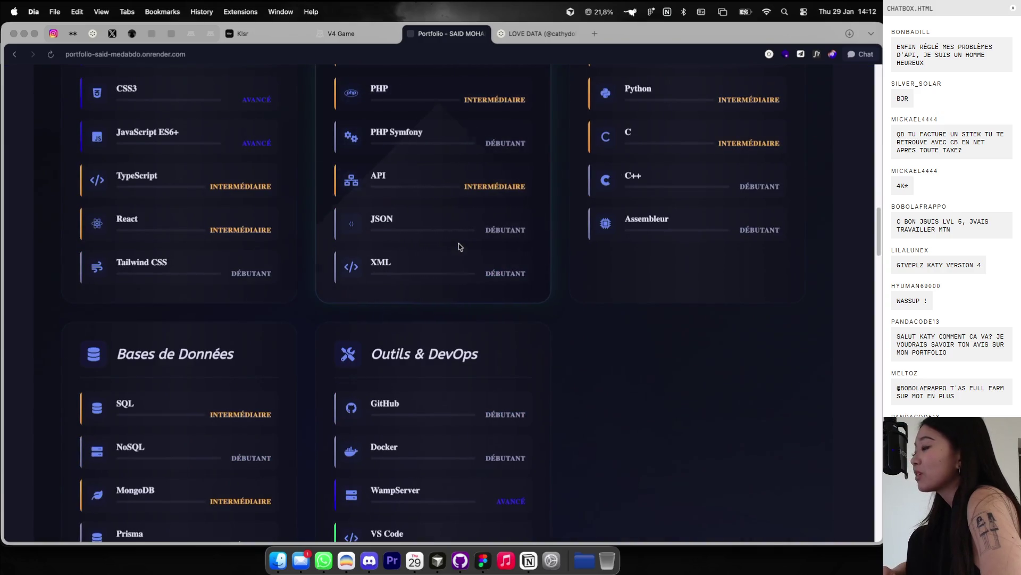
scroll(296, 226, "up", 10)
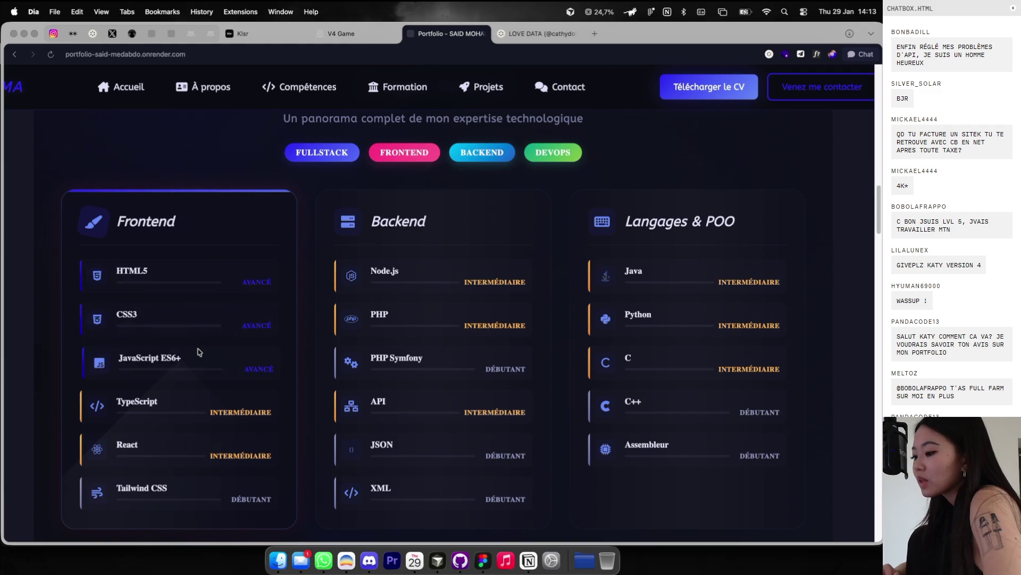
scroll(198, 352, "down", 5)
scroll(199, 352, "down", 12)
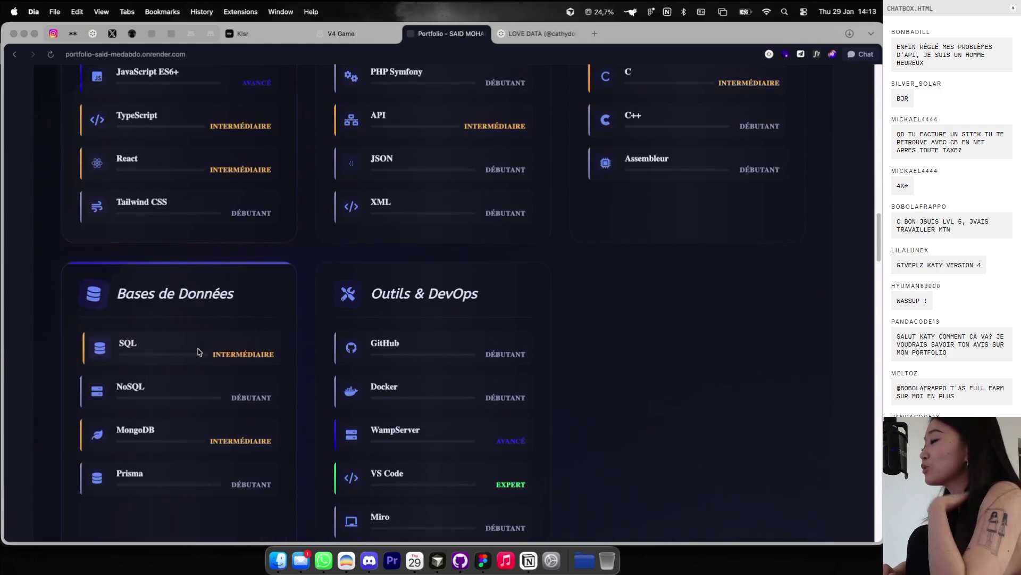
scroll(198, 352, "up", 7)
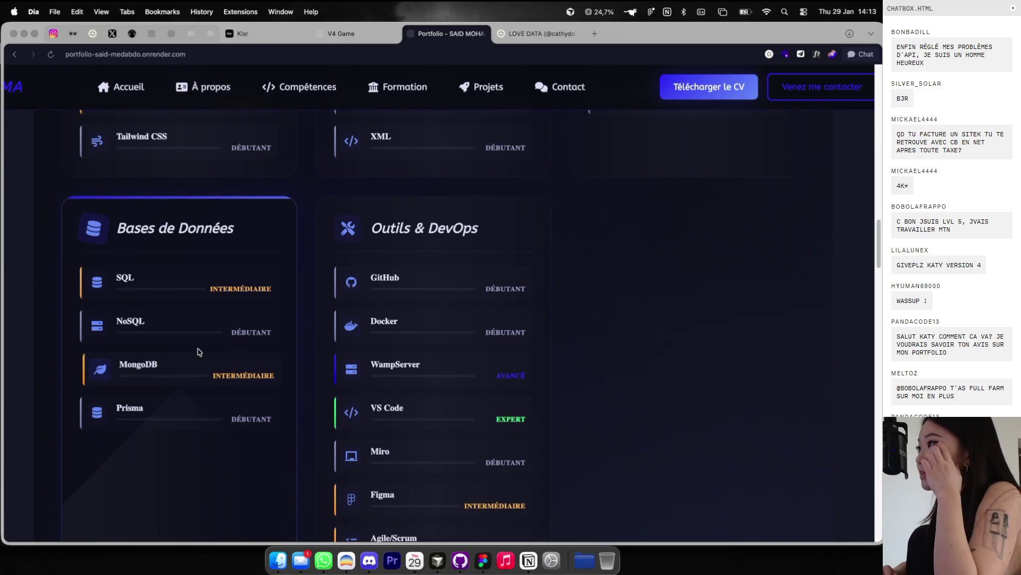
scroll(198, 352, "down", 4)
scroll(411, 308, "down", 8)
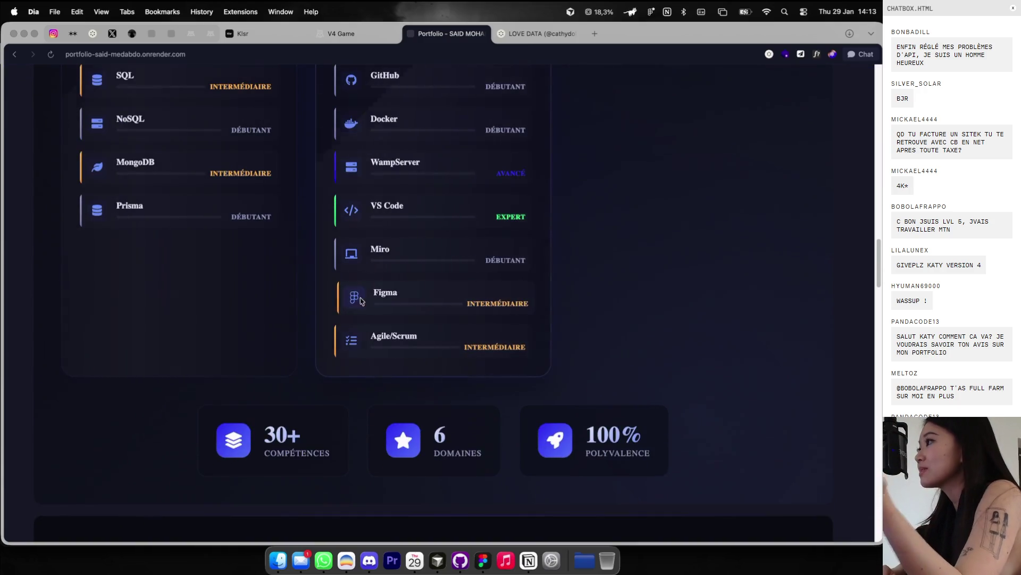
scroll(410, 308, "down", 1)
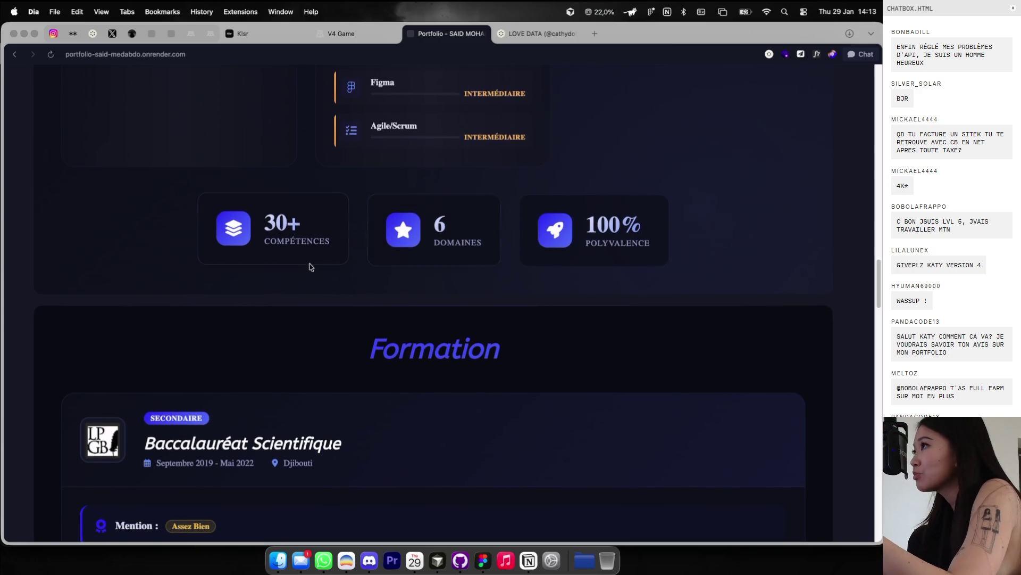
scroll(313, 264, "down", 6)
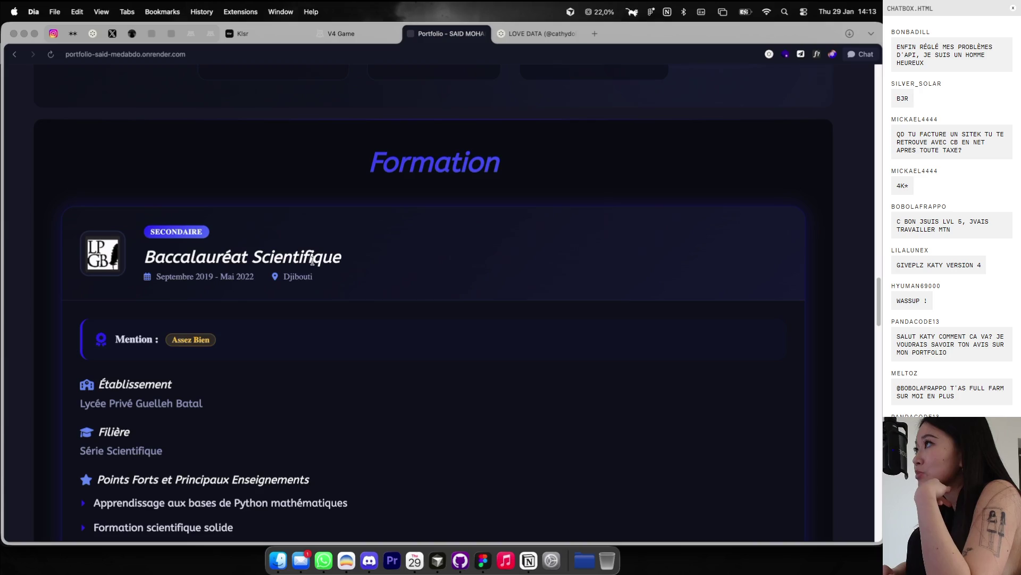
scroll(313, 260, "down", 14)
scroll(313, 264, "down", 13)
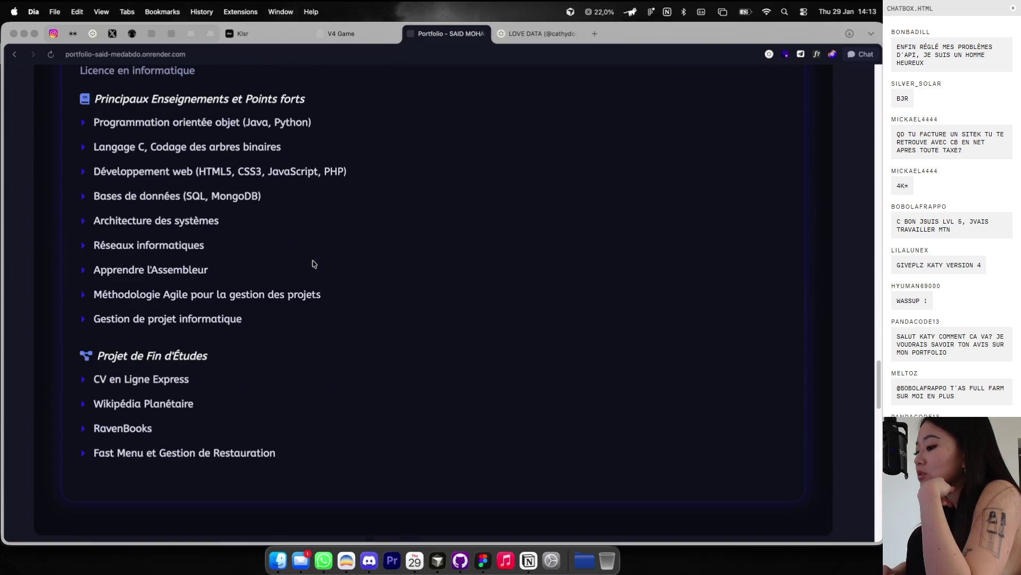
scroll(313, 263, "down", 15)
scroll(312, 260, "up", 20)
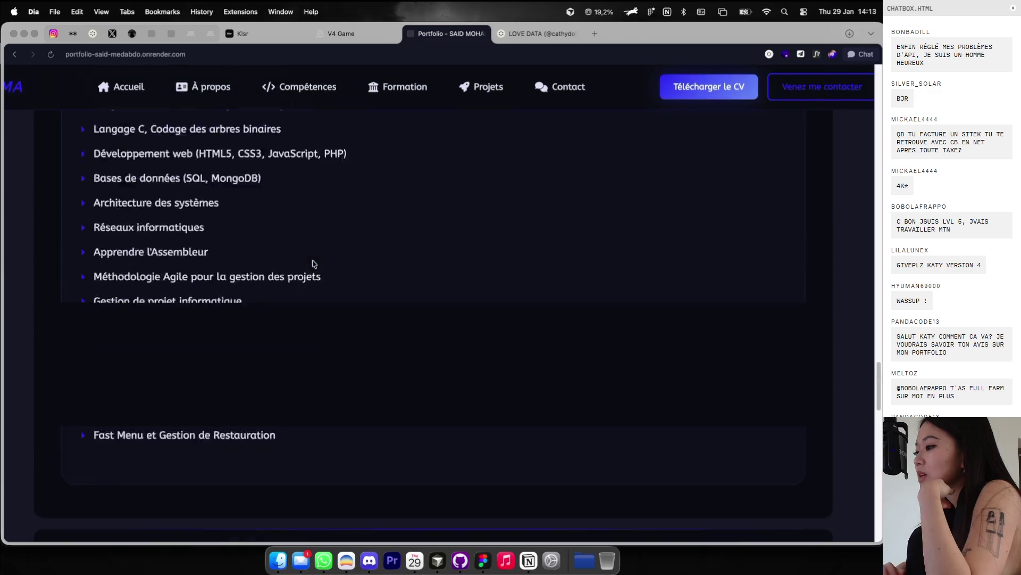
scroll(313, 261, "up", 8)
left_click_drag(372, 375, 538, 374)
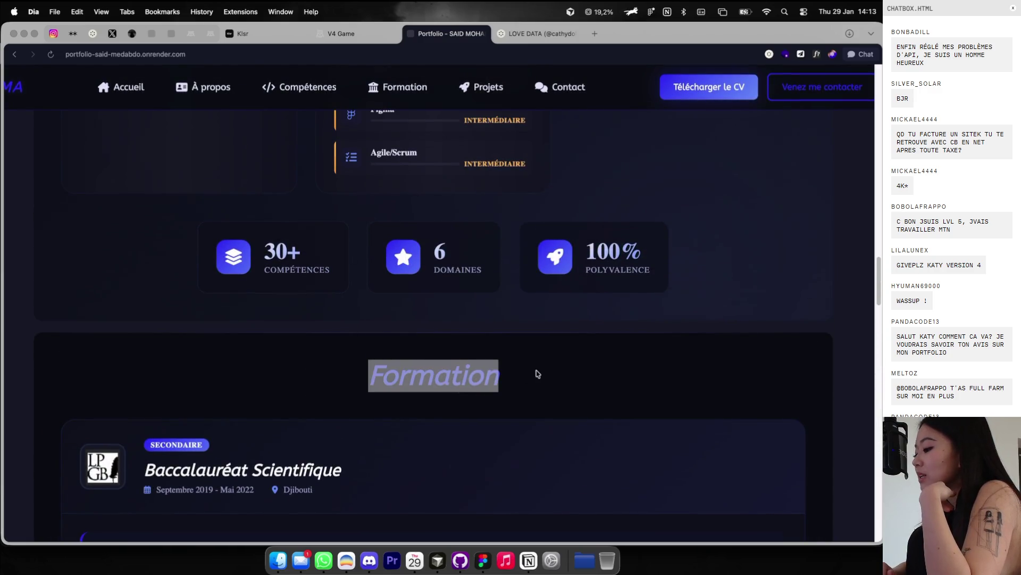
Step: Scroll down through Formation, Projets Réalisés and Contactez-moi to the footer
left_click(537, 374)
scroll(537, 373, "down", 20)
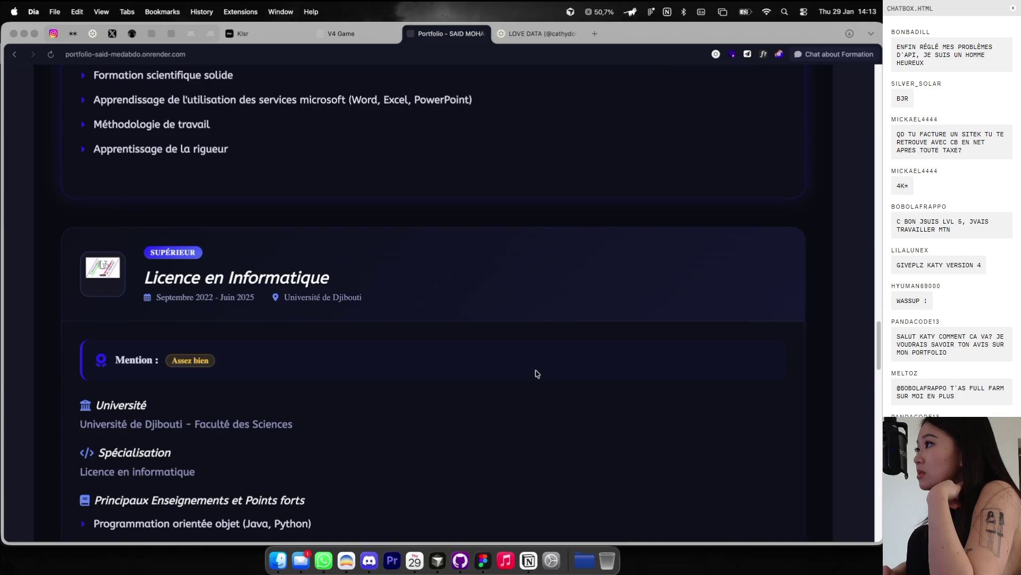
scroll(537, 373, "down", 10)
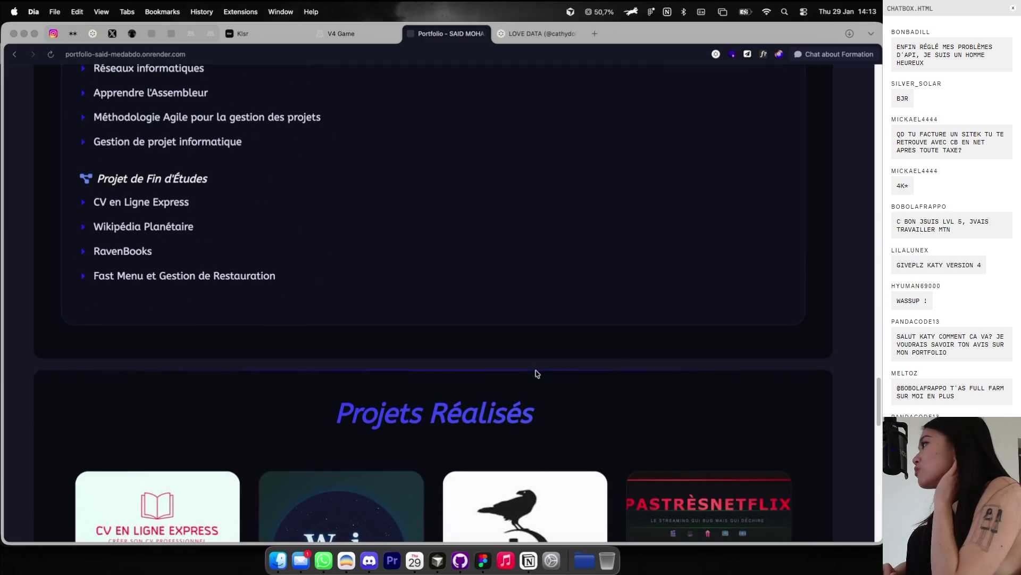
scroll(536, 373, "down", 10)
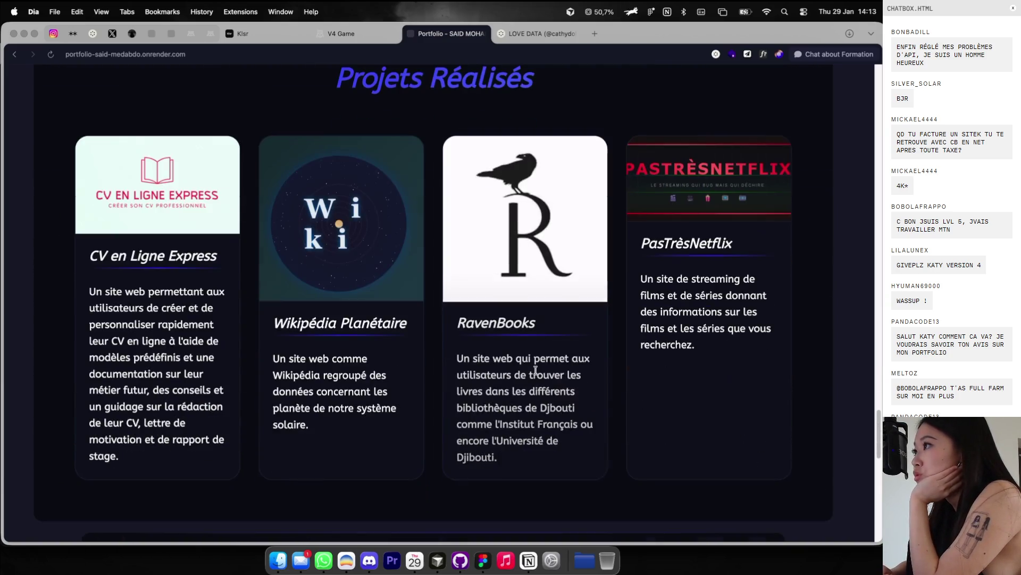
scroll(487, 353, "down", 2)
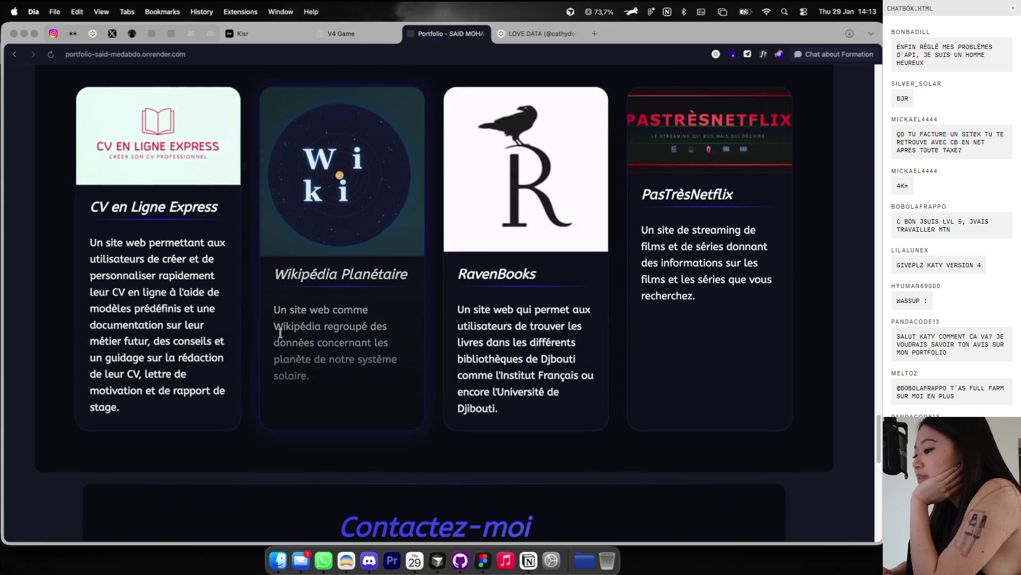
scroll(274, 312, "down", 10)
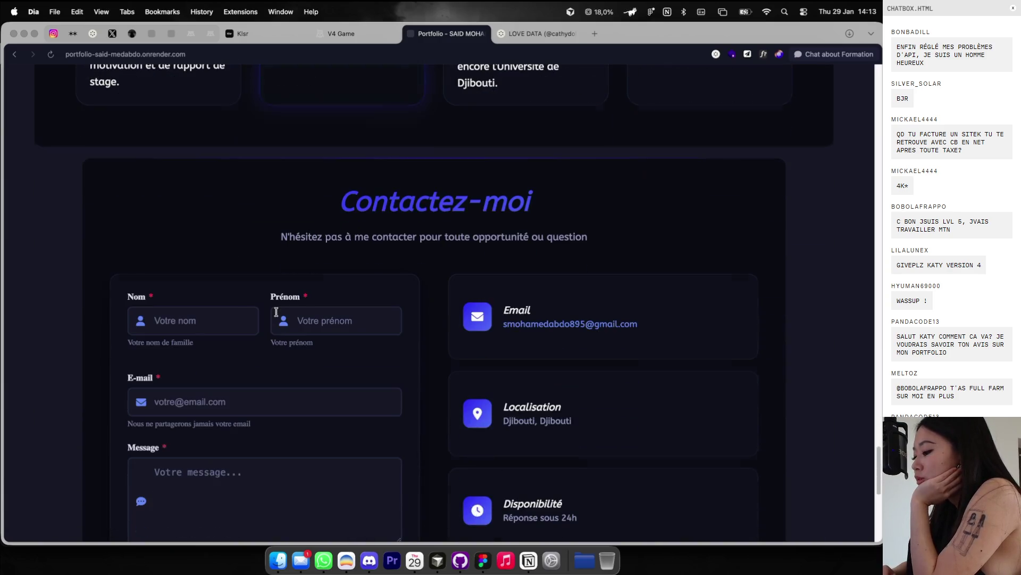
scroll(276, 312, "down", 10)
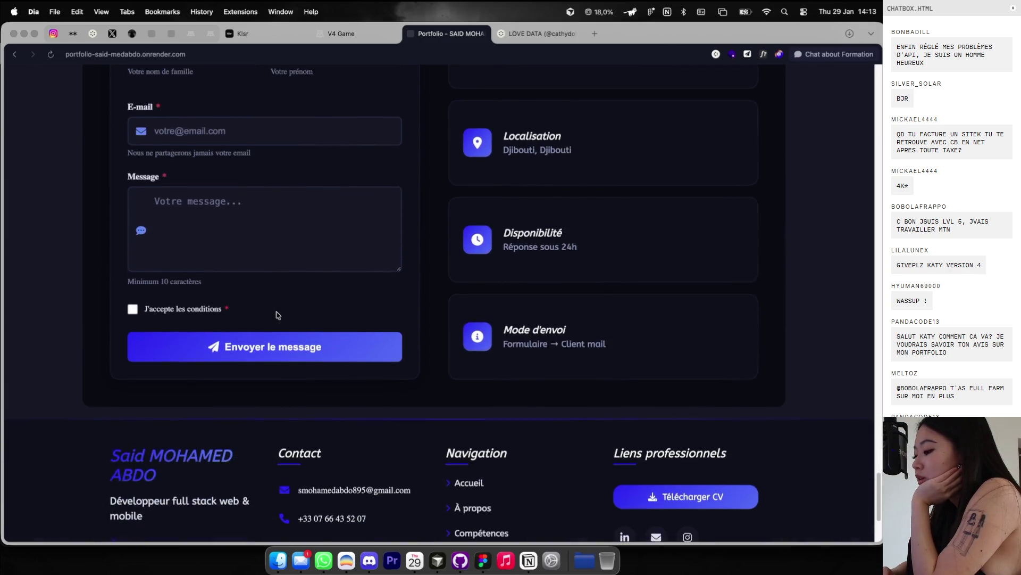
scroll(276, 315, "down", 1)
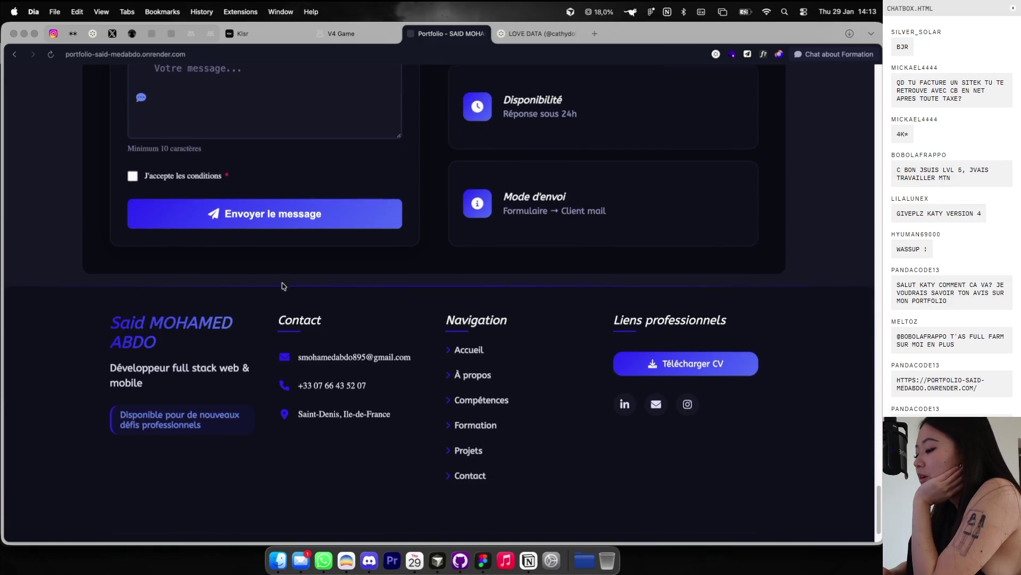
Step: Scroll back up toward the hero introduction
scroll(297, 264, "up", 20)
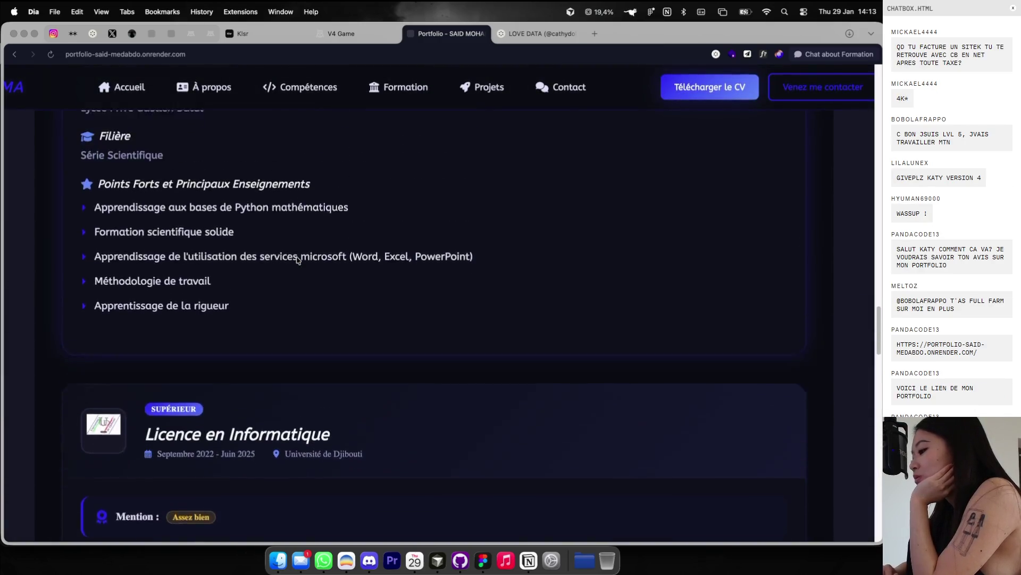
scroll(297, 258, "up", 20)
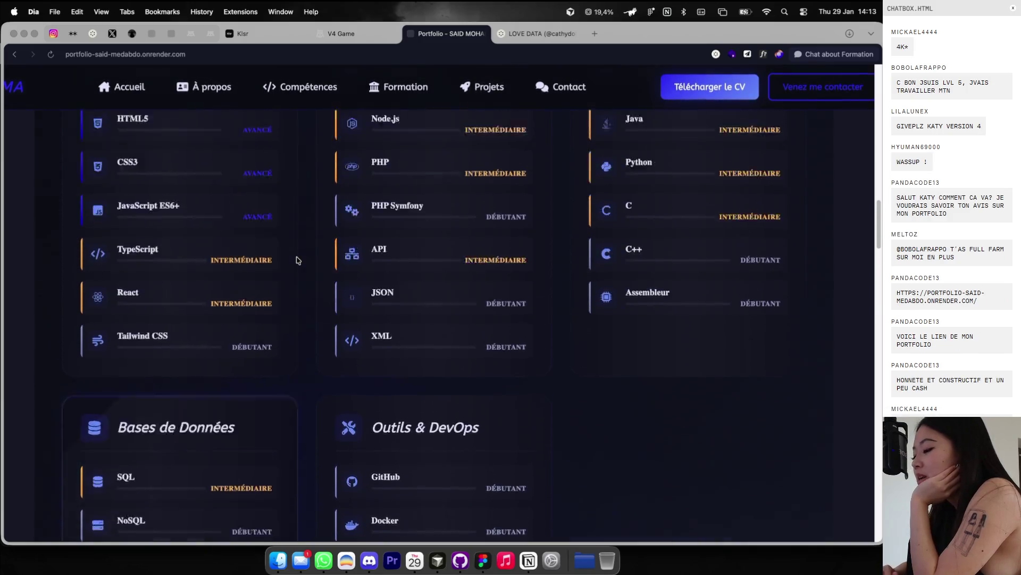
scroll(298, 260, "down", 10)
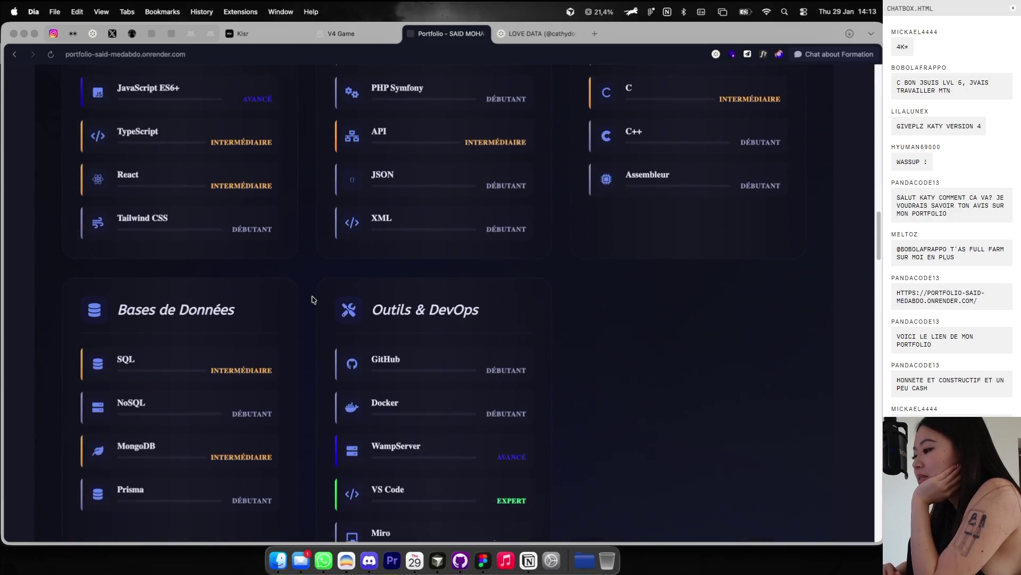
scroll(324, 240, "up", 20)
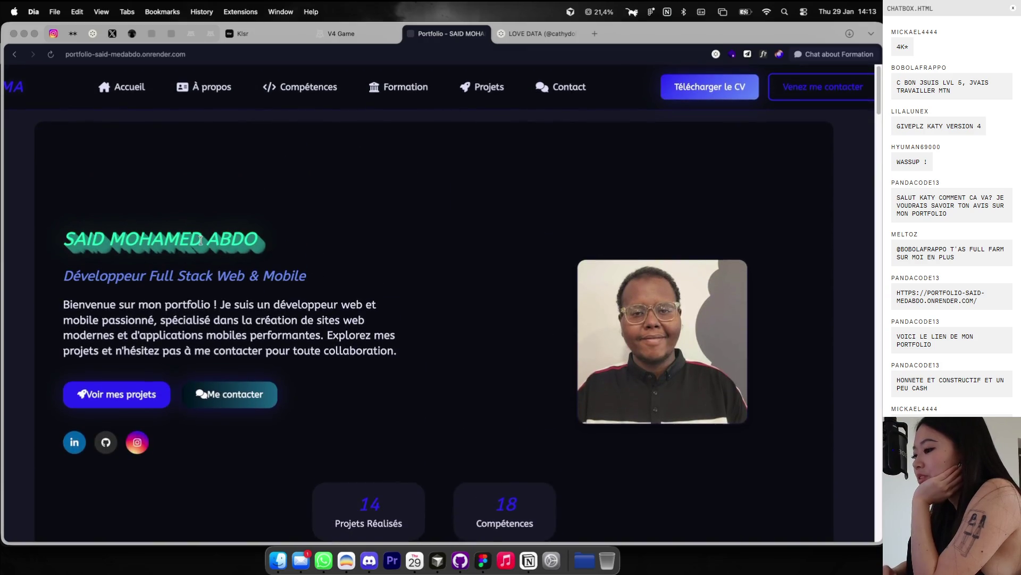
scroll(29, 245, "up", 5)
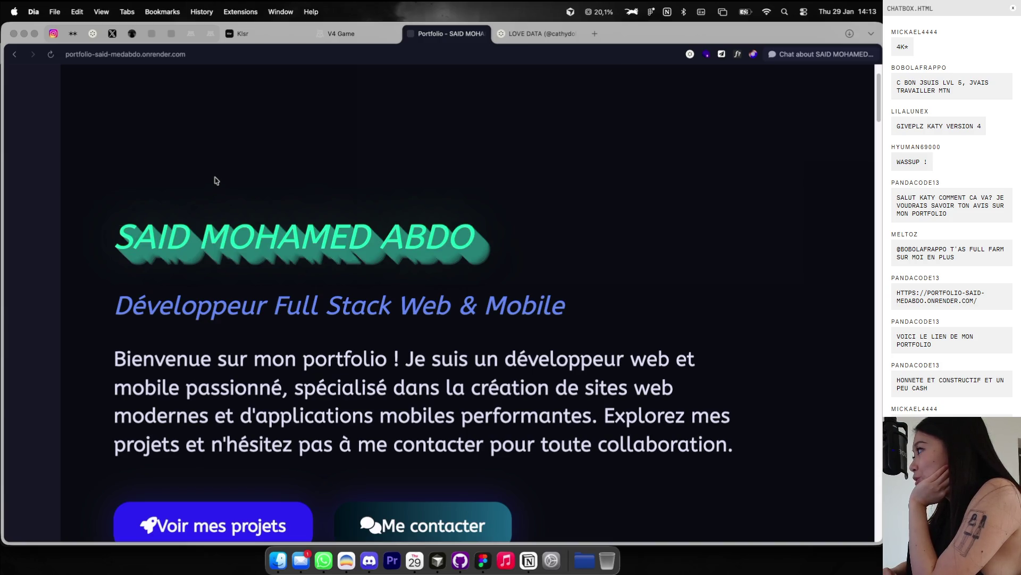
Step: Jump via the navigation links to Formation, Compétences, then back to Accueil
scroll(216, 181, "down", 5)
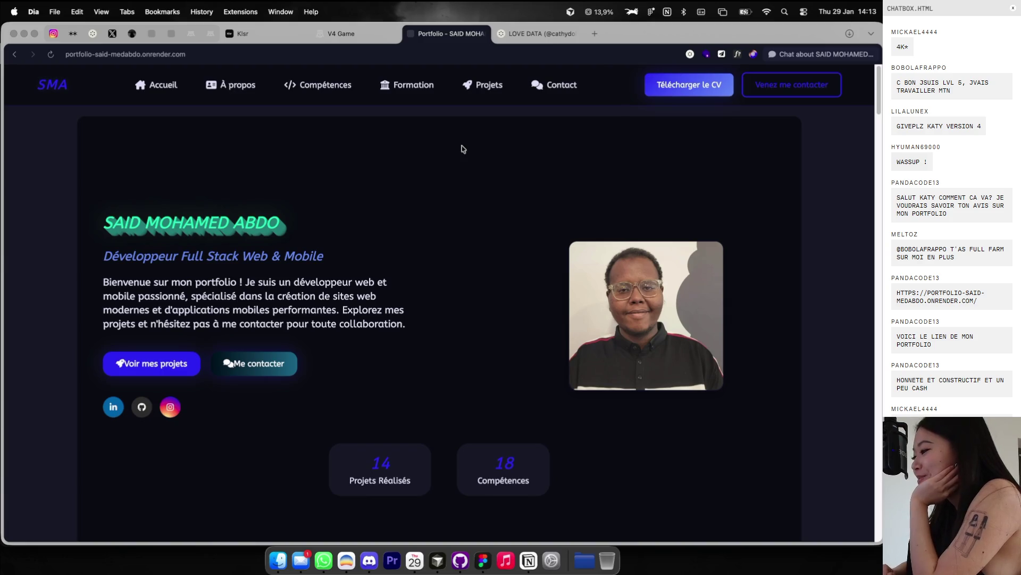
left_click(481, 85)
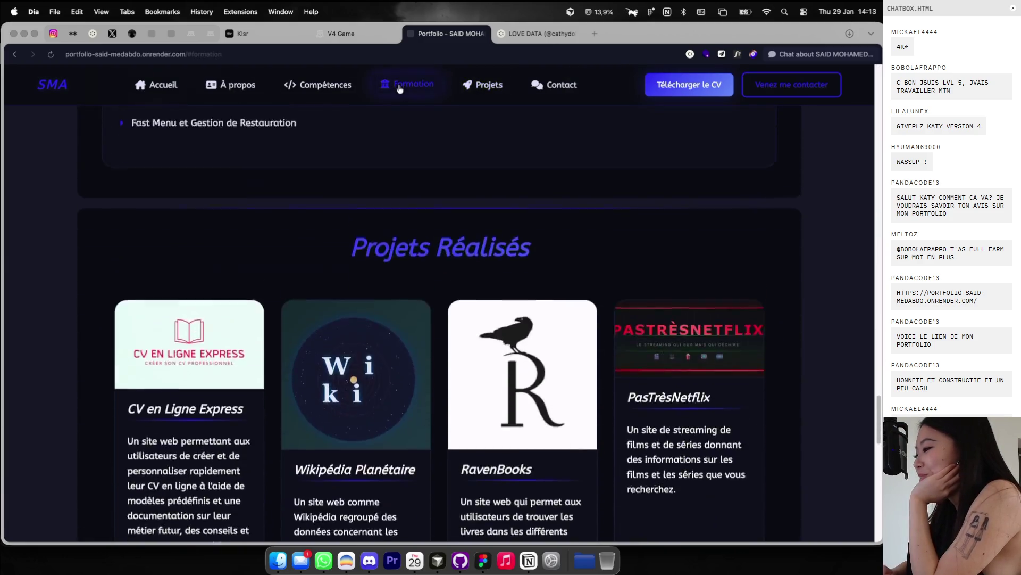
left_click(407, 85)
left_click(334, 93)
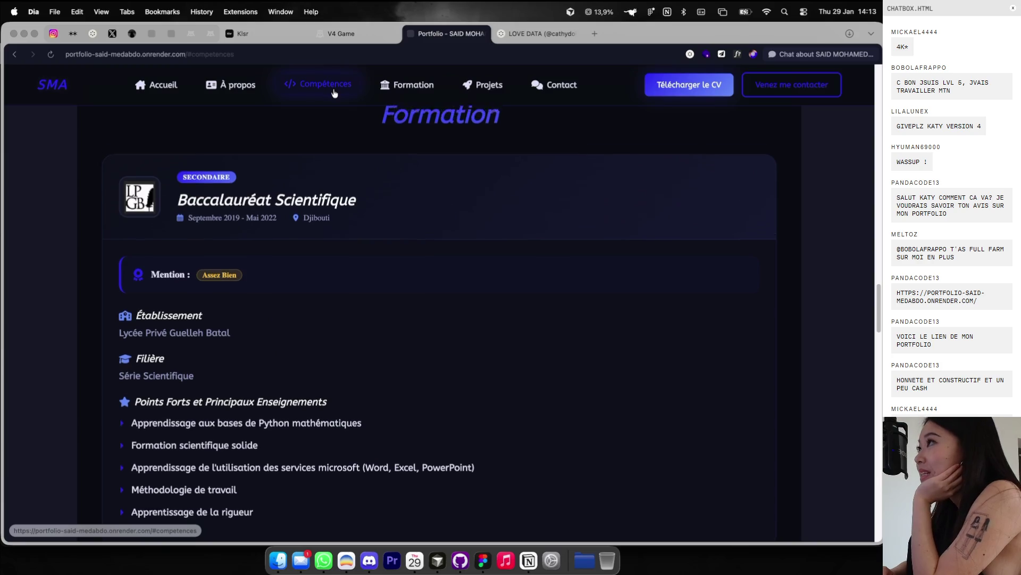
left_click(159, 86)
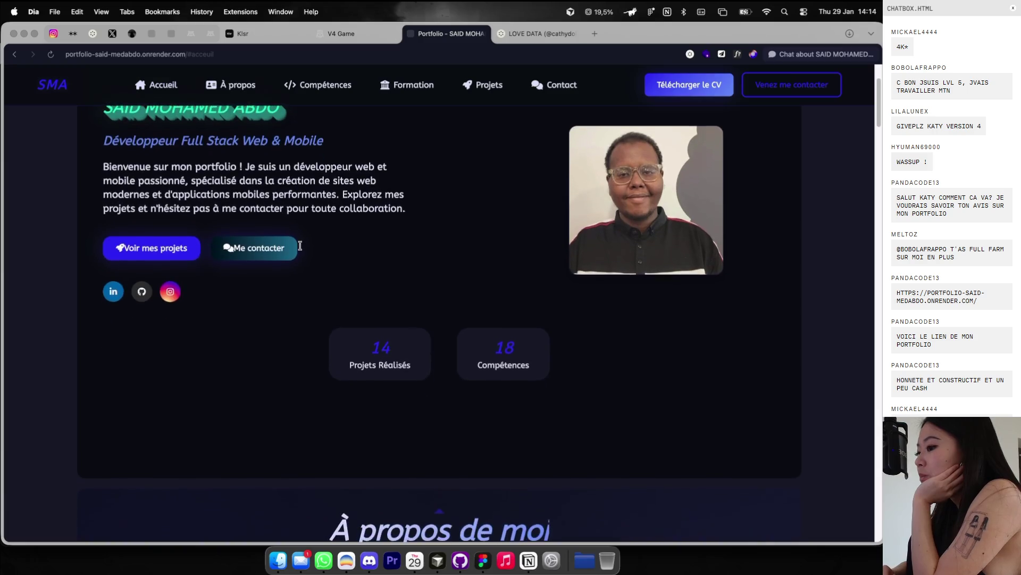
Step: Scroll over the hero section and bring up the page's context menu
scroll(300, 245, "down", 5)
scroll(300, 248, "down", 15)
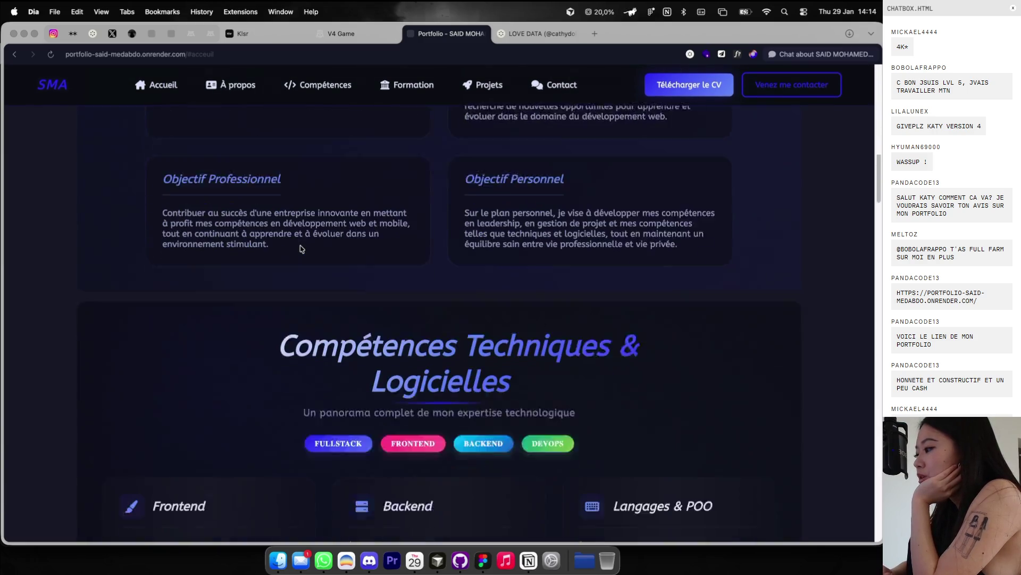
scroll(301, 248, "down", 8)
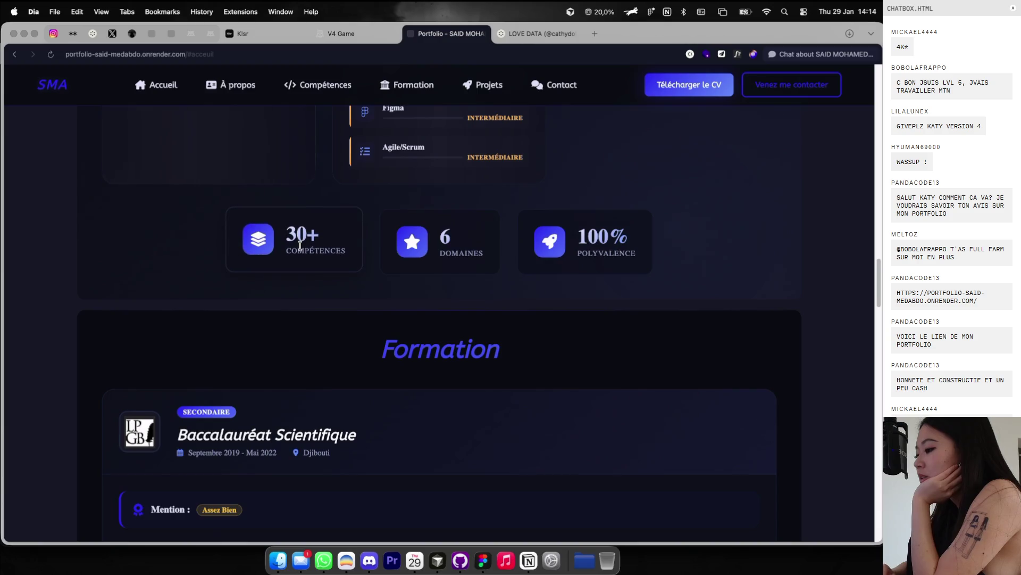
scroll(301, 248, "down", 4)
scroll(301, 249, "up", 15)
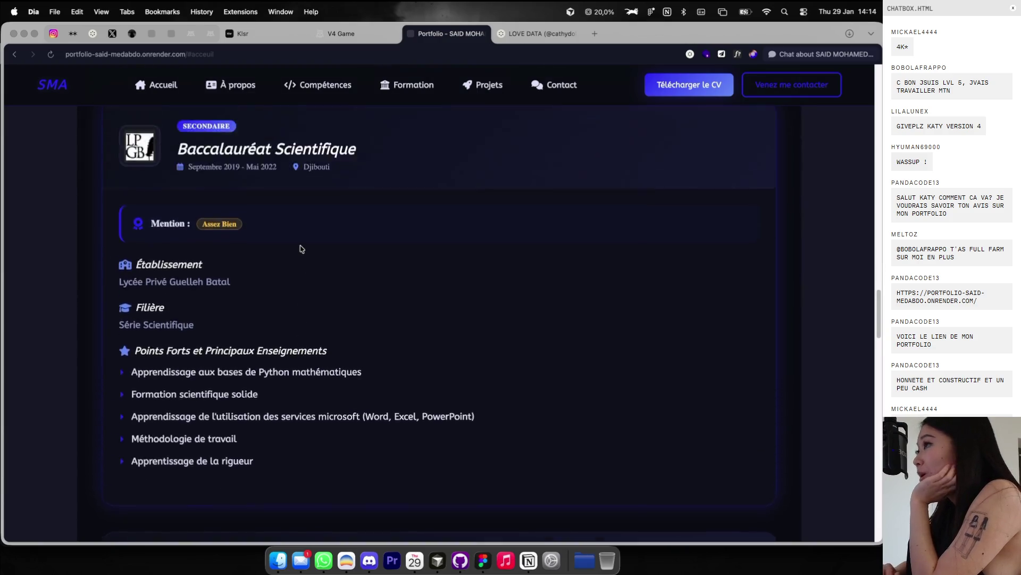
scroll(301, 248, "up", 15)
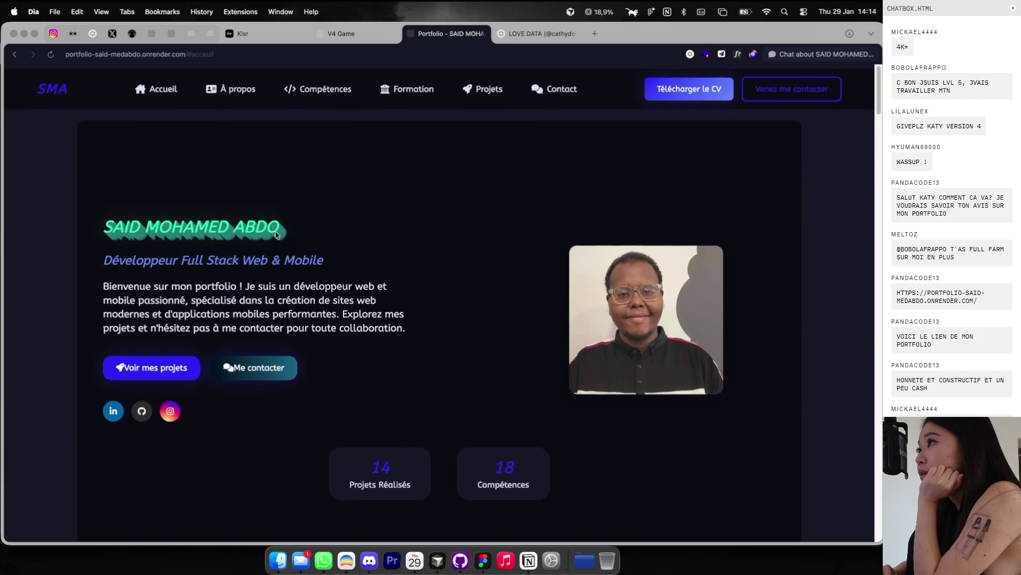
scroll(336, 256, "down", 3)
right_click(472, 220)
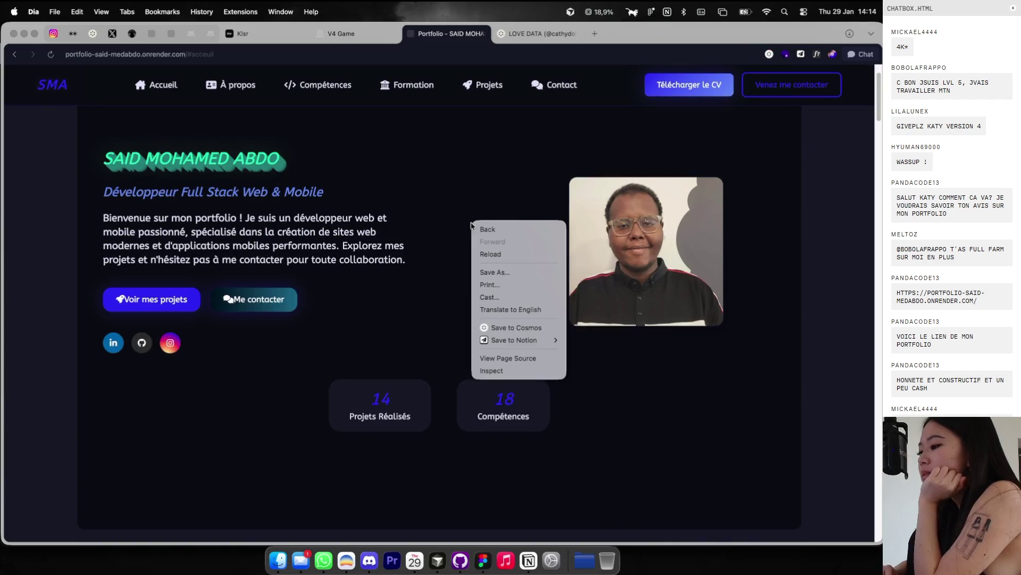
Step: Inspect the hero intro paragraph and set its font-size to 14px
key("super+shift+c")
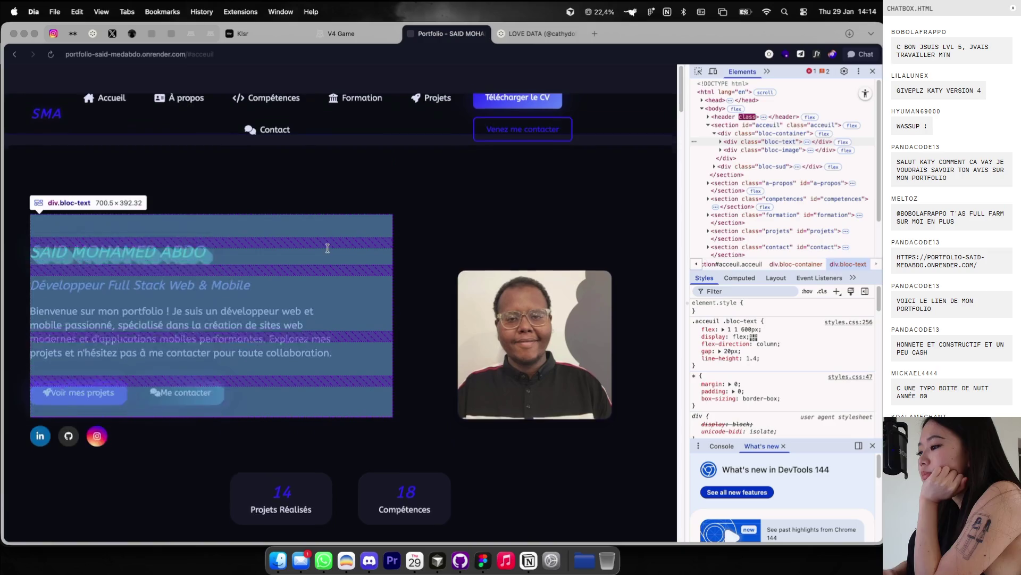
left_click(282, 296)
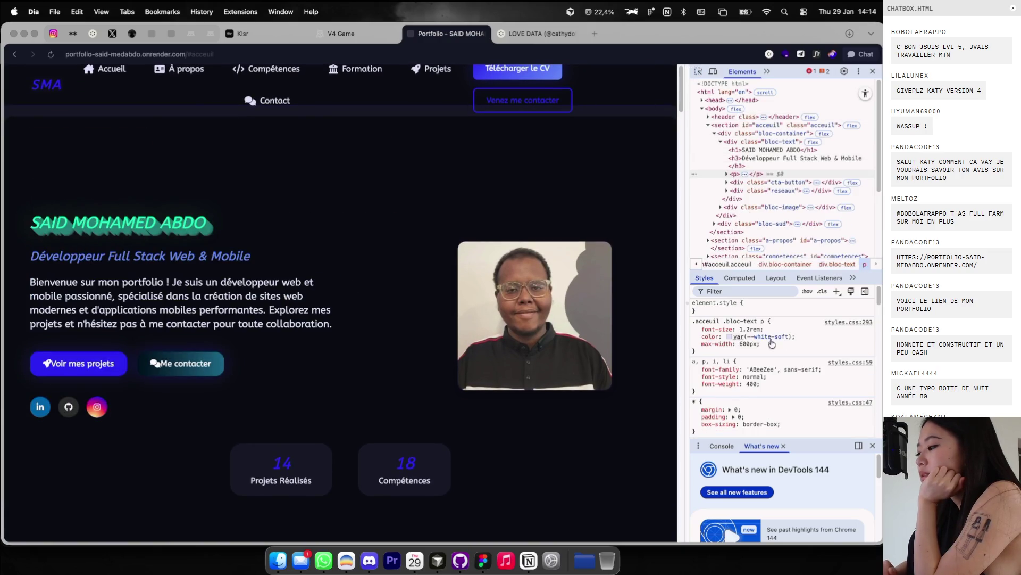
left_click(755, 329)
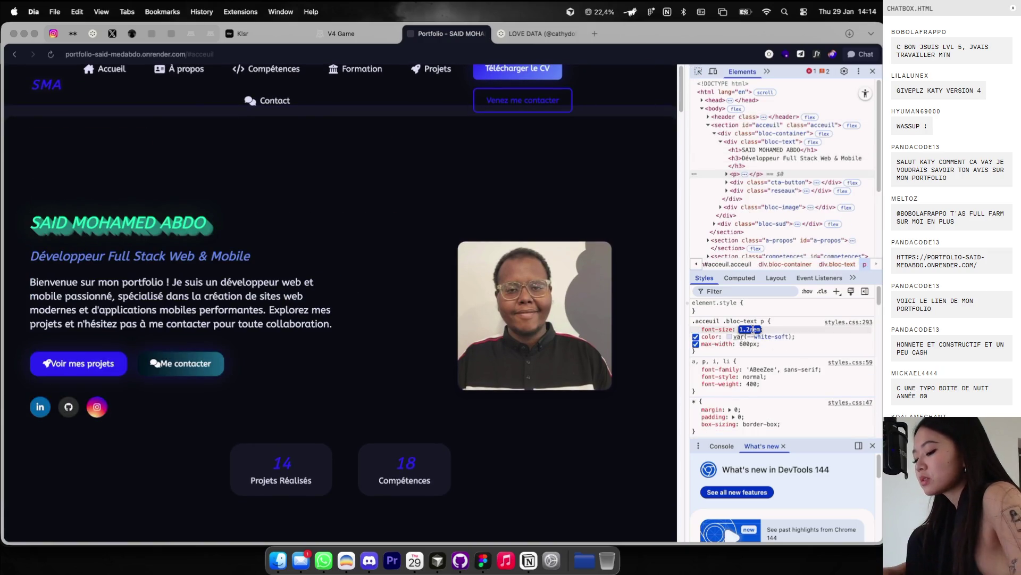
type("12px")
key("Up")
key("Up")
key("Return")
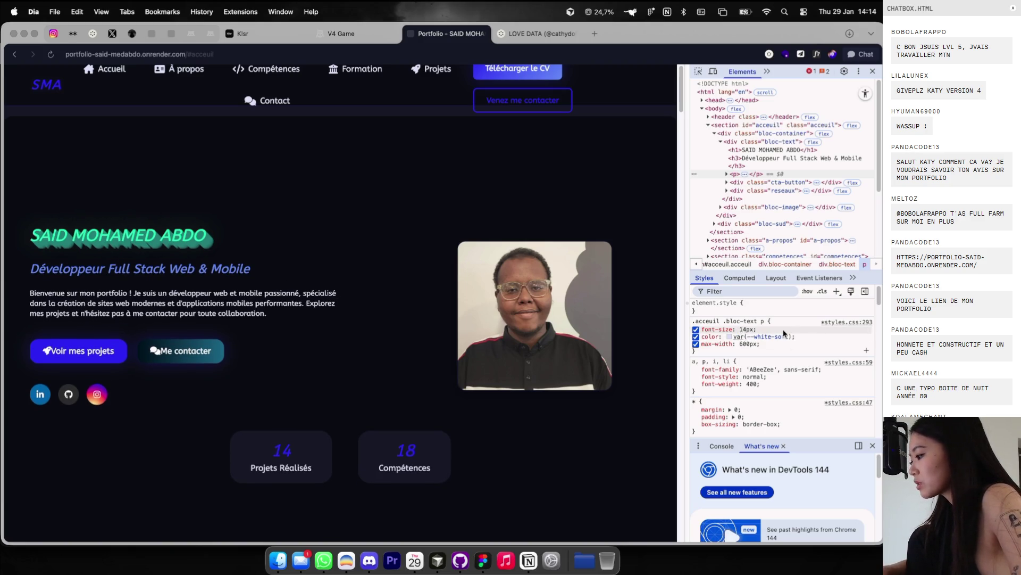
Step: Add a line-height of 130% to the paragraph
left_click(775, 331)
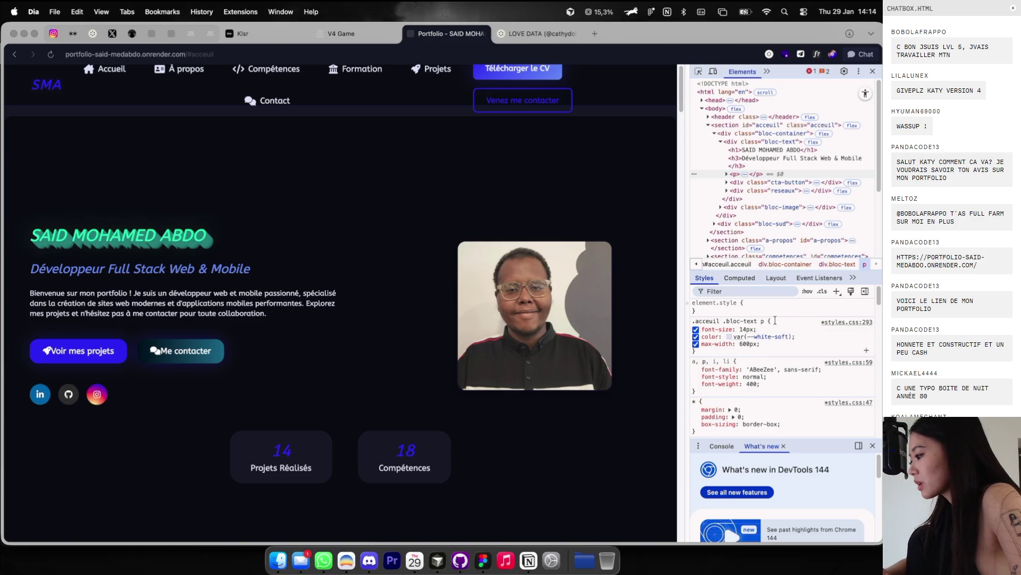
type("line")
key("Tab")
type("100%")
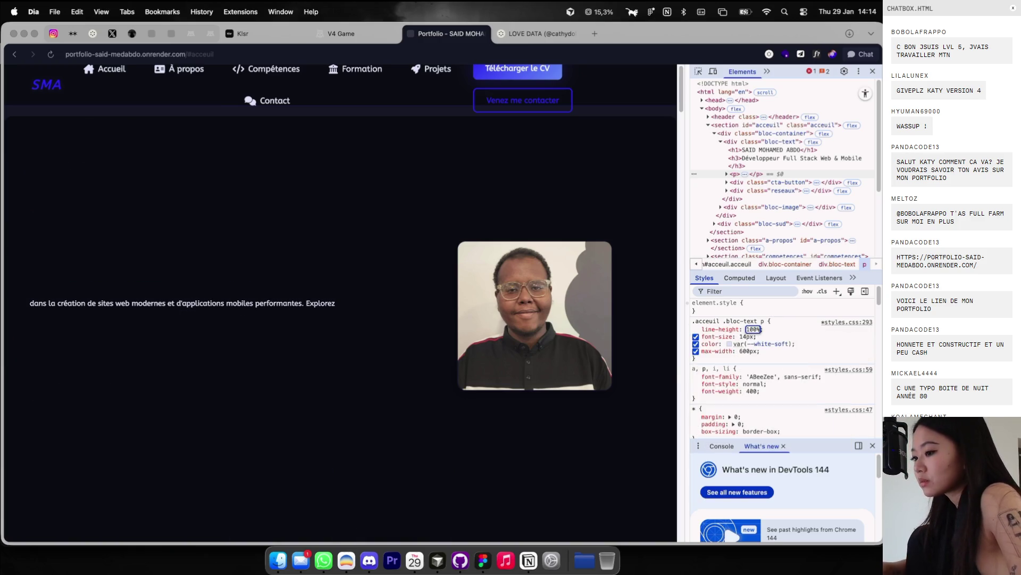
key("shift+Up")
key("shift+Up")
key("shift+Up")
key("Return")
Step: Add opacity 0.7 to the paragraph
left_click(777, 331)
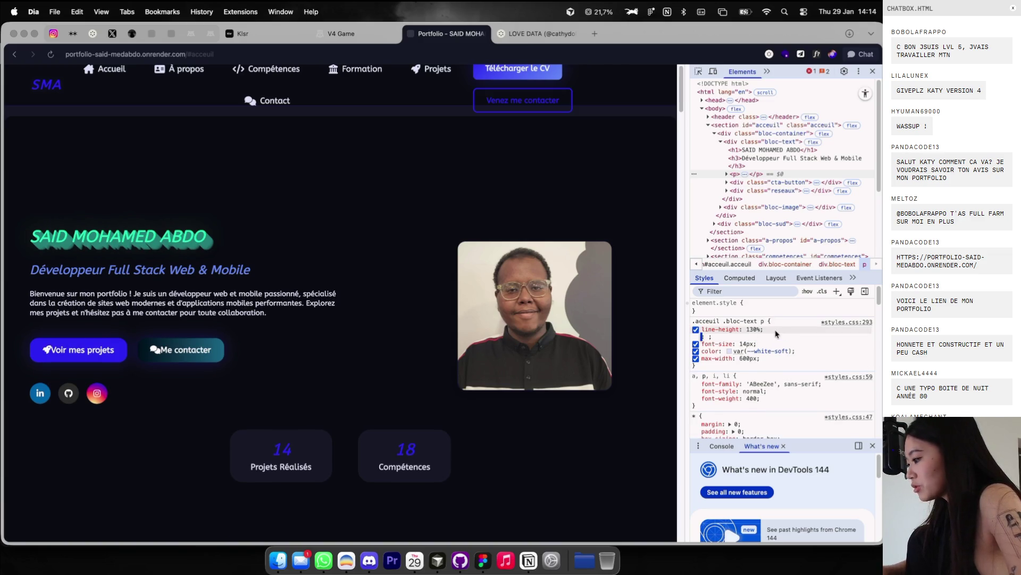
type("opacity: 0")
key("Tab")
type("0.4")
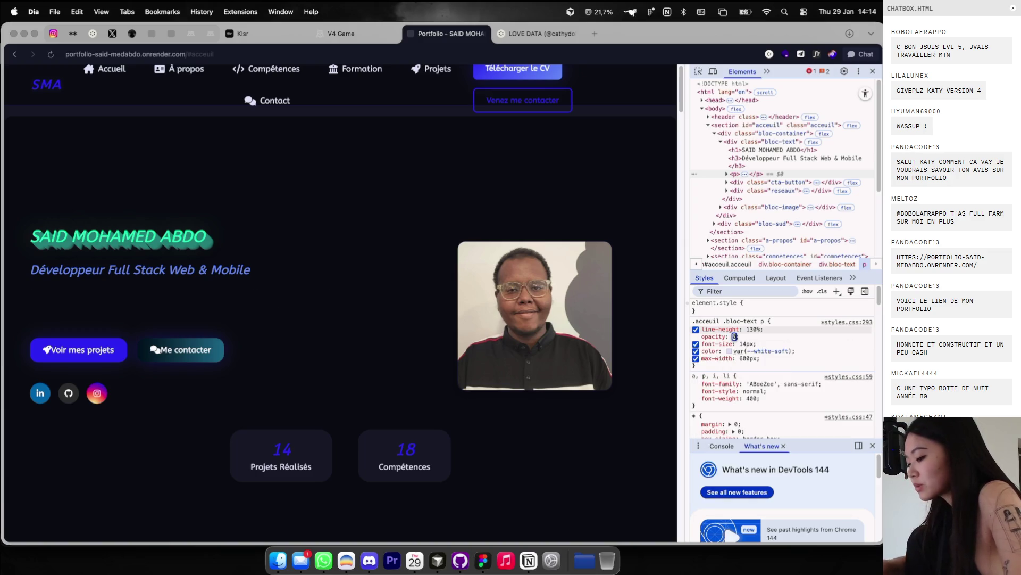
key("alt+Up")
key("alt+Up")
key("alt+Up")
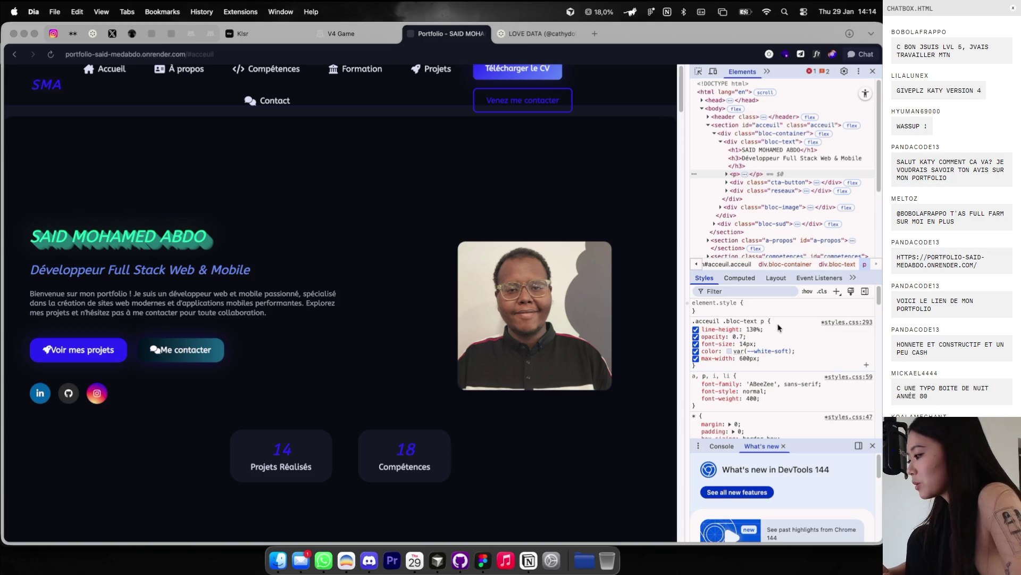
Step: Give the paragraph a width of 450px
left_click(789, 331)
type("wi")
key("Tab")
type("400px")
key("shift+Up")
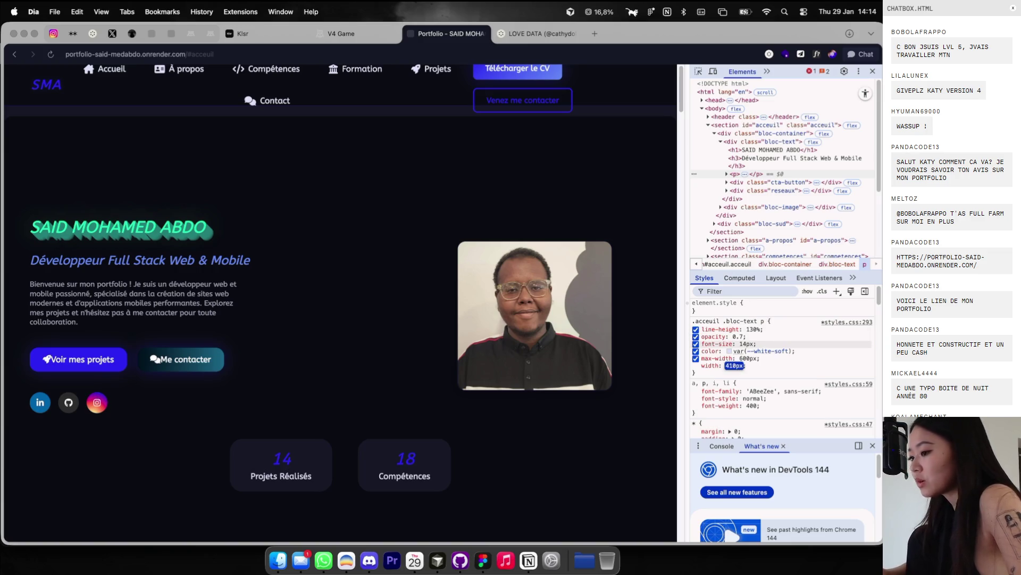
key("shift+Up")
key("shift+Up")
key("shift+Up")
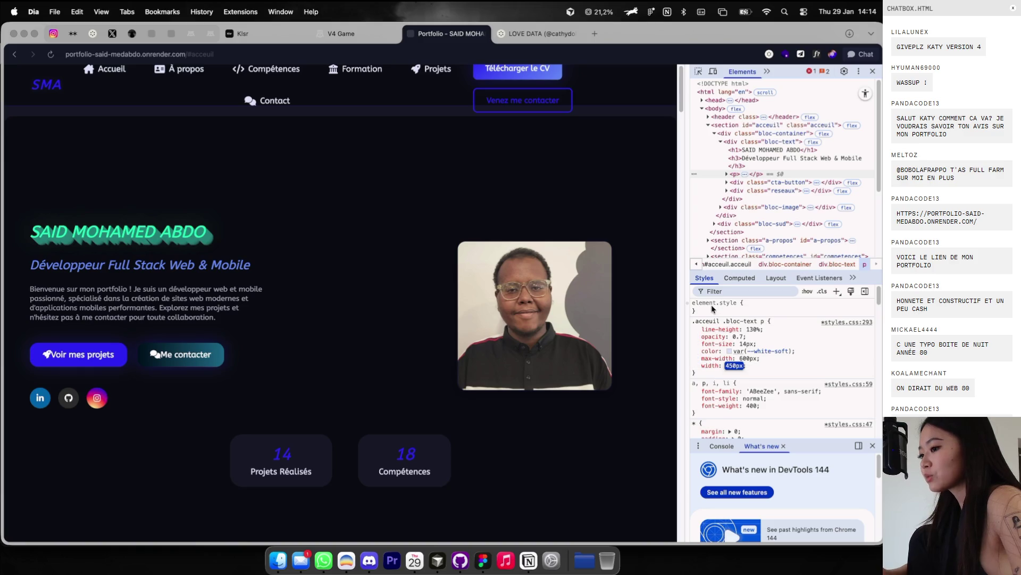
key("Return")
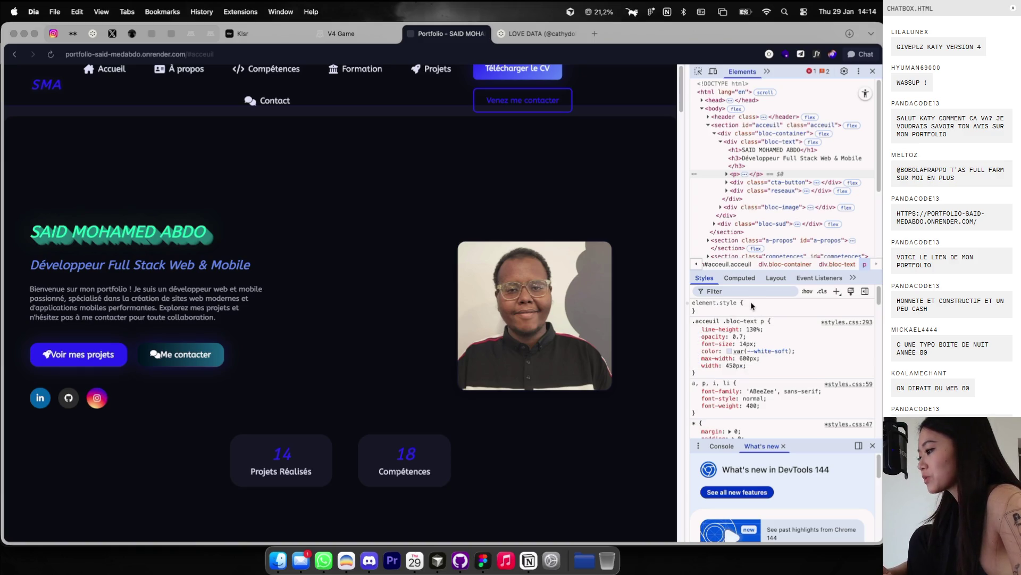
Step: Set the paragraph's margin-bottom and margin-top to 32px
left_click(788, 321)
type("margin")
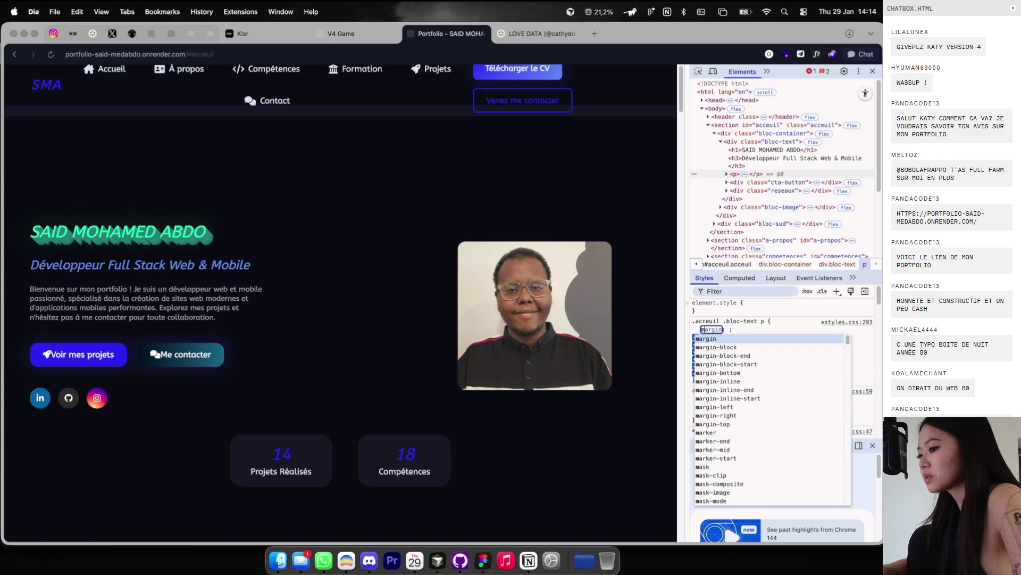
type("-bottom")
key("Tab")
type("32px")
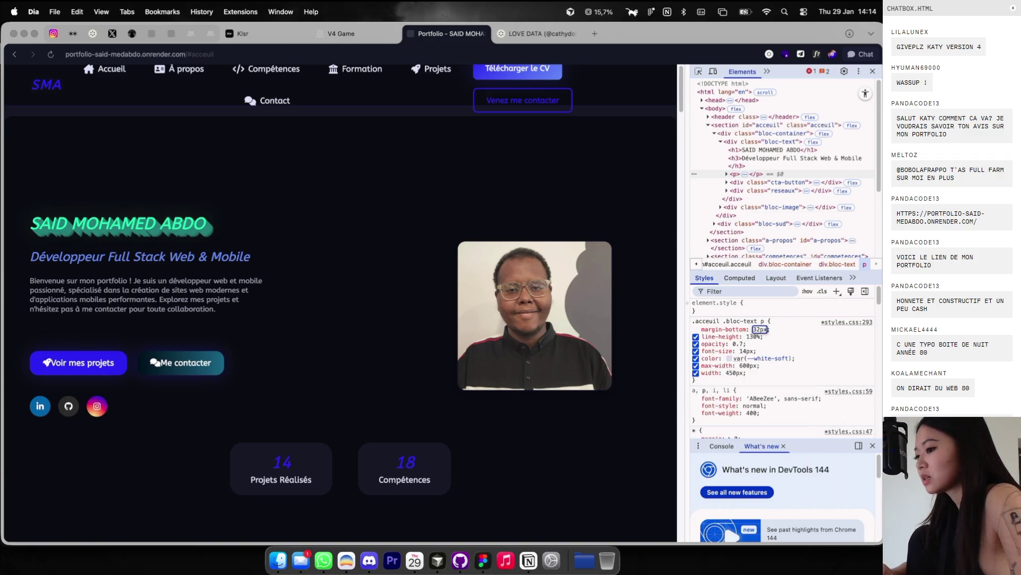
left_click(783, 319)
type("margin")
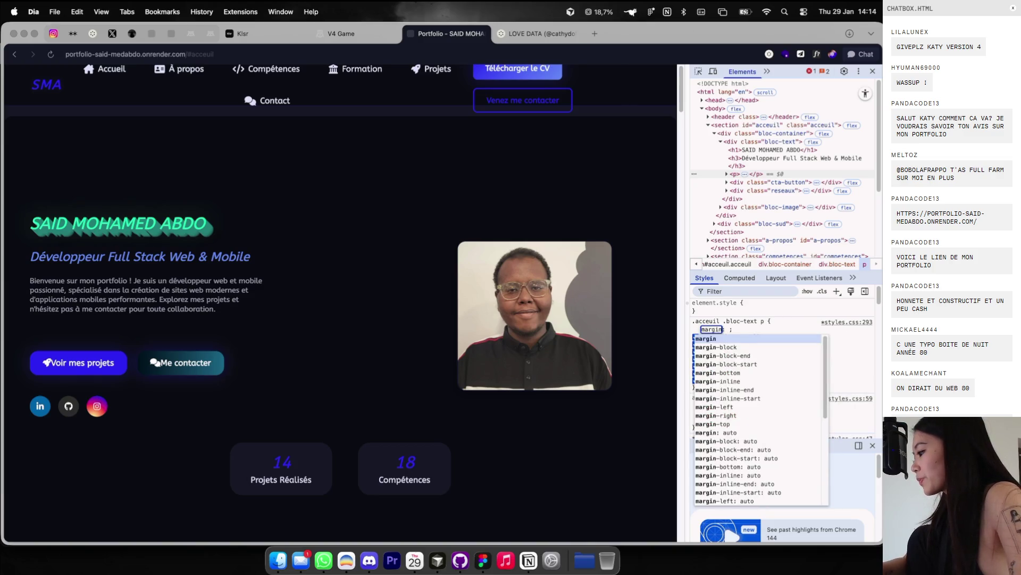
type("-top: 32px")
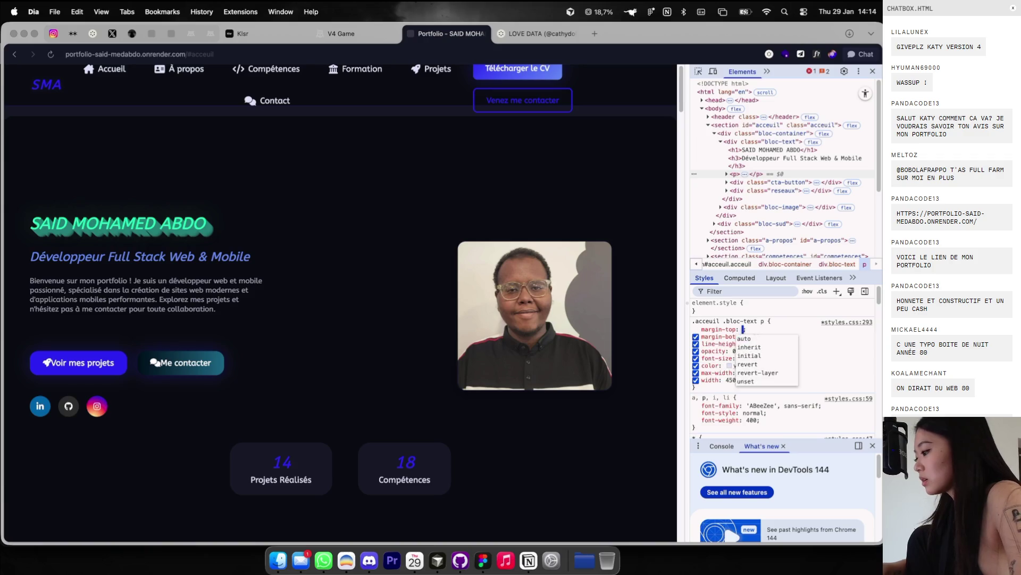
key("super+a")
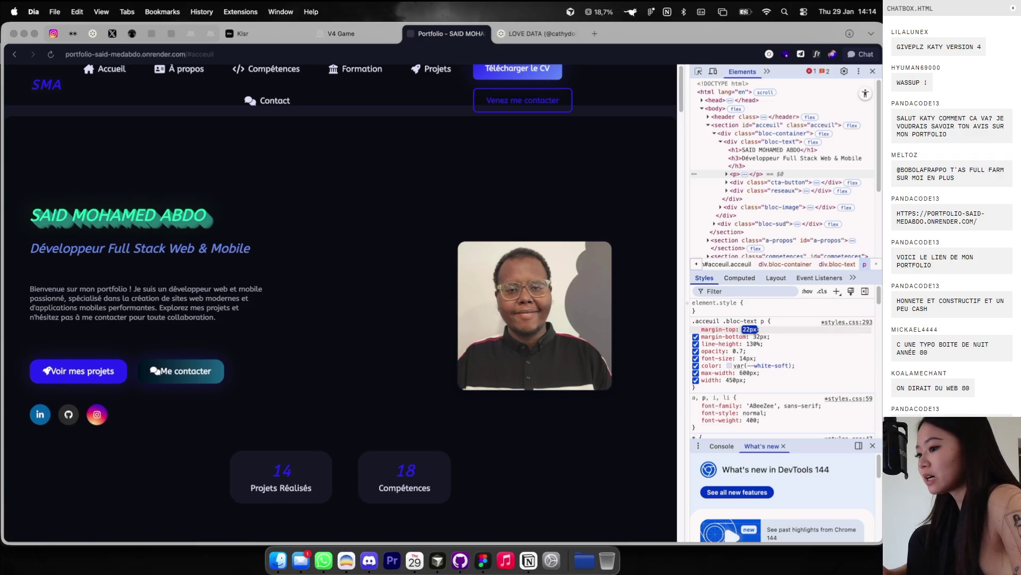
Step: Open the unedited portfolio page in a new tab beside the edited one
left_click(262, 54)
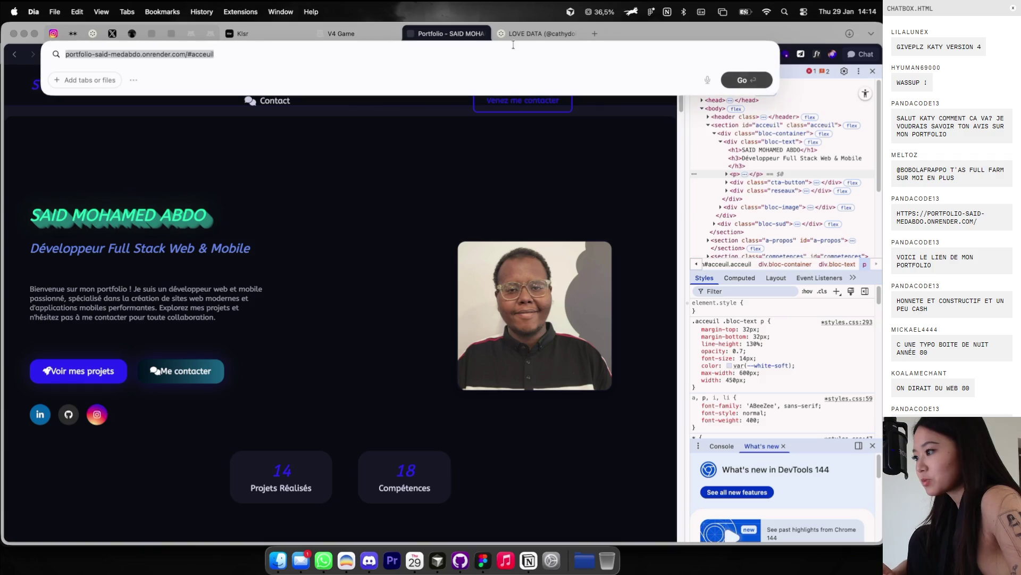
left_click(537, 34)
left_click(591, 41)
key("super+v")
key("Return")
mouse_move(619, 34)
left_mouse_down()
mouse_move(506, 187)
mouse_move(420, 228)
left_mouse_up()
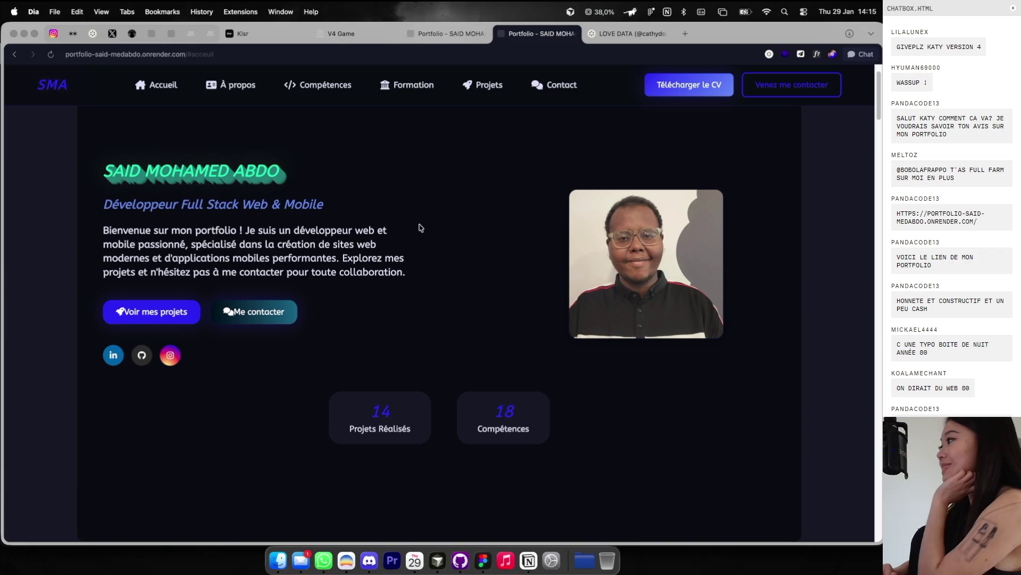
key("ctrl+shift+Tab")
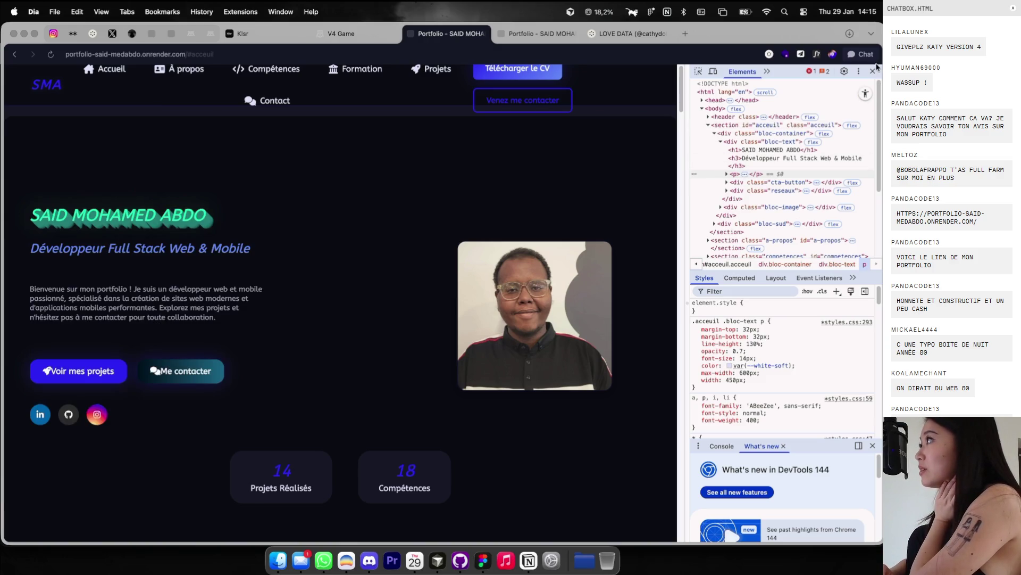
Step: Close the developer tools panel and the duplicate portfolio tab in Dia
left_click(873, 71)
scroll(442, 319, "down", 15)
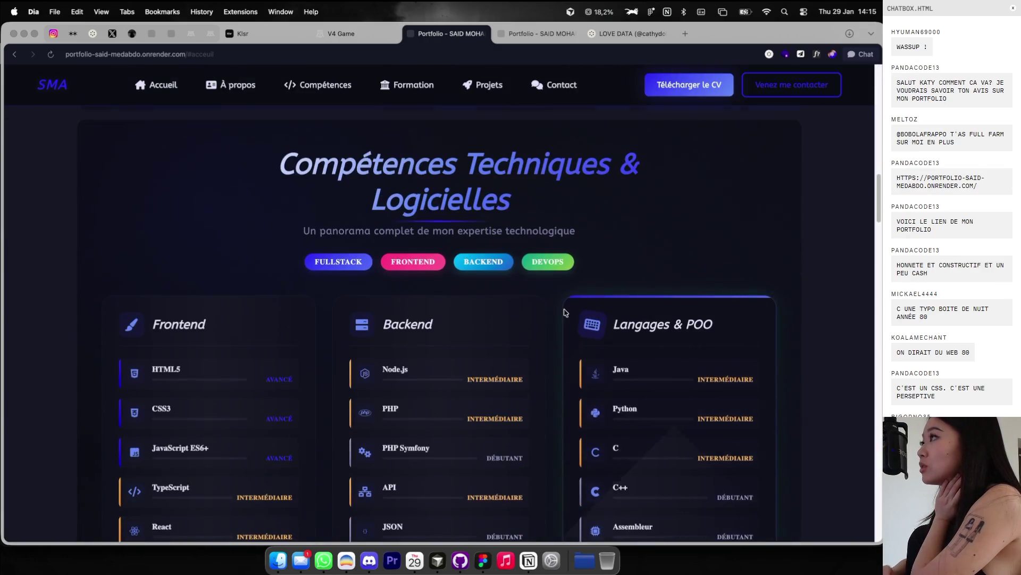
left_click(537, 33)
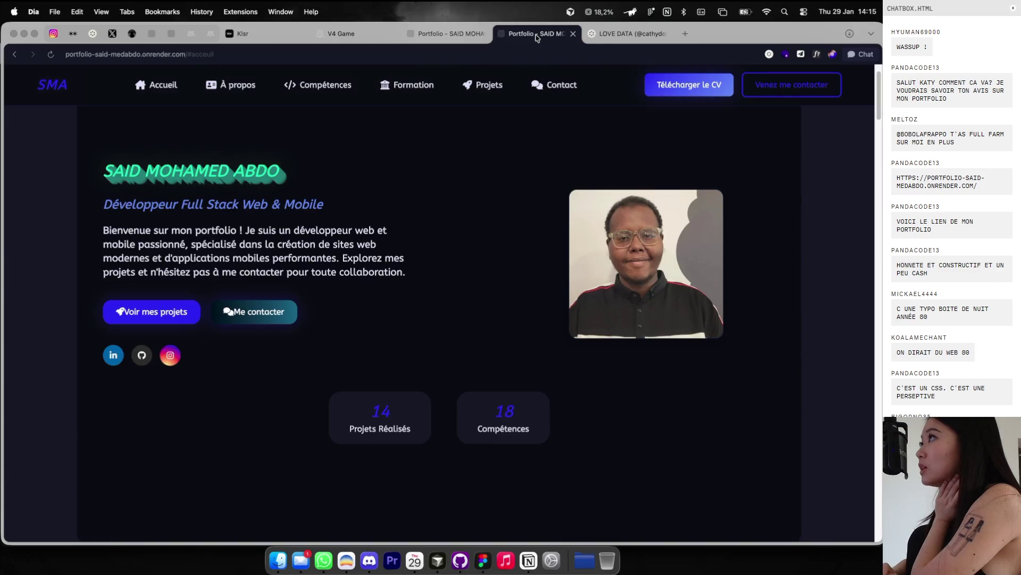
left_click(483, 34)
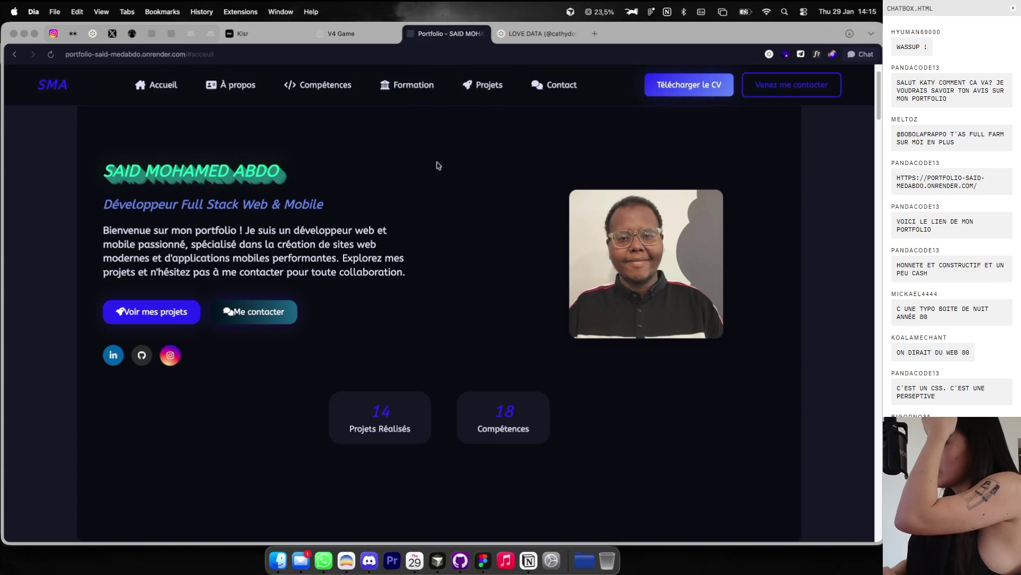
Step: Scroll through the portfolio page, then return to the Cosmos LOVE DATA collection
scroll(441, 319, "down", 15)
scroll(424, 221, "down", 8)
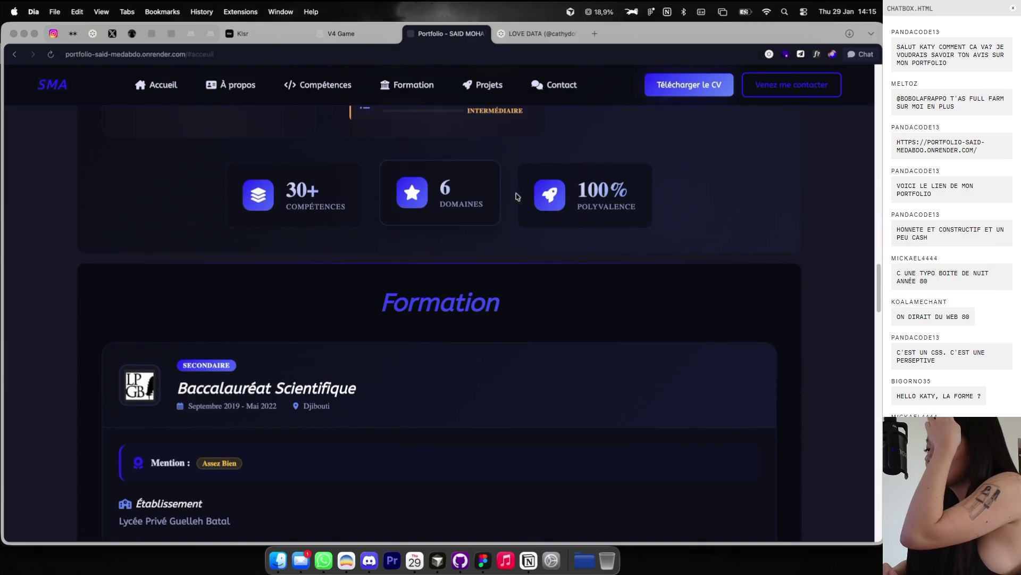
scroll(609, 213, "up", 3)
scroll(610, 214, "up", 2)
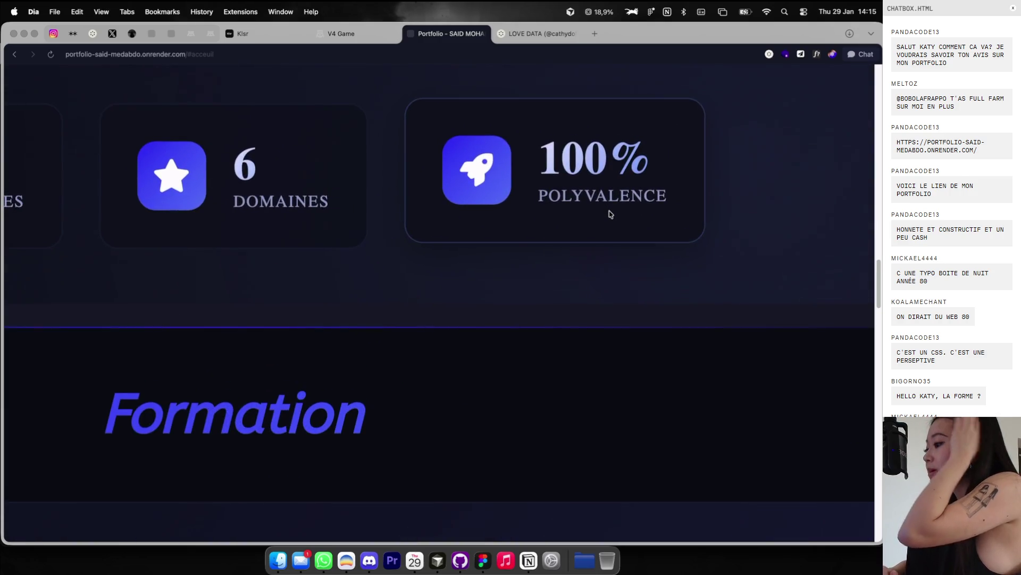
scroll(589, 193, "down", 5)
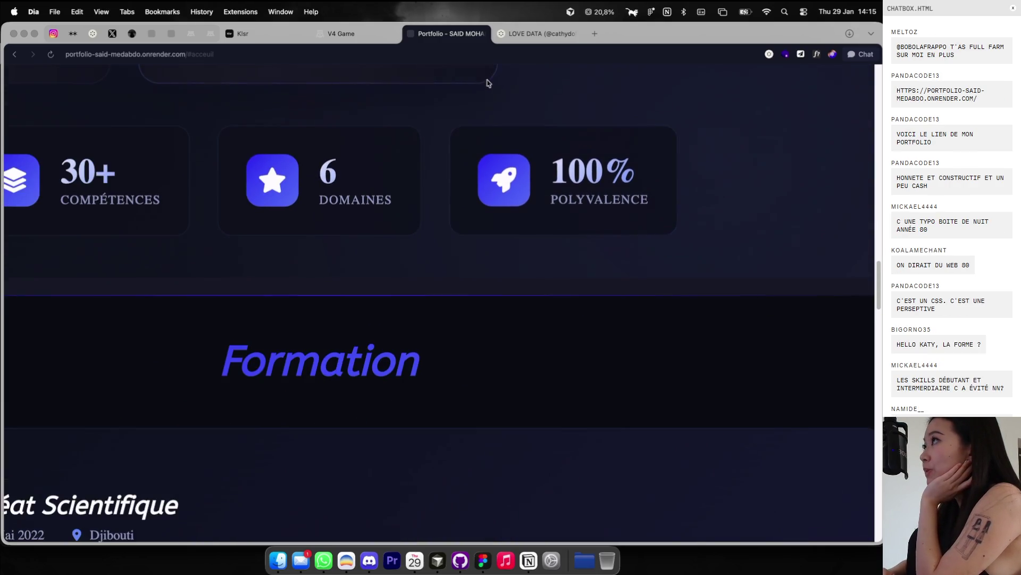
left_click(478, 36)
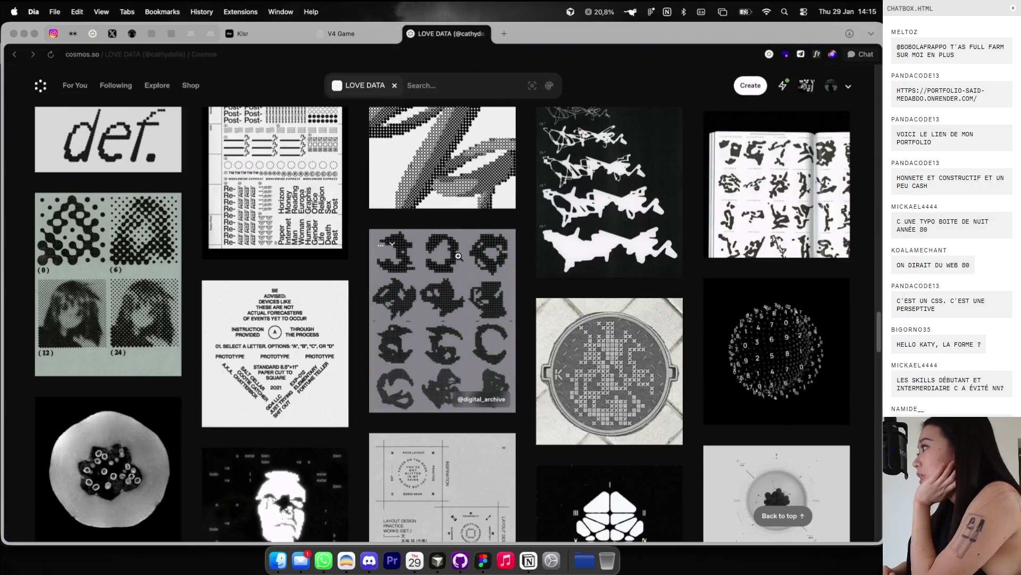
Step: Glance over the Figma Socrate moodboard, then bring up the V4 Game profile page in Dia
scroll(458, 256, "down", 3)
key("ctrl+Right")
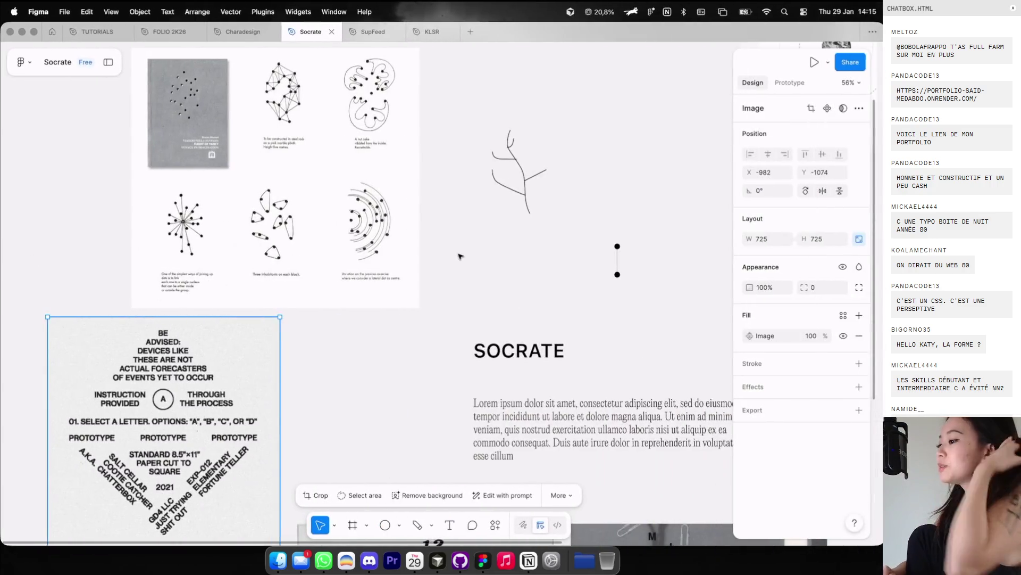
scroll(456, 258, "down", 2)
scroll(455, 244, "down", 3)
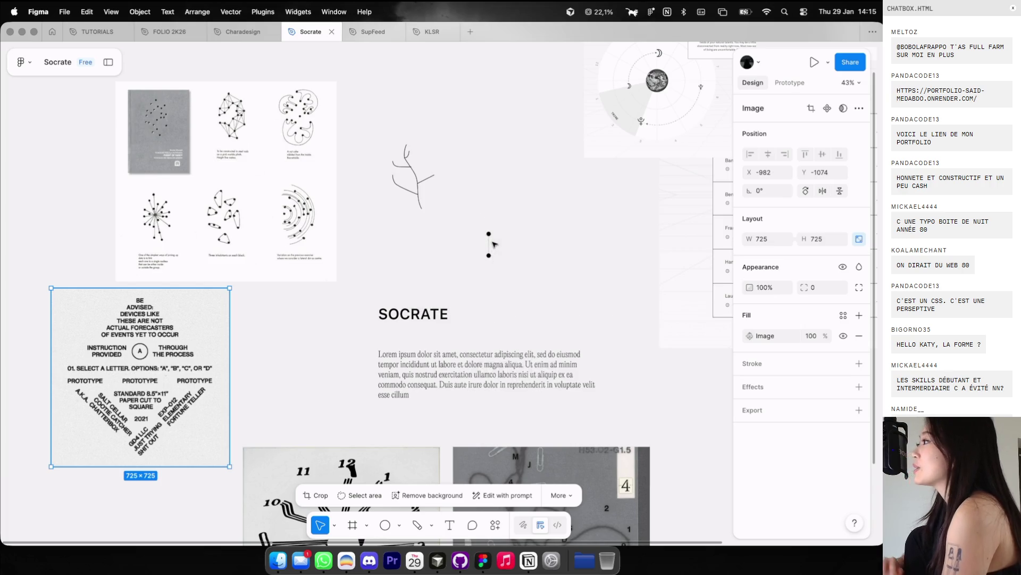
key("super+Tab")
left_click(351, 33)
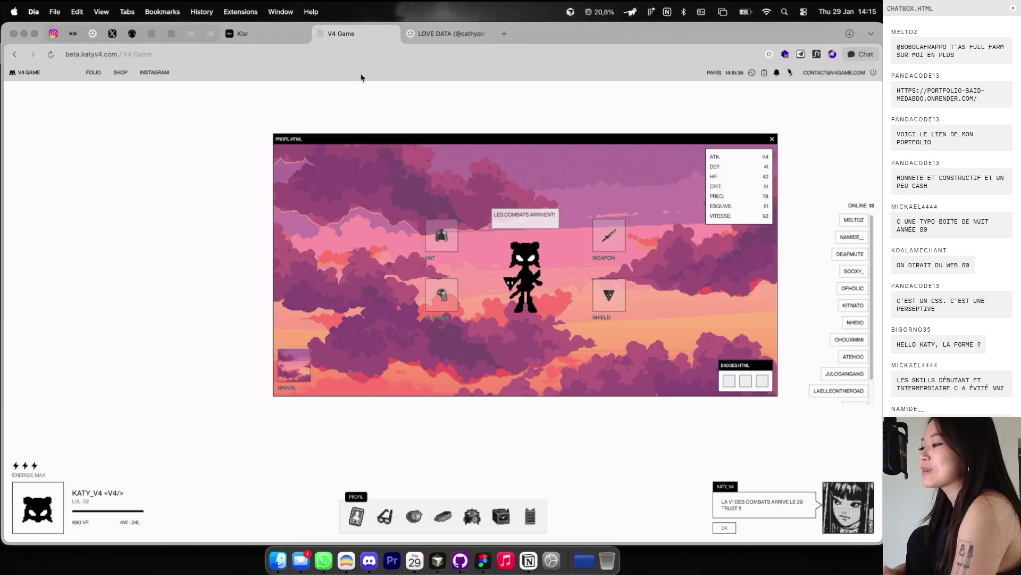
Step: Move the V4 Game profile window up and left and open the inventory panel
mouse_move(510, 139)
left_mouse_down()
mouse_move(451, 157)
mouse_move(85, 151)
left_mouse_up()
left_click(356, 516)
left_click(356, 516)
left_click(385, 516)
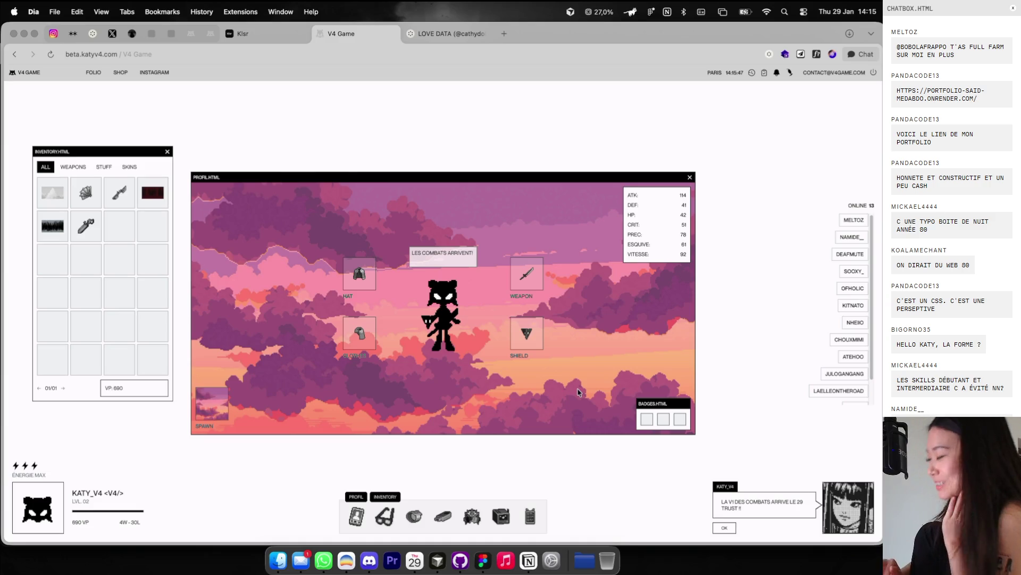
Step: Page through the combat history to 02/13, close it, and open DEAFMUTE's profile
left_click(752, 73)
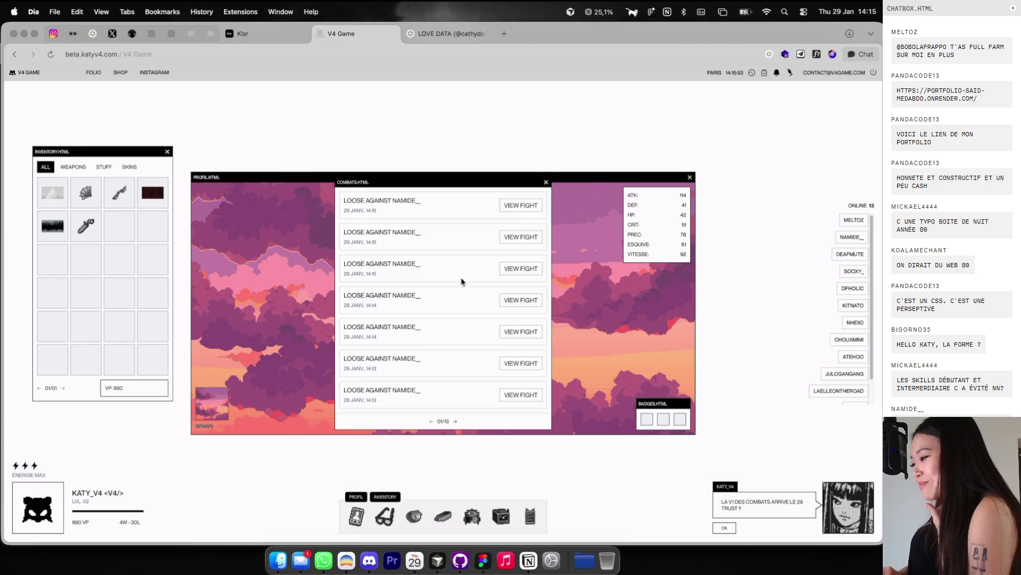
left_click(456, 421)
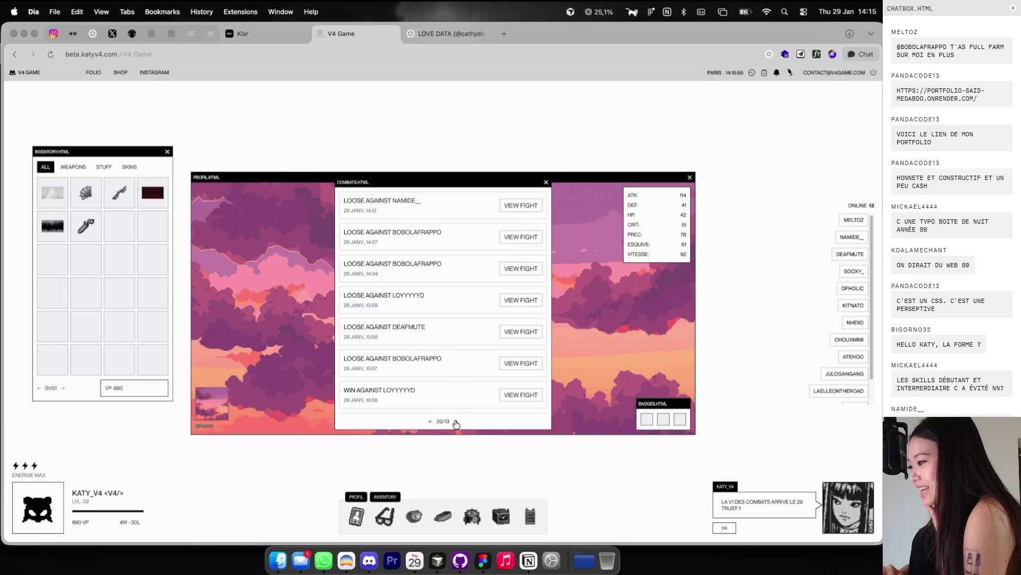
left_click(545, 182)
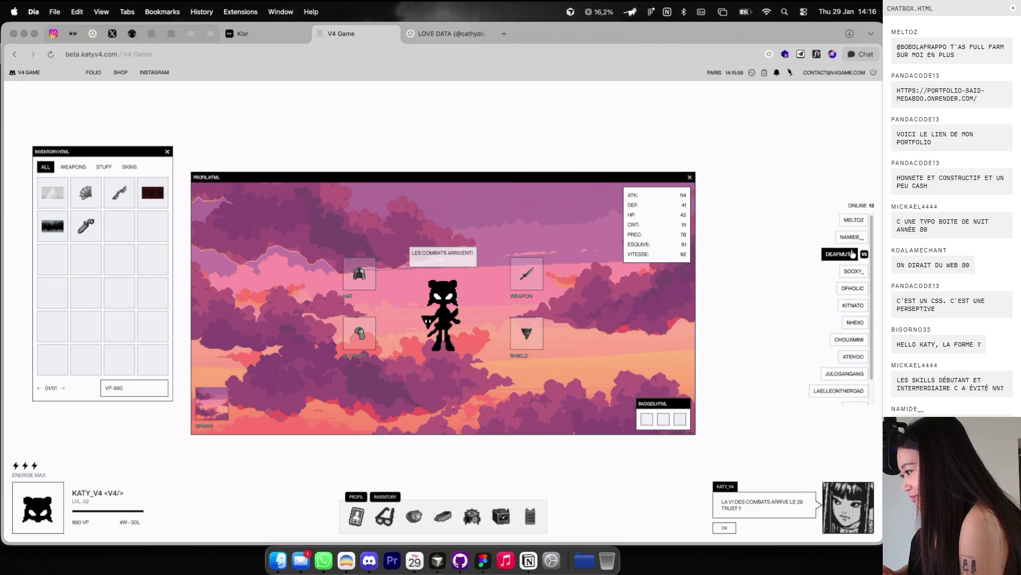
left_click(834, 253)
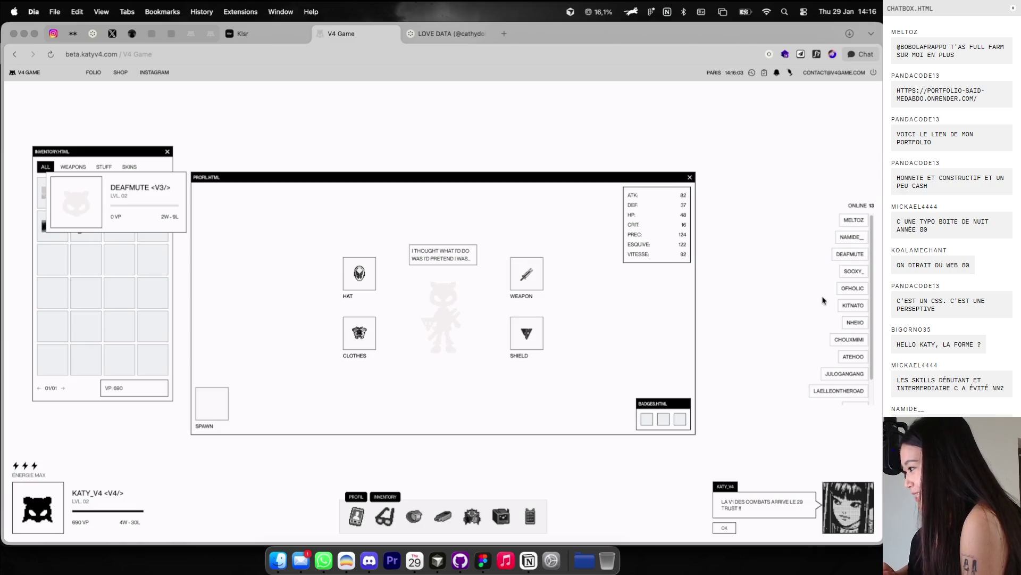
Step: Fight DEAFMUTE, skipping to the final round, and close the lost fight
left_click(865, 254)
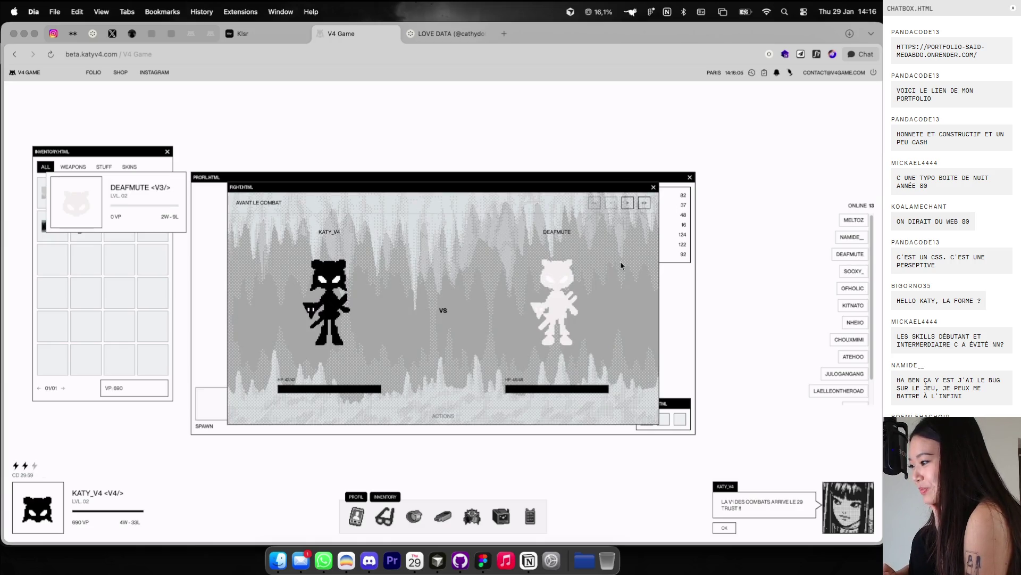
left_click(628, 206)
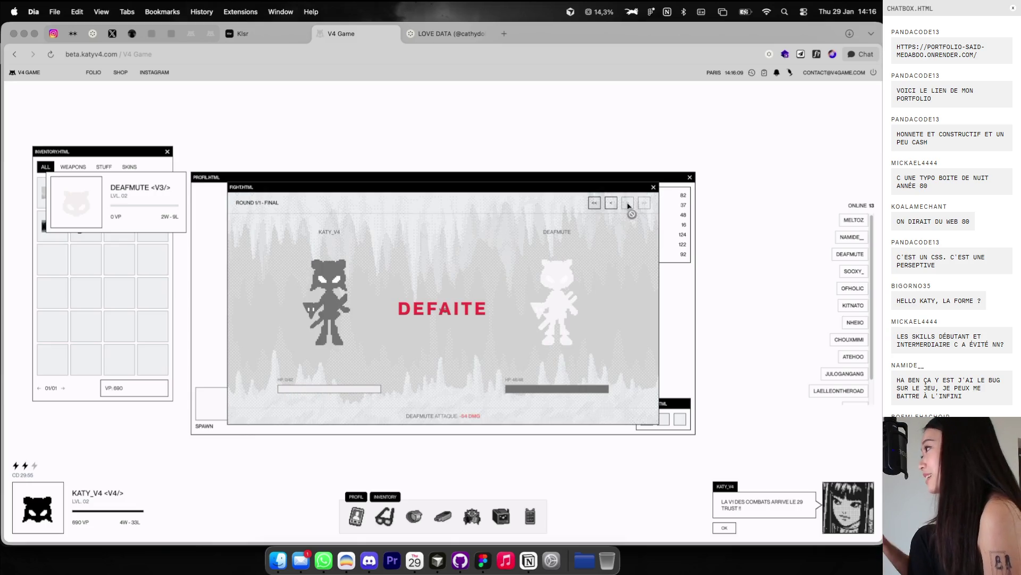
left_click(653, 187)
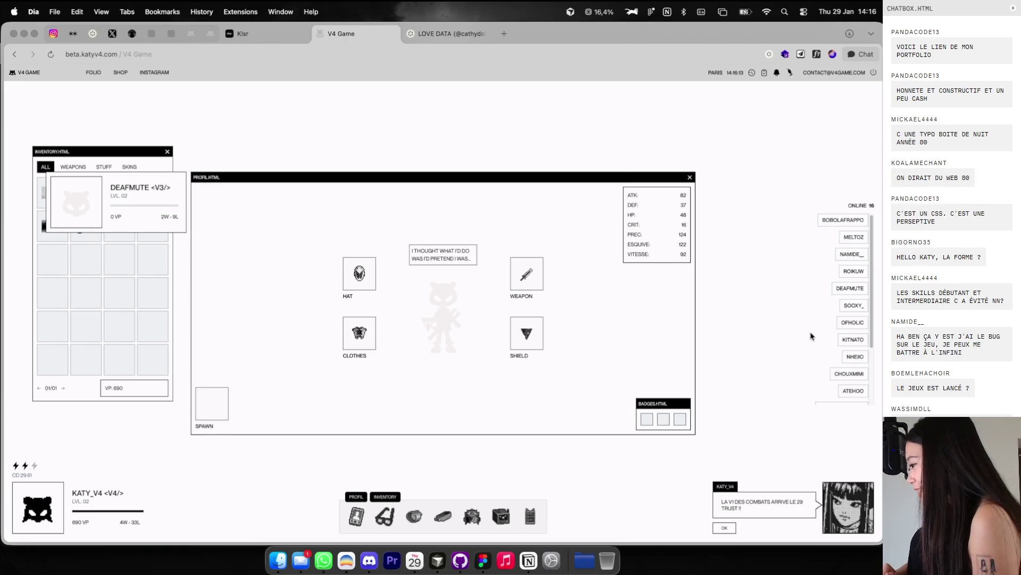
scroll(839, 347, "down", 3)
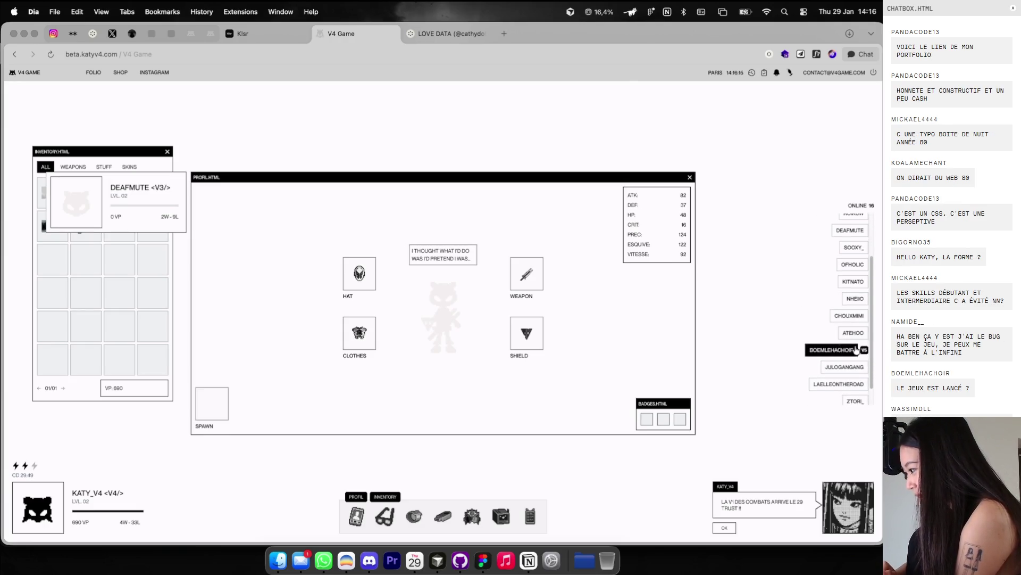
left_click(865, 350)
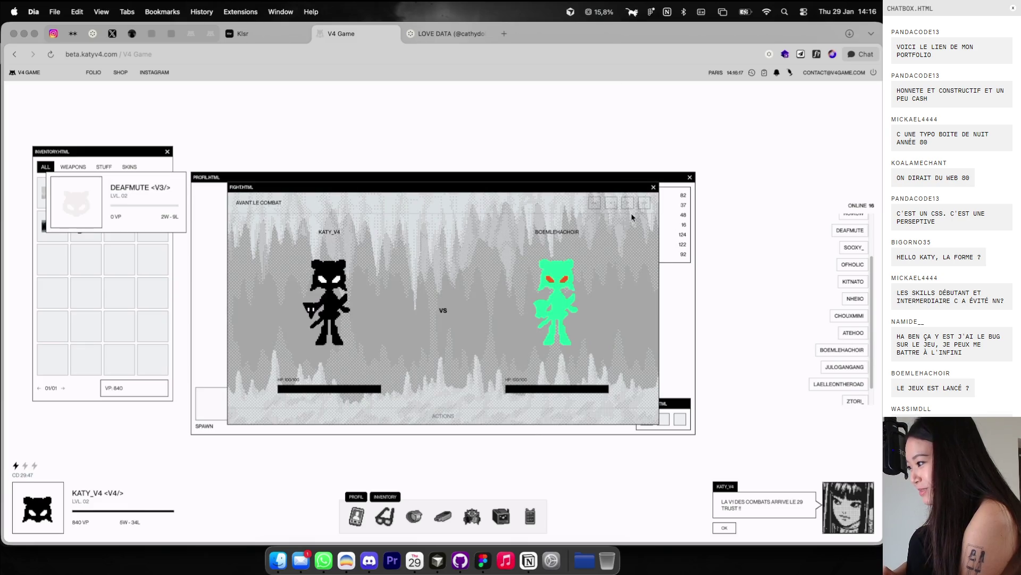
left_click(654, 188)
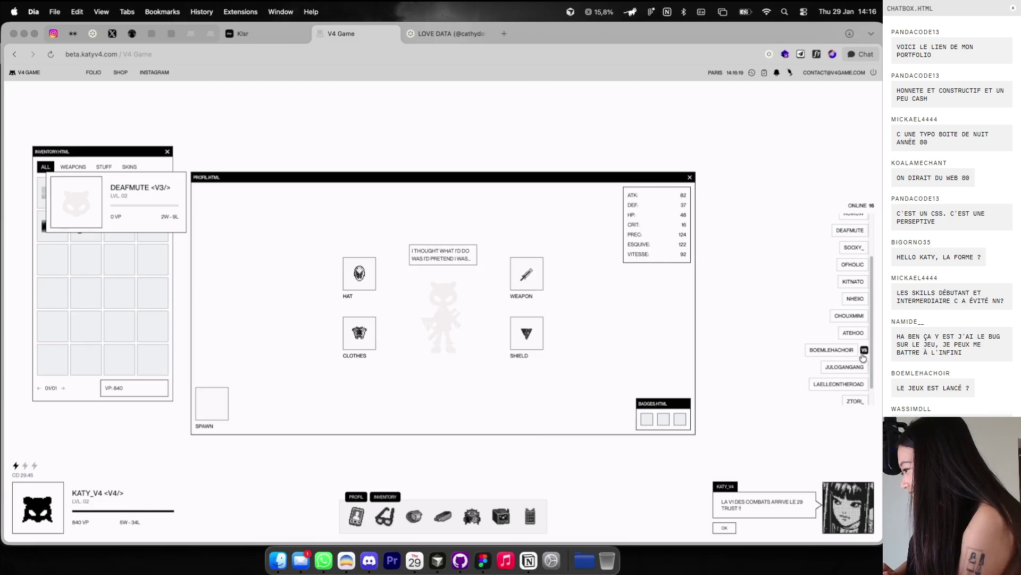
left_click(863, 350)
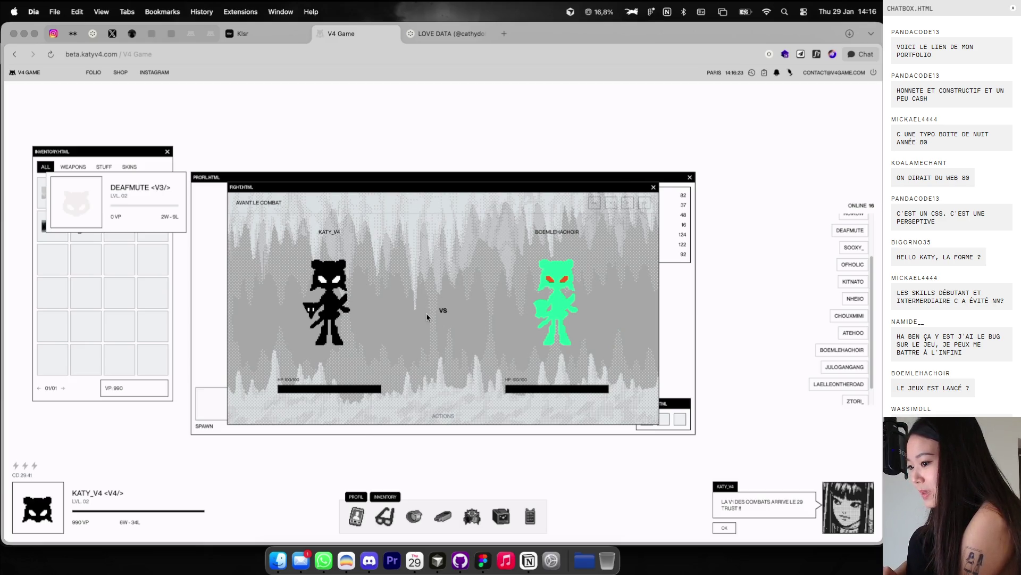
left_click(653, 188)
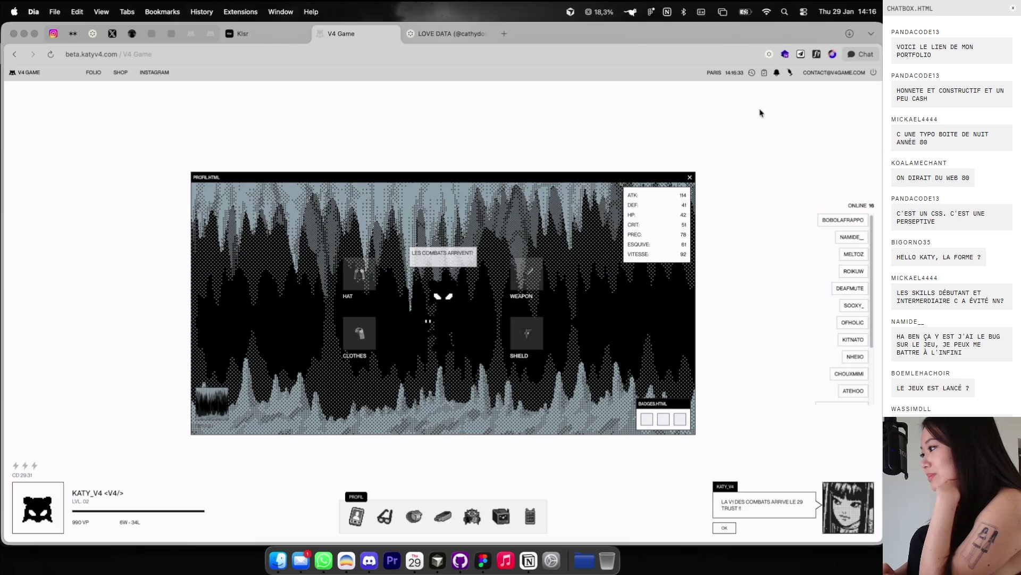
Step: Recheck the 14-page, 6W–34L fight history, then go to the LOVE DATA Cosmos board
left_click(751, 74)
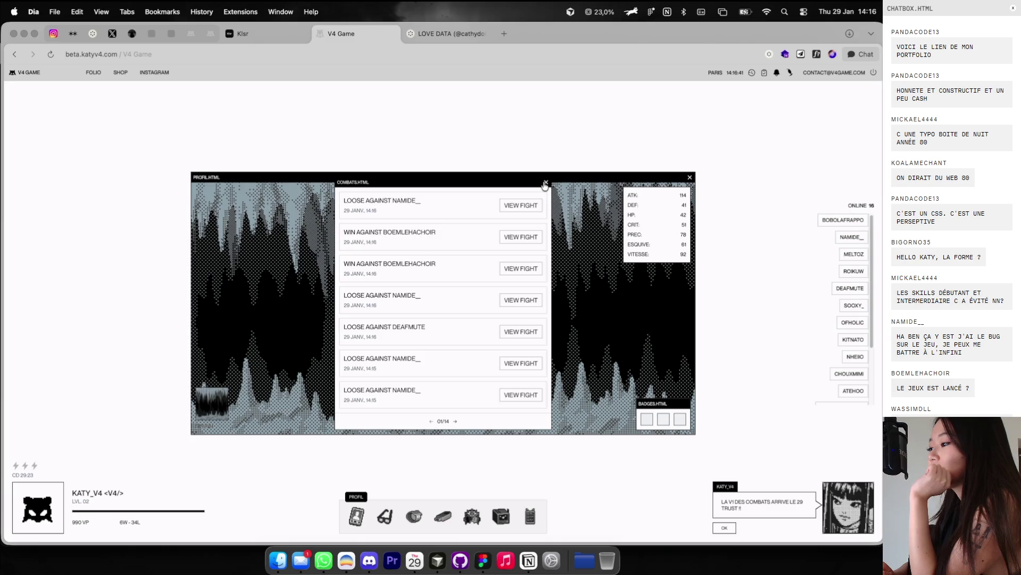
left_click(546, 183)
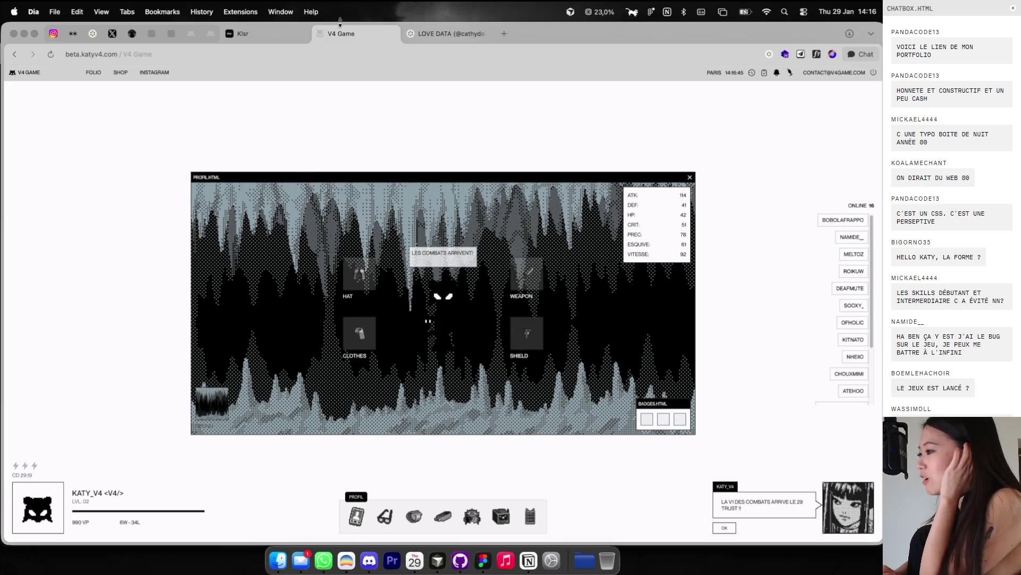
left_click(426, 33)
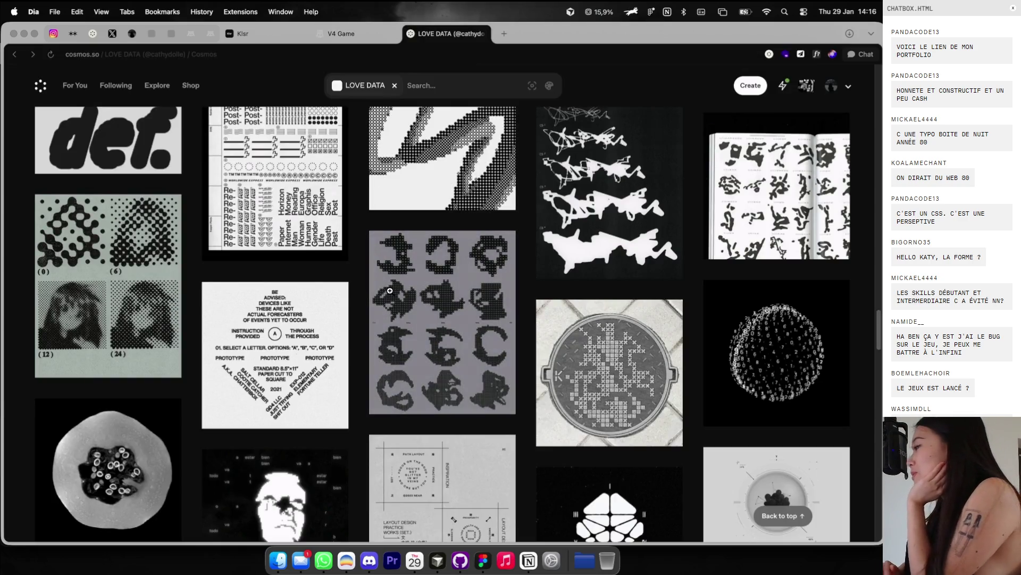
Step: Open the circular 'PROPERTY OF NIKE' image from the LOVE DATA grid and bring up its options
scroll(390, 290, "down", 1)
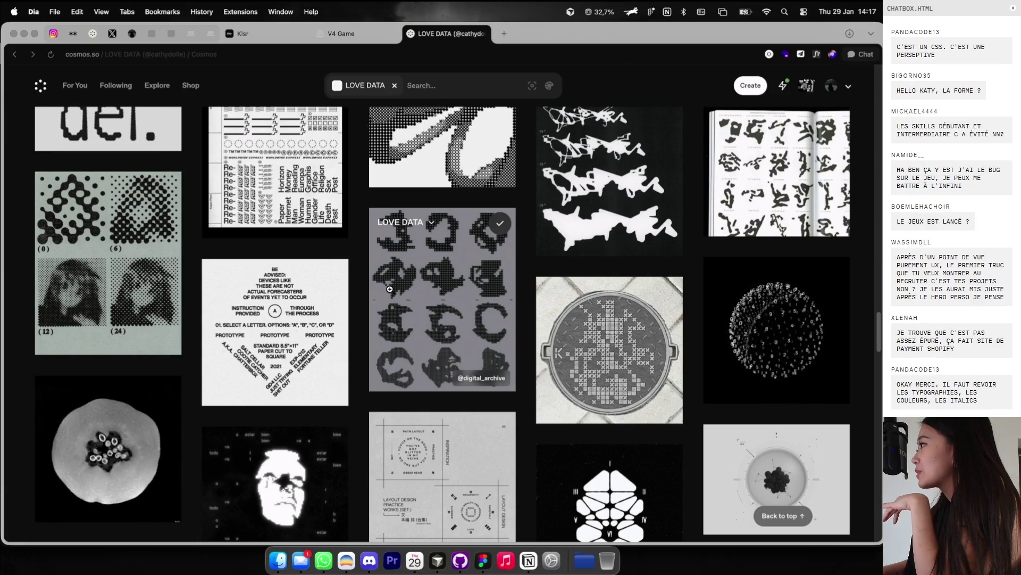
scroll(390, 289, "down", 5)
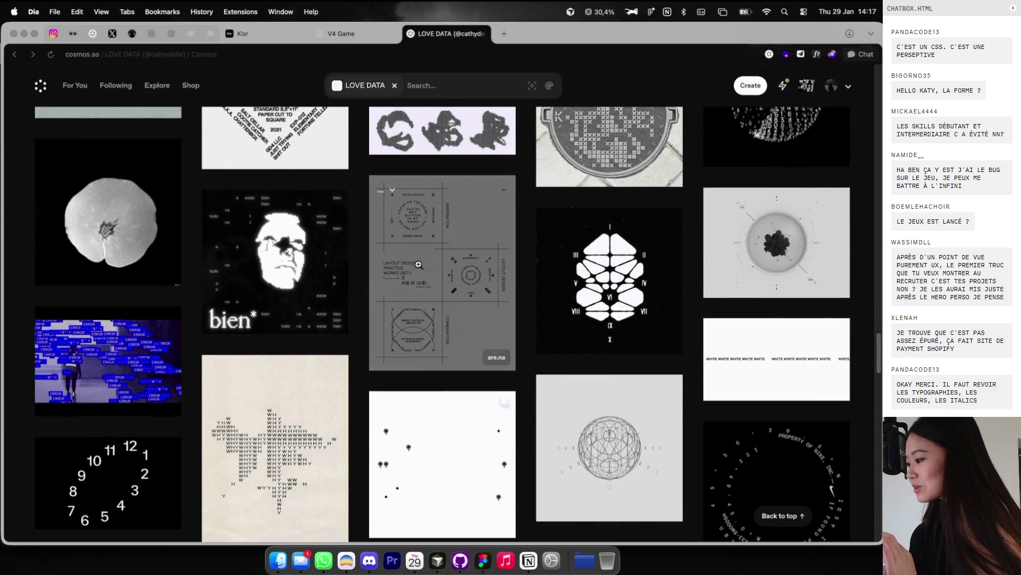
scroll(425, 267, "down", 3)
scroll(424, 267, "down", 1)
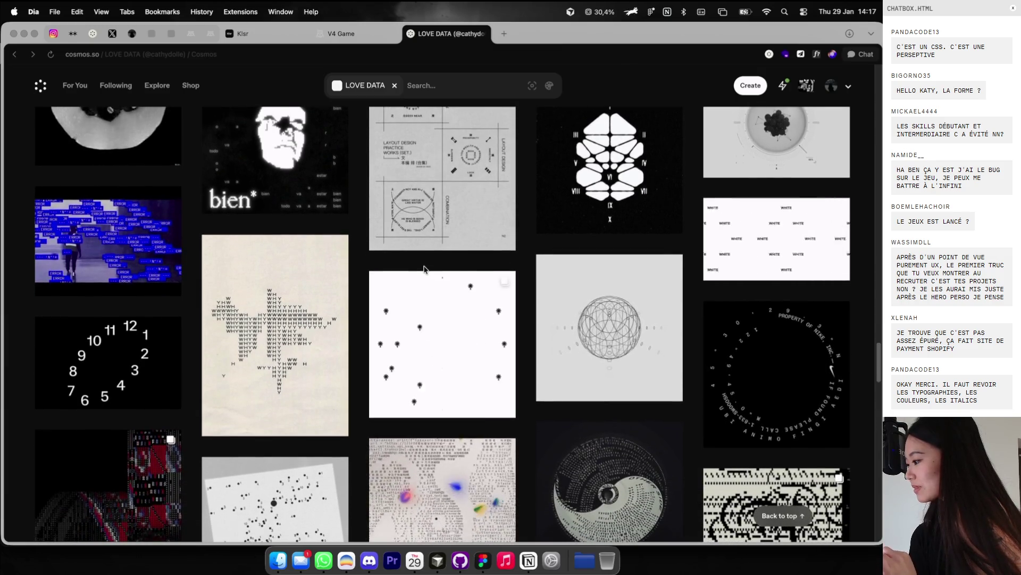
left_click(763, 353)
right_click(414, 275)
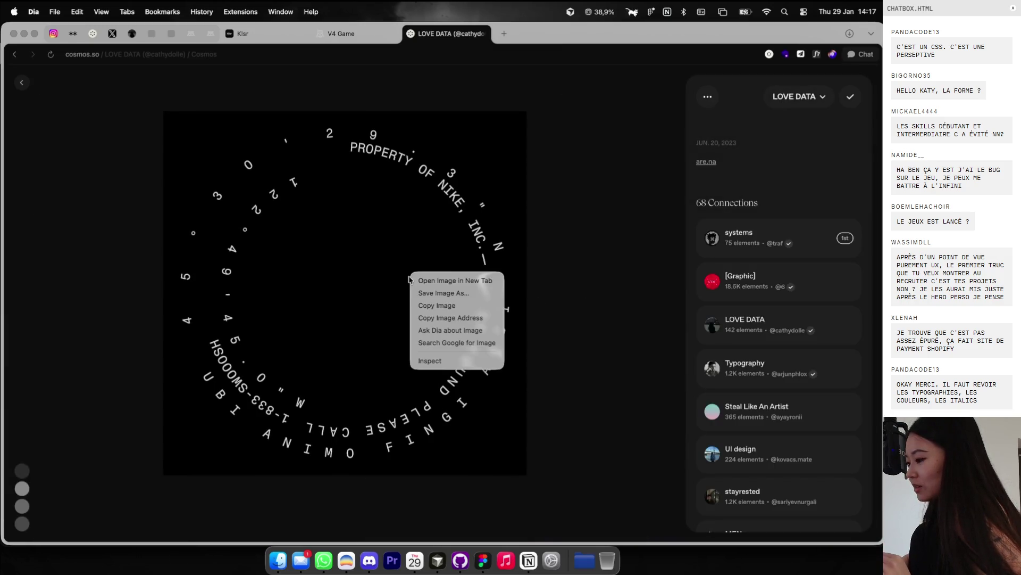
Step: Paste the Nike image into Figma beside BE ADVISED, resized to 1068×1068
left_click(419, 306)
key("ctrl+Right")
scroll(420, 306, "down", 5)
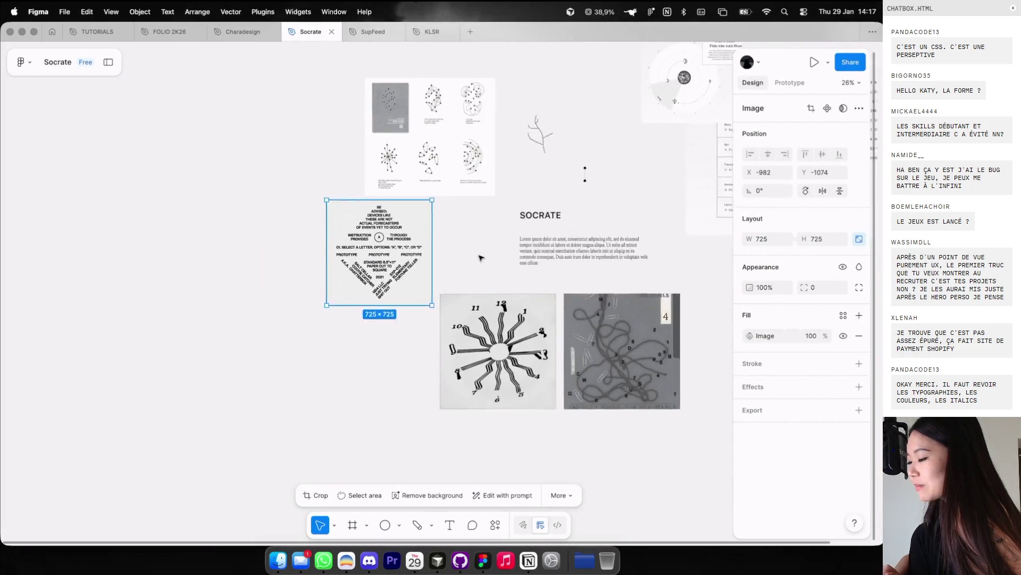
key("super+v")
left_click_drag(452, 305, 231, 241)
mouse_move(383, 62)
left_mouse_down()
mouse_move(203, 248)
mouse_move(336, 182)
left_mouse_up()
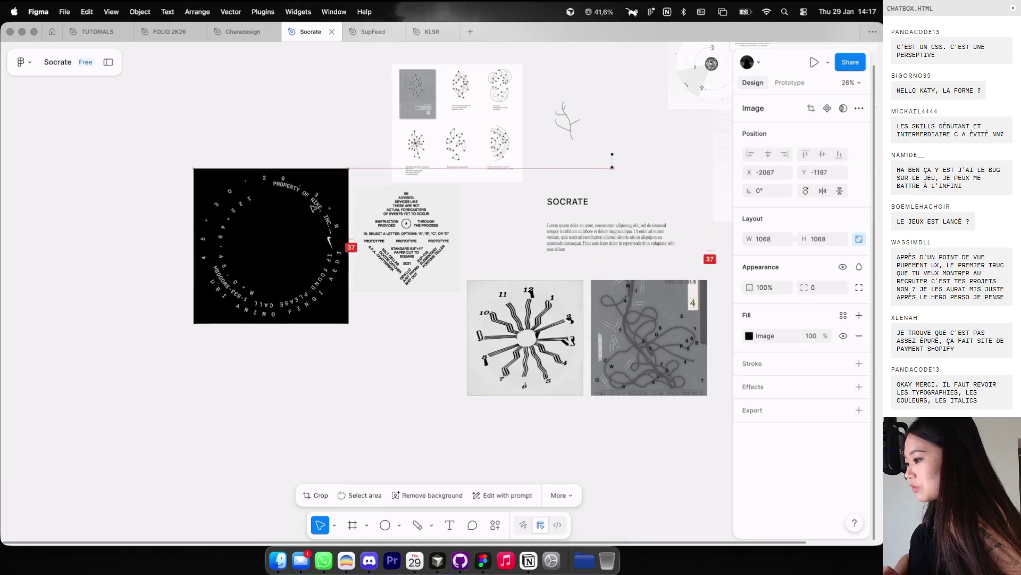
scroll(506, 264, "up", 3)
scroll(506, 265, "up", 5)
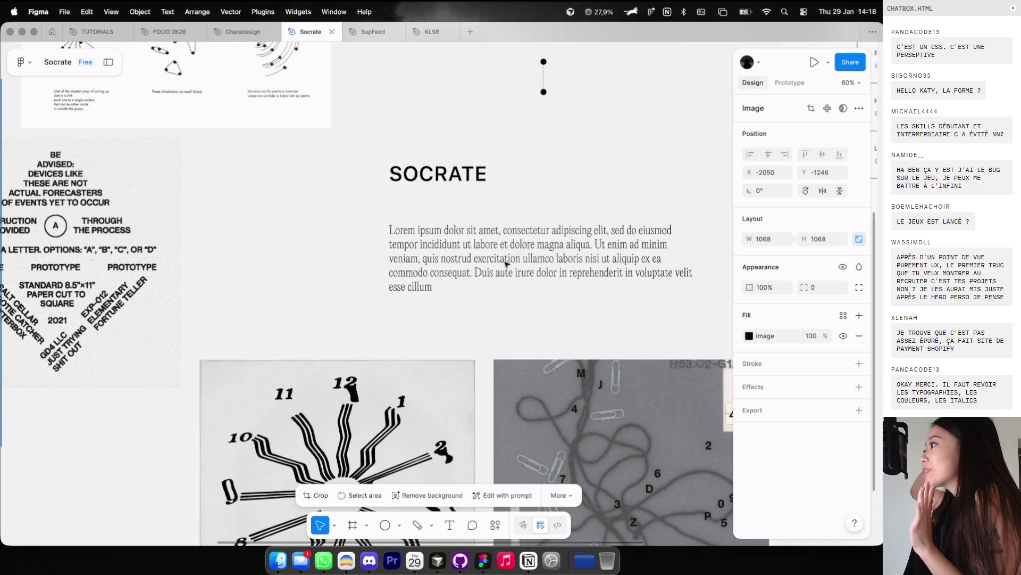
scroll(506, 265, "up", 5)
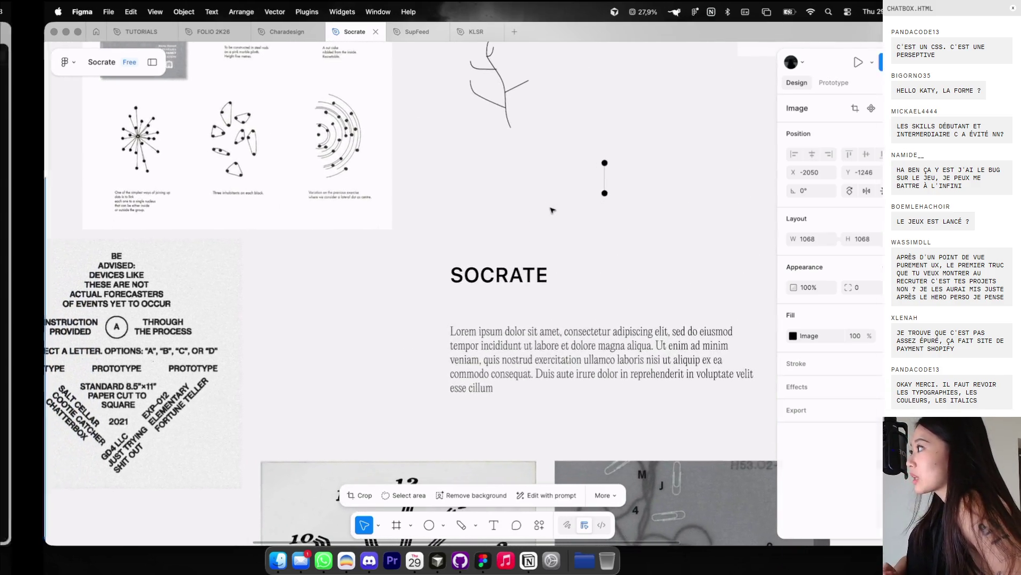
key("super+Tab")
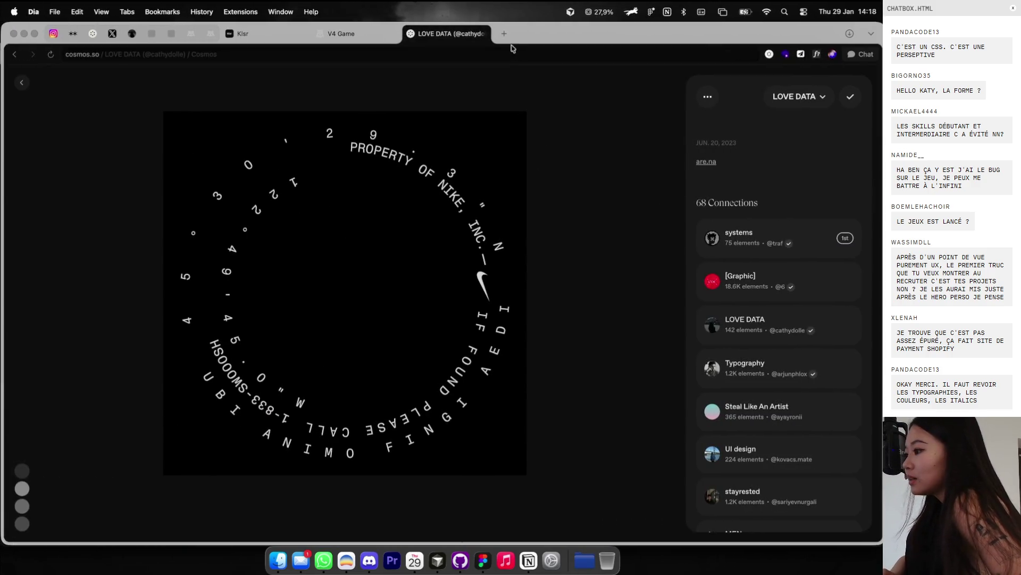
Step: Search Google Images for 'arbre de compétence' and preview the Millenium Arc Raiders skill-tree image
left_click(507, 36)
type("arbre de compé")
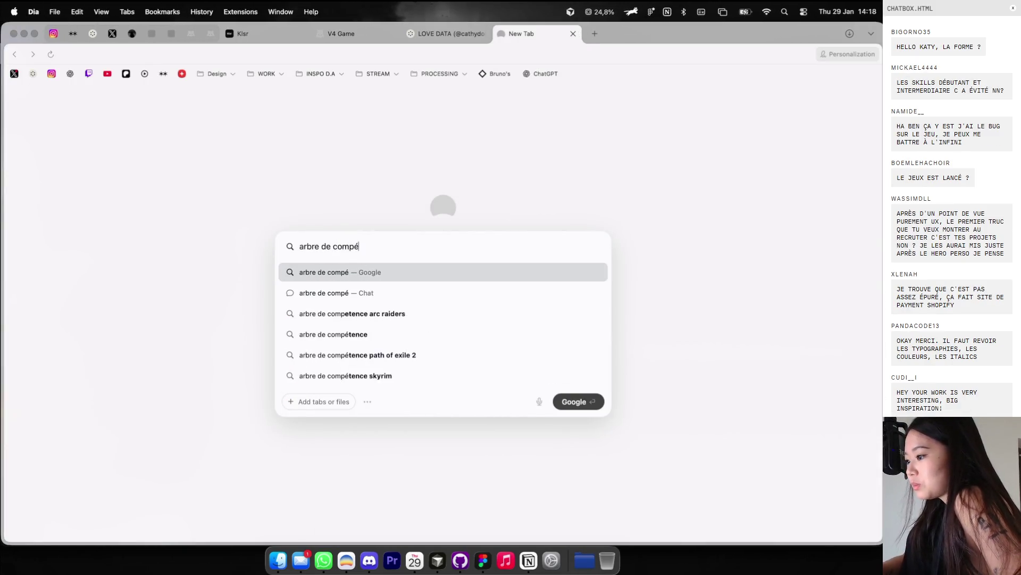
type("tenc")
key("Return")
left_click(164, 125)
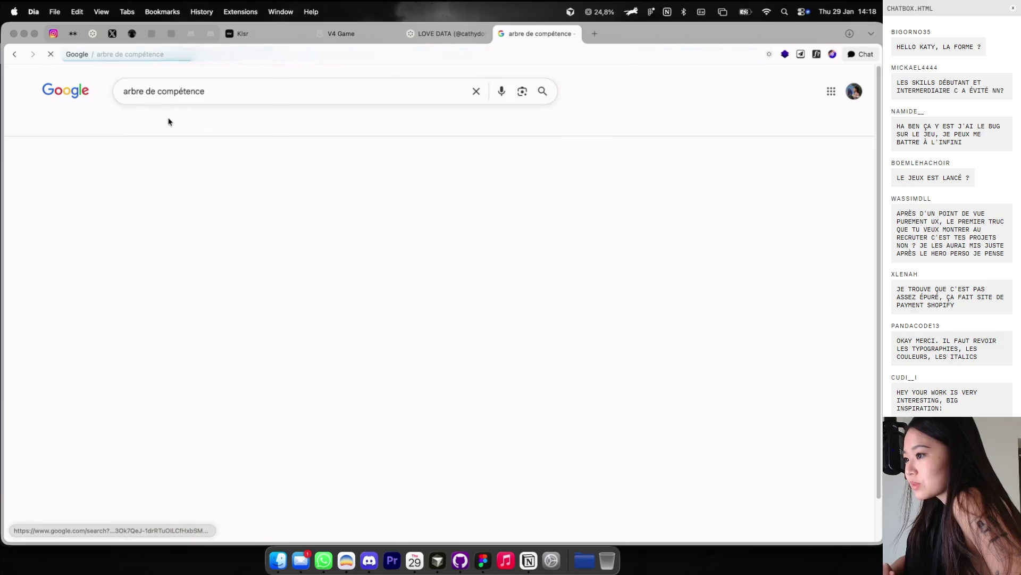
left_click(229, 92)
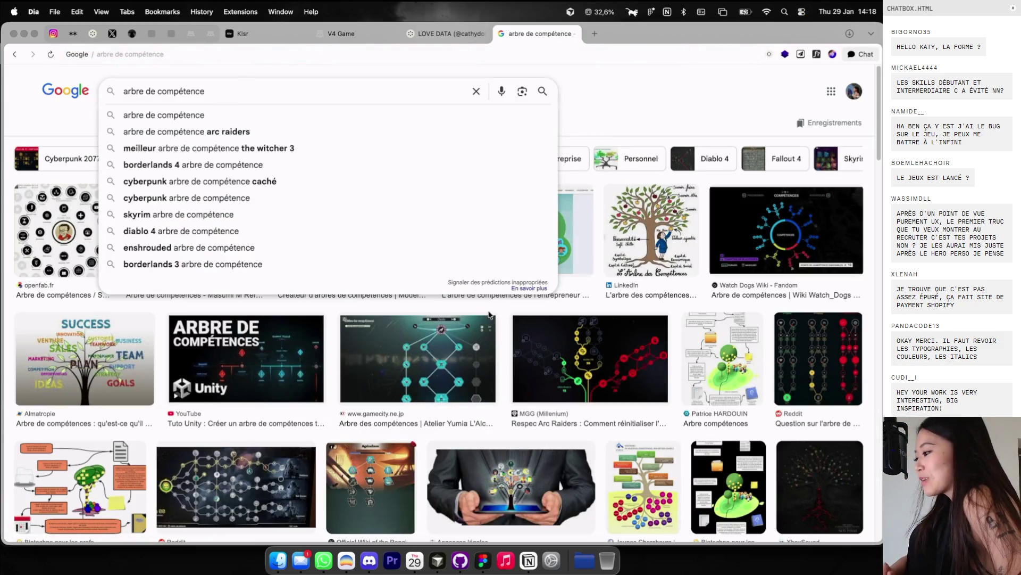
left_click(590, 359)
right_click(711, 242)
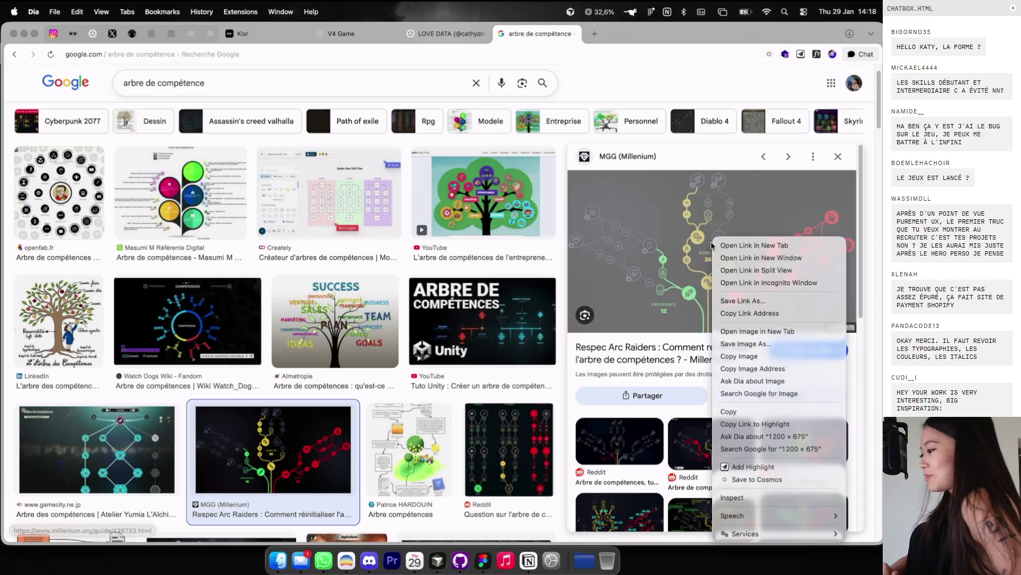
Step: Copy the Arc Raiders skill-tree image and paste it onto the Figma Socrate board
left_click(729, 356)
key("super+Tab")
scroll(596, 259, "down", 3)
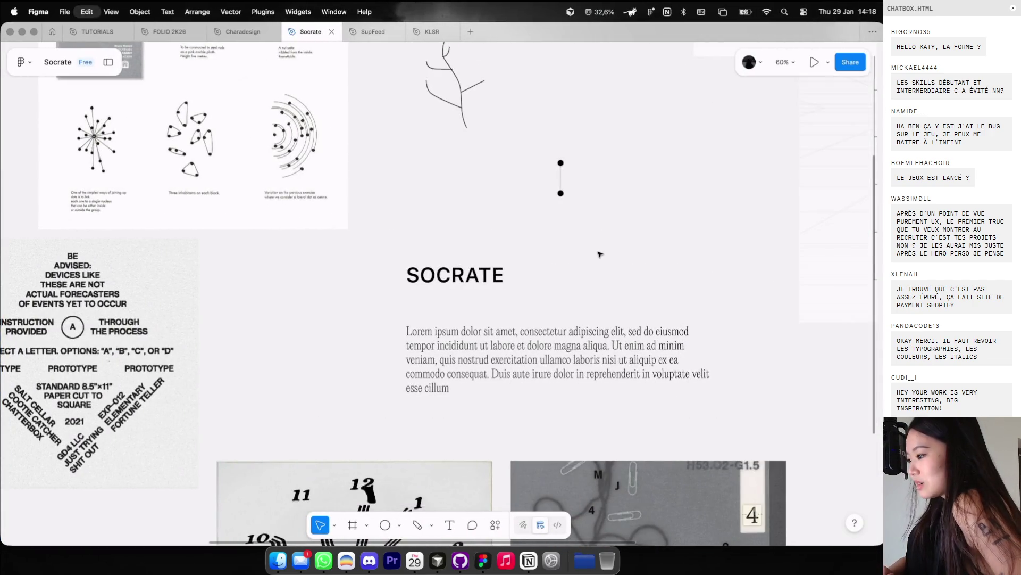
key("super+v")
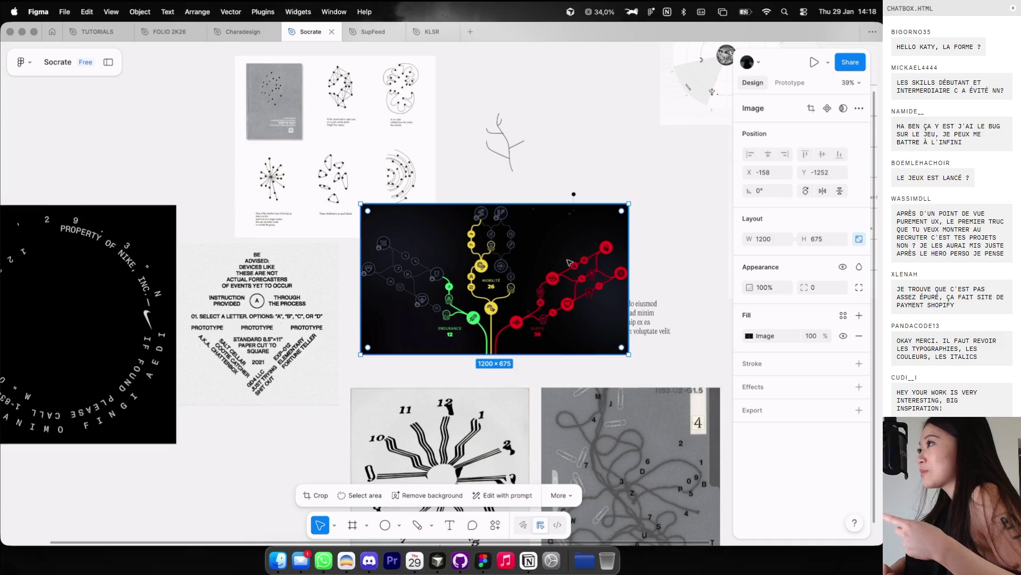
scroll(568, 263, "up", 1)
scroll(536, 288, "up", 2)
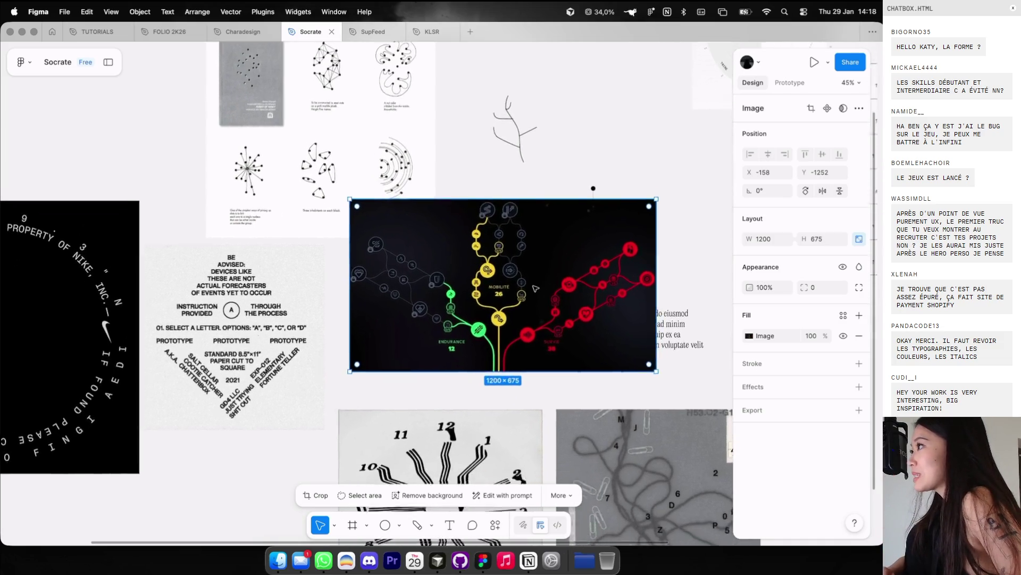
scroll(543, 275, "down", 2)
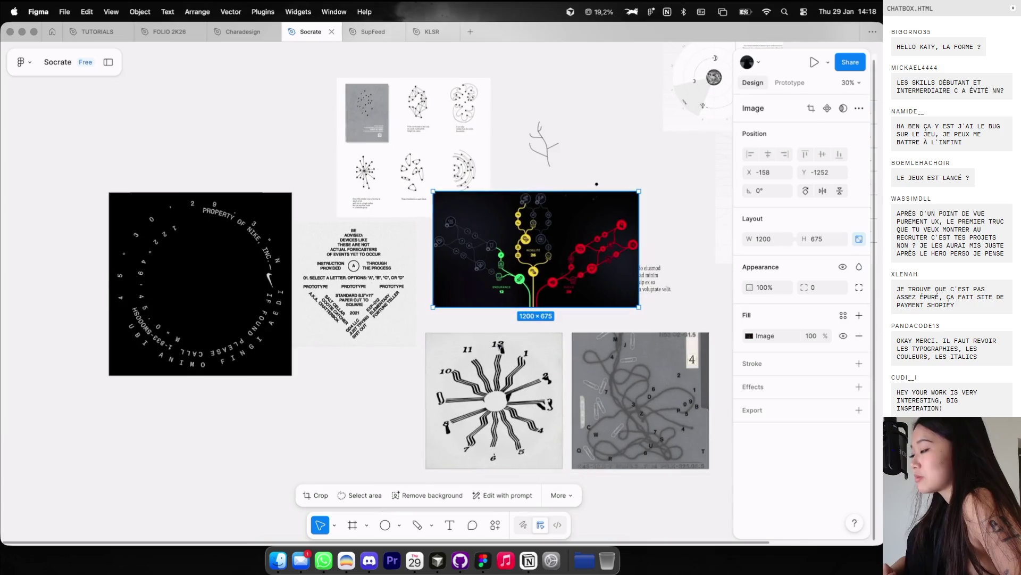
Step: Move the skill tree to the board's top-left and drop its saturation to greyscale
left_click_drag(623, 270, 298, 143)
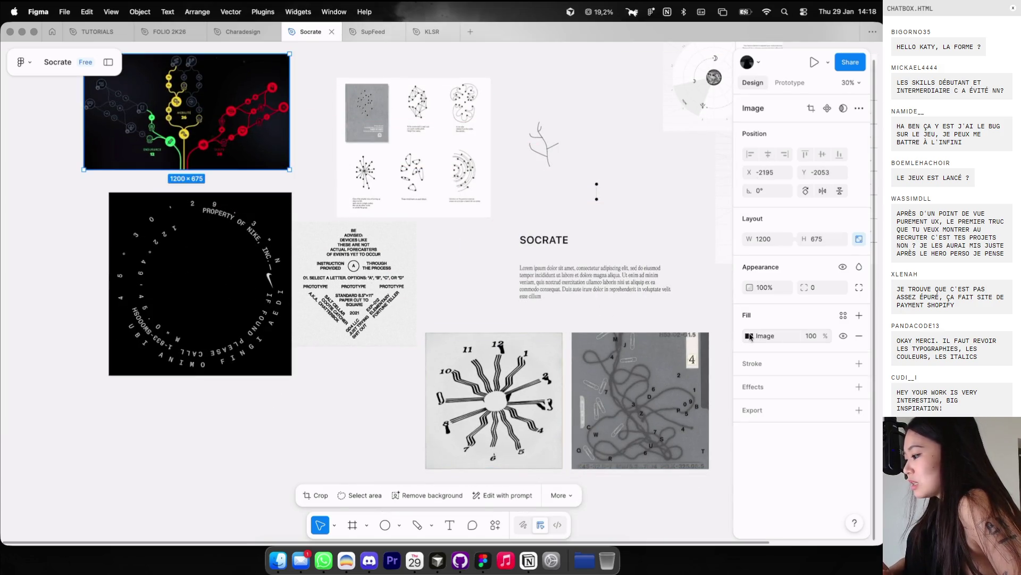
left_click(750, 337)
left_click_drag(690, 449, 664, 449)
left_click(386, 332)
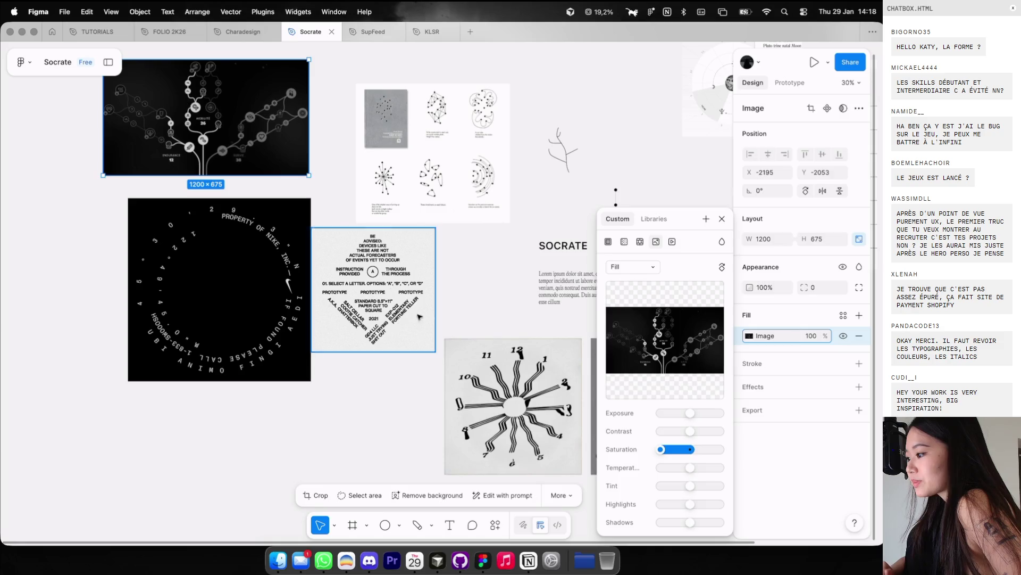
scroll(387, 332, "left", 2)
key("super+Tab")
scroll(484, 302, "down", 3)
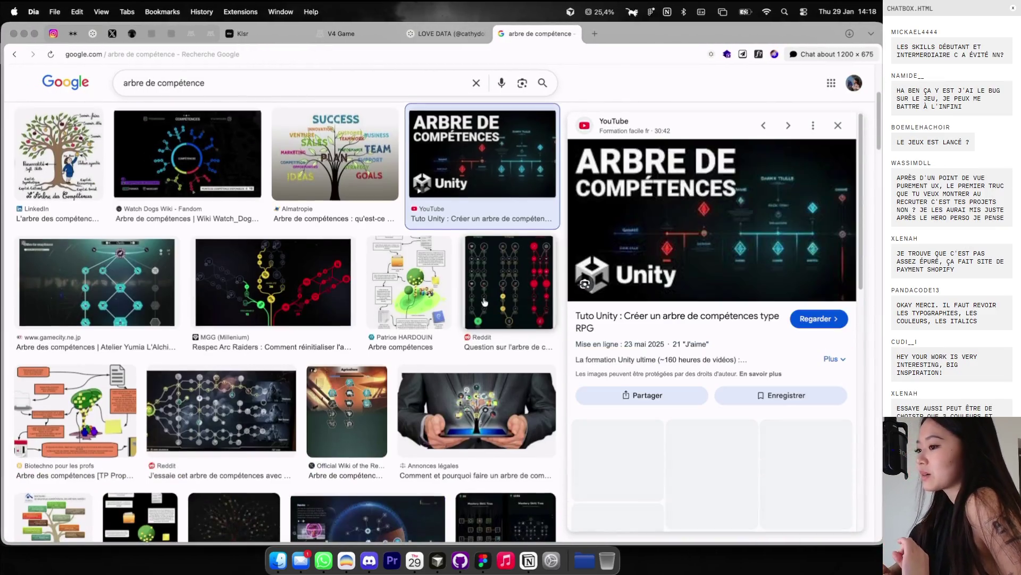
Step: Copy the dark XboxSquad Diablo IV skill-tree image from the image results
scroll(325, 346, "down", 2)
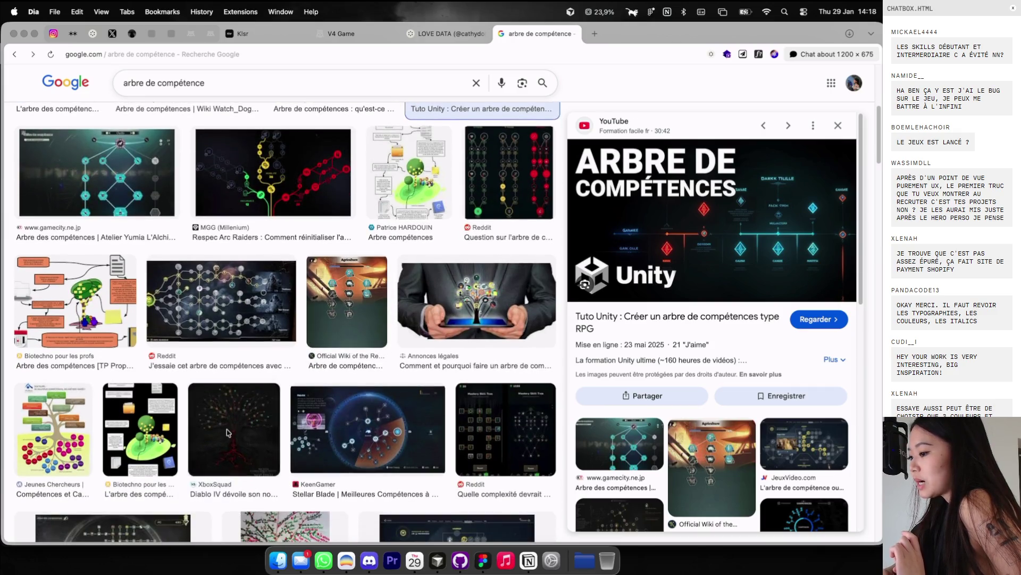
left_click(232, 431)
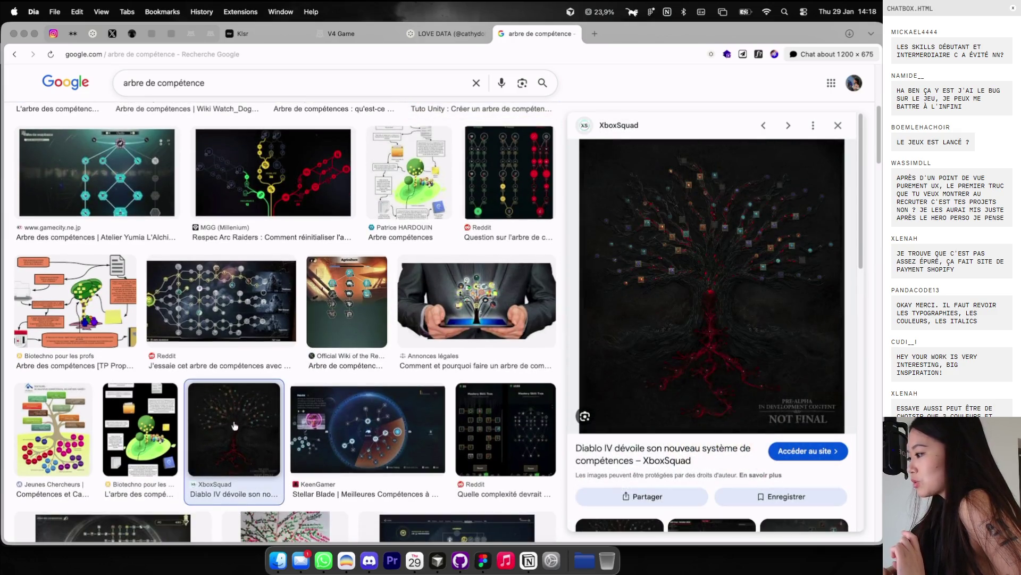
right_click(700, 282)
left_click(716, 395)
key("super+Tab")
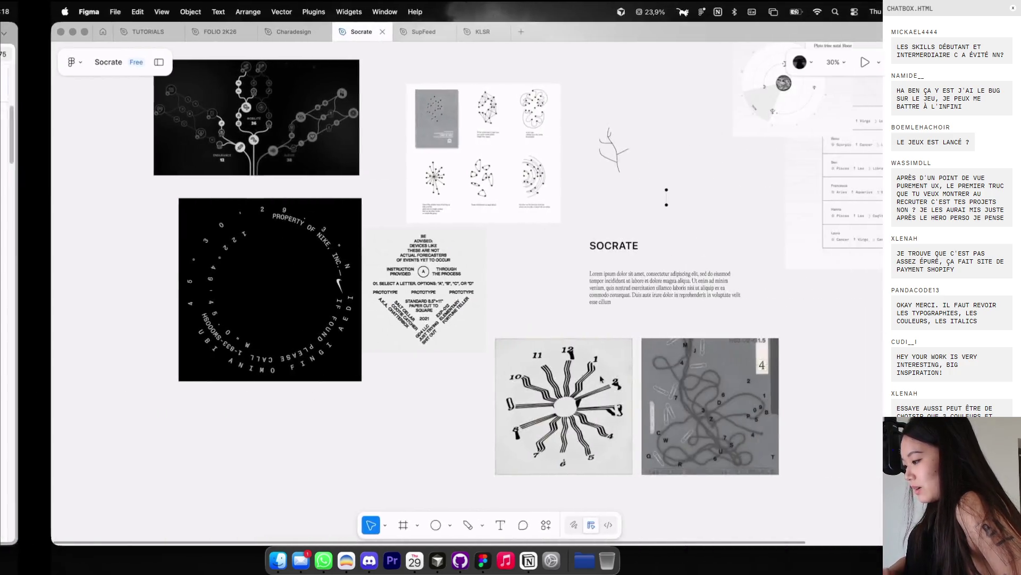
Step: Paste the Diablo IV tree image onto the board and shrink it to 1198×1329
scroll(600, 379, "left", 5)
scroll(600, 379, "down", 3)
key("super+v")
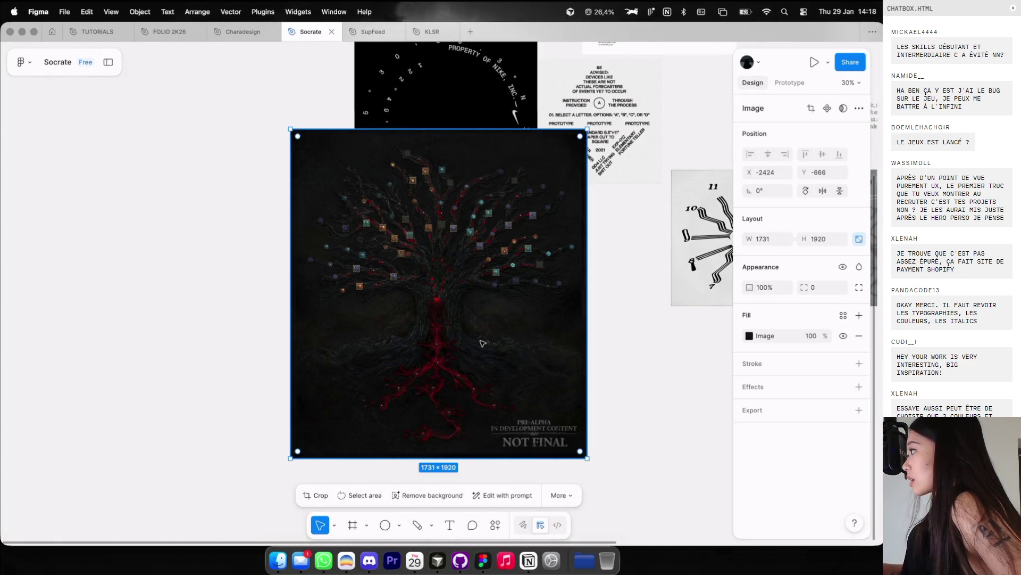
scroll(461, 284, "up", 5)
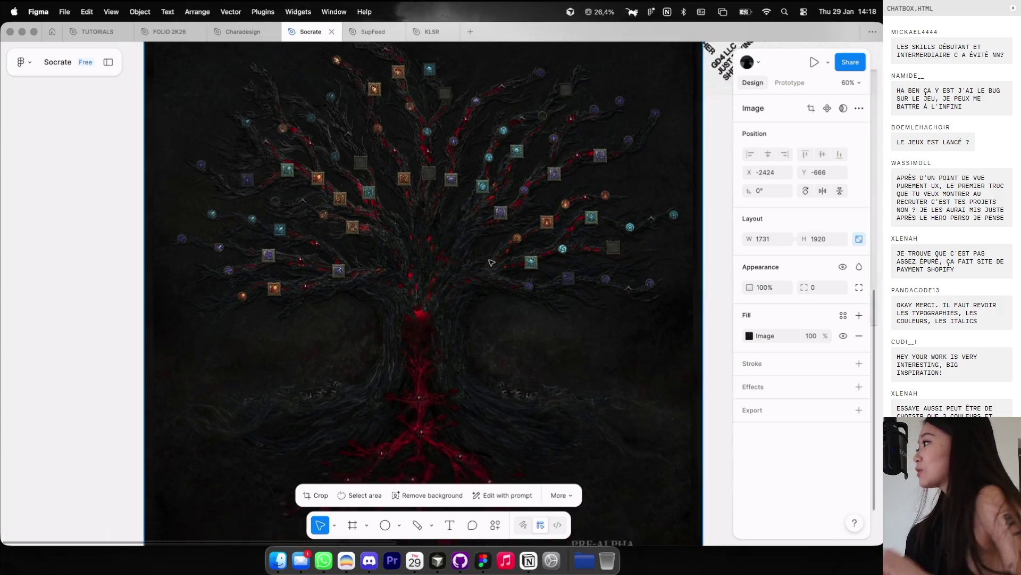
scroll(491, 261, "down", 3)
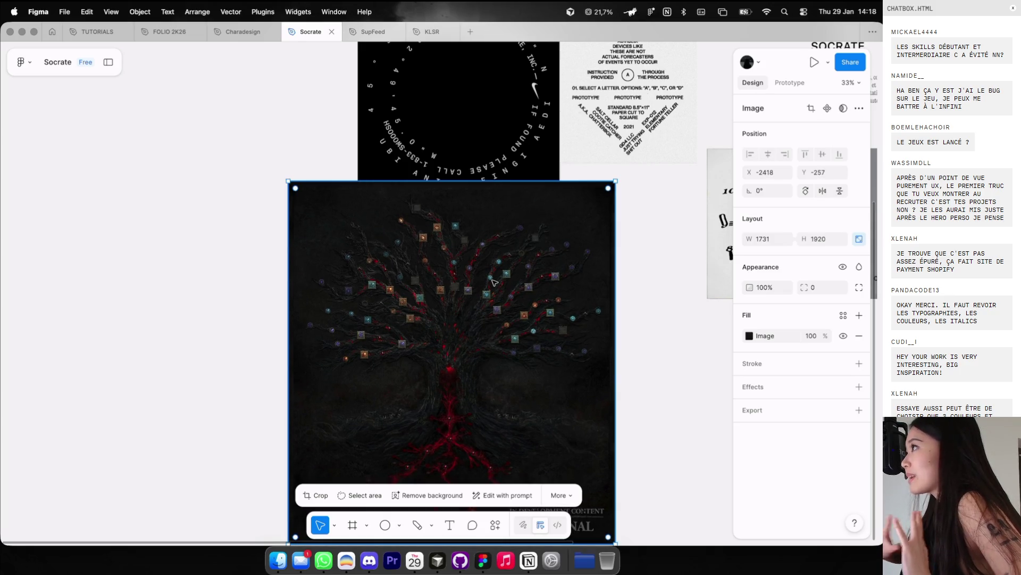
mouse_move(611, 182)
left_mouse_down()
mouse_move(513, 292)
mouse_move(591, 220)
left_mouse_up()
Step: Pan around the board and select the Lorem ipsum paragraph under SOCRATE
scroll(560, 263, "up", 5)
scroll(560, 262, "right", 5)
scroll(560, 262, "up", 10)
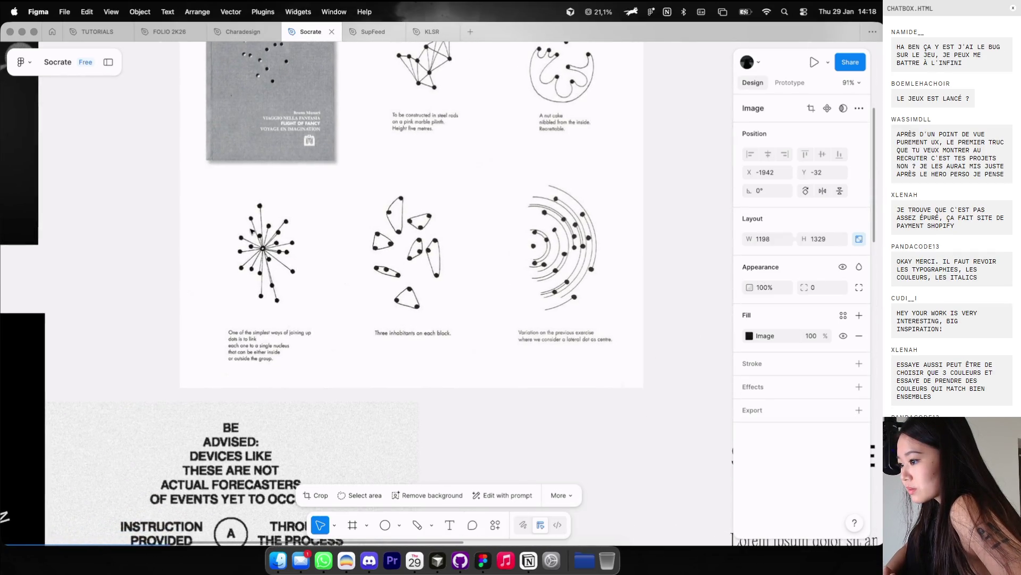
scroll(251, 231, "down", 4)
scroll(291, 155, "up", 5)
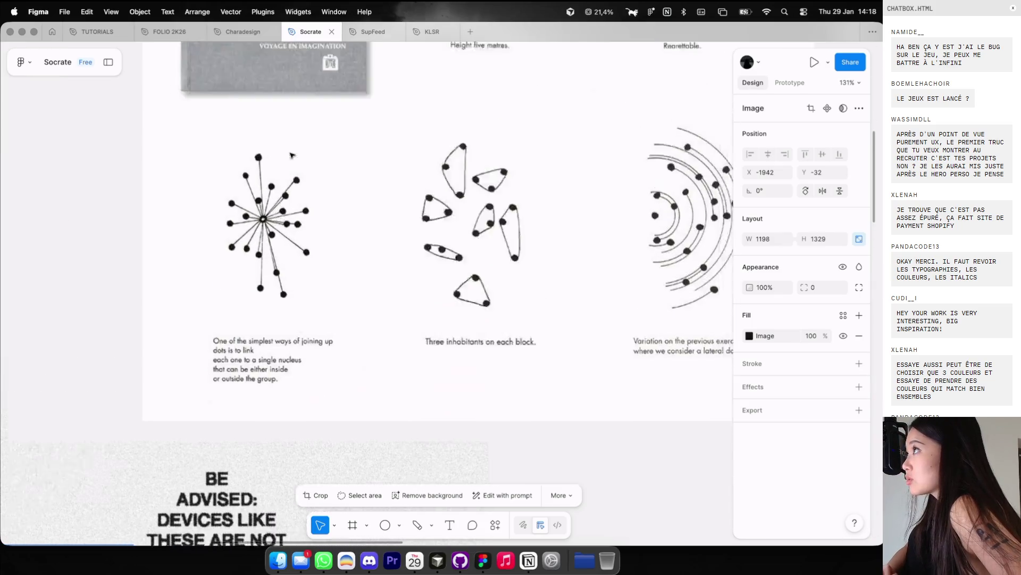
scroll(292, 156, "down", 5)
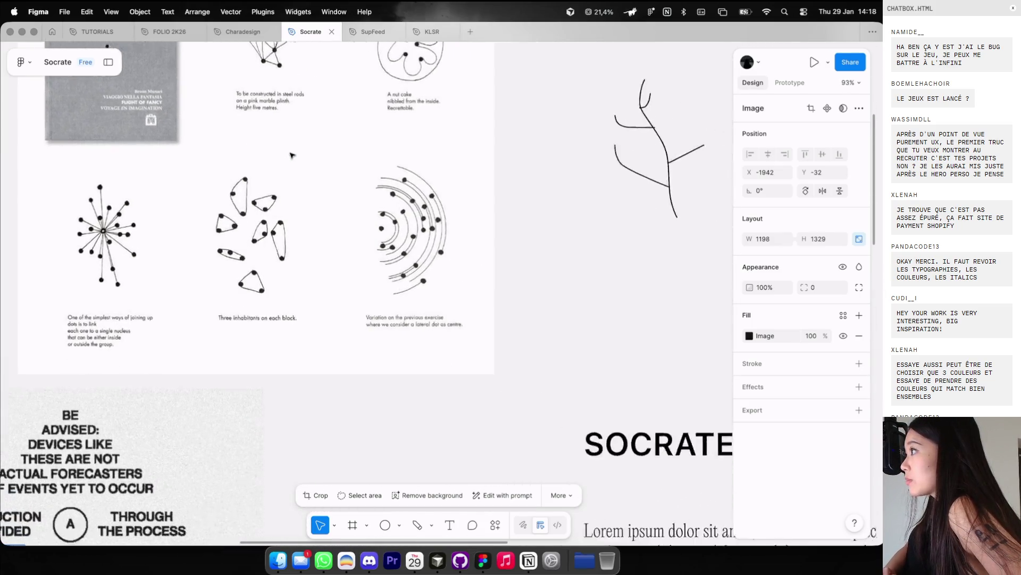
scroll(292, 156, "down", 5)
scroll(292, 155, "up", 1)
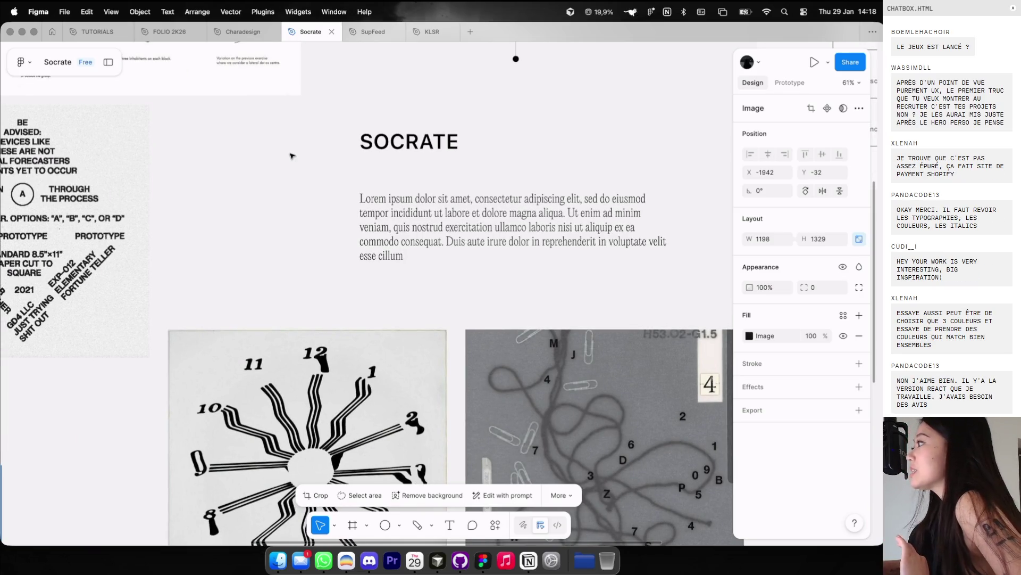
scroll(388, 187, "up", 3)
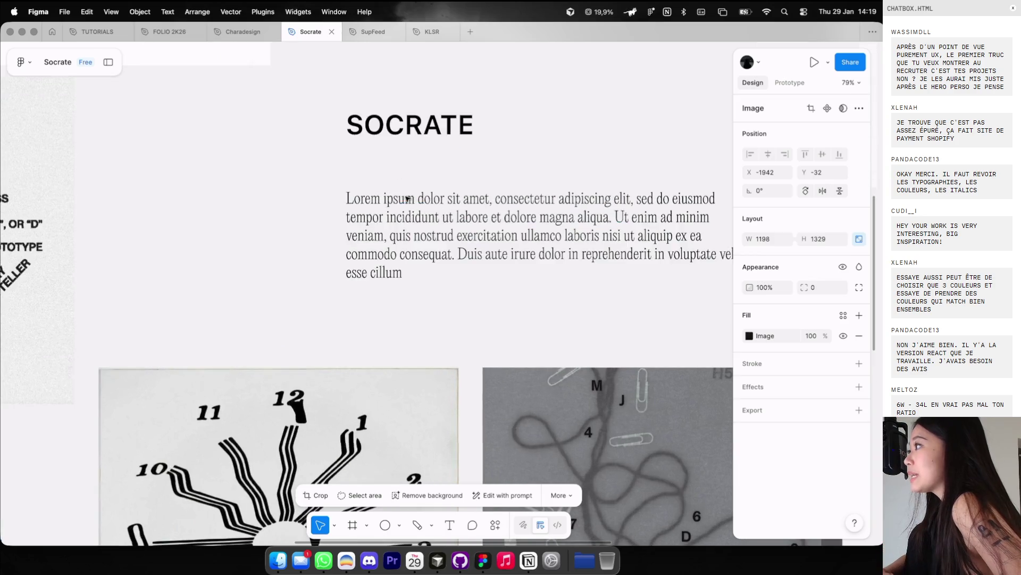
left_click(419, 223)
scroll(420, 223, "down", 2)
scroll(420, 224, "left", 3)
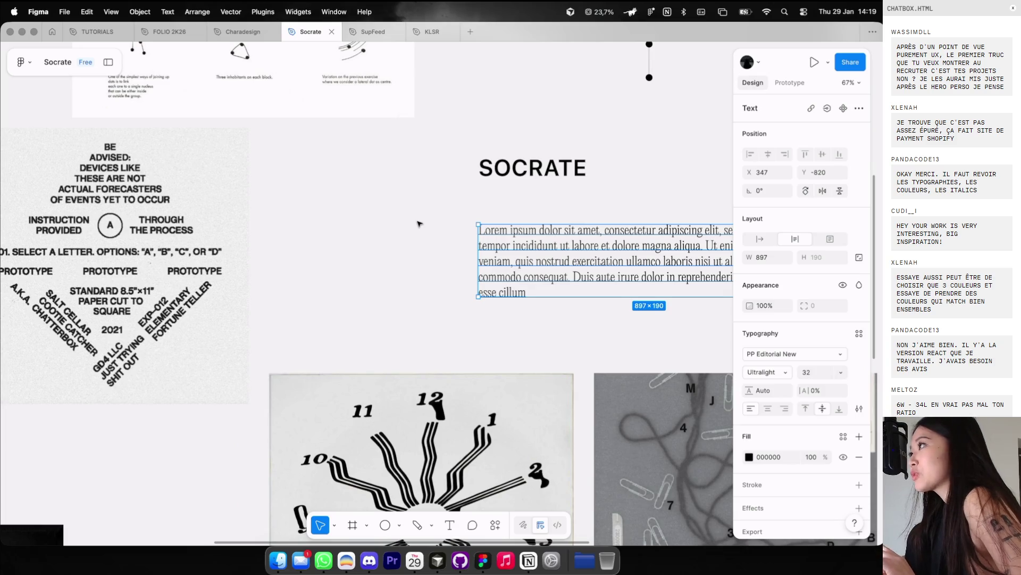
Step: Set the Lorem ipsum paragraph's line height to 110%
scroll(419, 224, "up", 2)
scroll(419, 223, "right", 1)
scroll(419, 224, "up", 1)
scroll(419, 223, "right", 1)
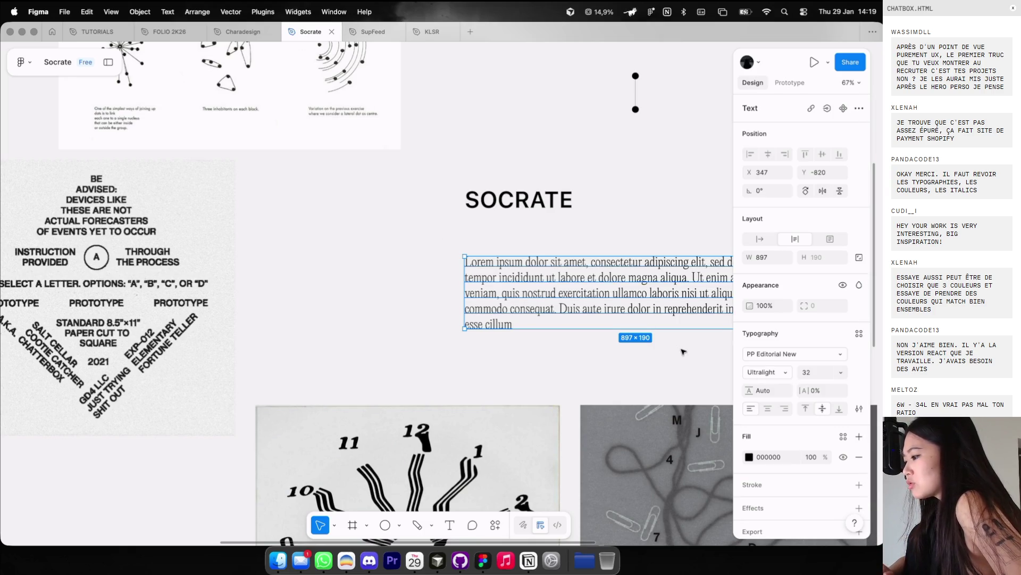
scroll(682, 351, "right", 3)
scroll(683, 351, "down", 1)
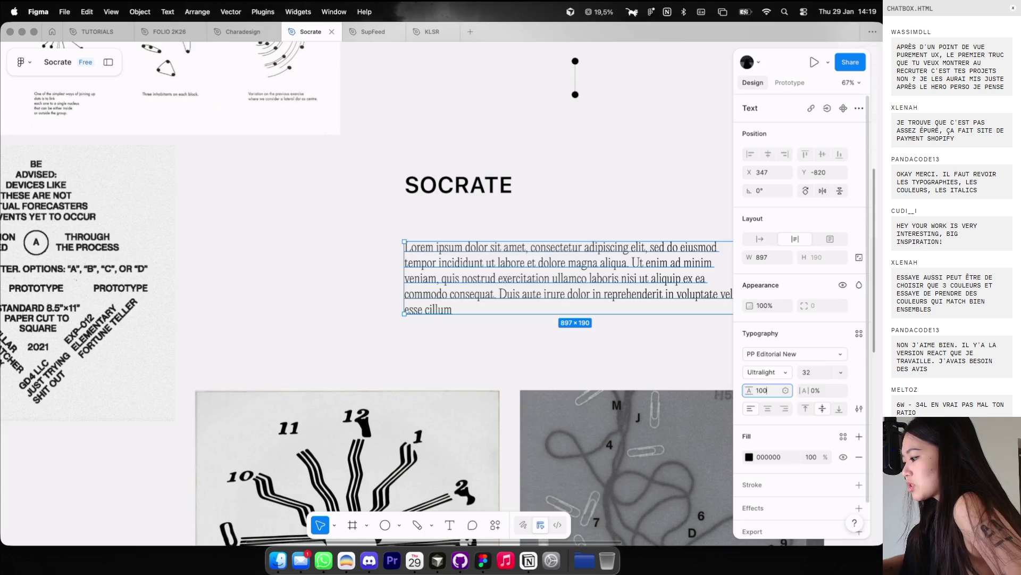
key("Return")
type("110")
key("Return")
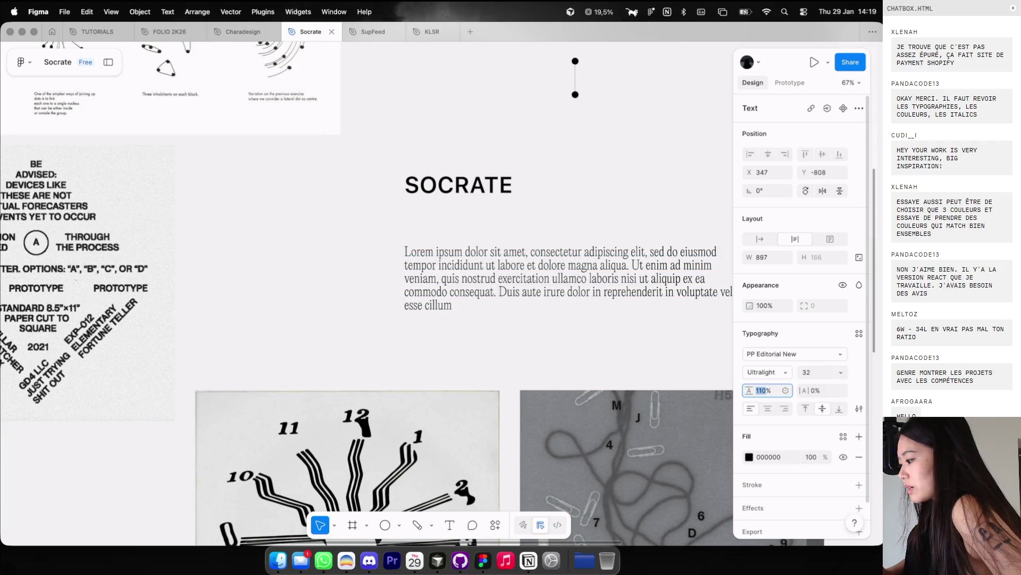
Step: Deselect the paragraph, dismiss the canvas context menu, and return to the skill-tree image results
scroll(412, 266, "left", 3)
scroll(411, 266, "up", 1)
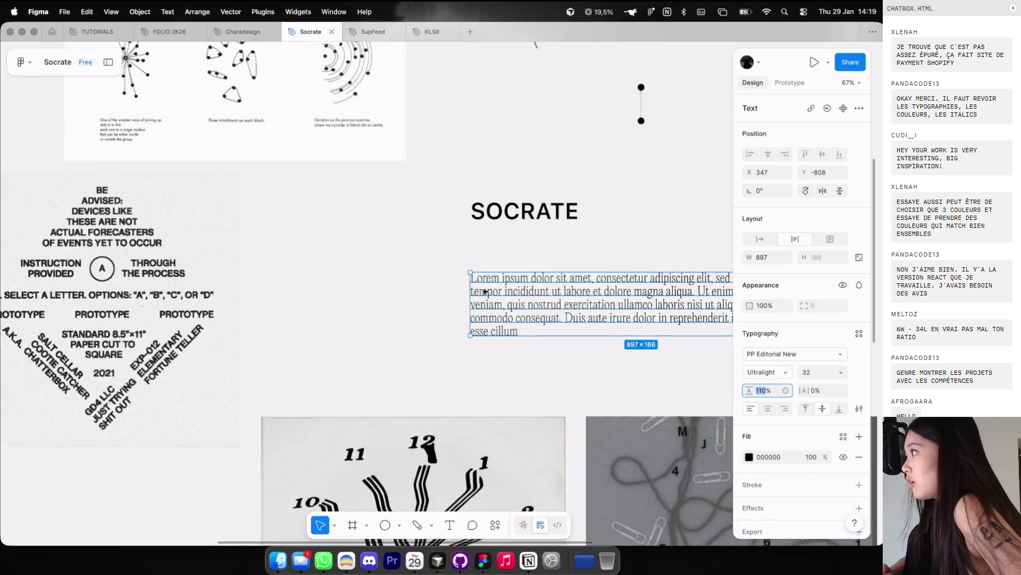
left_click(411, 266)
right_click(412, 264)
left_click(565, 265)
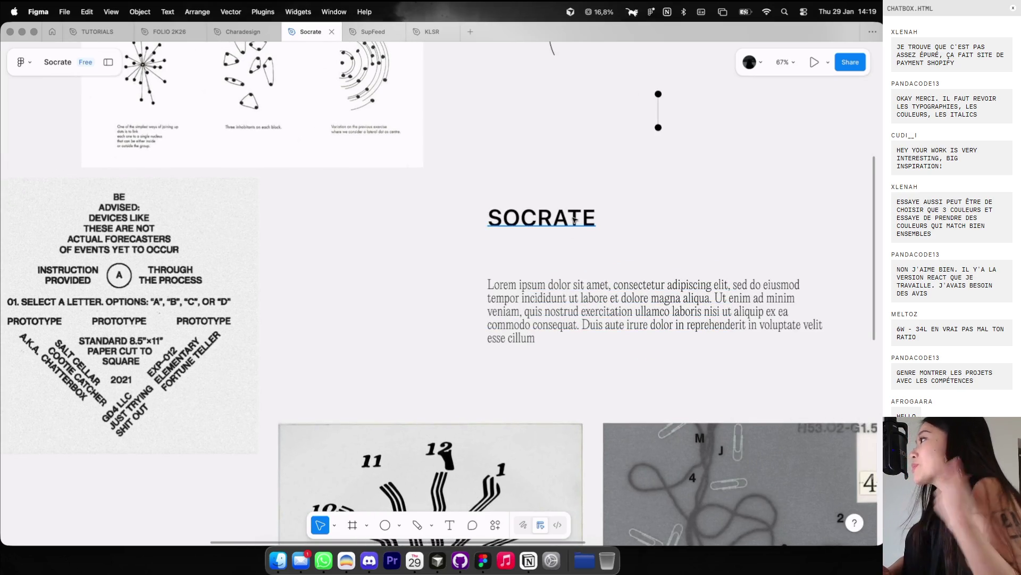
key("super+Tab")
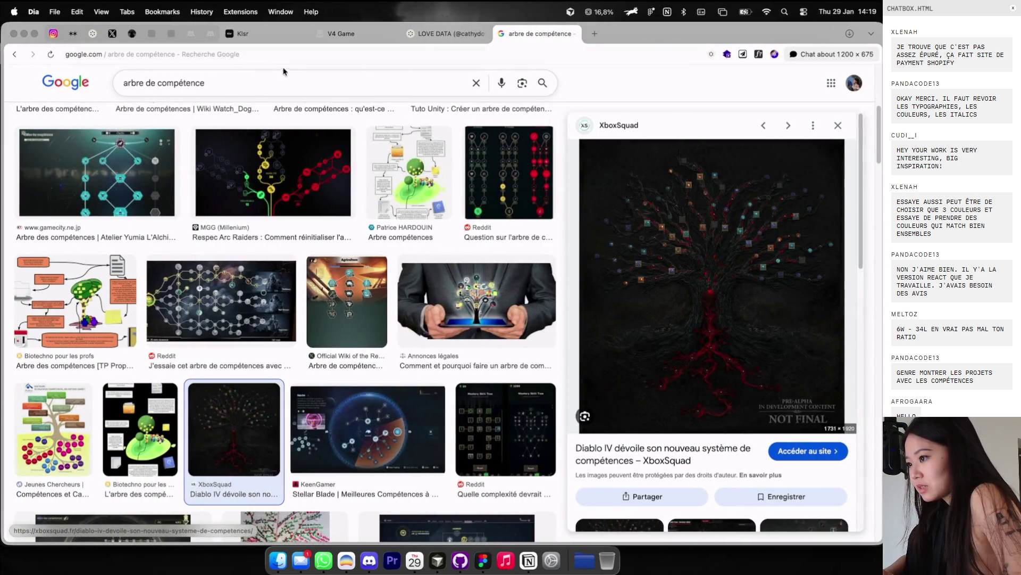
Step: Search Google for 'socrate' and browse the general results
left_click(283, 75)
type("socrate")
key("Return")
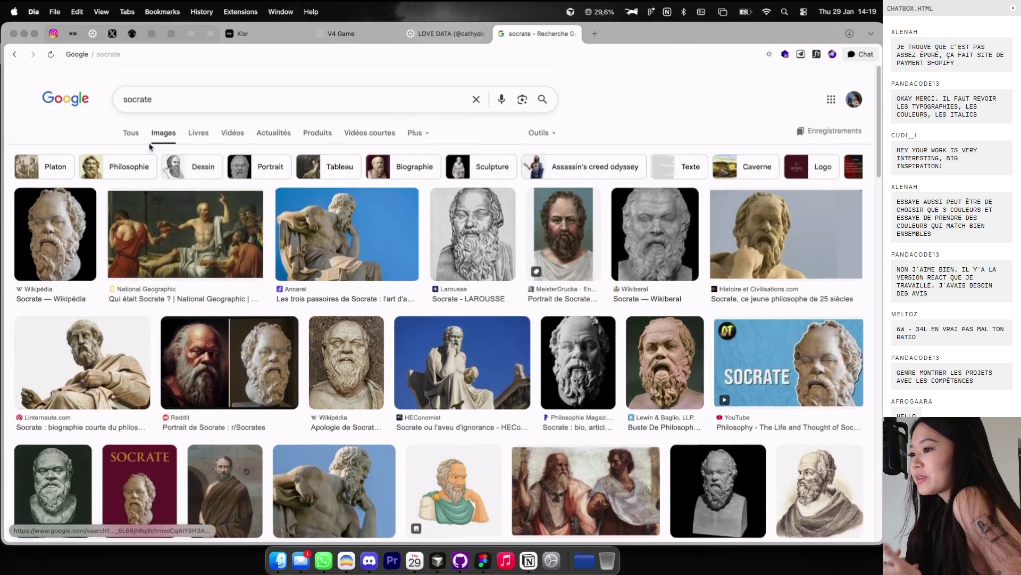
left_click(129, 132)
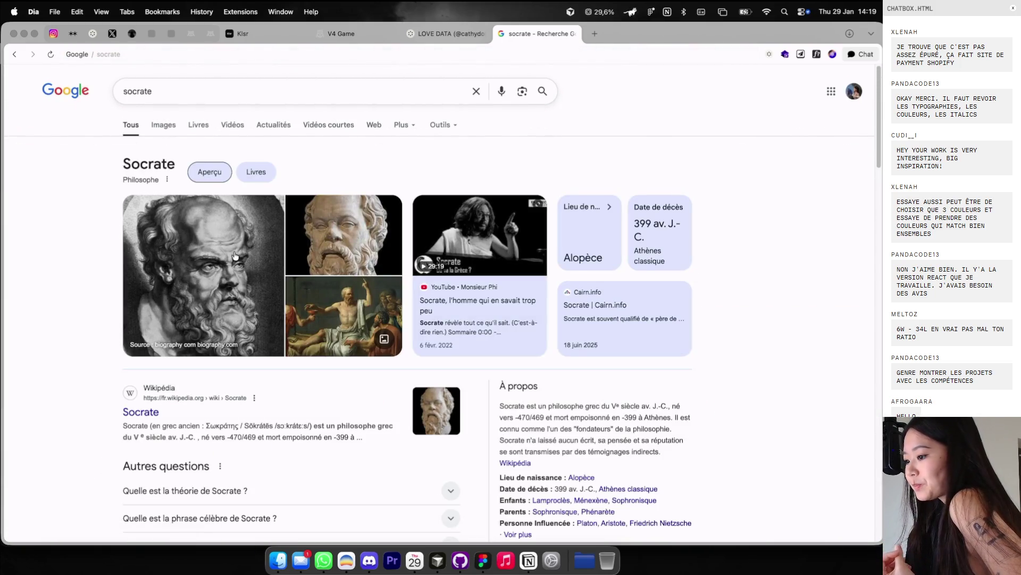
scroll(235, 256, "down", 2)
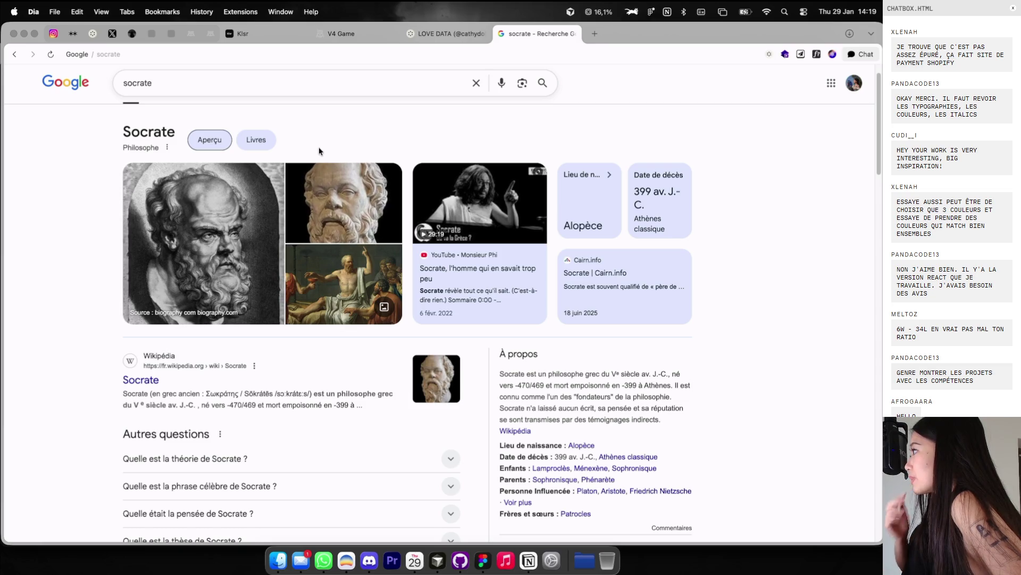
Step: Search 'path of exile arbre de compétence' and preview results up to the Square Palace screenshot
double_click(142, 81)
type("path of exile 2")
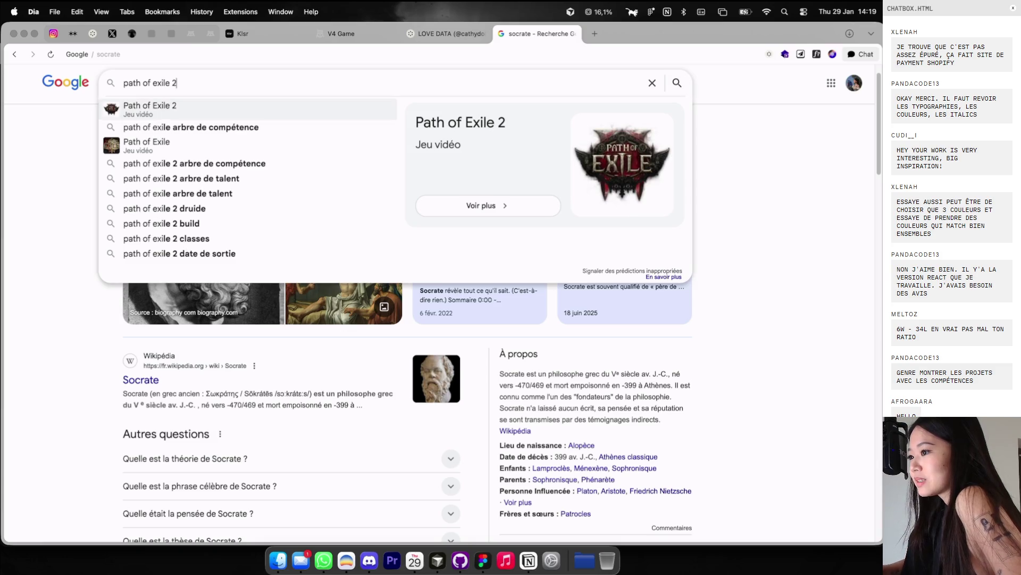
left_click(161, 126)
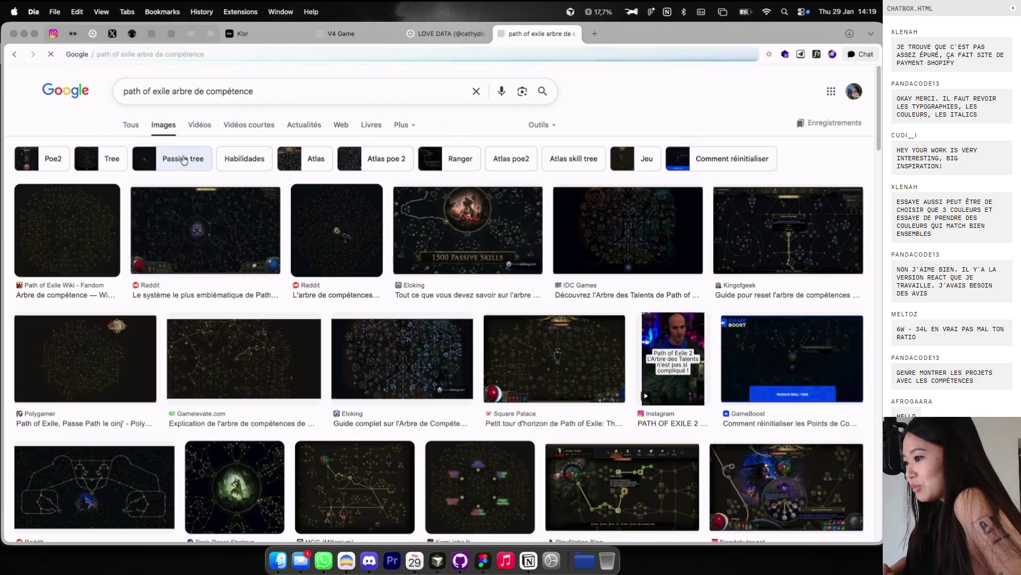
left_click(100, 223)
left_click(462, 359)
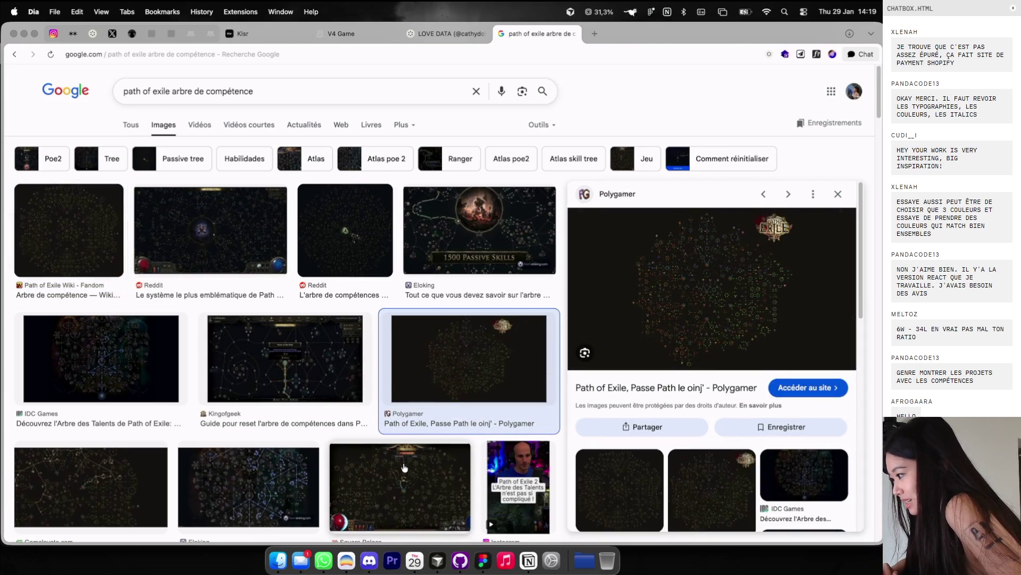
left_click(402, 466)
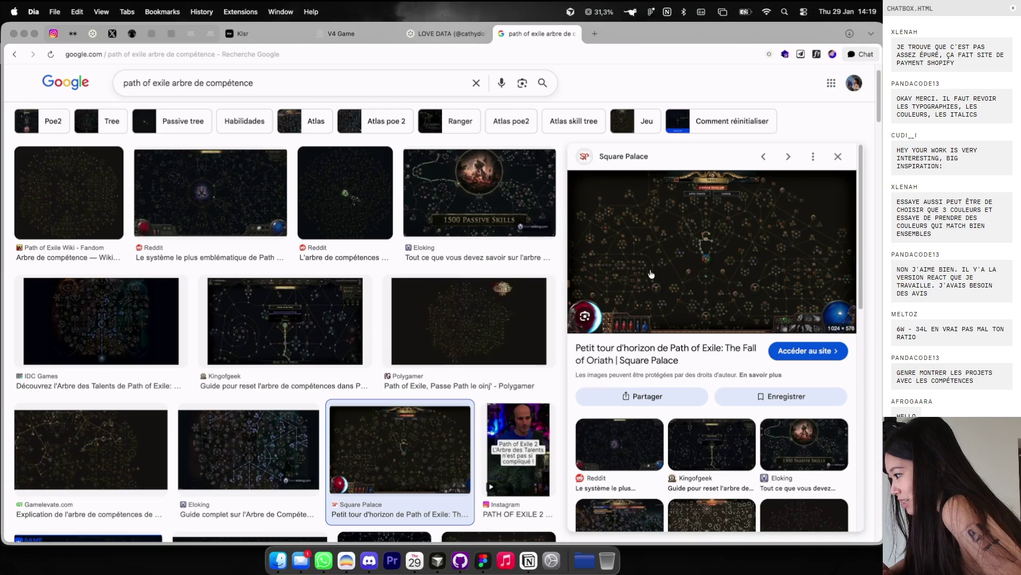
Step: Copy the Square Palace passive-tree image and paste it onto the Figma Socrate board
right_click(678, 257)
left_click(701, 373)
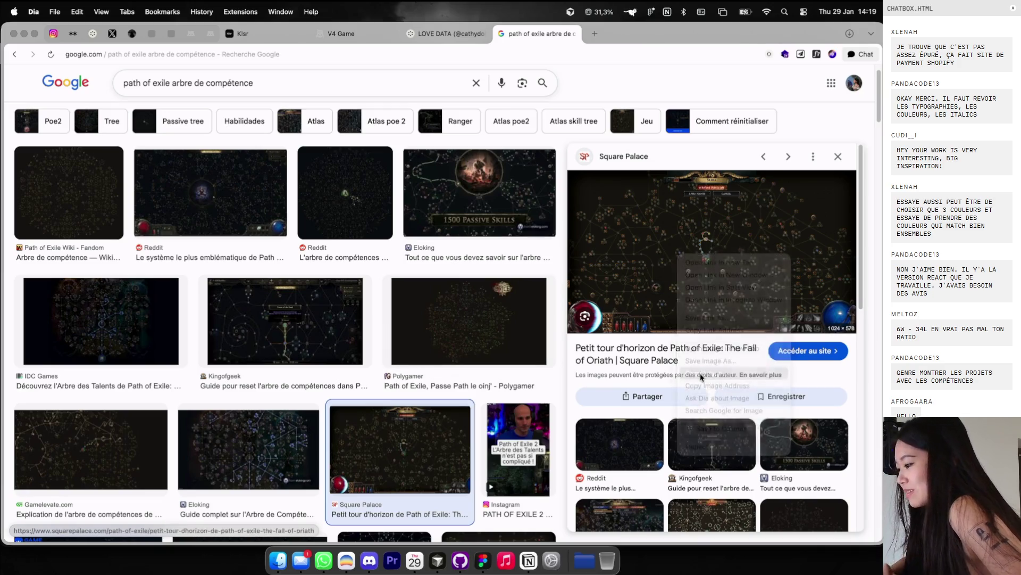
key("super+Tab")
key("super+v")
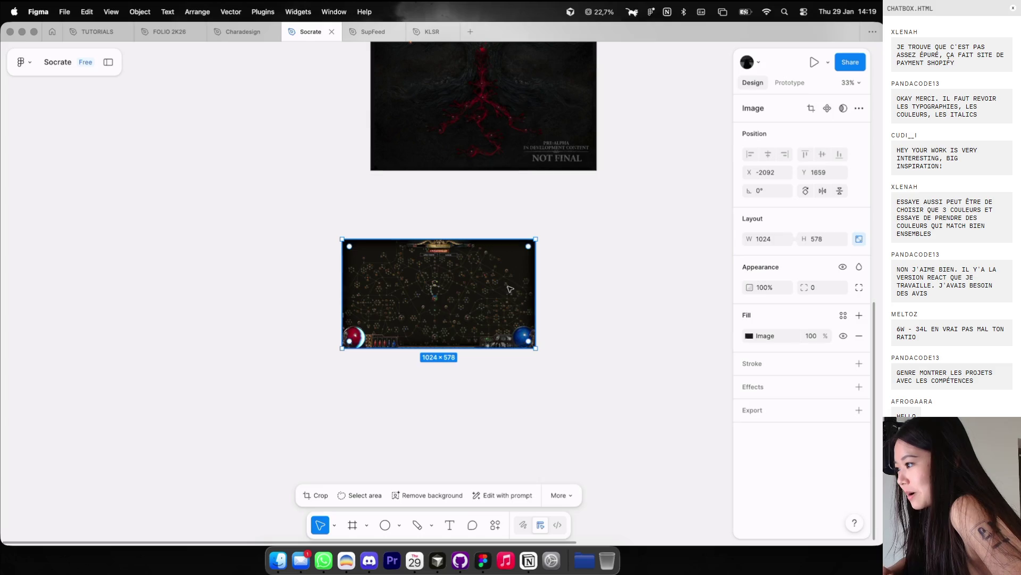
Step: Delete the pasted Path of Exile skill-tree screenshot, then return to the Google image results
scroll(496, 275, "up", 10)
scroll(497, 275, "down", 5)
scroll(496, 275, "left", 5)
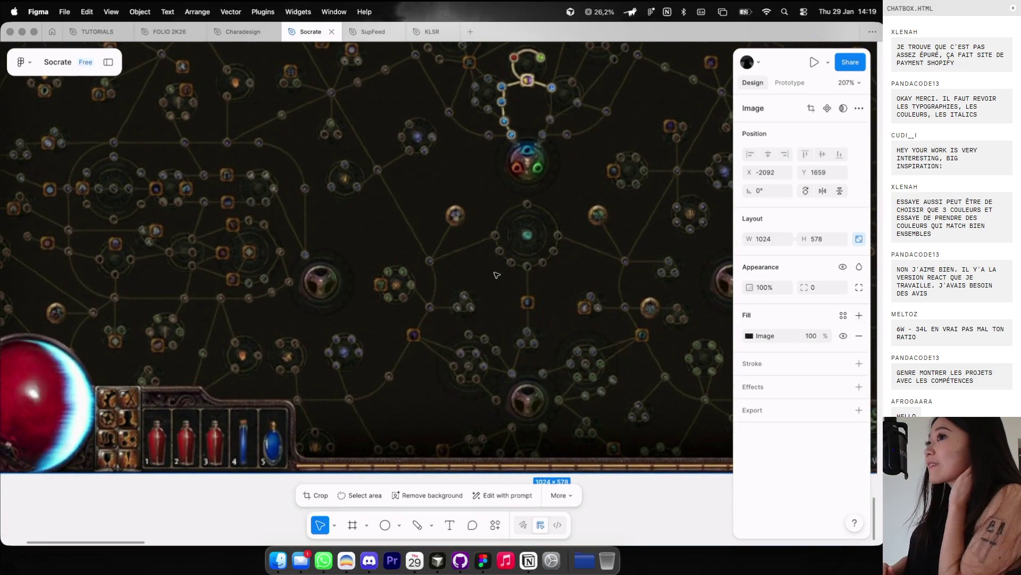
scroll(496, 274, "down", 5)
scroll(508, 255, "up", 2)
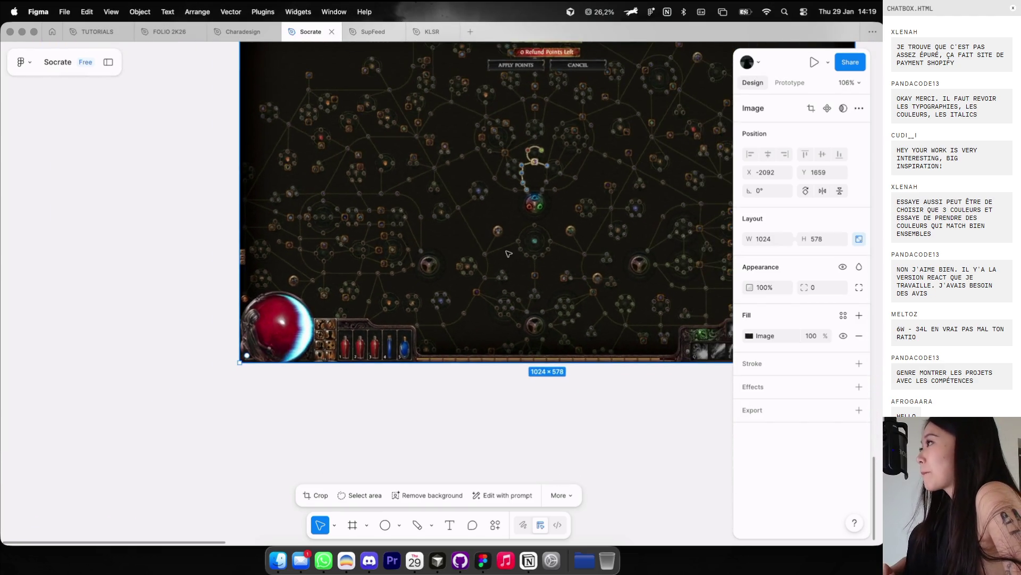
key("Delete")
scroll(508, 256, "down", 5)
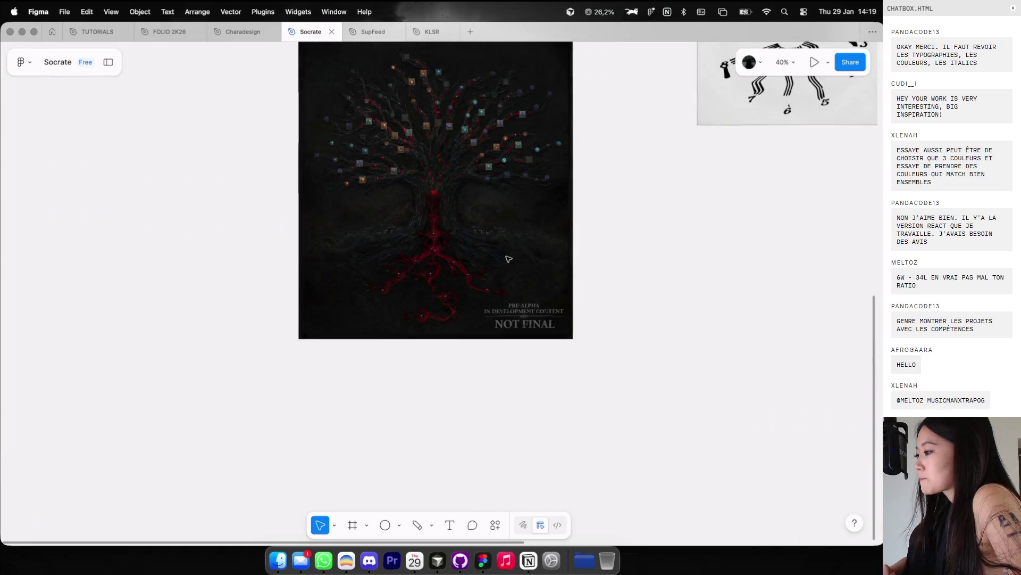
scroll(508, 259, "up", 5)
scroll(508, 259, "right", 5)
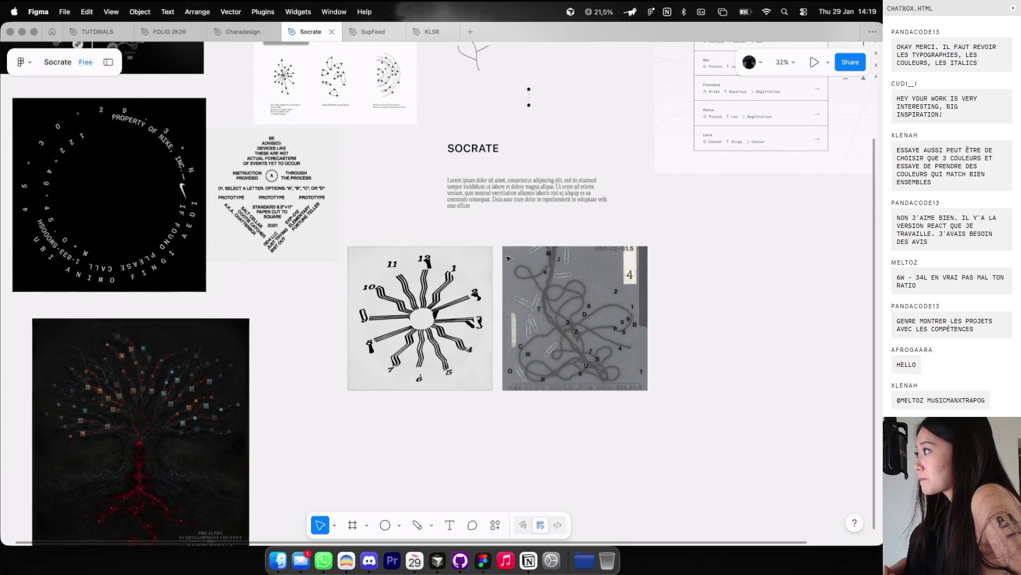
key("super+Tab")
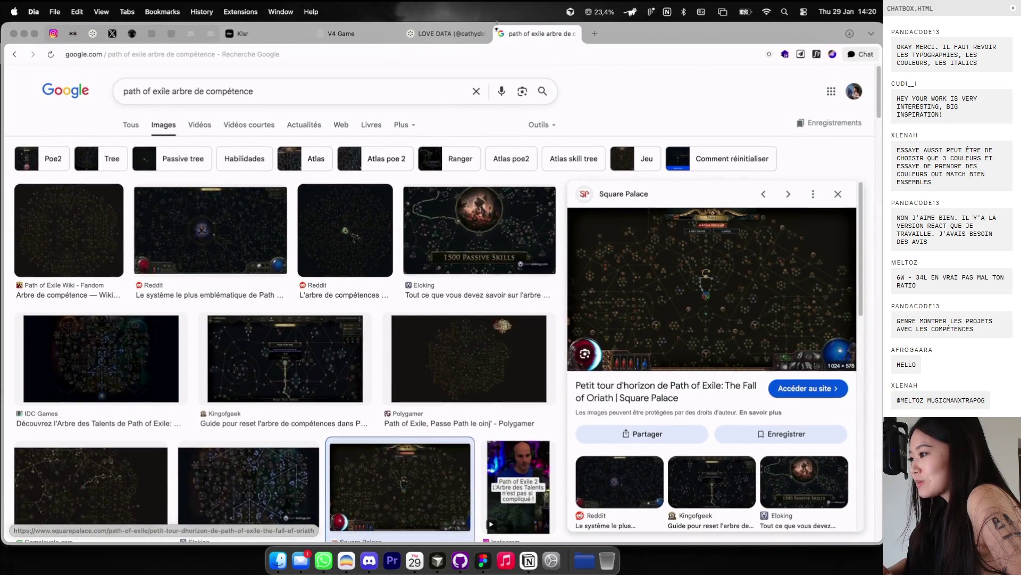
Step: Open LOVE DATA, go from the single image back to the grid, scroll it, then switch to V4 Game
left_click(460, 36)
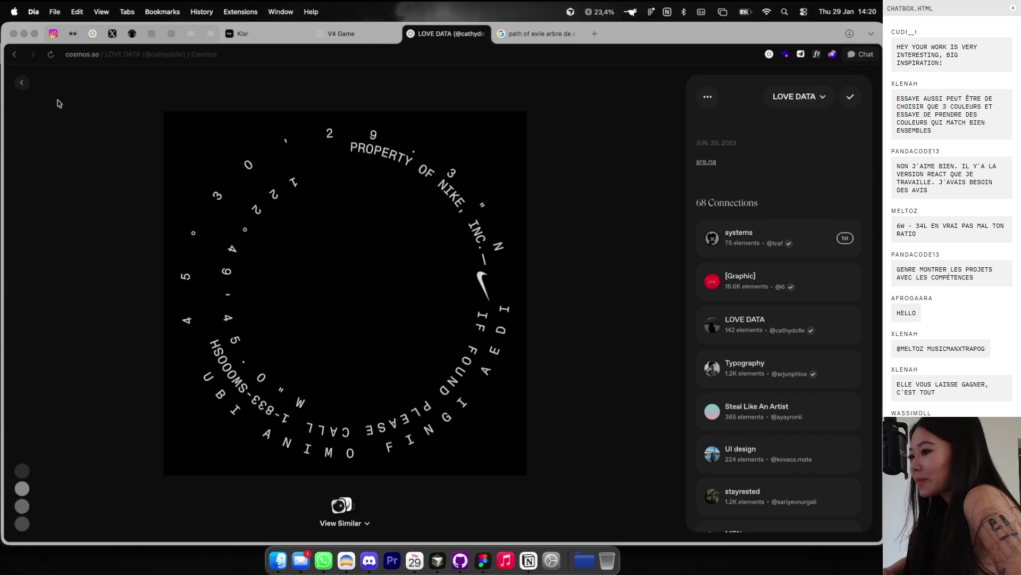
left_click(22, 83)
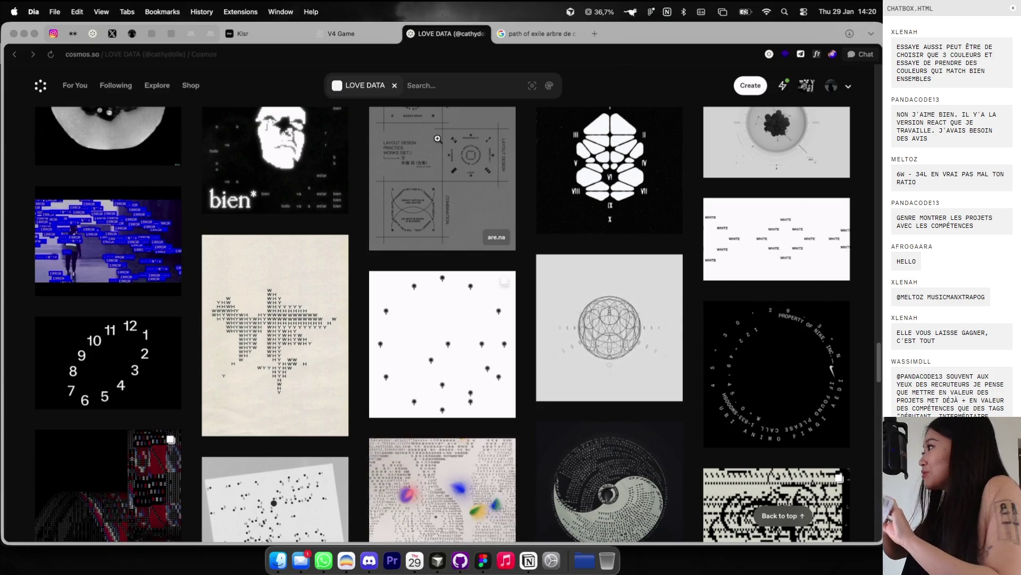
scroll(400, 195, "down", 5)
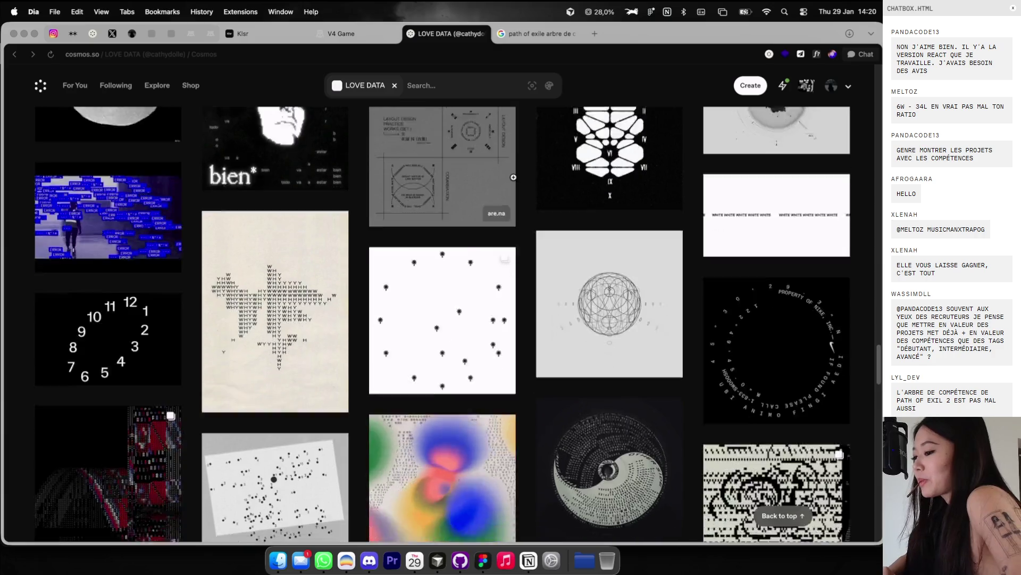
scroll(400, 195, "down", 5)
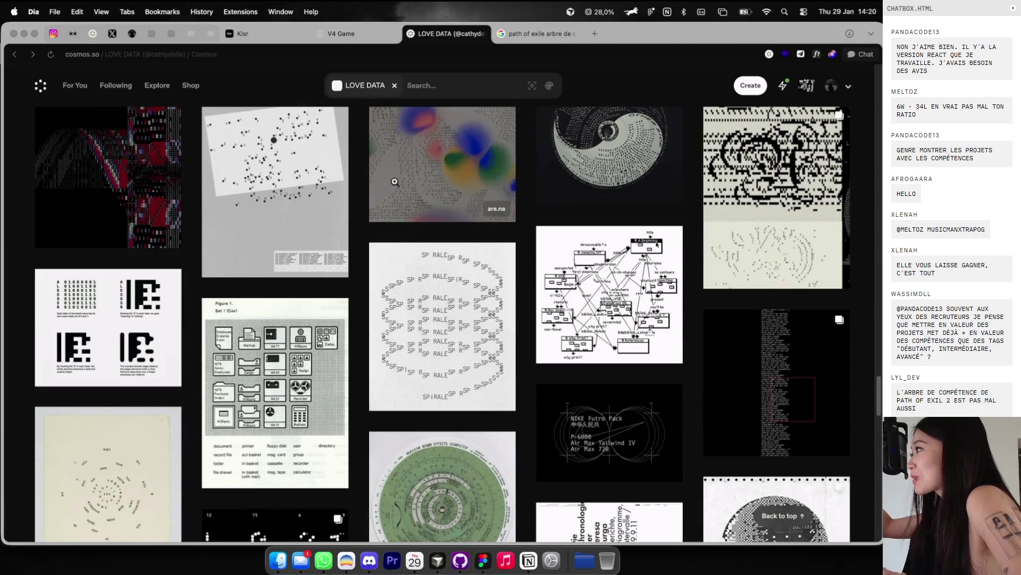
left_click(354, 37)
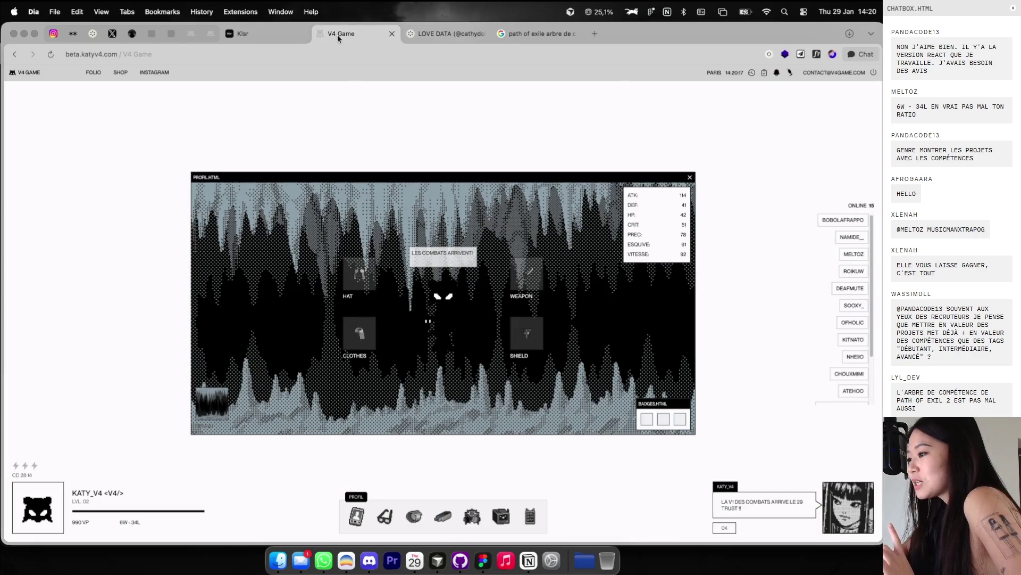
Step: Reorder the V4 Game tab and lay out the profile, leaderboard and inventory windows
left_click_drag(337, 34, 247, 34)
left_click_drag(670, 173, 714, 144)
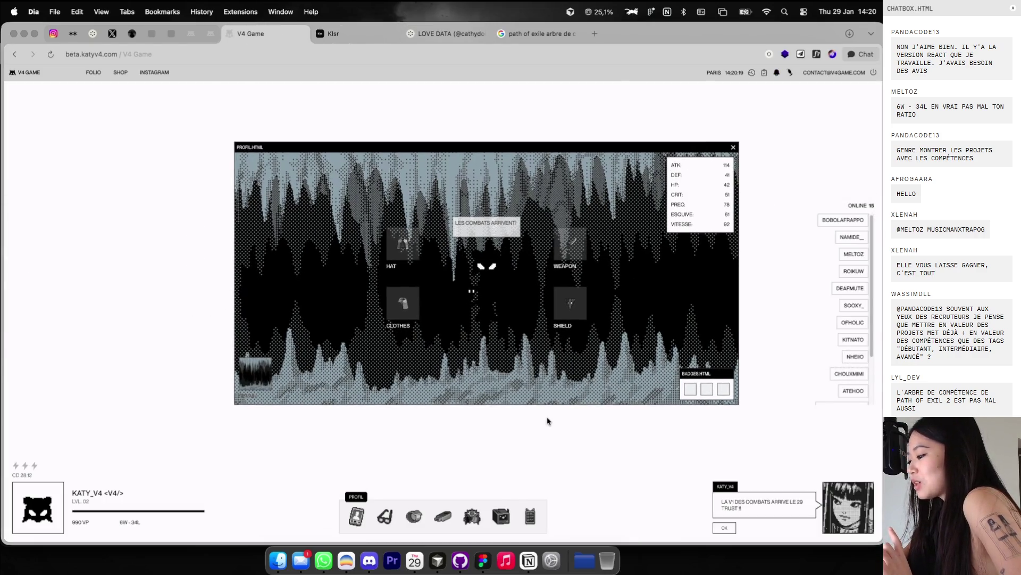
left_click(463, 515)
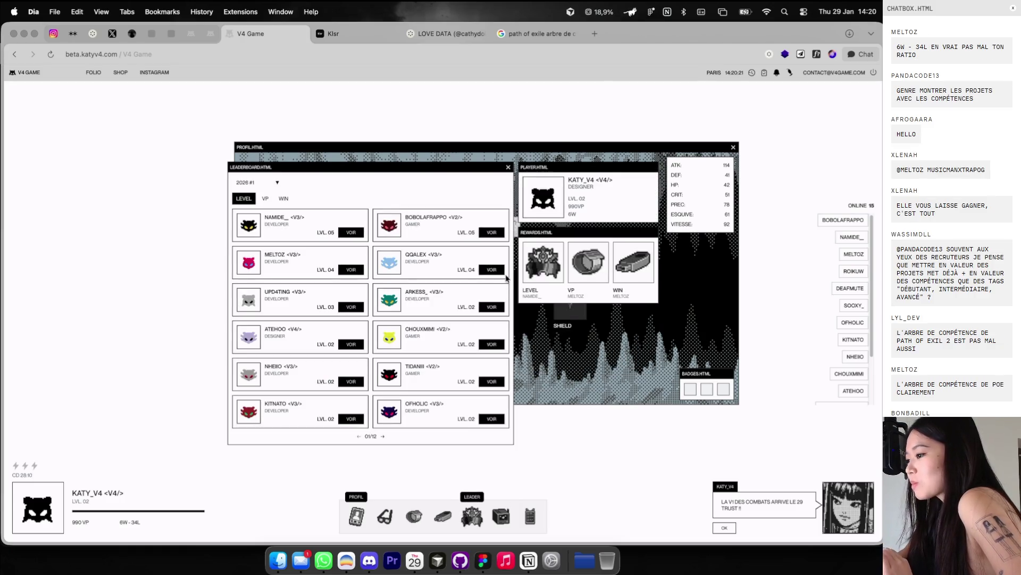
left_click_drag(471, 168, 560, 119)
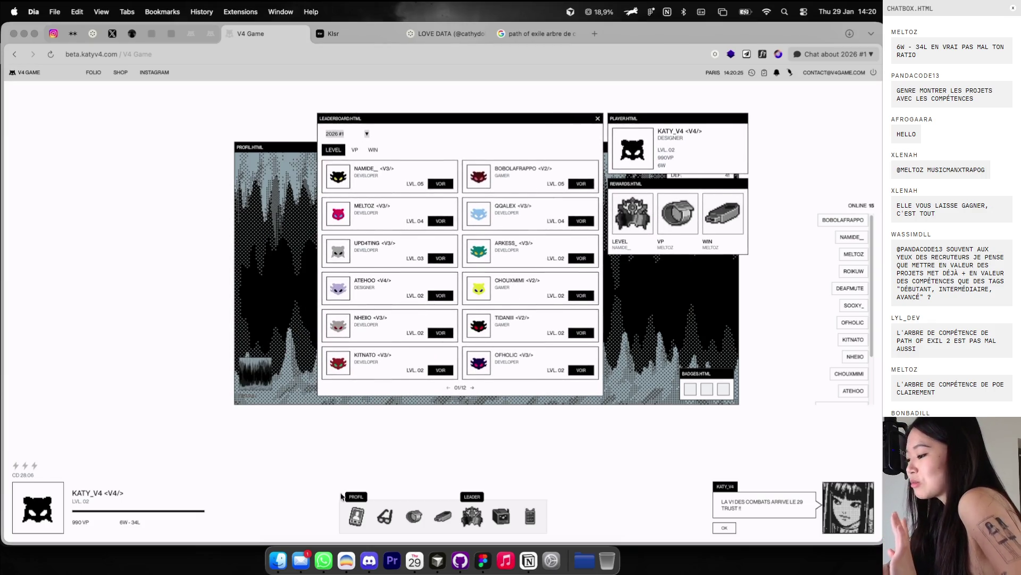
left_click(382, 522)
left_click(384, 517)
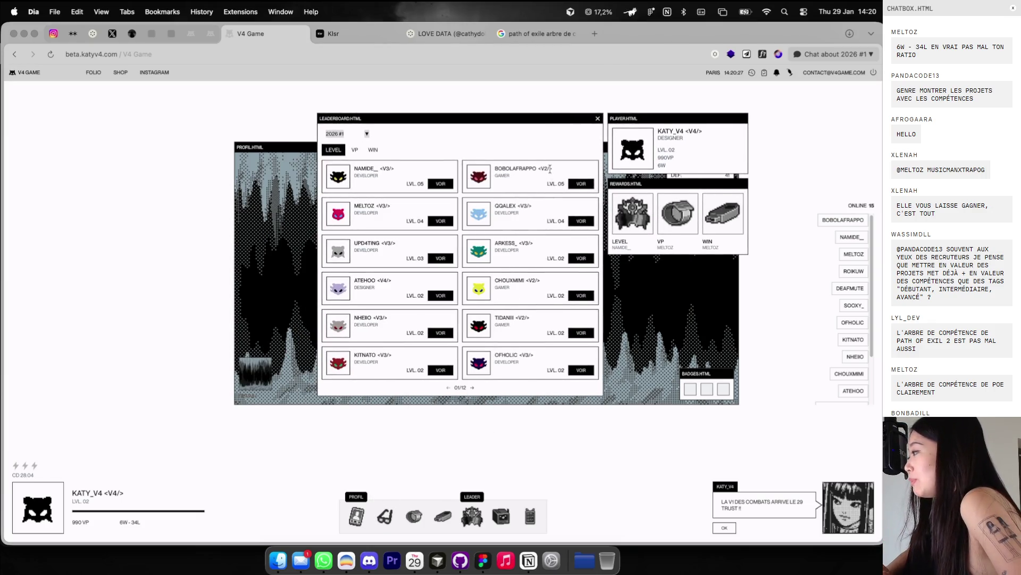
left_click(384, 516)
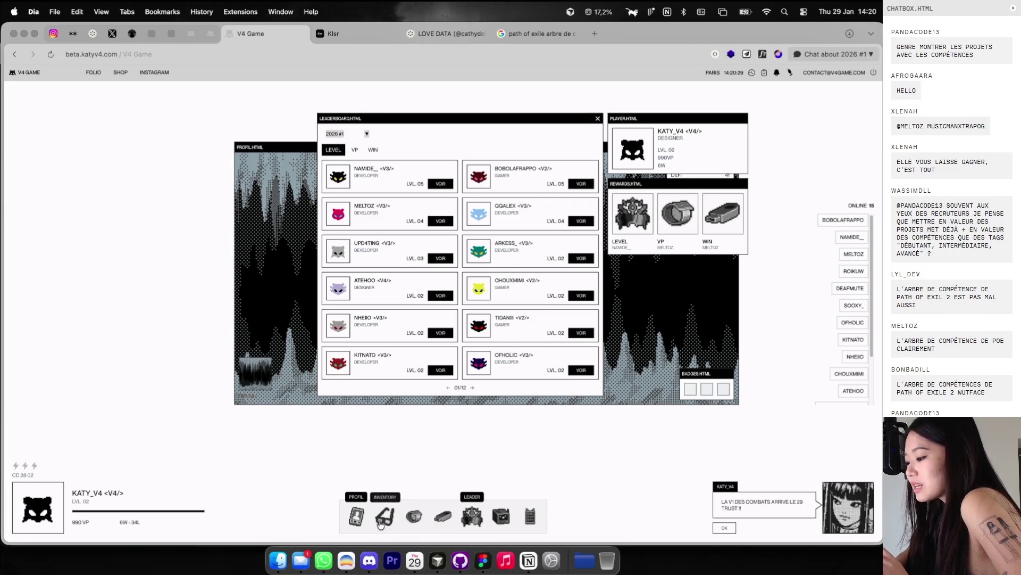
left_click_drag(450, 179, 124, 145)
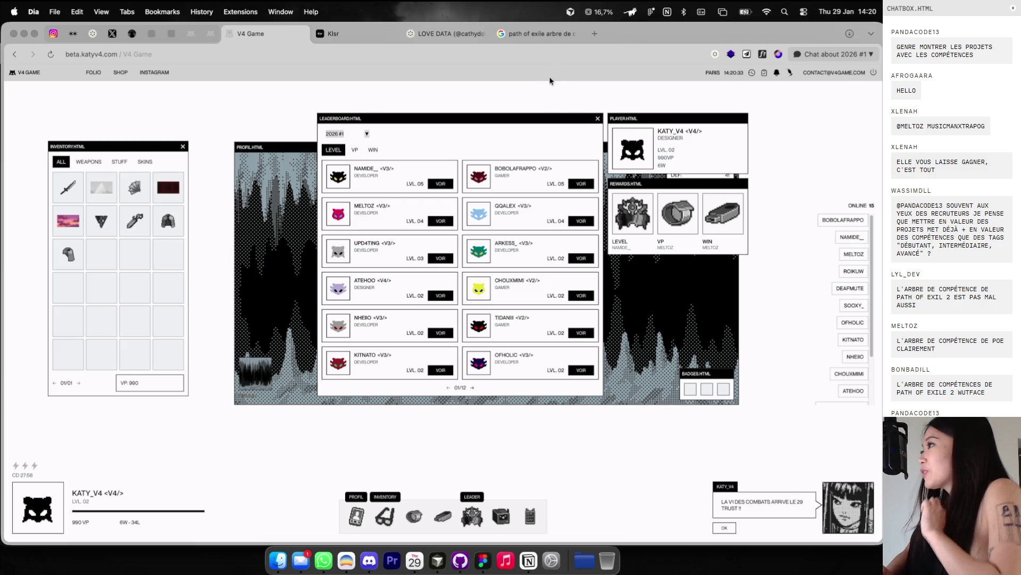
Step: Rank the leaderboard by VP, close it, and move on to the LOVE DATA tab
left_click(355, 150)
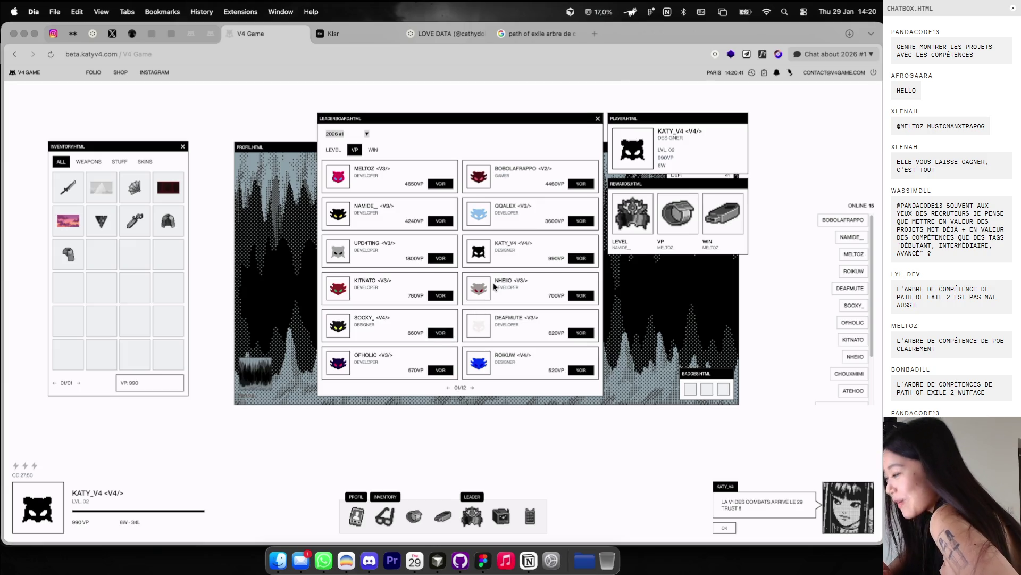
left_click(553, 259)
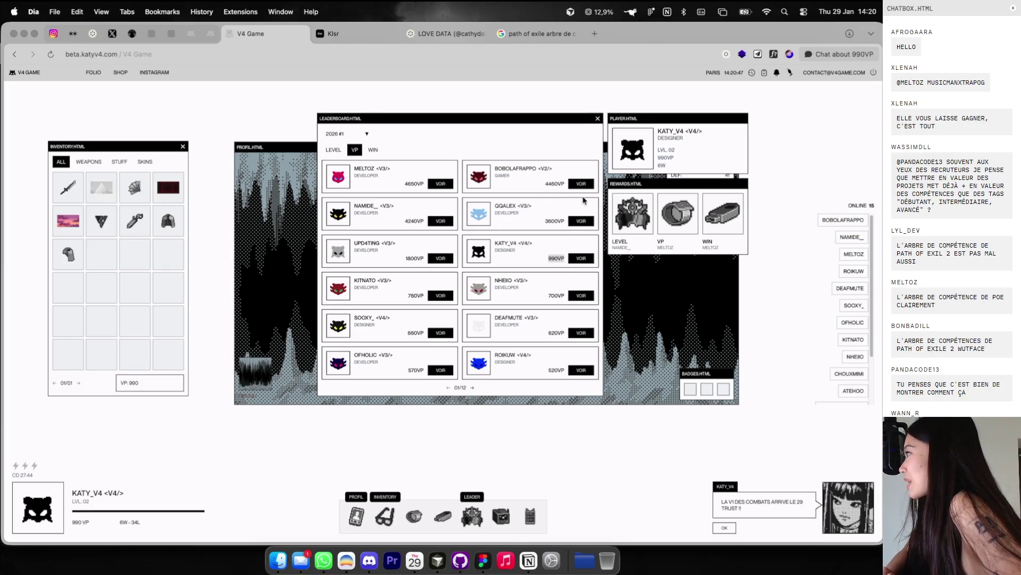
left_click(598, 120)
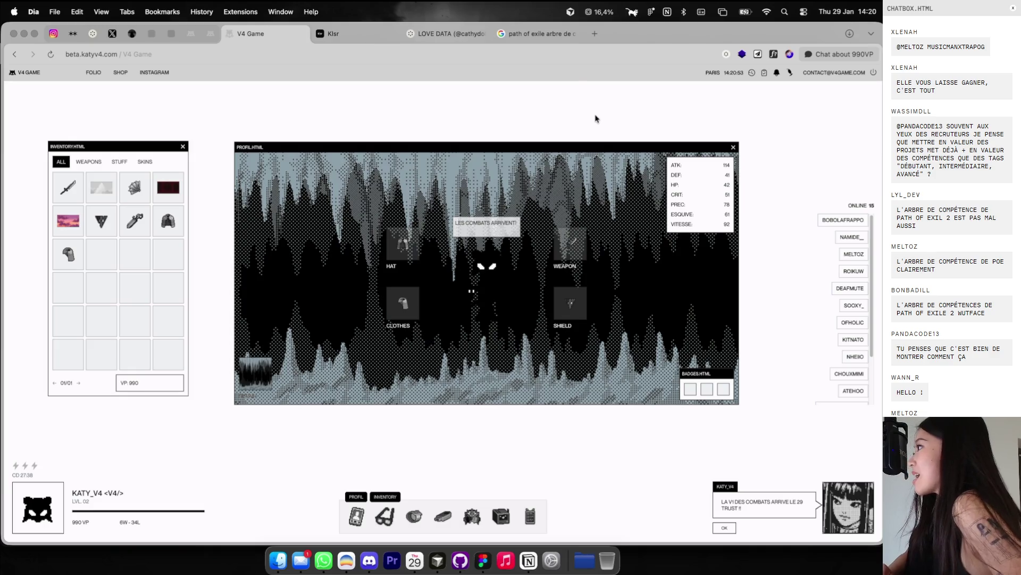
left_click(377, 34)
left_click(436, 34)
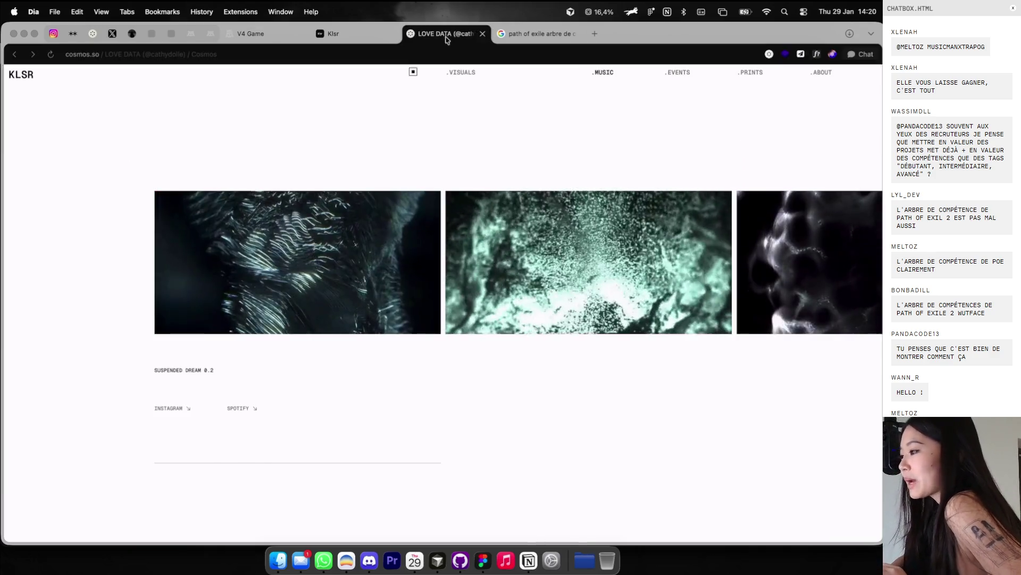
Step: Scroll down through the LOVE DATA data-themed images, then return to the V4 Game tab
scroll(428, 244, "down", 1)
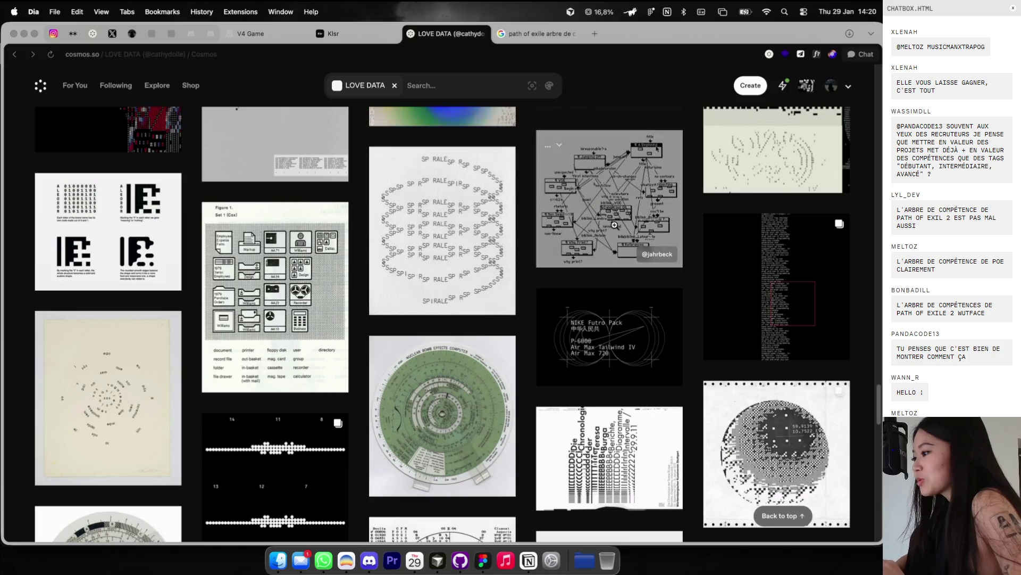
scroll(609, 217, "down", 10)
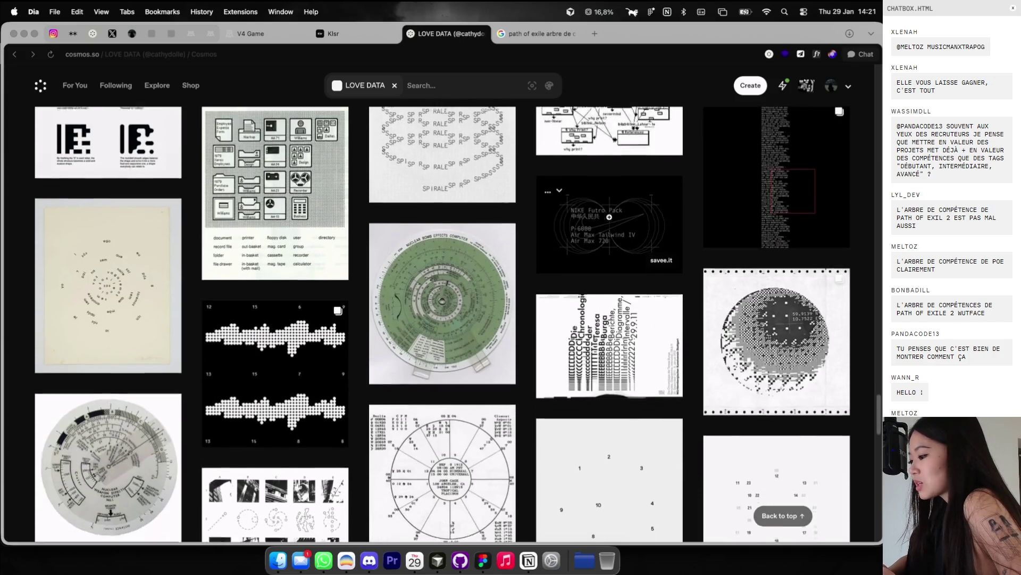
scroll(469, 270, "down", 2)
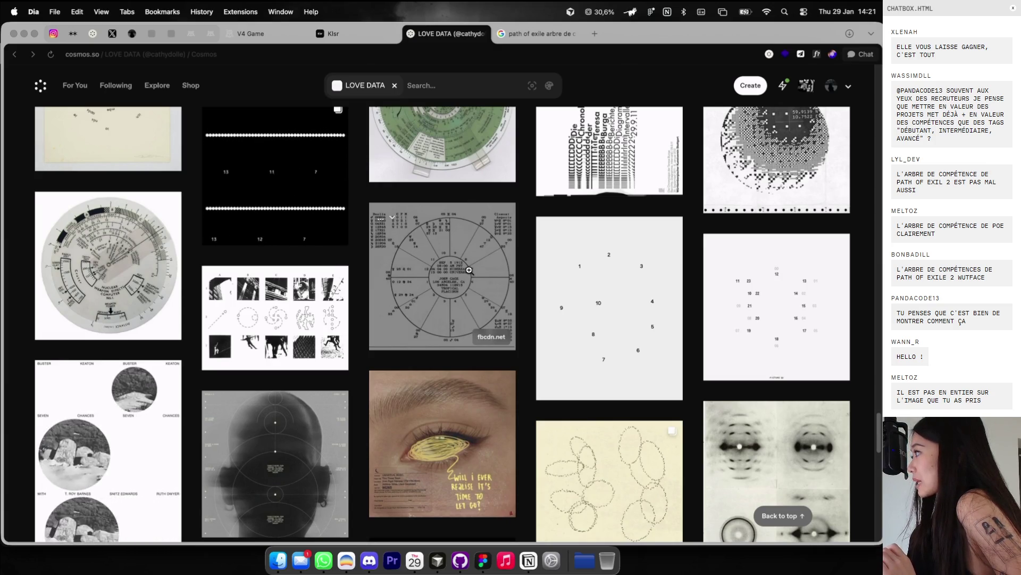
scroll(469, 271, "down", 10)
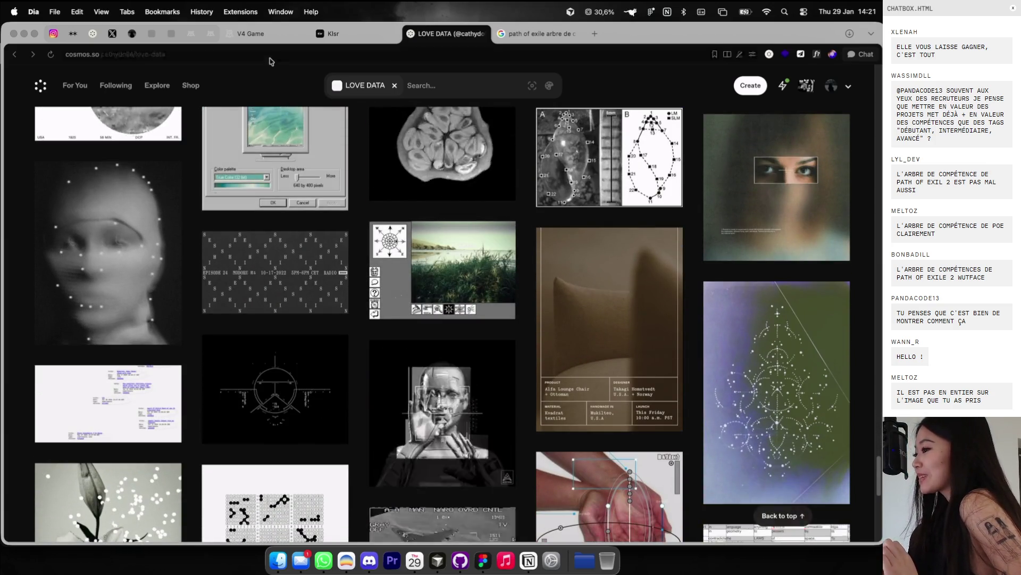
left_click(264, 37)
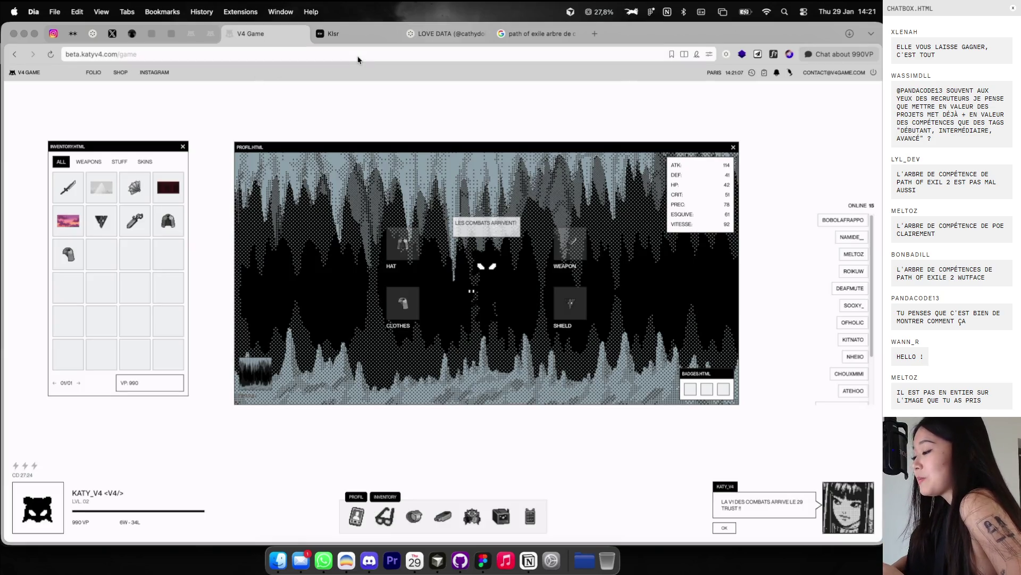
left_click(732, 147)
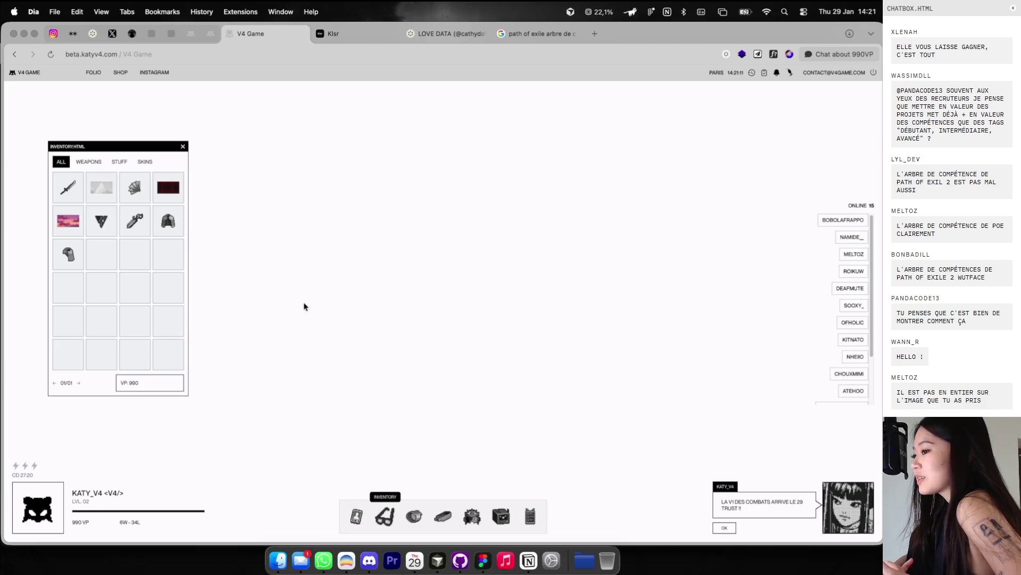
left_click_drag(141, 147, 448, 151)
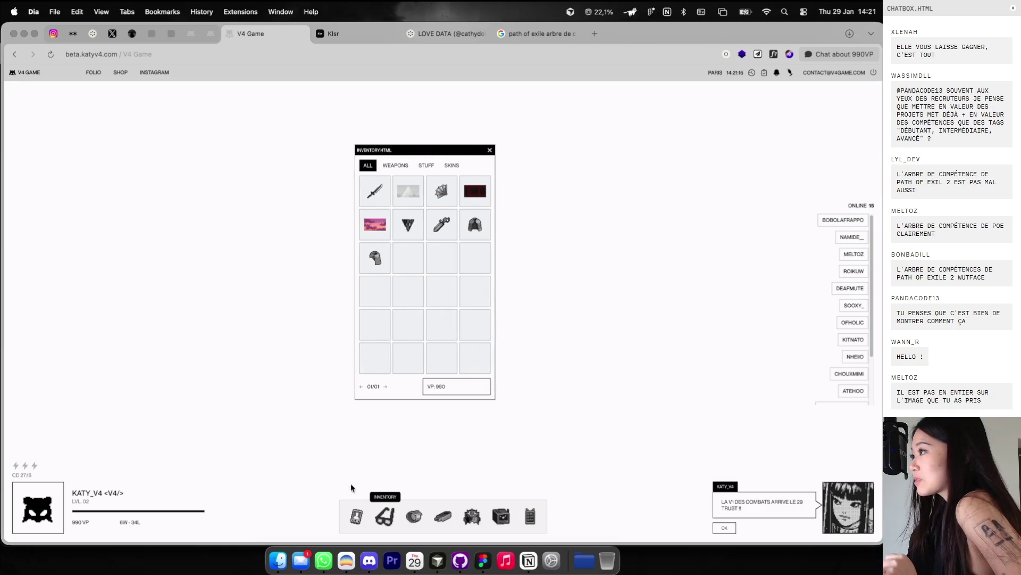
left_click(351, 526)
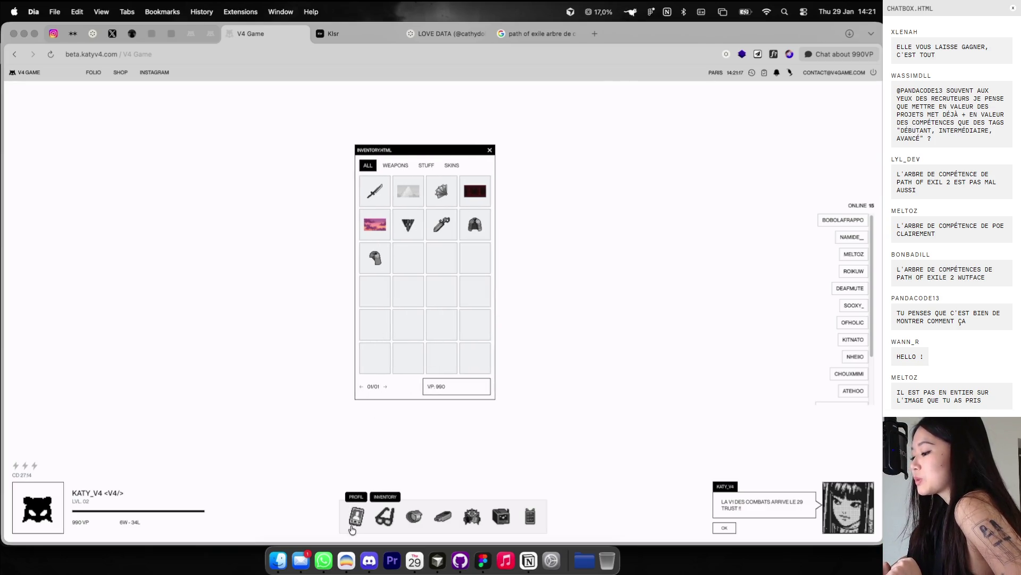
left_click(356, 516)
left_click(691, 178)
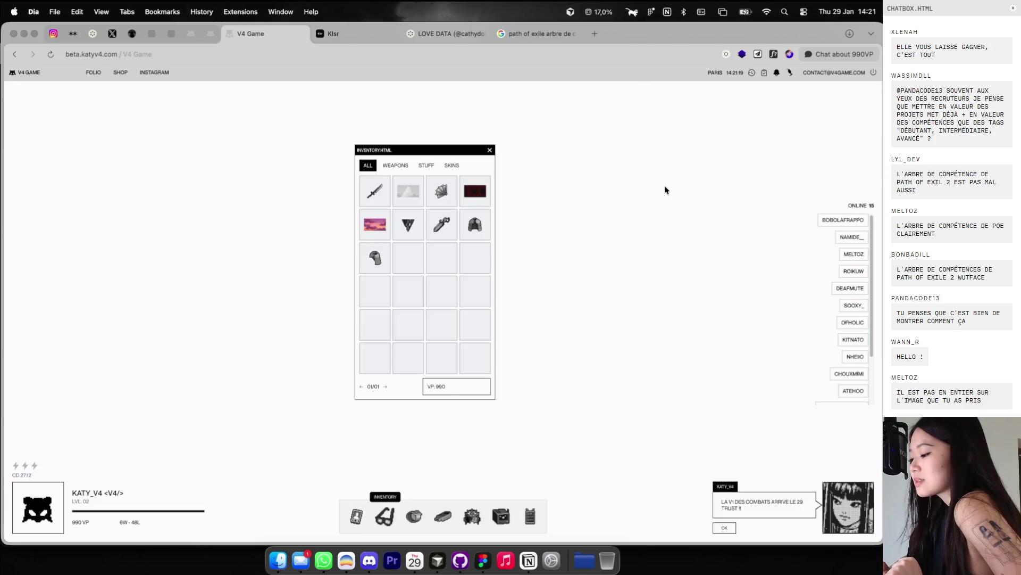
left_click(356, 516)
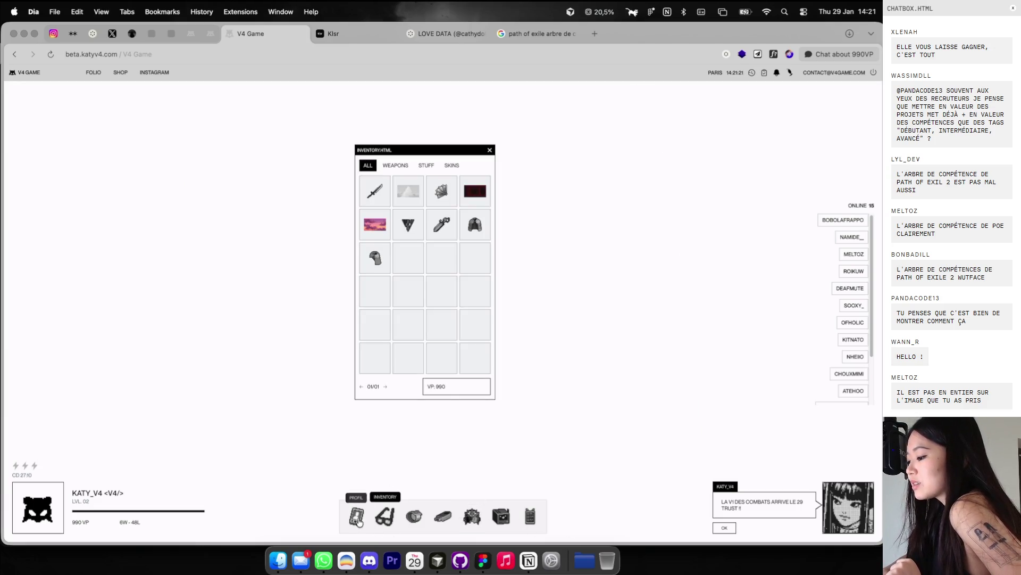
left_click(384, 505)
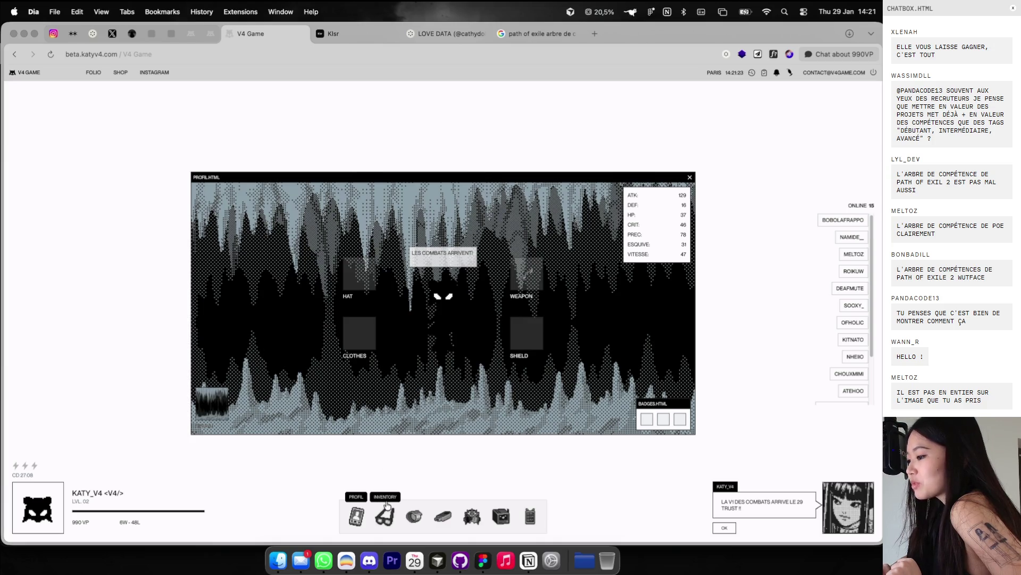
left_click(384, 516)
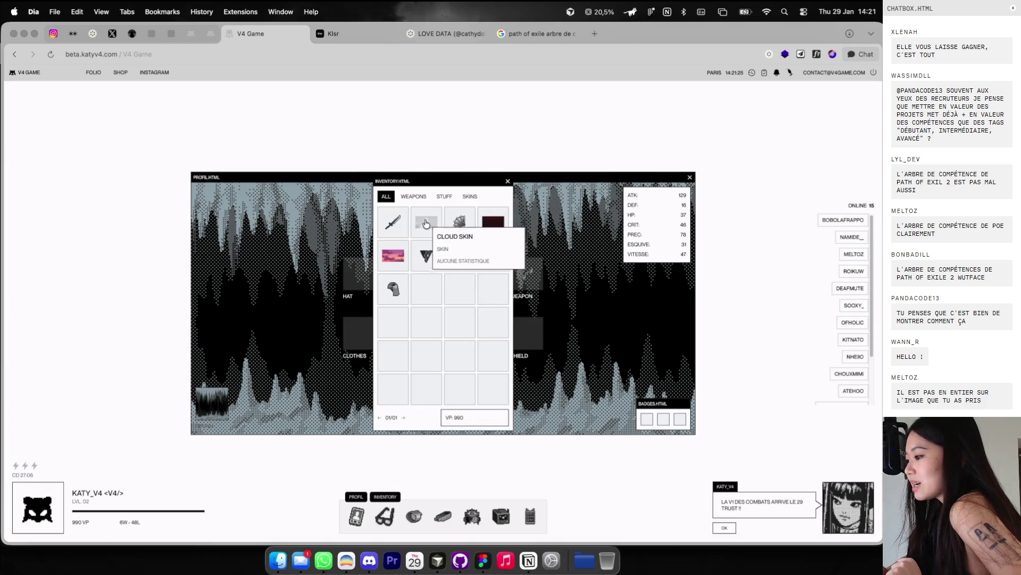
left_click(460, 221)
left_click(505, 183)
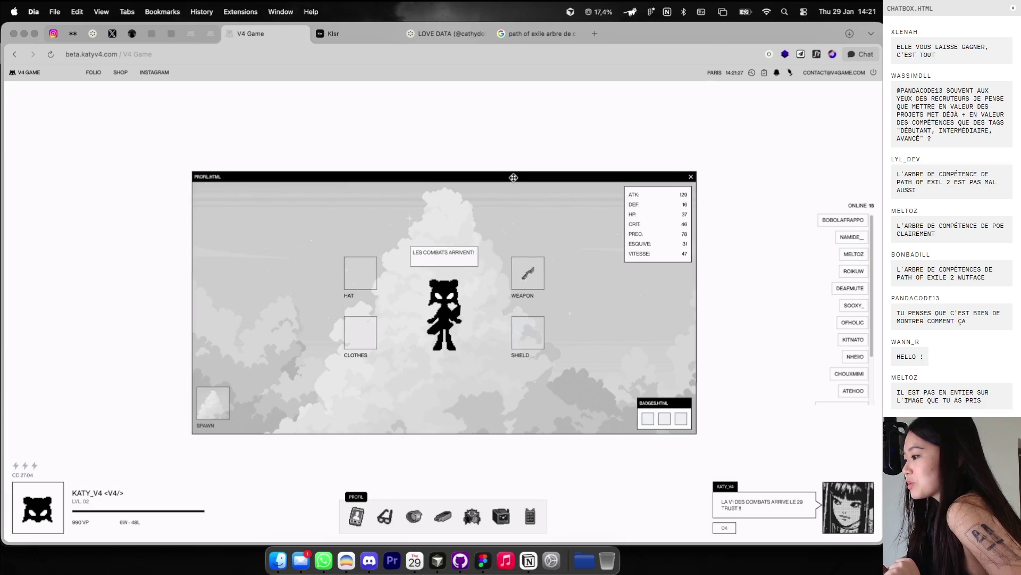
left_click_drag(506, 179, 566, 171)
mouse_move(849, 320)
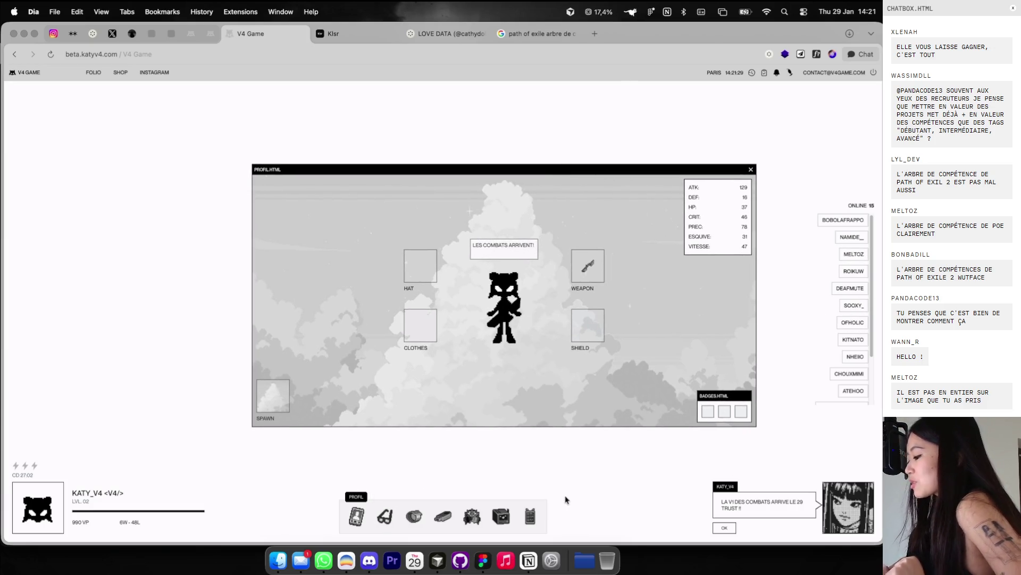
left_click(466, 520)
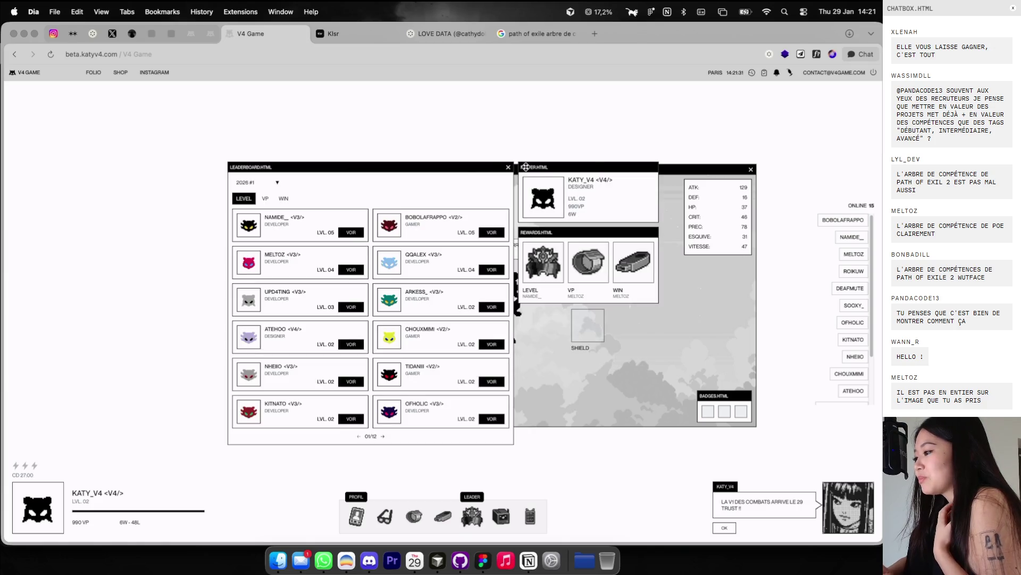
left_click_drag(466, 169, 285, 132)
left_click(300, 130)
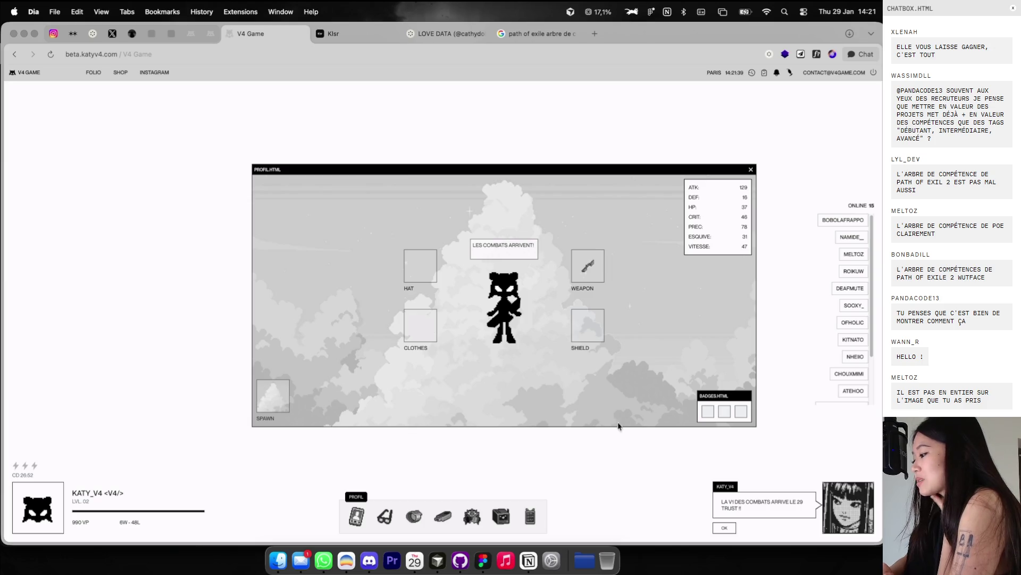
left_click(443, 516)
Step: Open the shop and inventory, spread the windows apart, and enable the dark theme
left_click(443, 516)
left_click(419, 519)
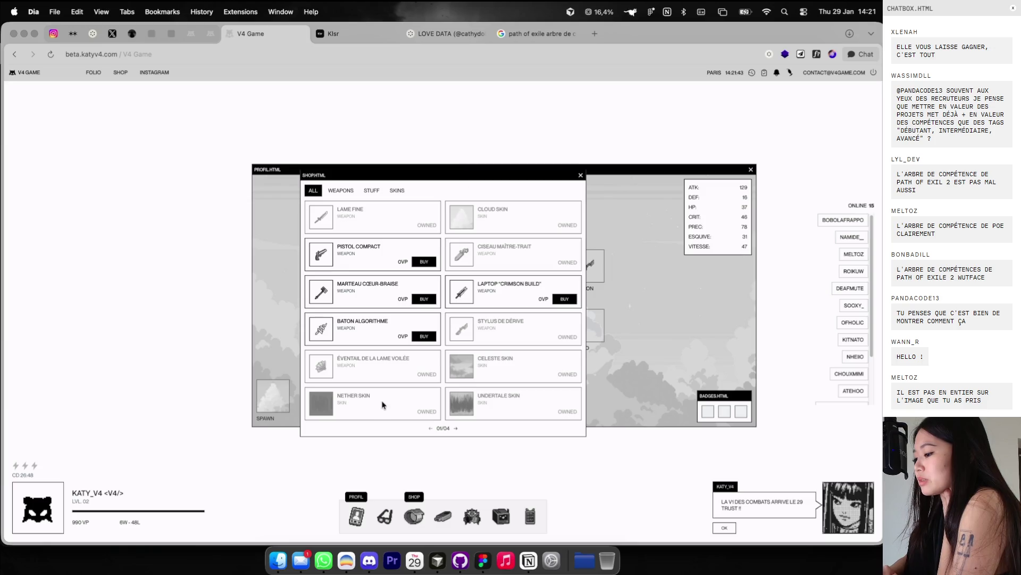
left_click(385, 516)
left_click_drag(440, 177, 207, 118)
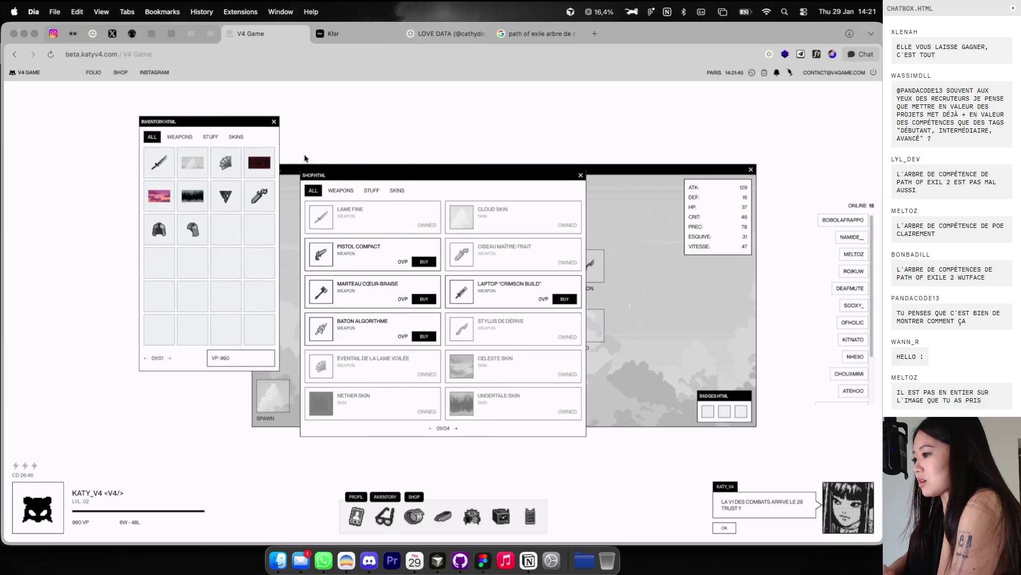
left_click_drag(502, 175, 640, 97)
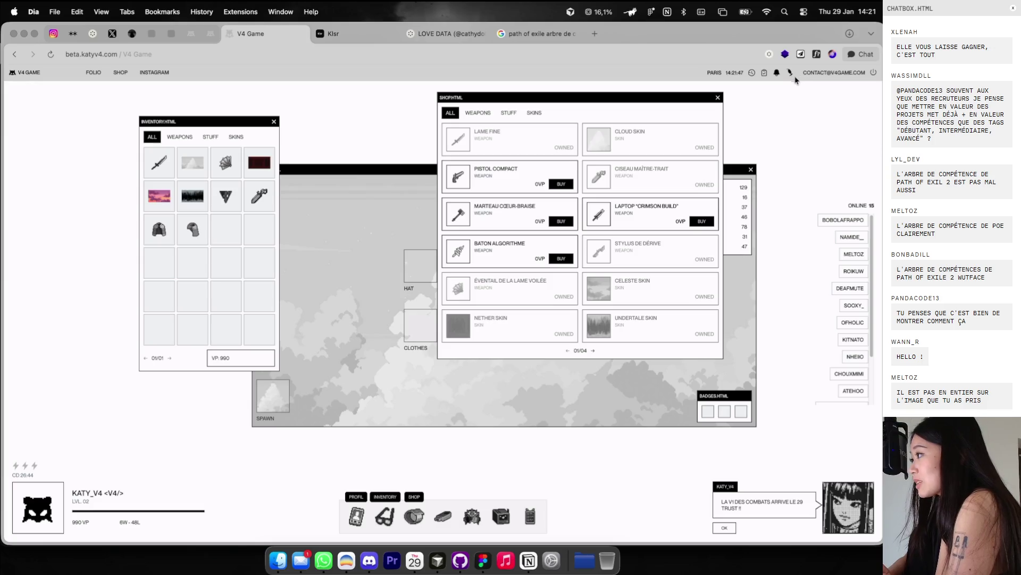
left_click(788, 73)
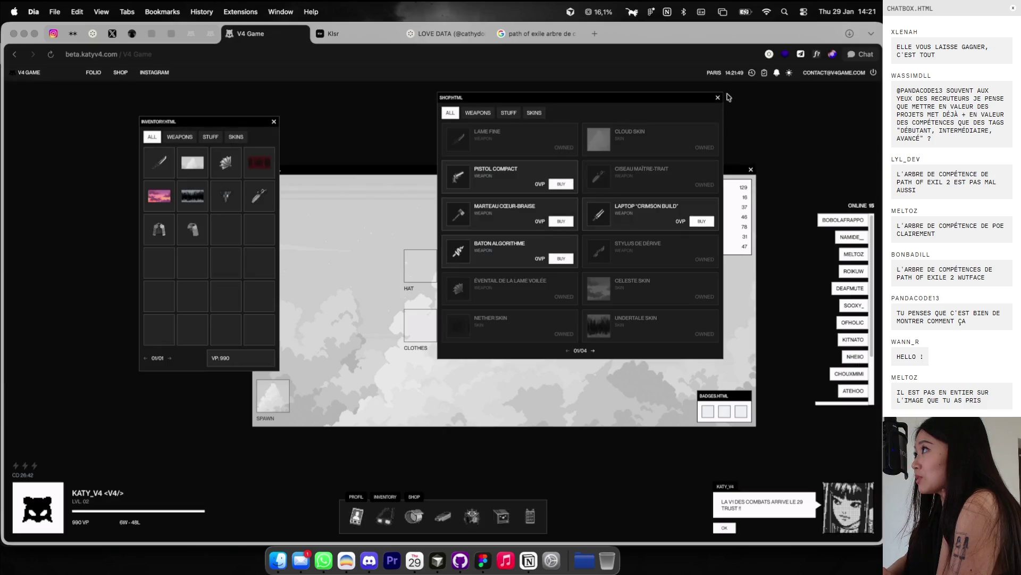
mouse_move(696, 99)
left_mouse_down()
mouse_move(743, 199)
mouse_move(599, 259)
left_mouse_up()
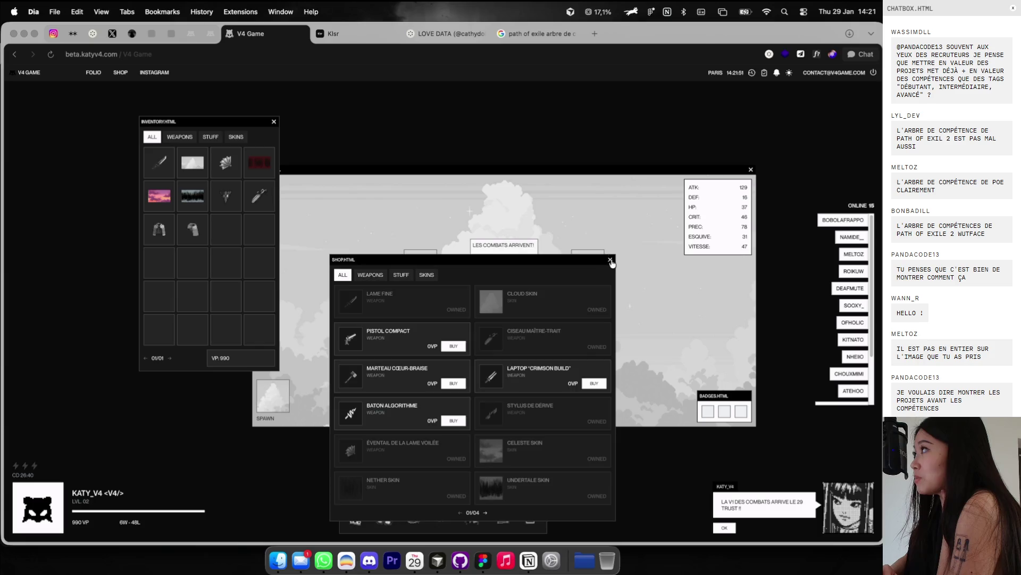
Step: Close the shop and view the profiles of the first ten online players
left_click(610, 260)
left_click(831, 222)
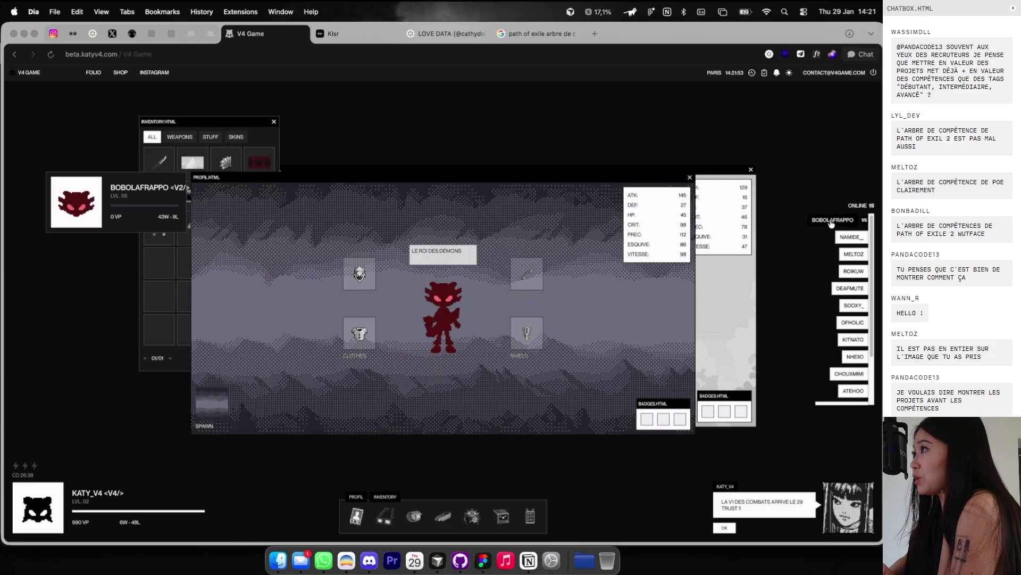
left_click(850, 237)
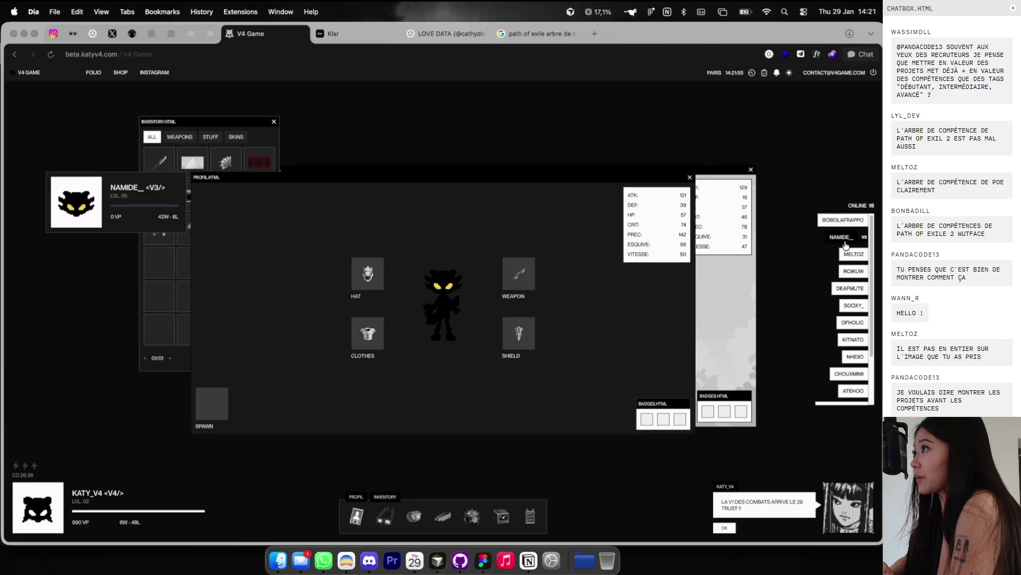
left_click(848, 261)
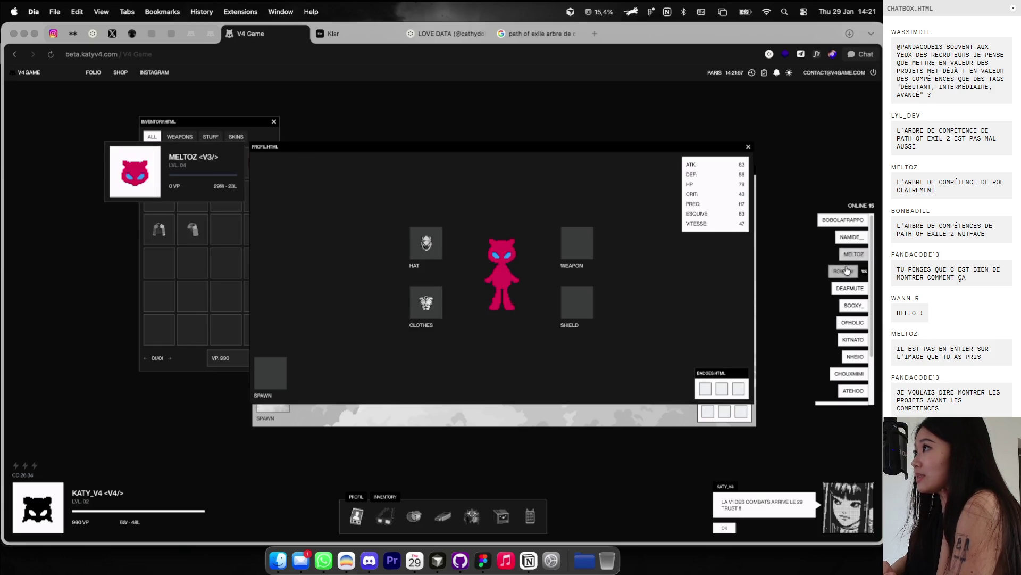
left_click(847, 272)
left_click(849, 289)
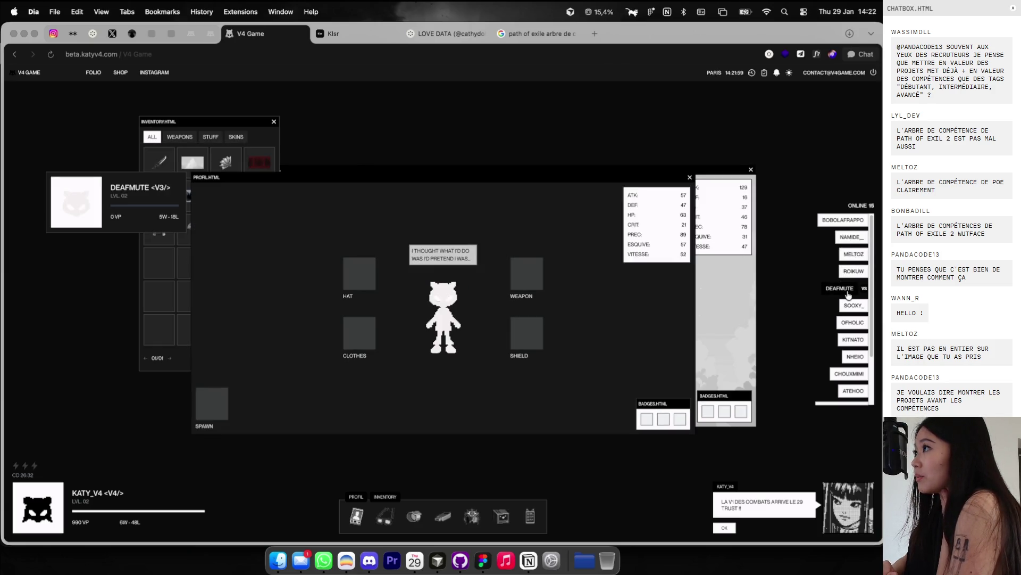
left_click(849, 324)
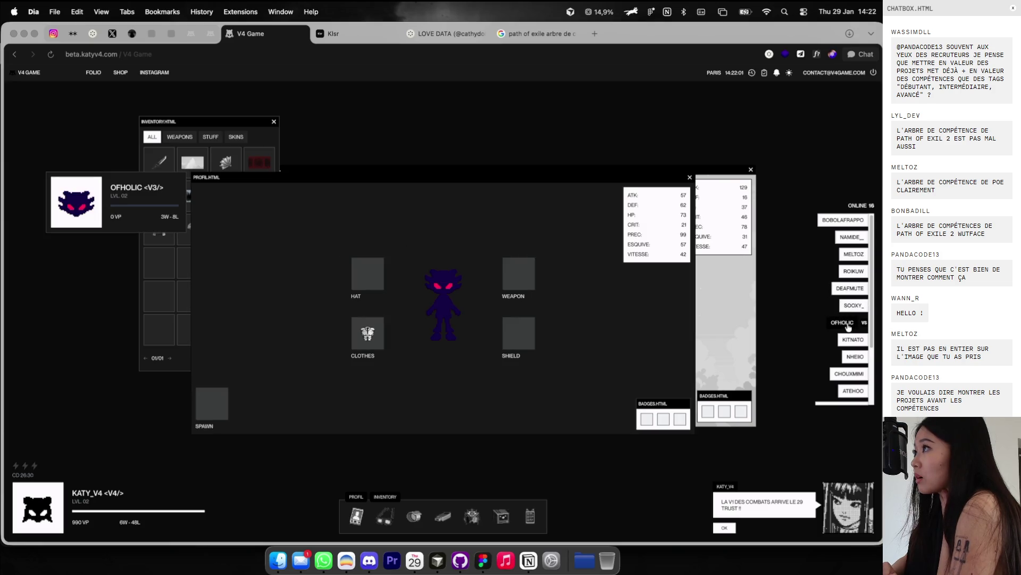
left_click(852, 339)
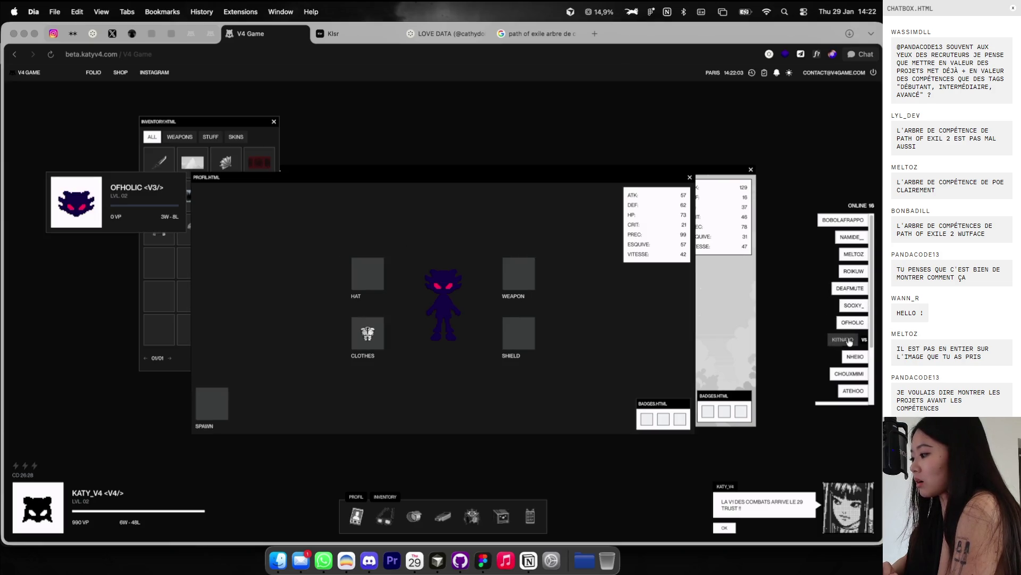
left_click(854, 358)
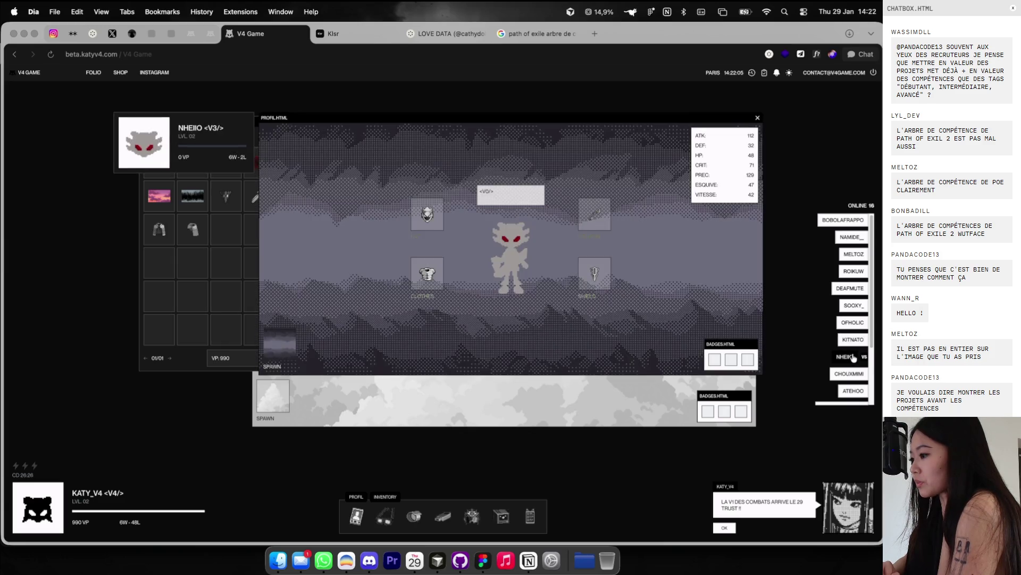
left_click(849, 373)
Step: Scroll the online list and view more players' profiles, ending on the yellow character
scroll(850, 375, "down", 3)
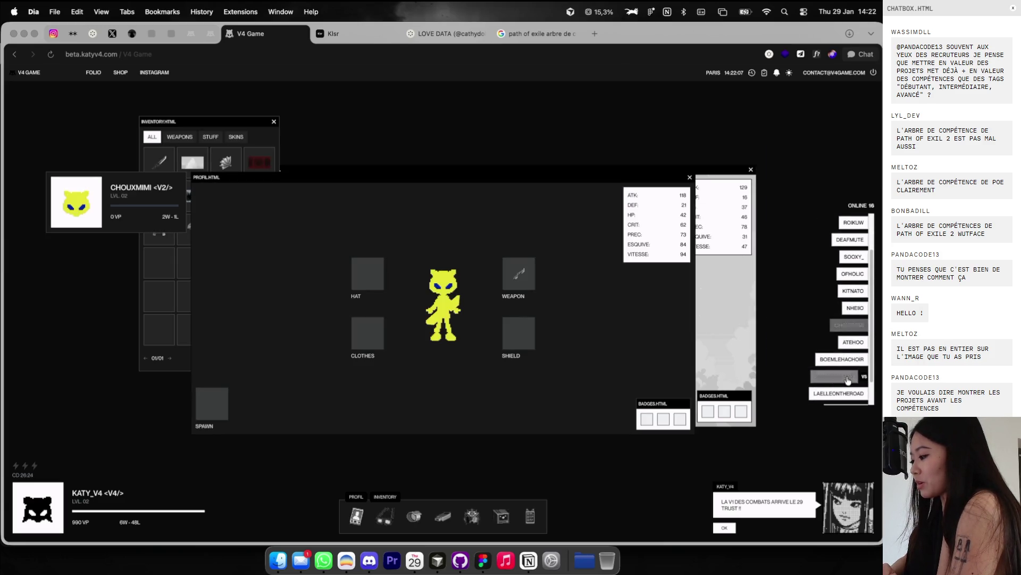
left_click(848, 379)
scroll(848, 378, "down", 2)
left_click(847, 380)
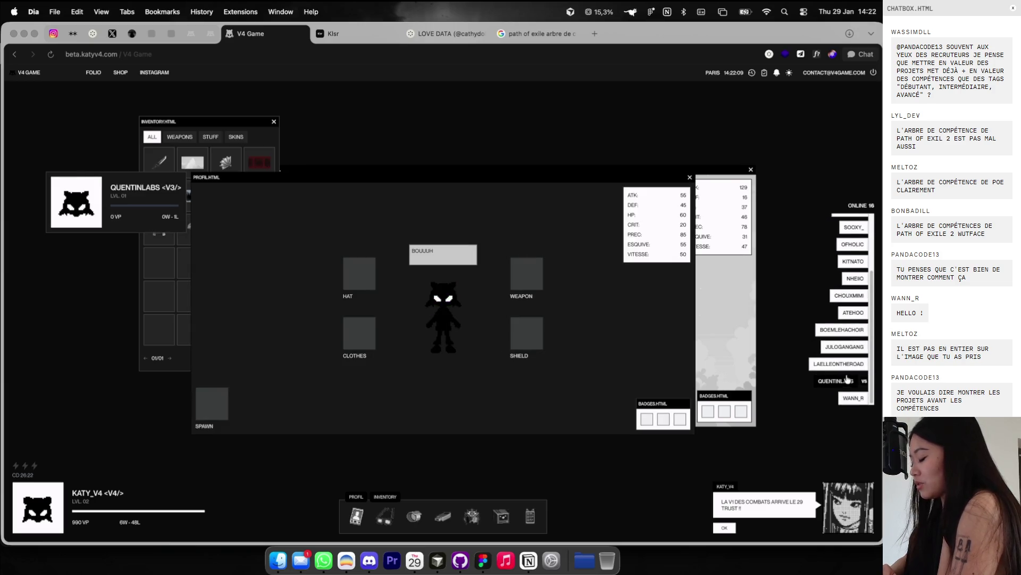
left_click(840, 364)
left_click(843, 347)
left_click(844, 329)
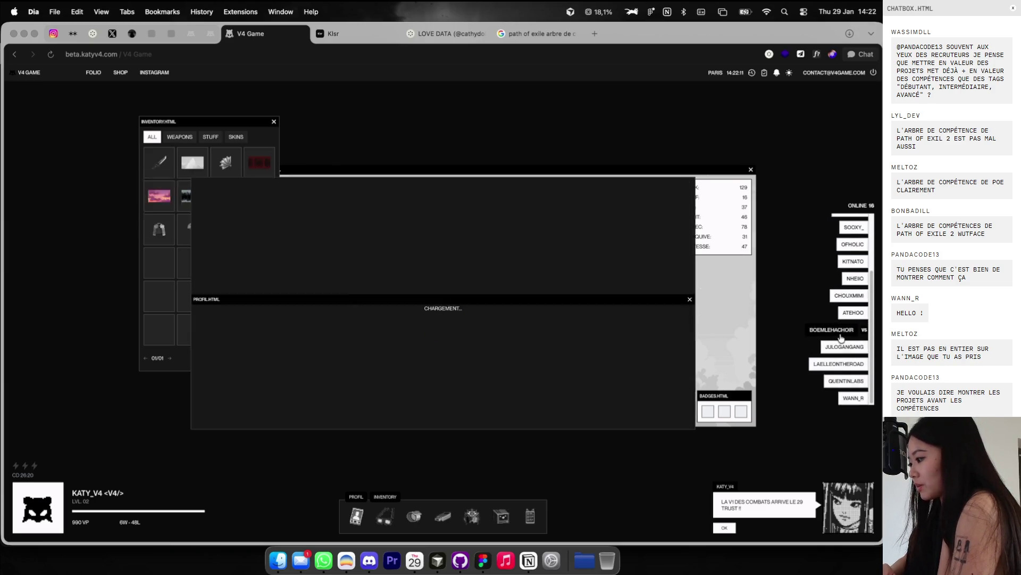
left_click(846, 314)
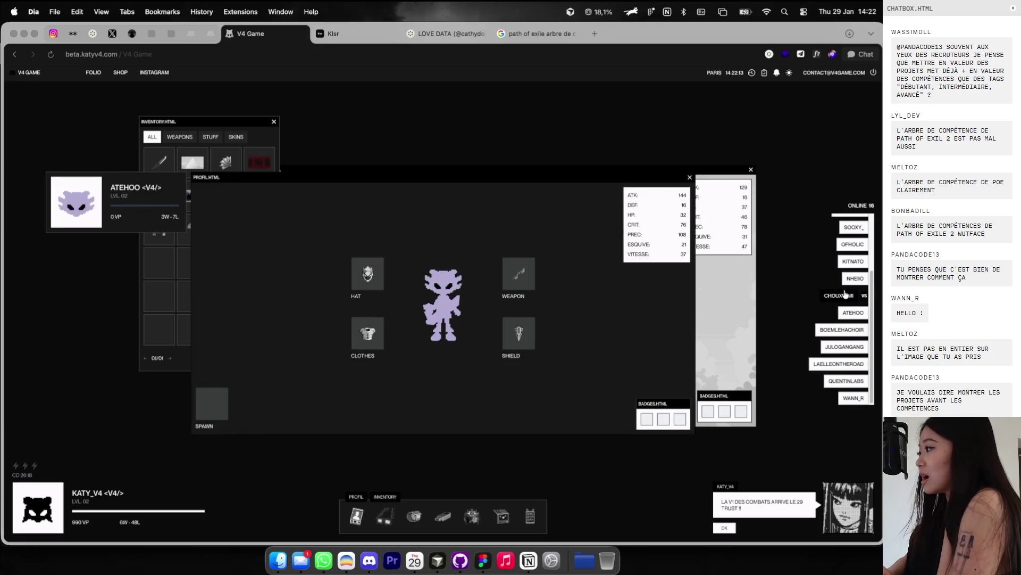
left_click(846, 294)
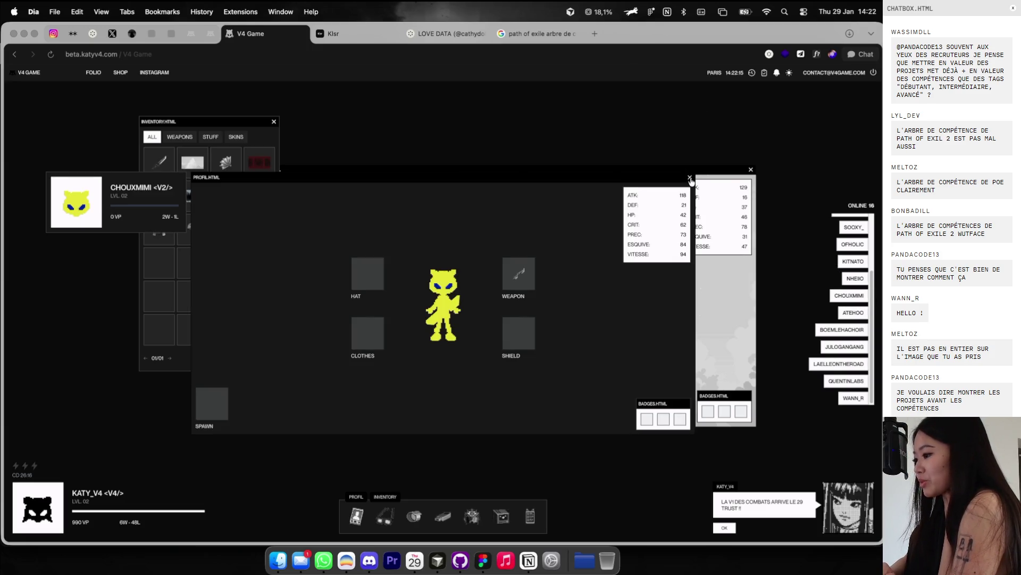
Step: Close the other player's profile, nudge your own profile window, and bring the inventory forward
left_click(690, 178)
left_click_drag(694, 169, 648, 156)
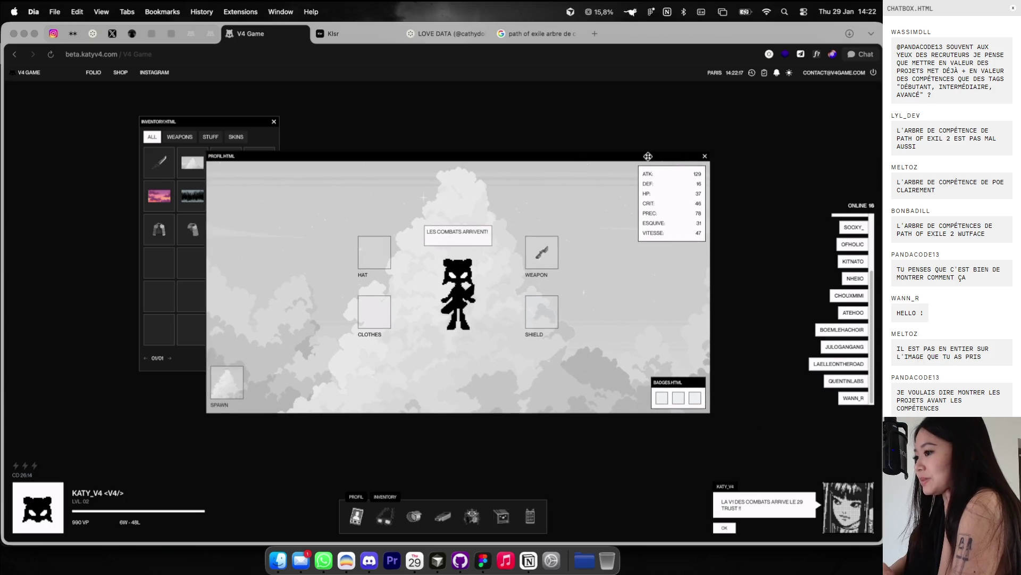
left_click(278, 123)
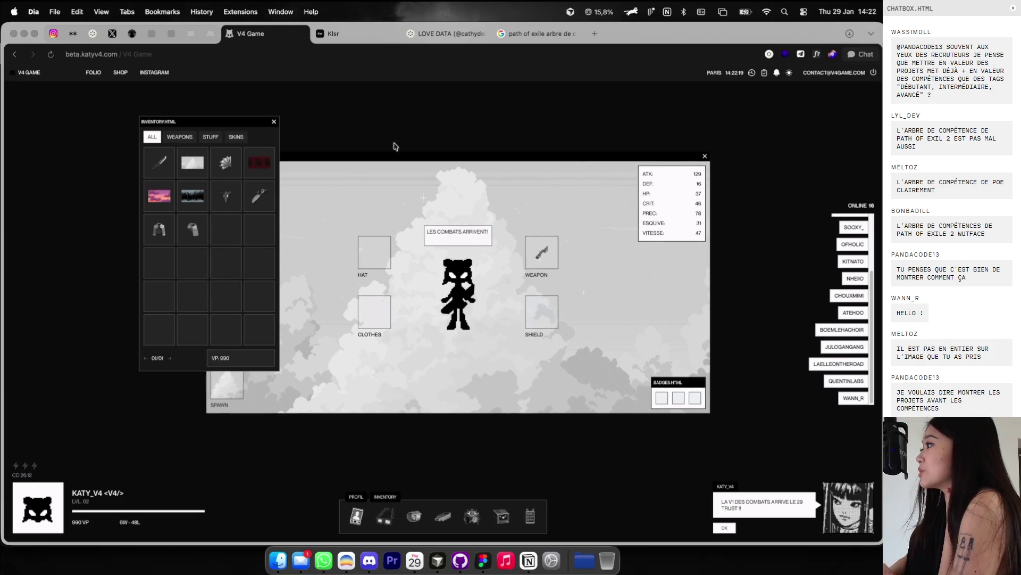
Step: Glance at the Figma board, close the Path of Exile search tab, and scroll LOVE DATA
key("ctrl+Right")
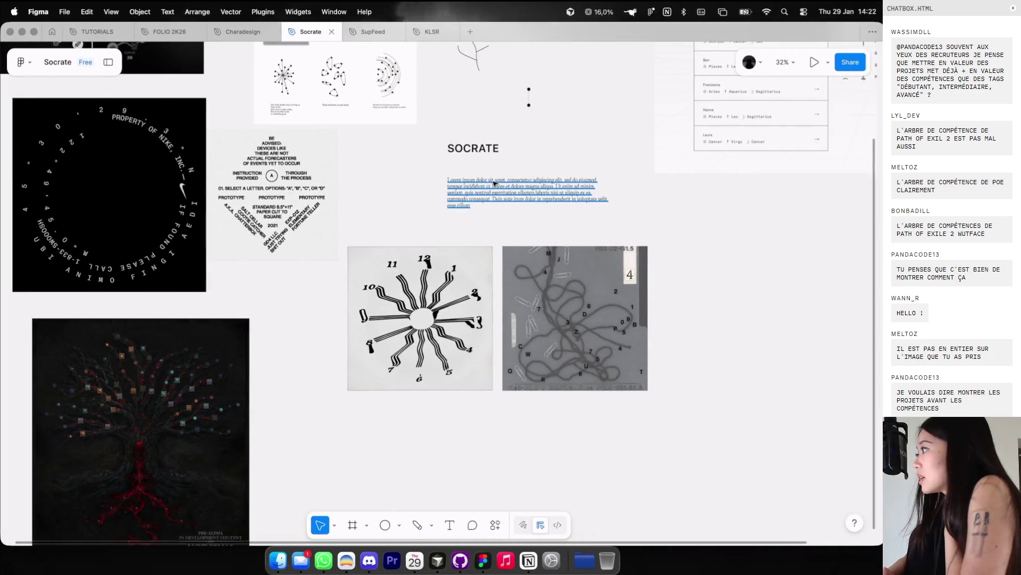
scroll(458, 201, "up", 3)
key("ctrl+Left")
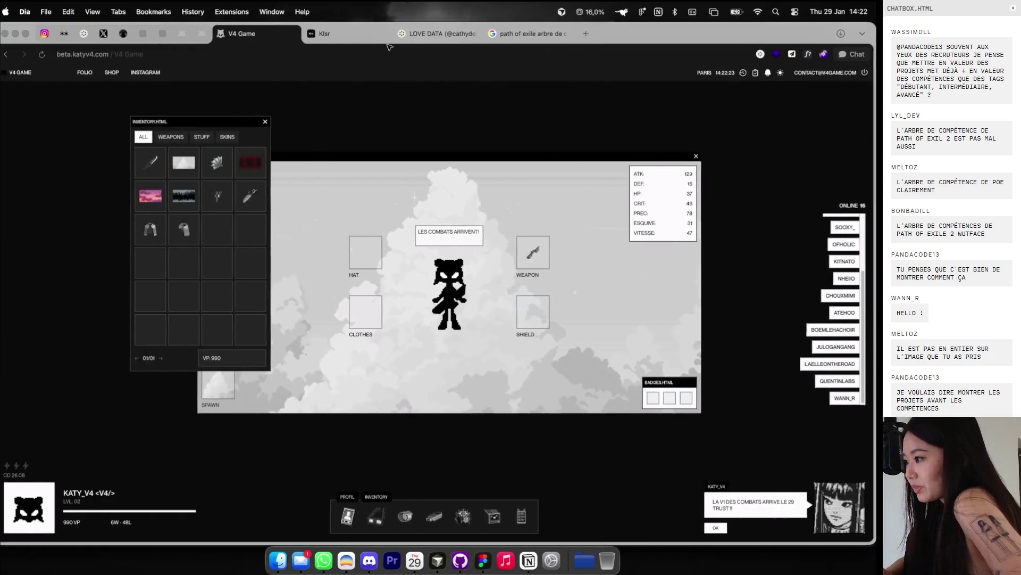
left_click(530, 35)
left_click(573, 34)
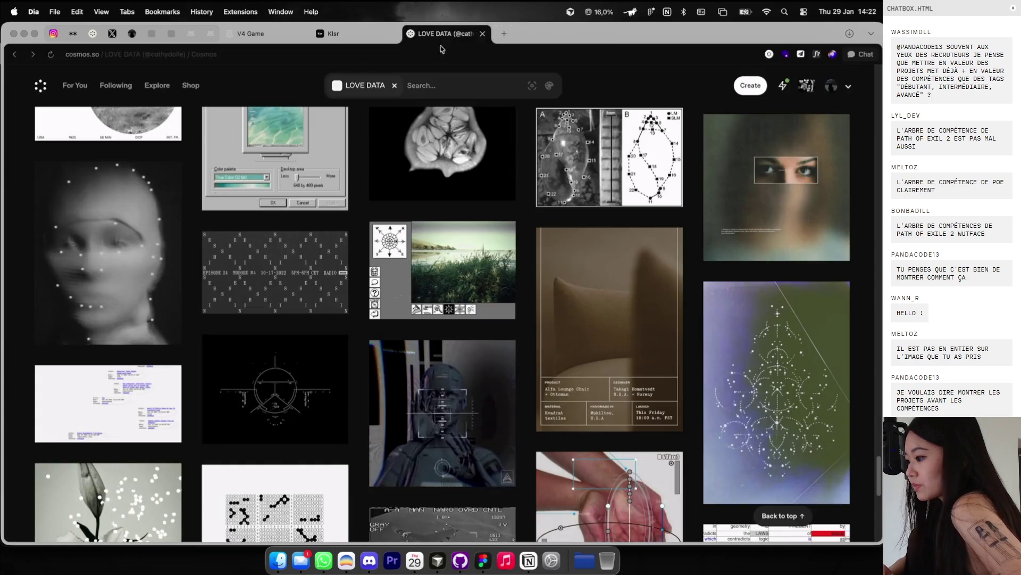
scroll(452, 186, "down", 8)
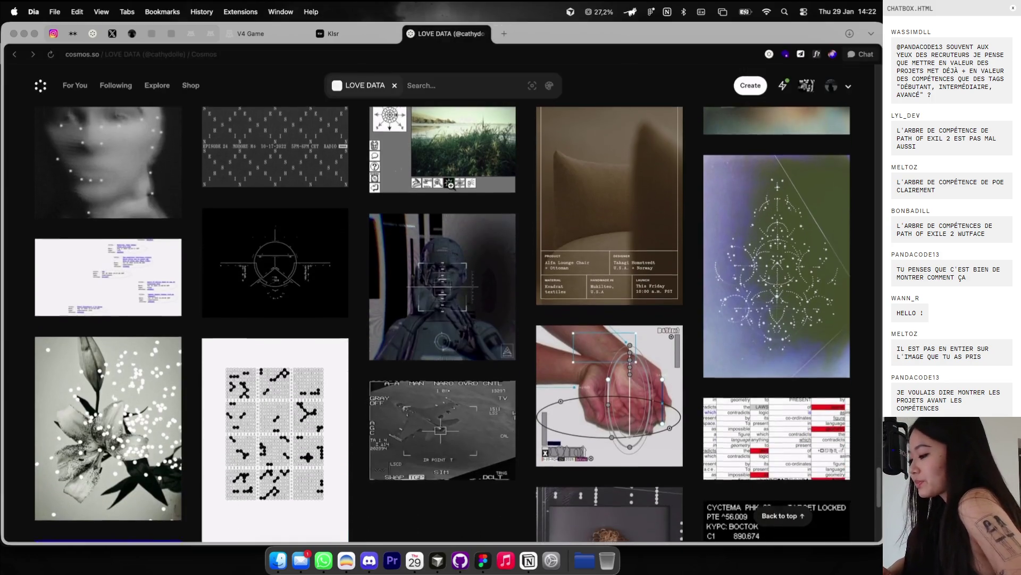
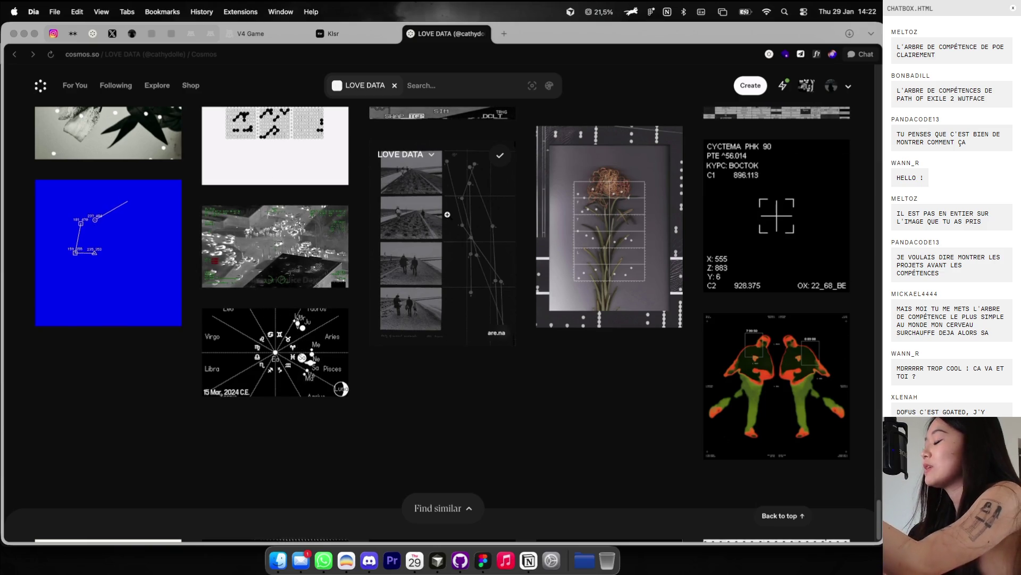
Step: Scroll up through the LOVE DATA references on Cosmos, then return to the Figma Socrate moodboard
key("super+Tab")
scroll(458, 189, "right", 2)
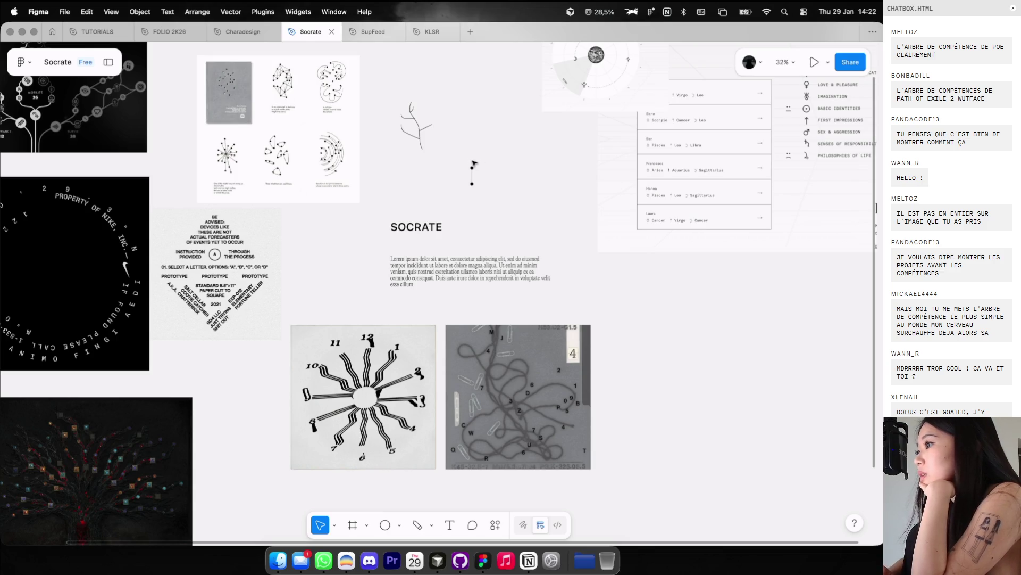
key("ctrl+Left")
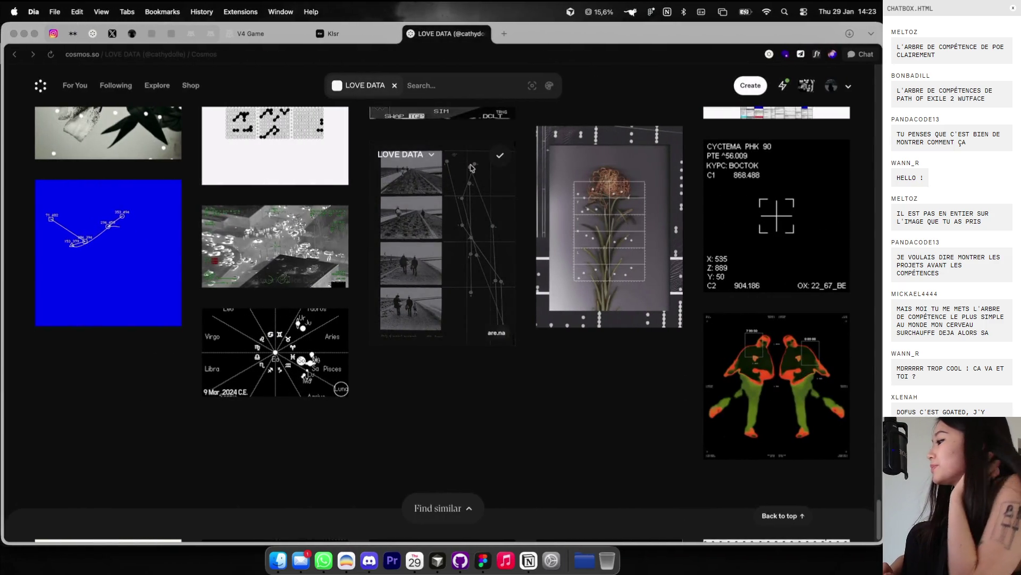
scroll(372, 266, "up", 1)
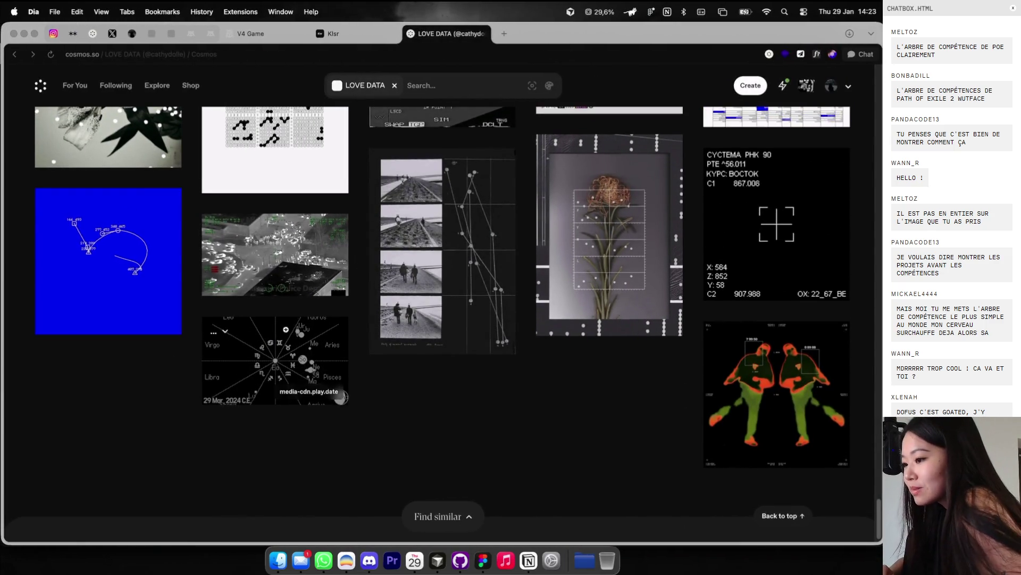
scroll(287, 277, "up", 3)
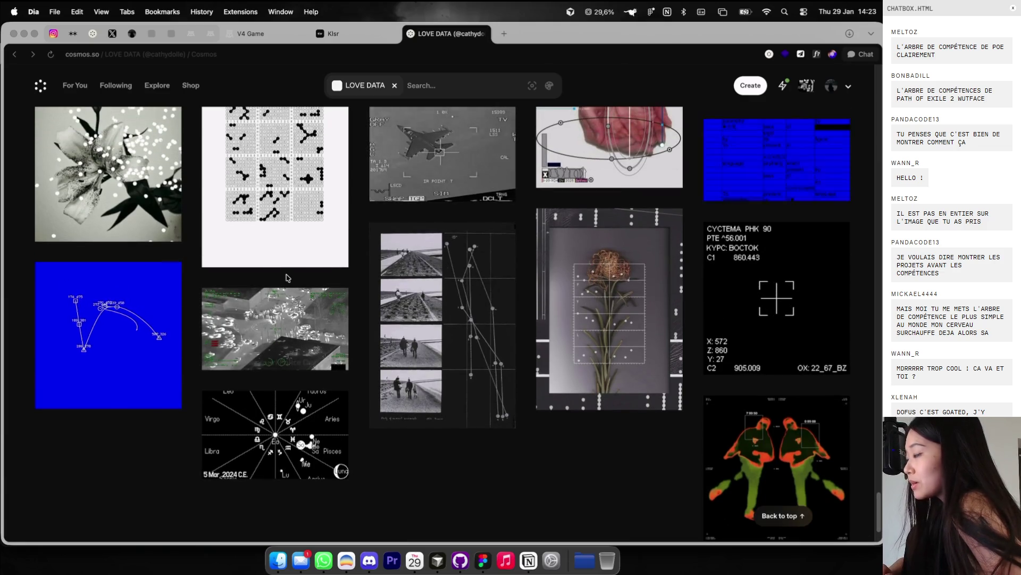
scroll(287, 277, "up", 5)
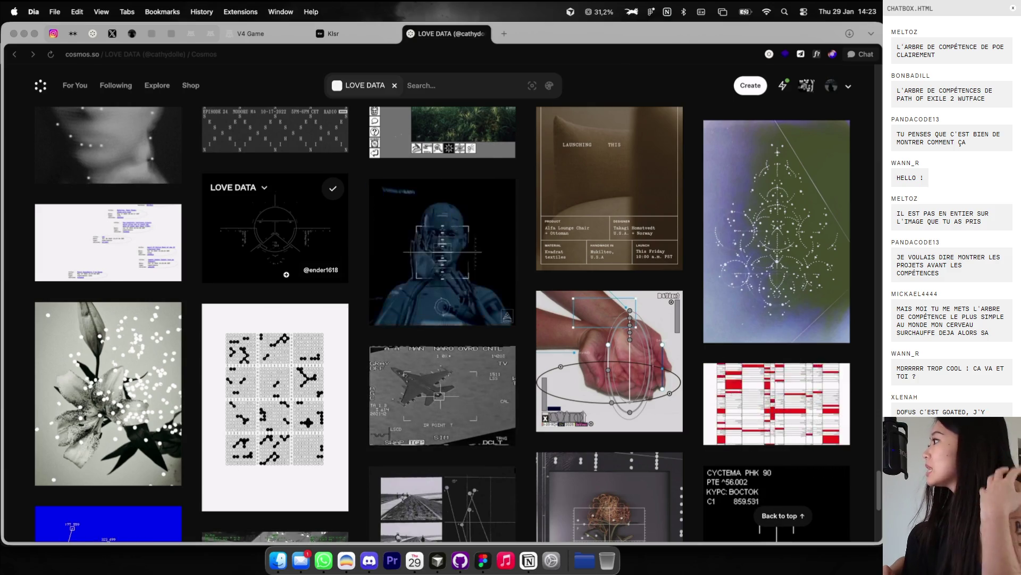
key("ctrl+Right")
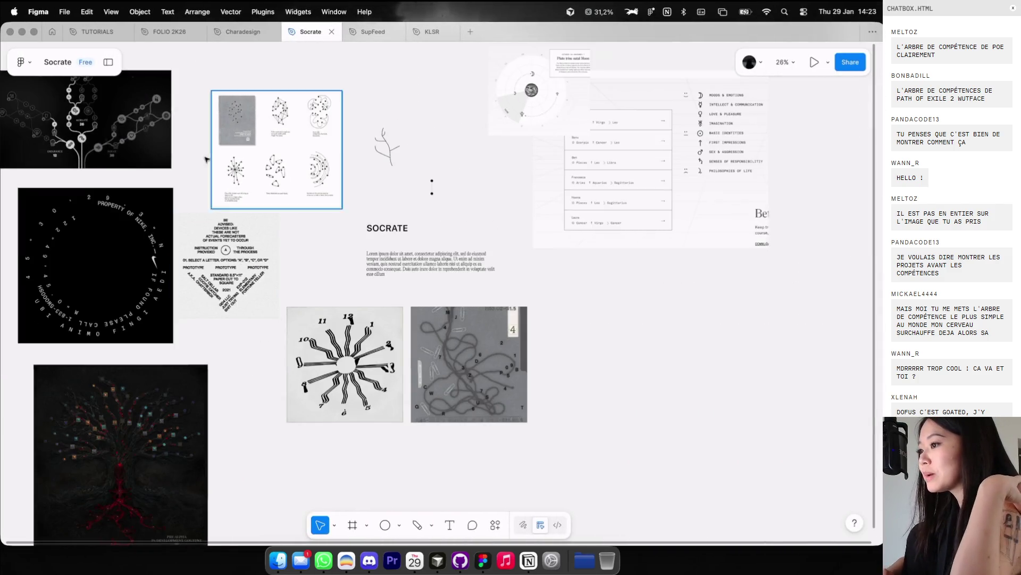
Step: Glance at the Charadesign and FOLIO 2K26 files, zoom on Socrate, then open a blank Dia tab
left_click(243, 31)
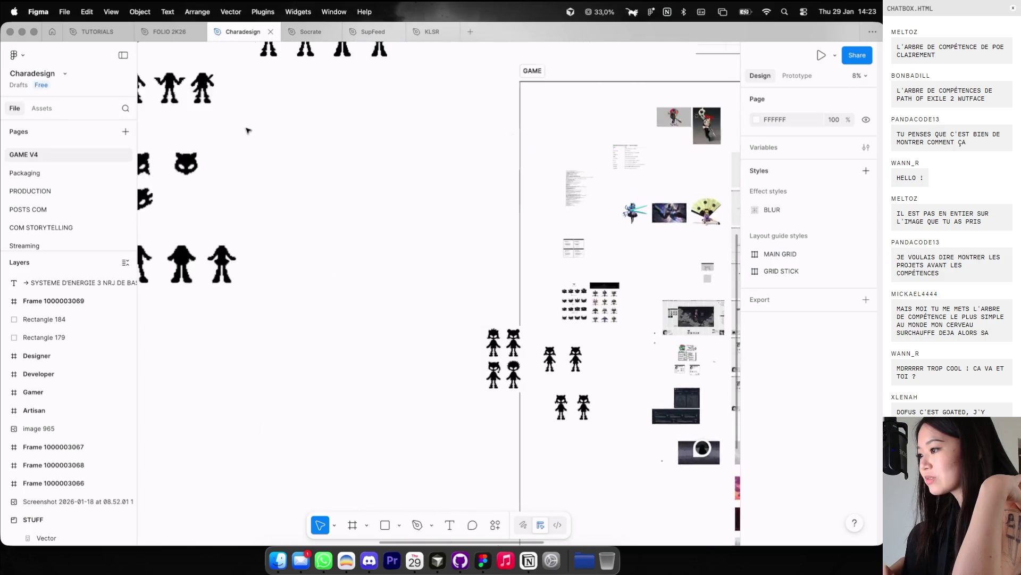
left_click(169, 31)
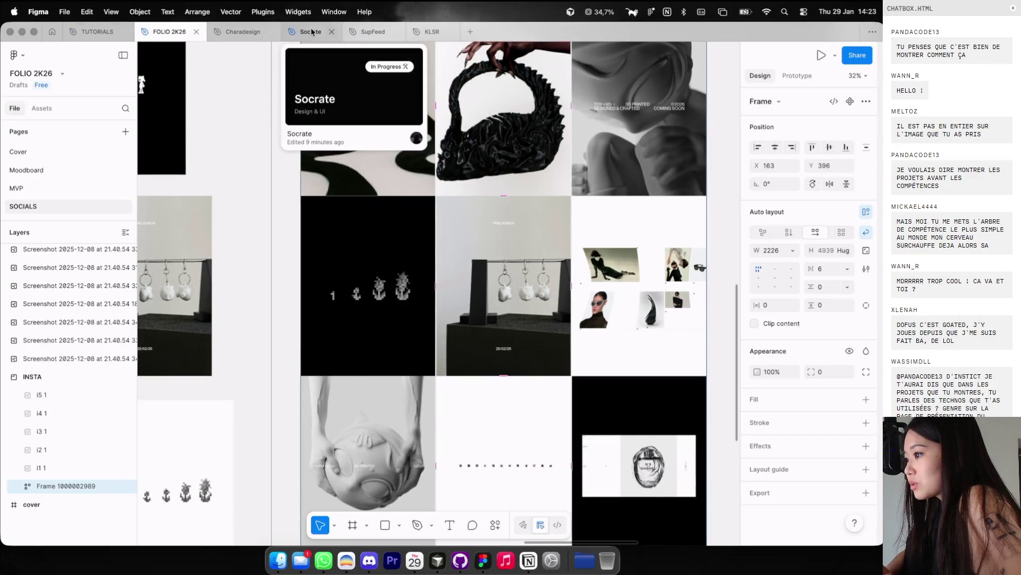
left_click(312, 32)
scroll(339, 168, "left", 3)
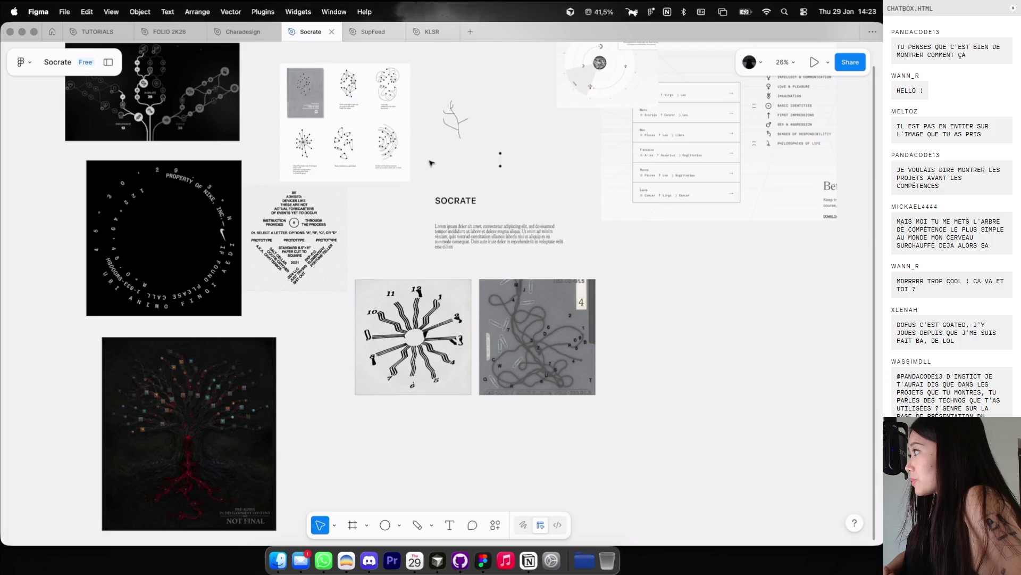
scroll(431, 163, "up", 5)
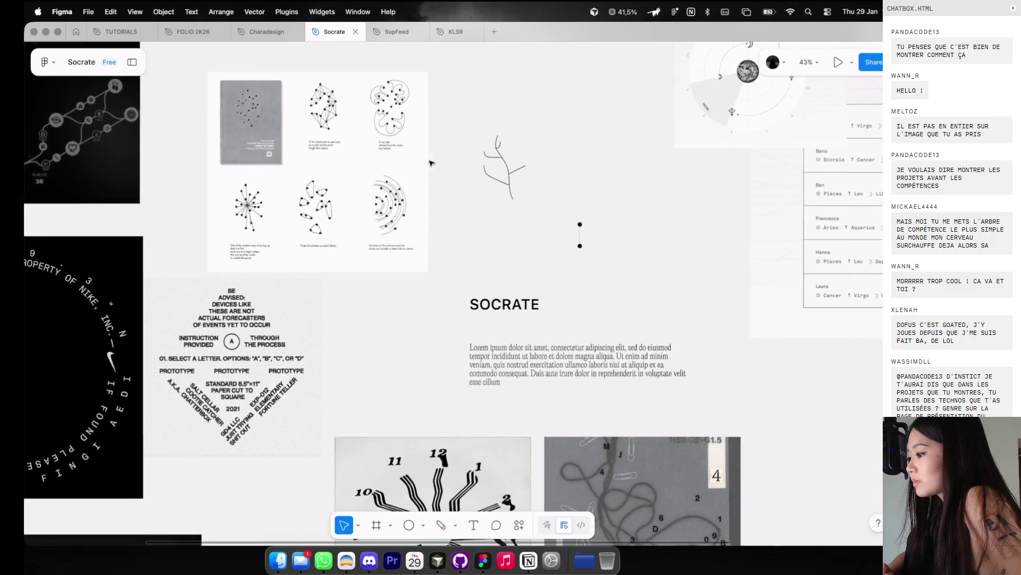
key("super+Tab")
key("super+t")
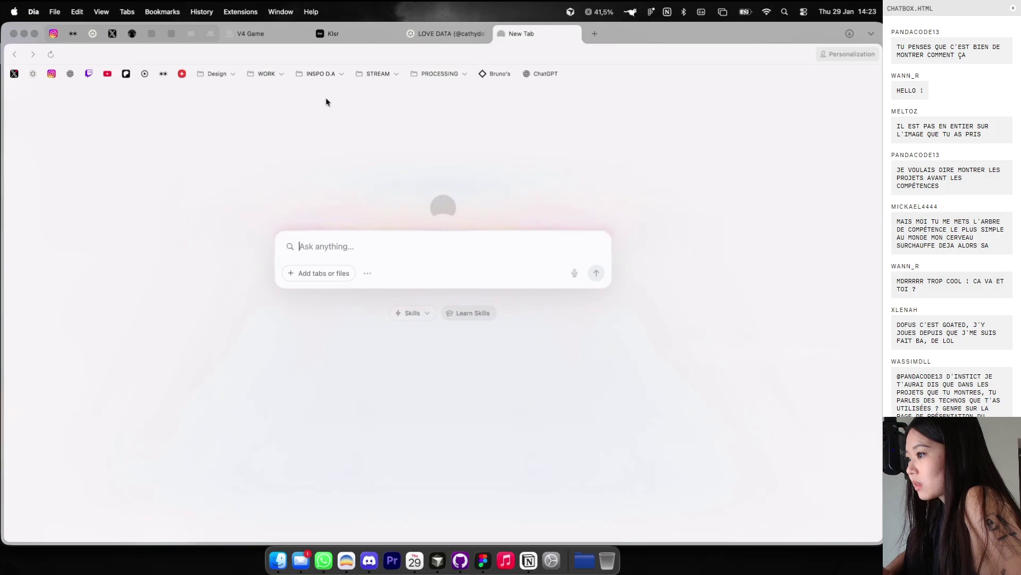
Step: Launch the Text distortion custom bookmark from the Design › Generator bookmarks folder
left_click(223, 75)
mouse_move(254, 113)
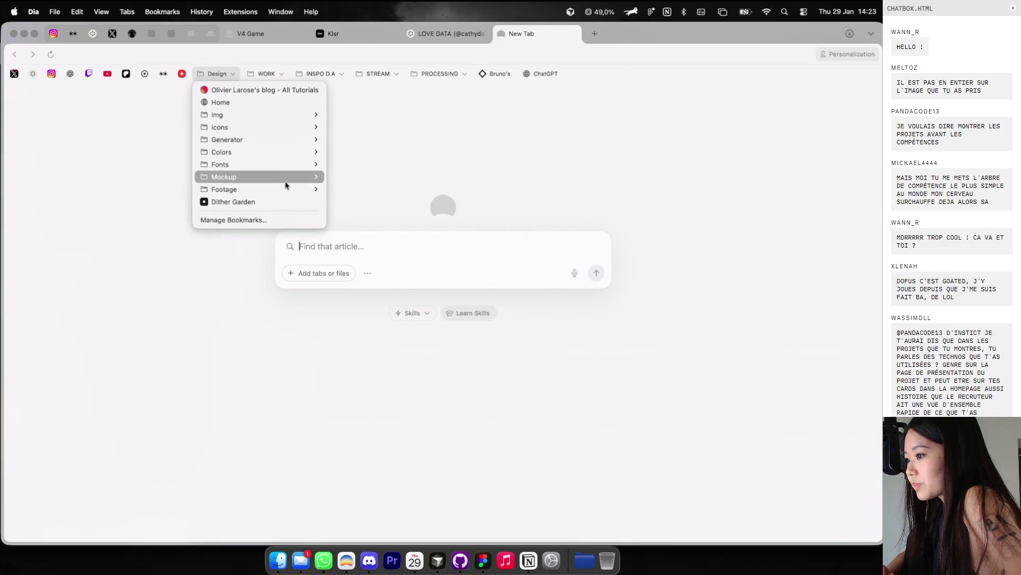
mouse_move(292, 140)
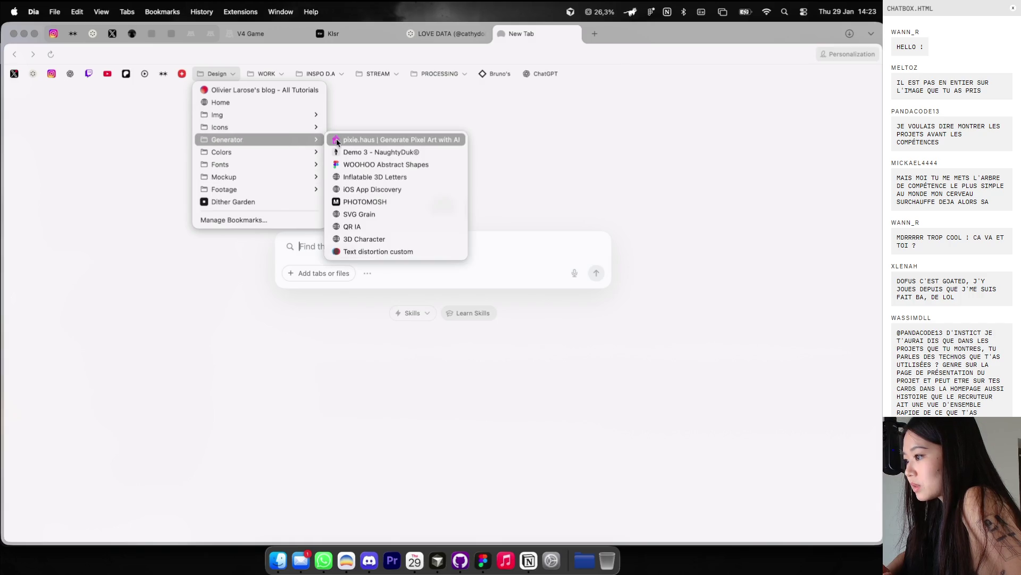
left_click(350, 253)
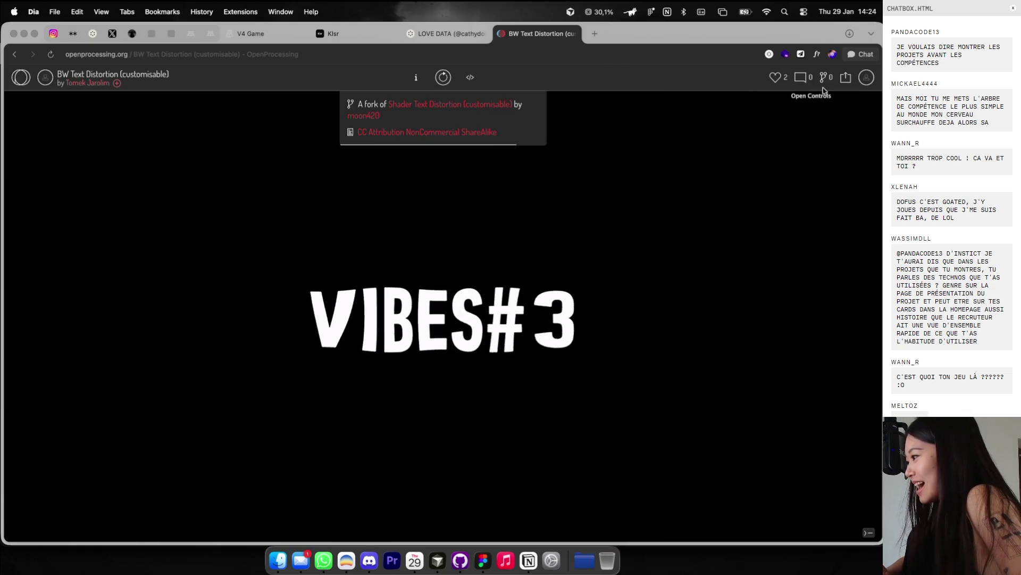
Step: Replace the sketch text VIBES#3 with SOCRATE and set the motion speed to slow
left_click(811, 95)
triple_click(835, 112)
type("S")
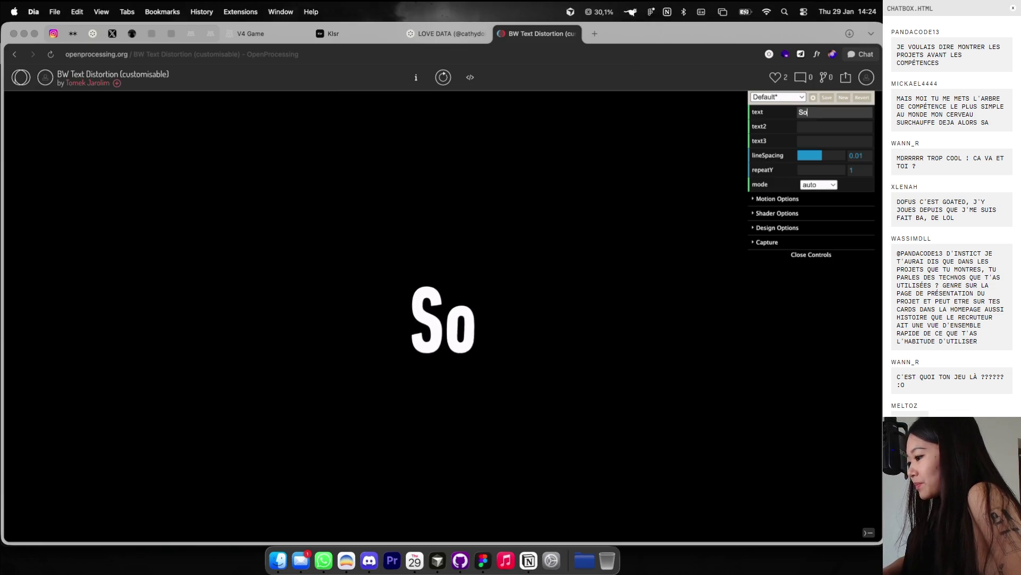
type("OCRATE")
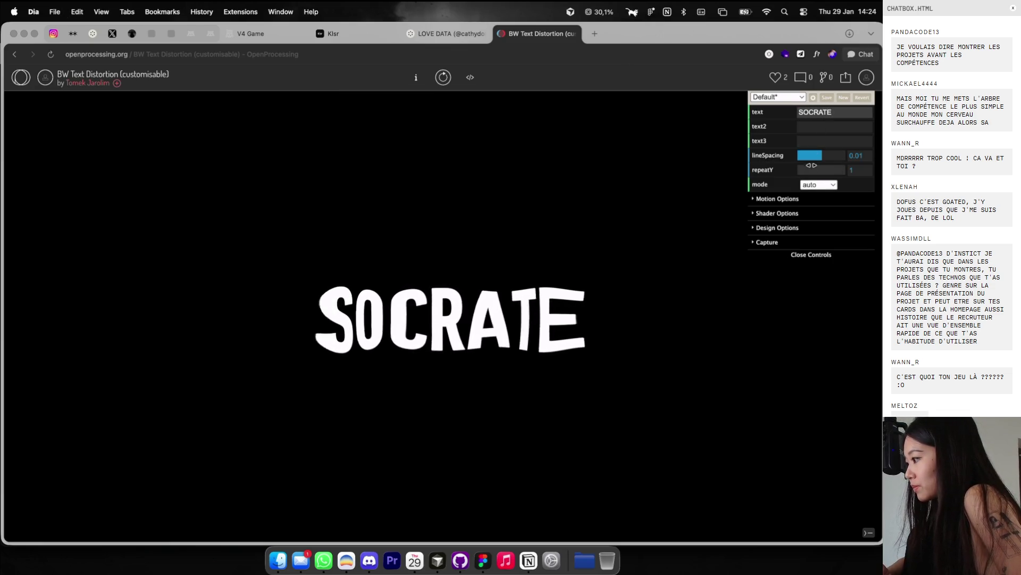
left_click(813, 126)
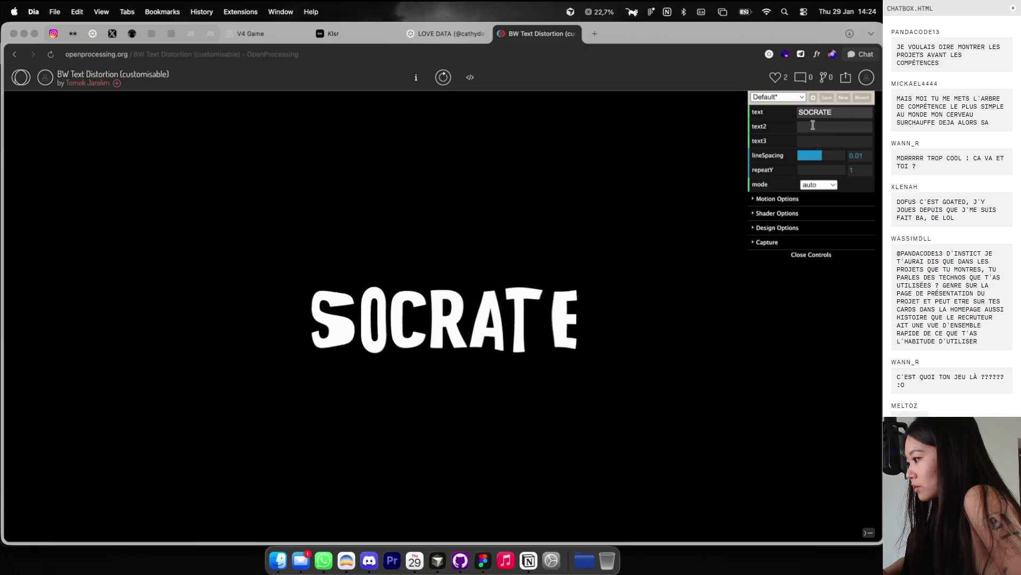
left_click(800, 201)
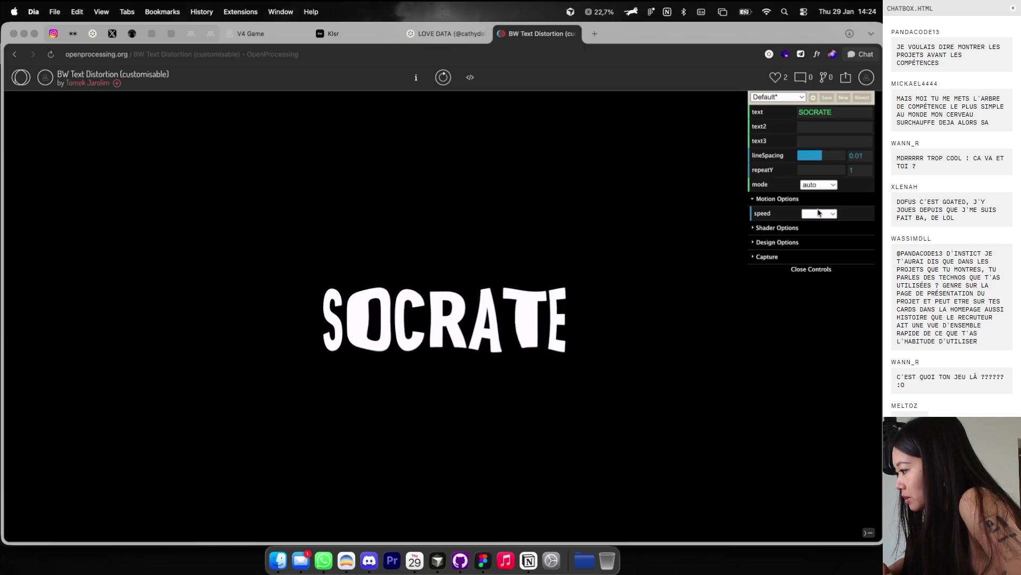
left_click(819, 213)
left_click(822, 226)
Step: Try the collider and scannerX shaders, settle on ripple1, and expand Design Options
left_click(781, 229)
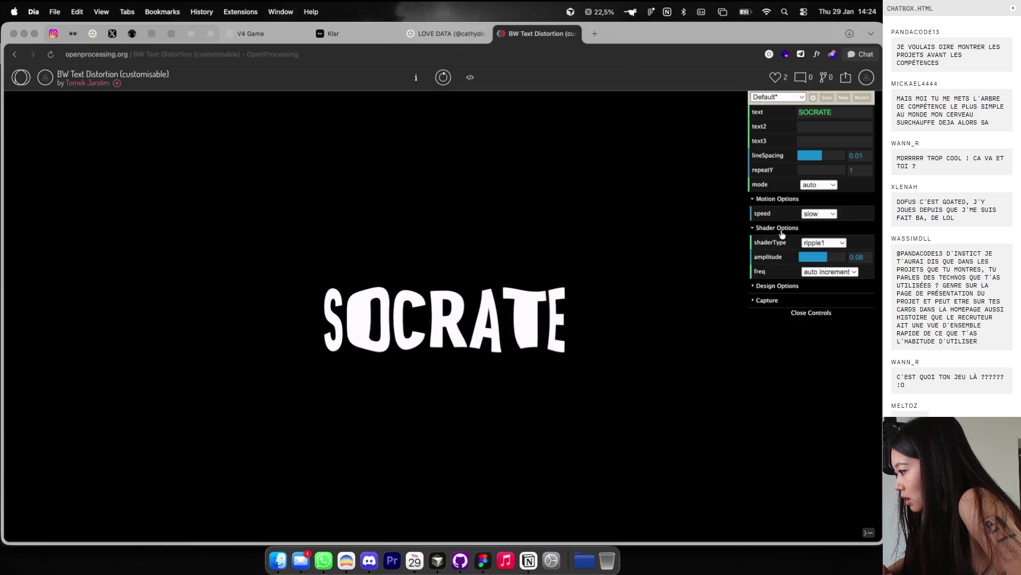
left_click(809, 243)
left_click(813, 232)
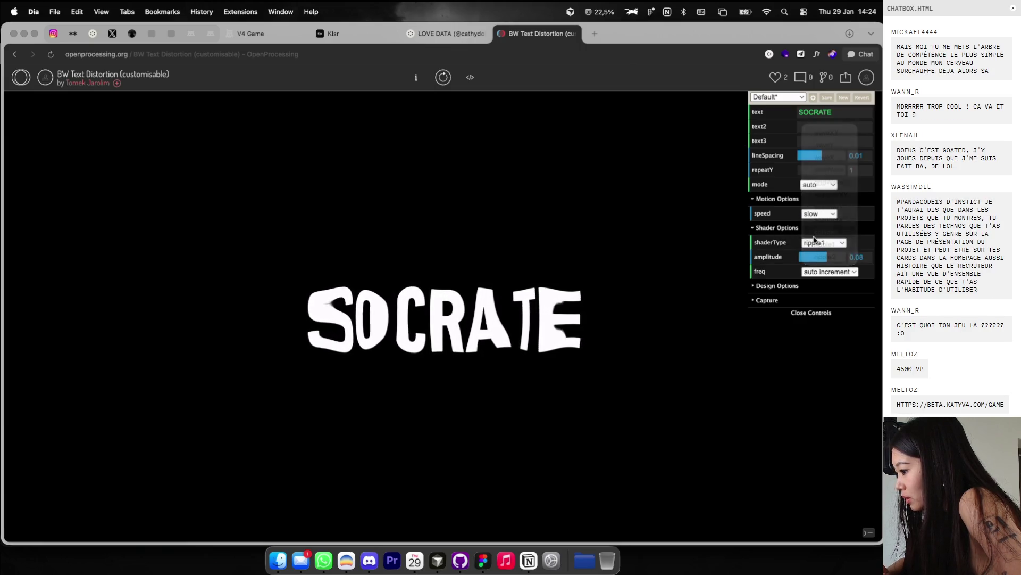
left_click(814, 240)
left_click(814, 233)
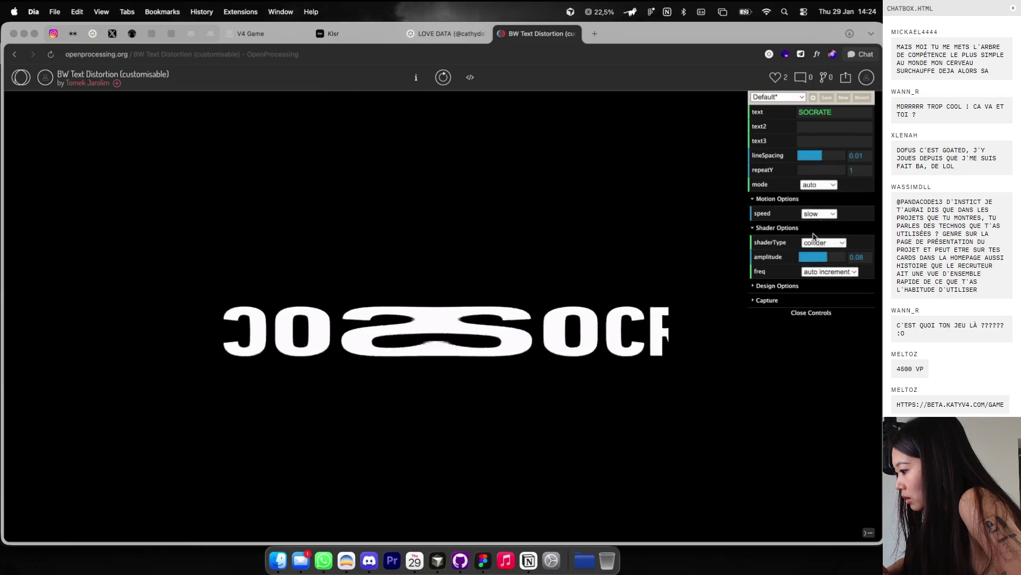
left_click(817, 240)
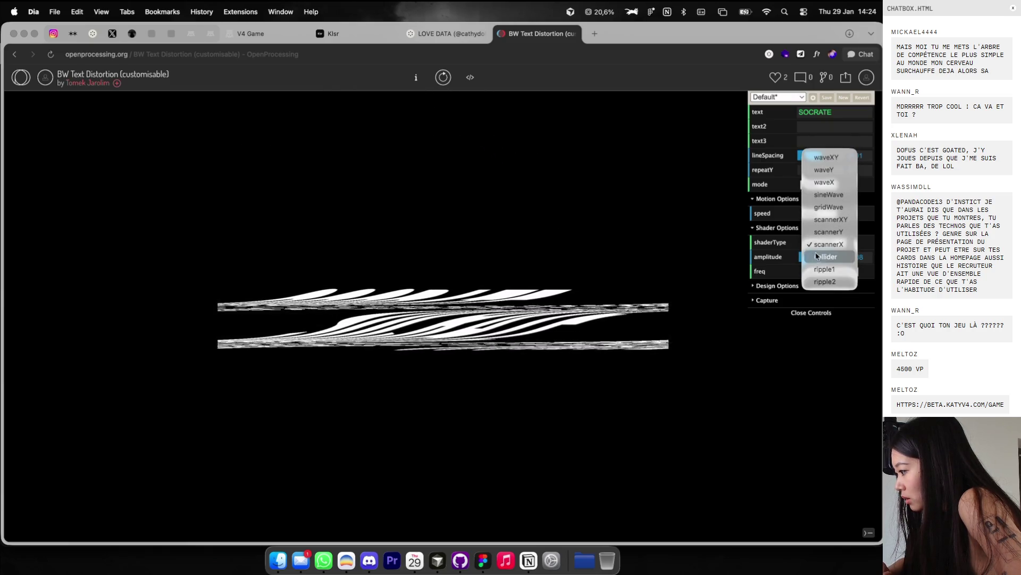
left_click(816, 256)
left_click(817, 243)
left_click(815, 257)
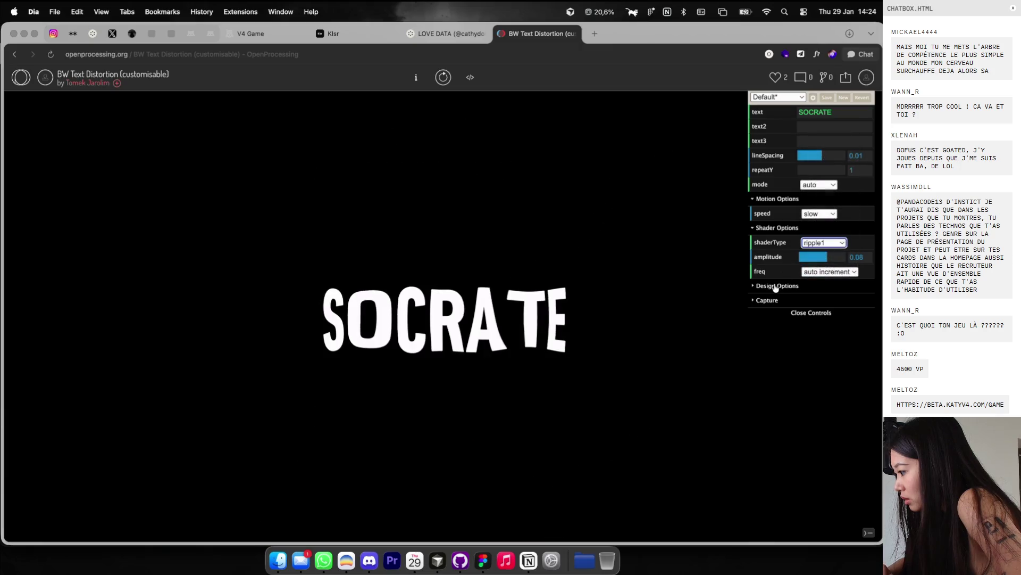
left_click(777, 286)
left_click(813, 301)
key("Escape")
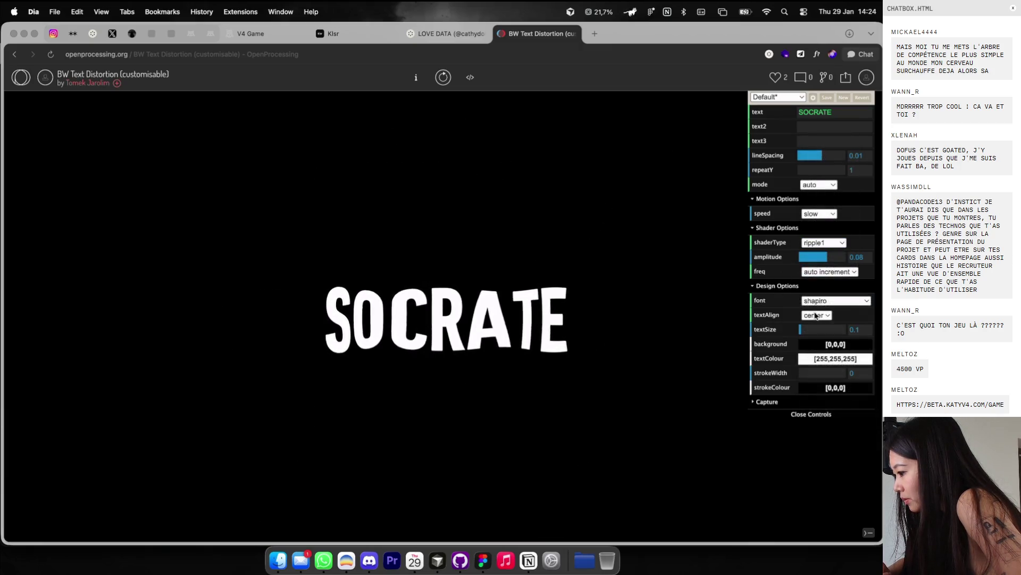
Step: Switch to futura at text size 0.06, with a white background and black SOCRATE text
left_click(816, 300)
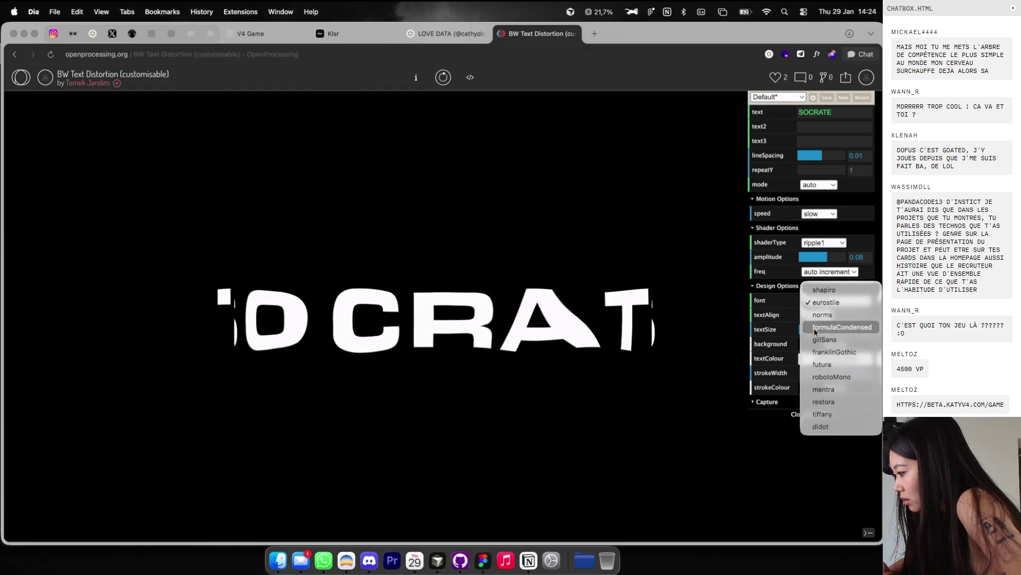
left_click(815, 364)
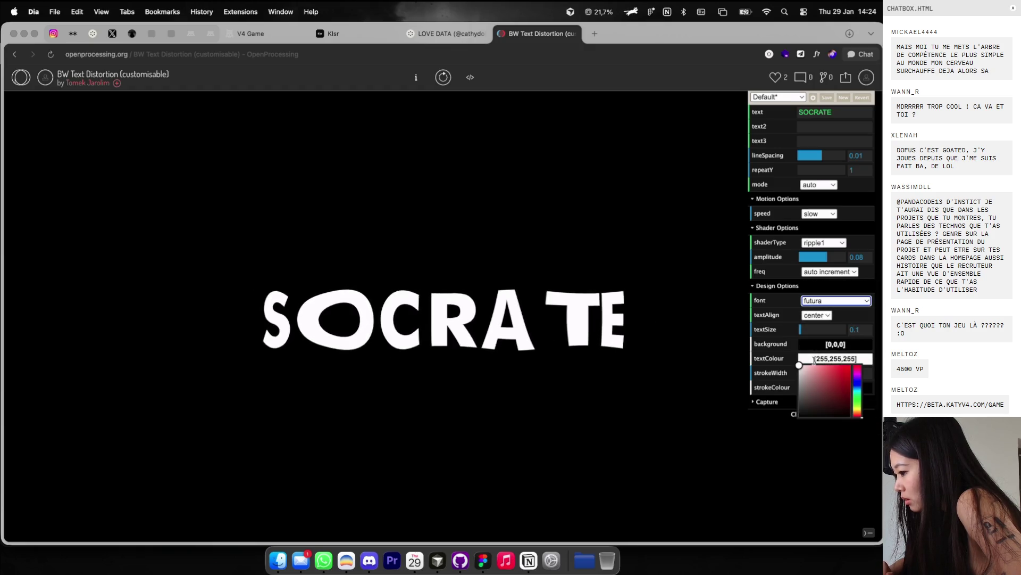
left_click(803, 328)
left_click_drag(802, 326, 799, 326)
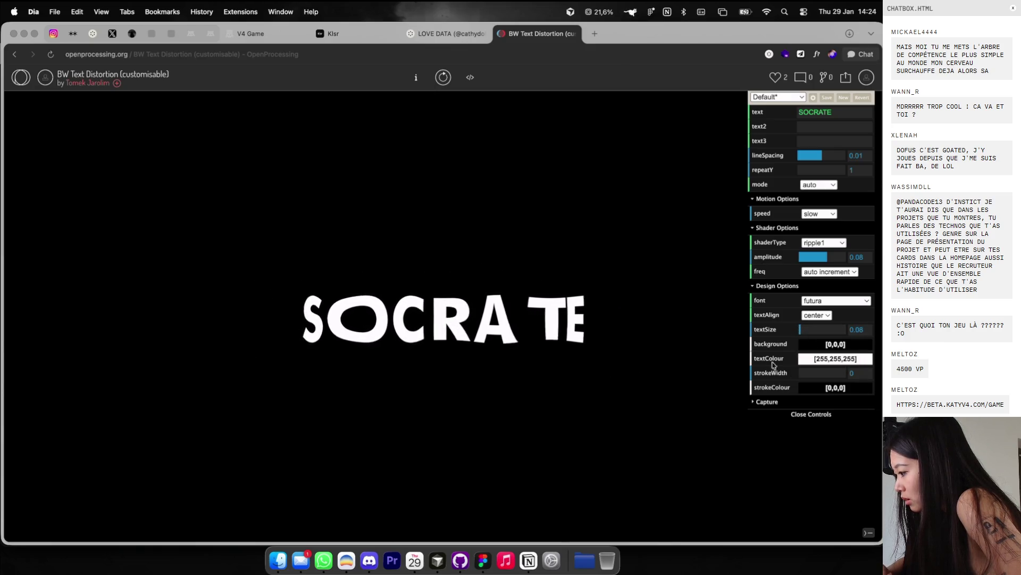
mouse_move(820, 387)
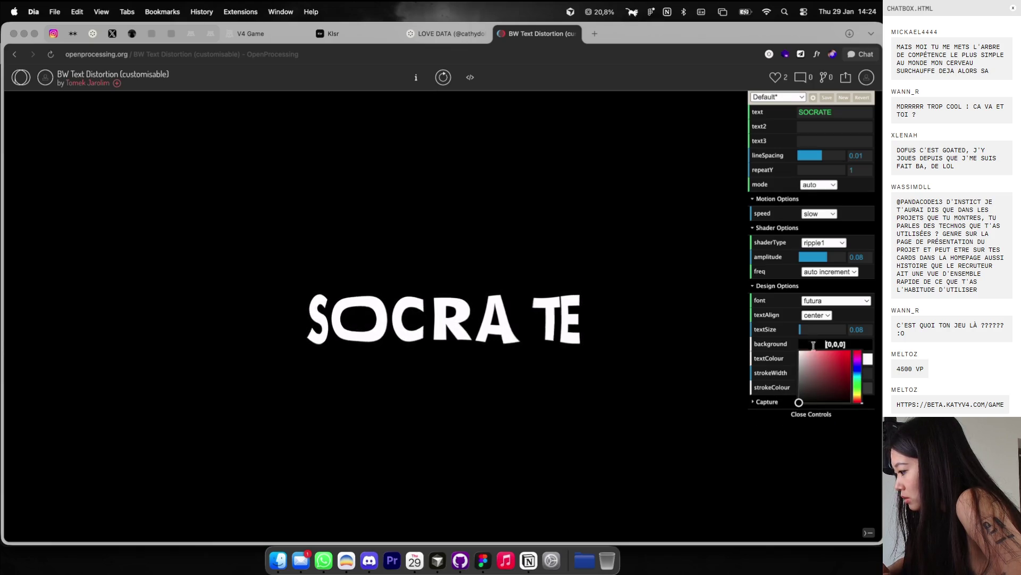
left_click_drag(813, 348, 778, 346)
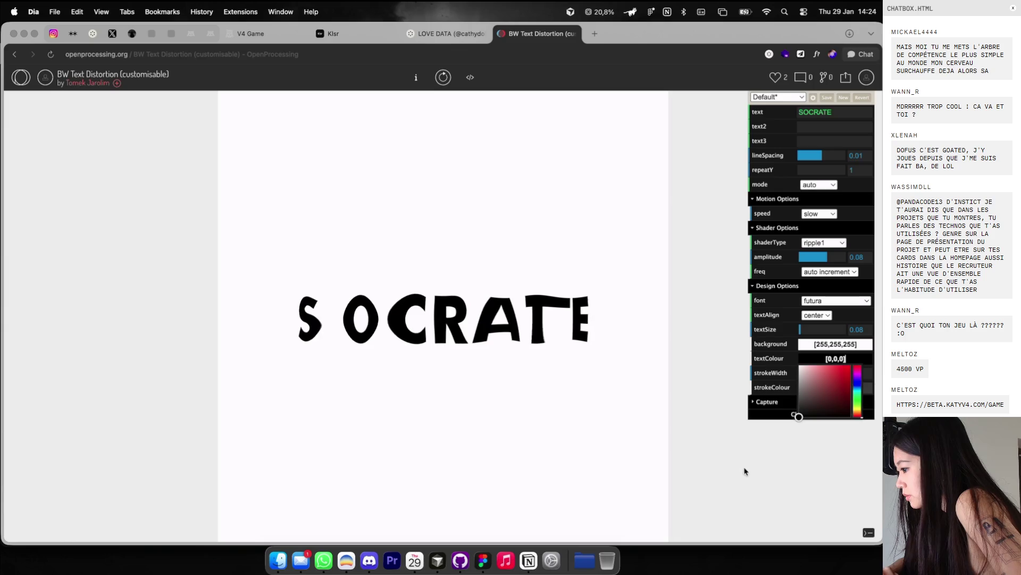
left_click_drag(744, 472, 746, 473)
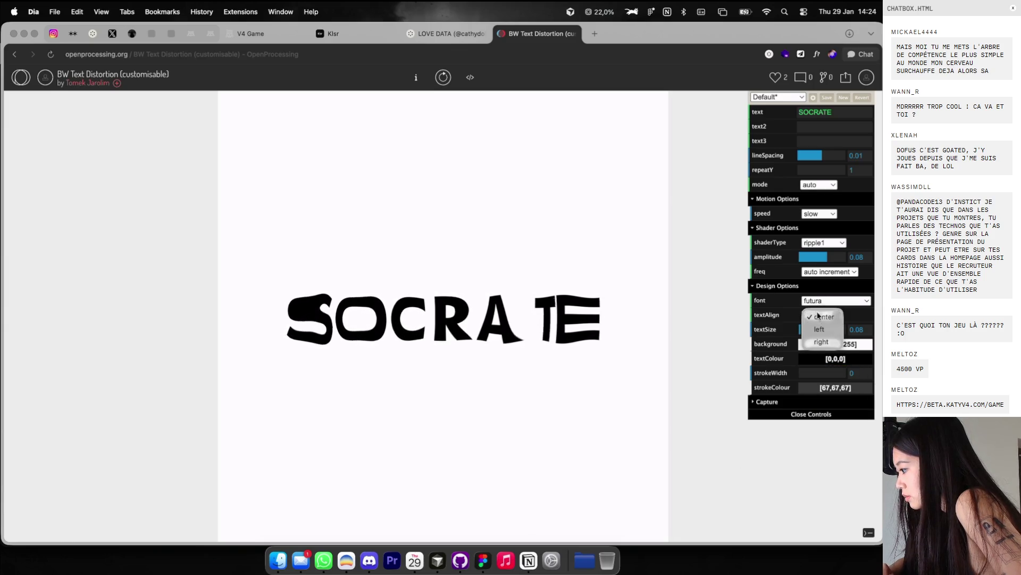
Step: Try didot and tiffany, settle on the restora font, and repeat SOCRATE on two rows
left_click(818, 305)
left_click(820, 364)
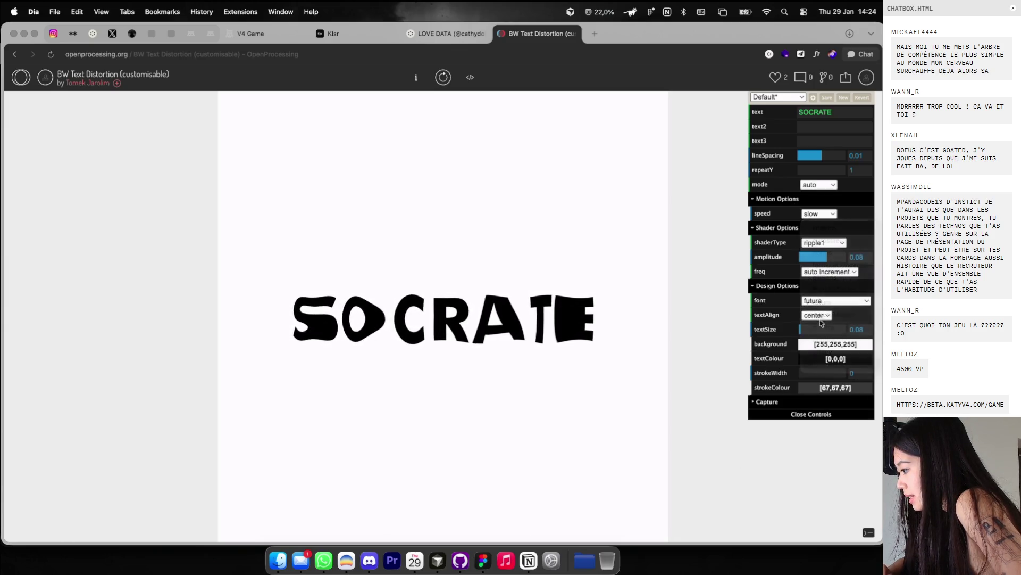
left_click(819, 304)
left_click(819, 291)
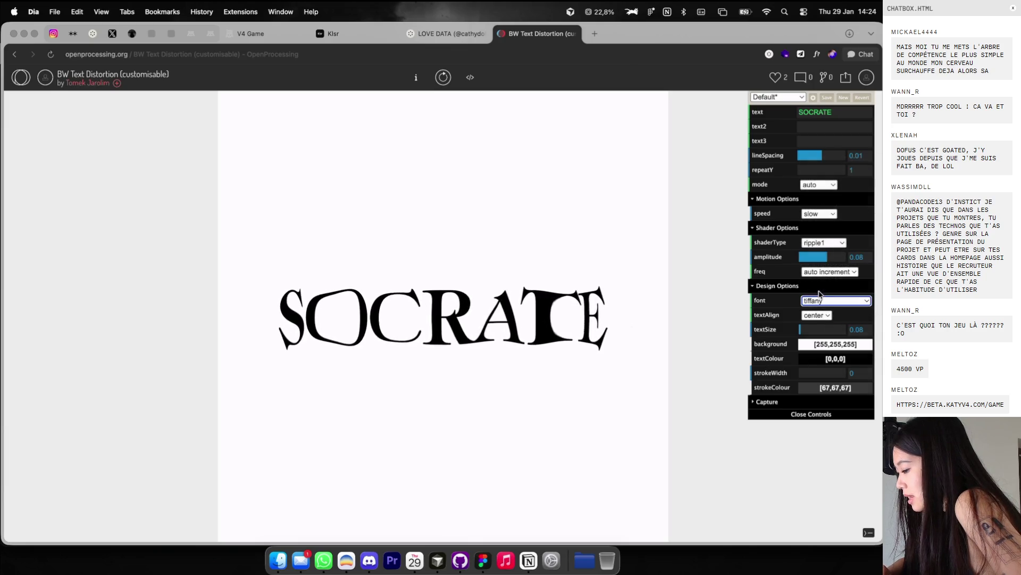
left_click(820, 301)
left_click(820, 290)
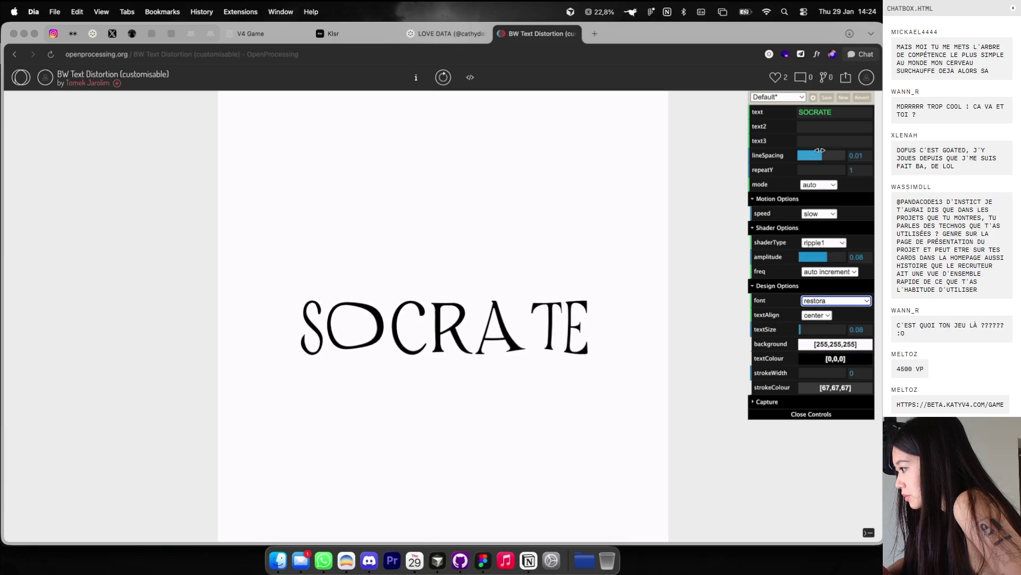
left_click_drag(810, 169, 801, 169)
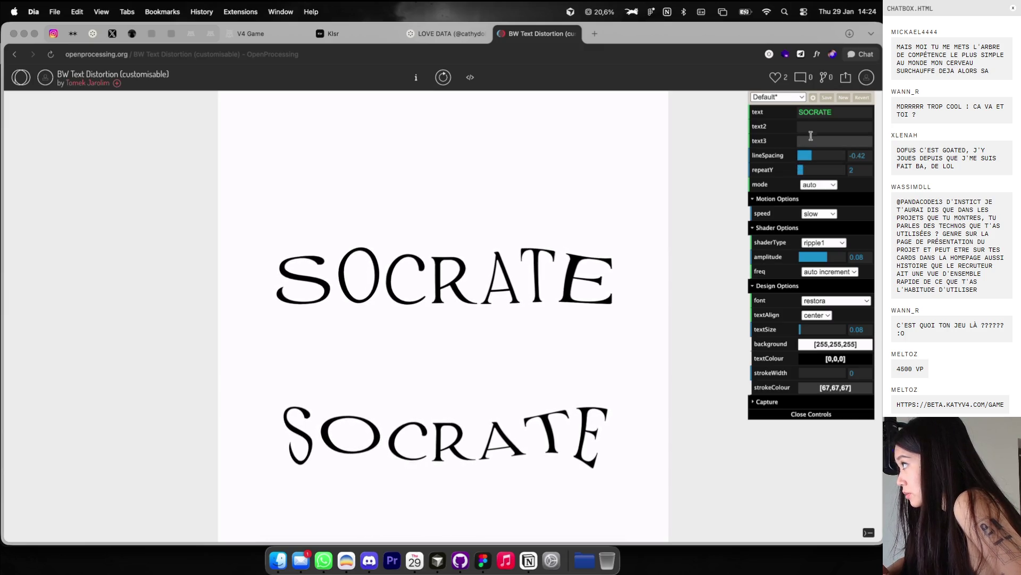
Step: Reduce the SOCRATE text size to 0.04 and screenshot the upper SOCRATE row
left_click(809, 128)
left_click(638, 266)
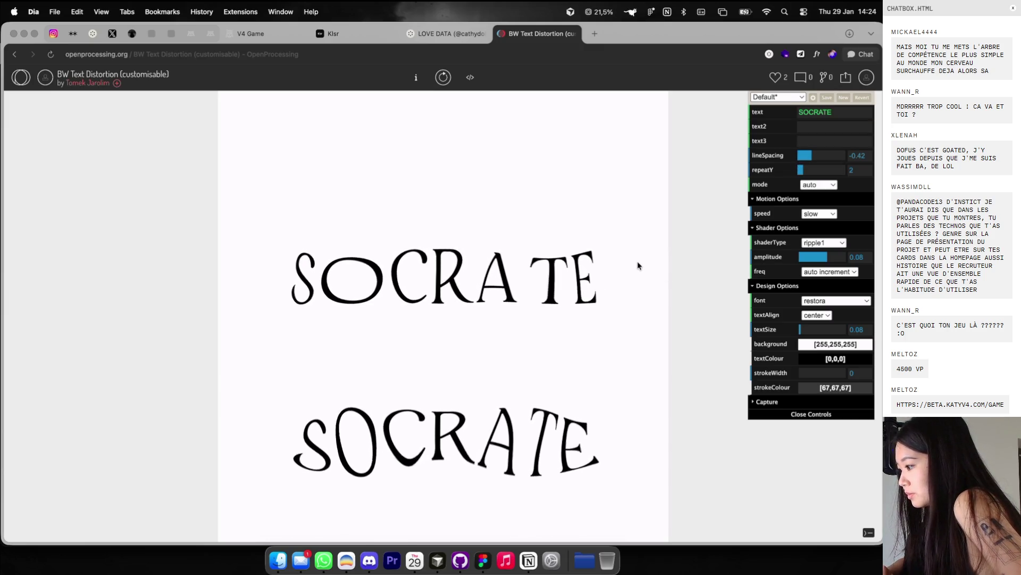
mouse_move(802, 372)
left_mouse_down()
mouse_move(822, 373)
mouse_move(792, 376)
left_mouse_up()
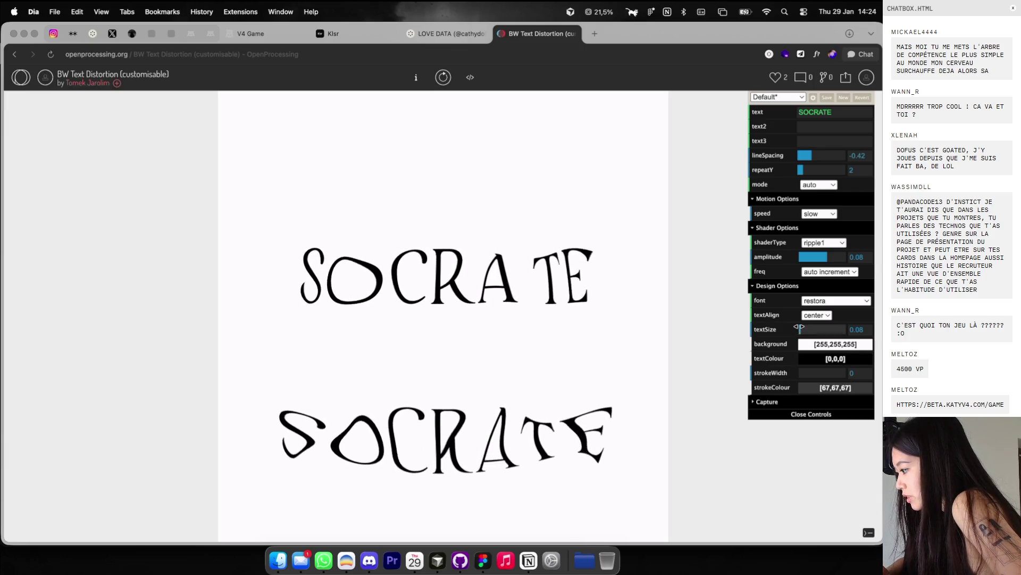
left_click_drag(799, 329, 800, 328)
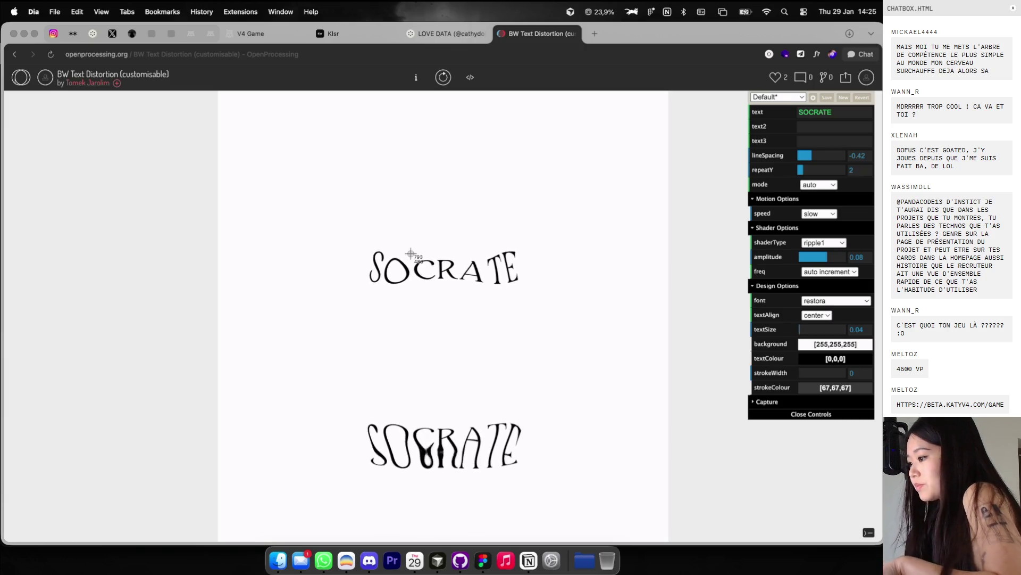
left_click_drag(319, 205, 596, 339)
key("ctrl+Right")
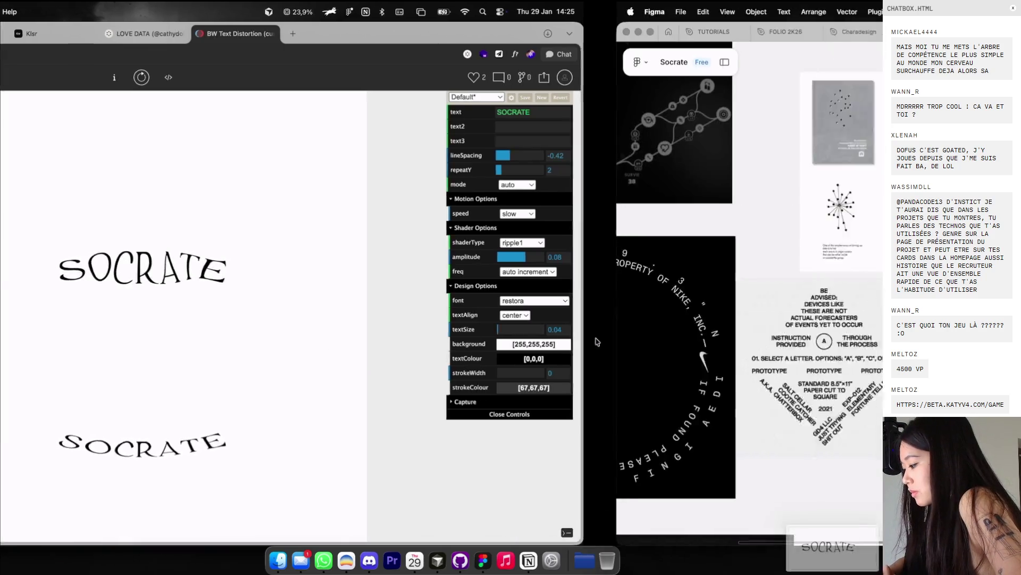
Step: Drag the SOCRATE screenshot onto the Socrate board's top and crop it to 900×290
mouse_move(798, 537)
left_mouse_down()
mouse_move(551, 282)
mouse_move(564, 120)
mouse_move(503, 34)
mouse_move(532, 113)
left_mouse_up()
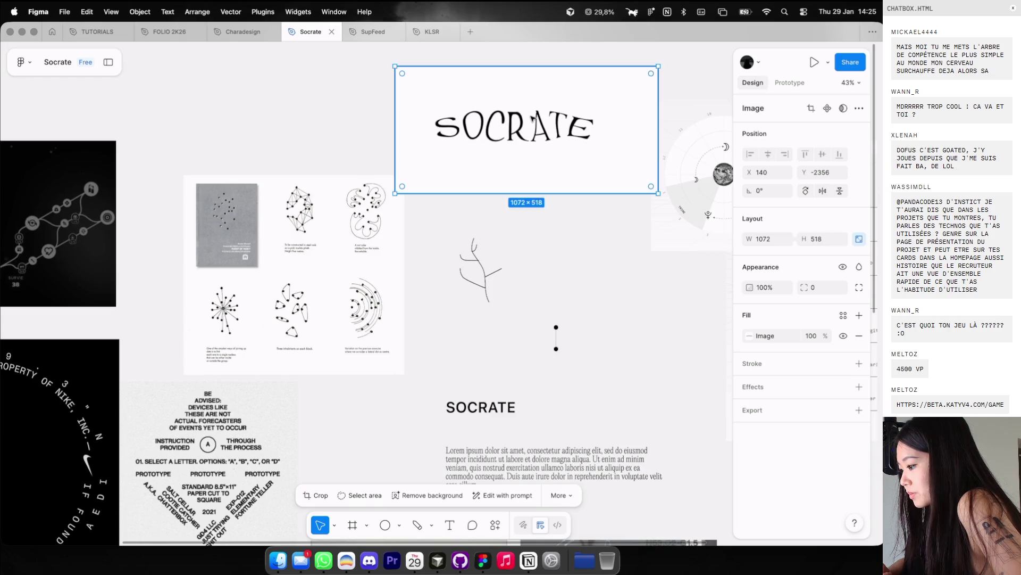
double_click(530, 116)
left_click_drag(521, 189, 525, 158)
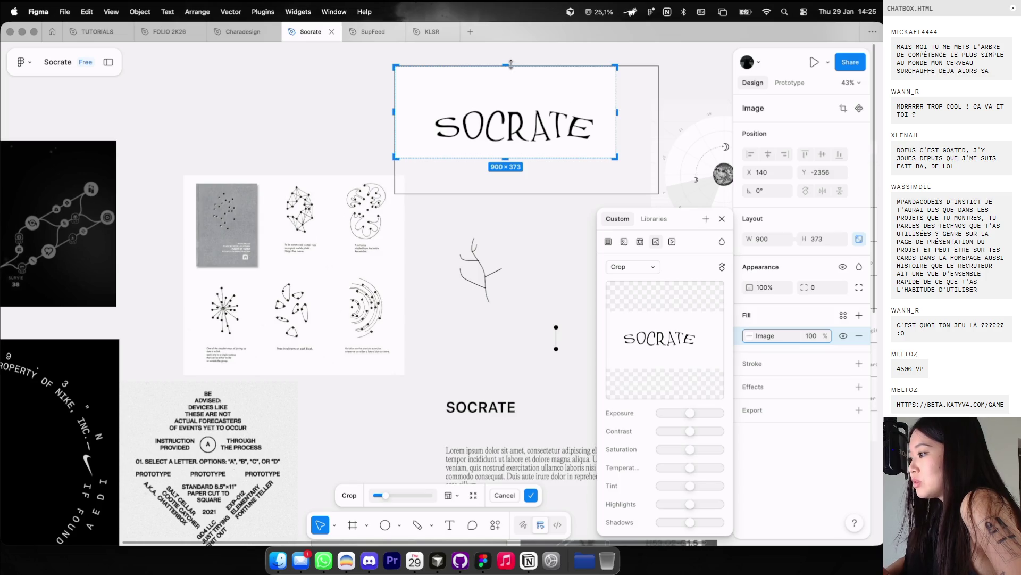
key("Return")
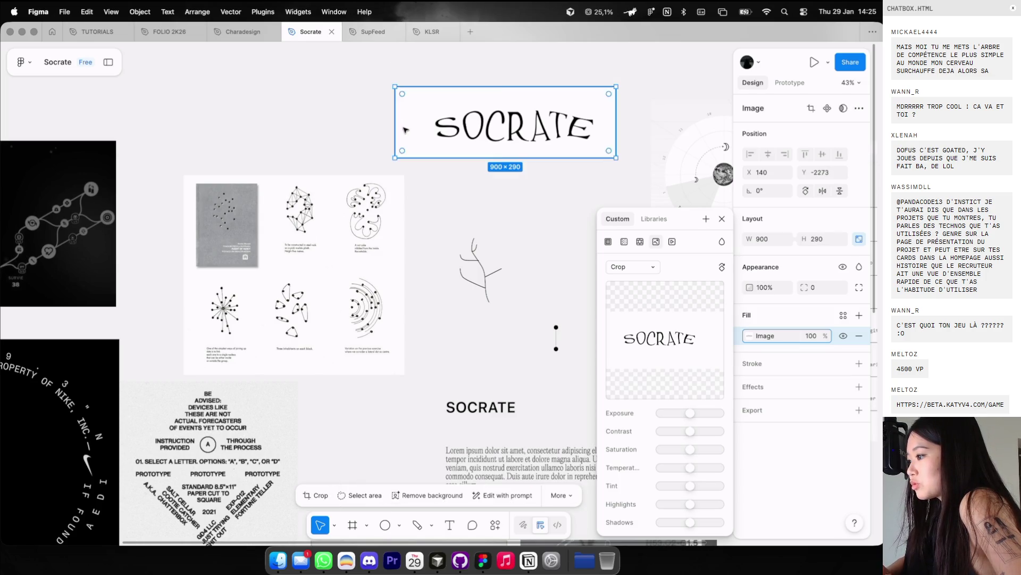
double_click(405, 129)
key("Return")
key("Escape")
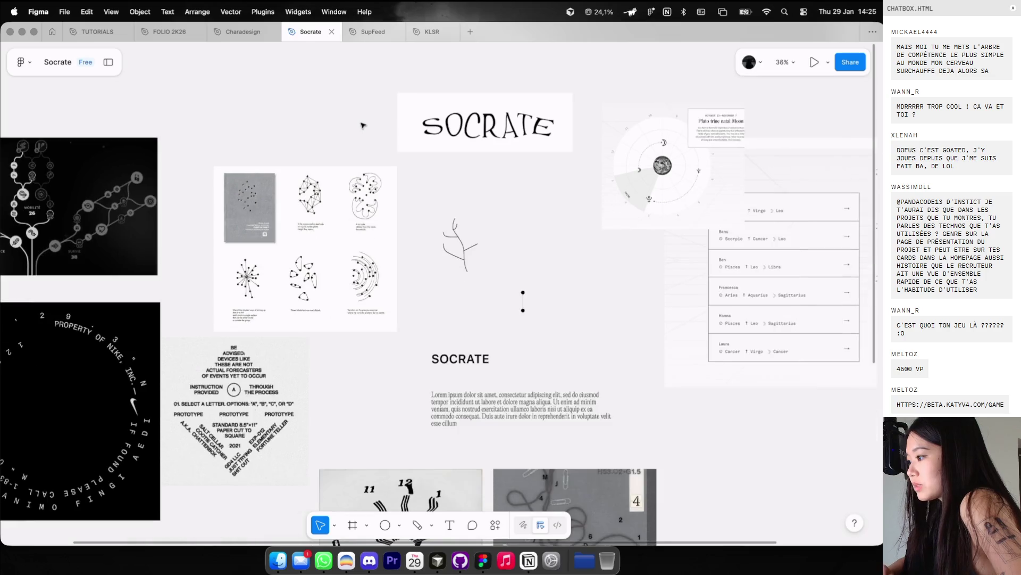
Step: Scroll the LOVE DATA collection on Cosmos and preview the spiral-text poem image
key("super+Tab")
left_click(449, 33)
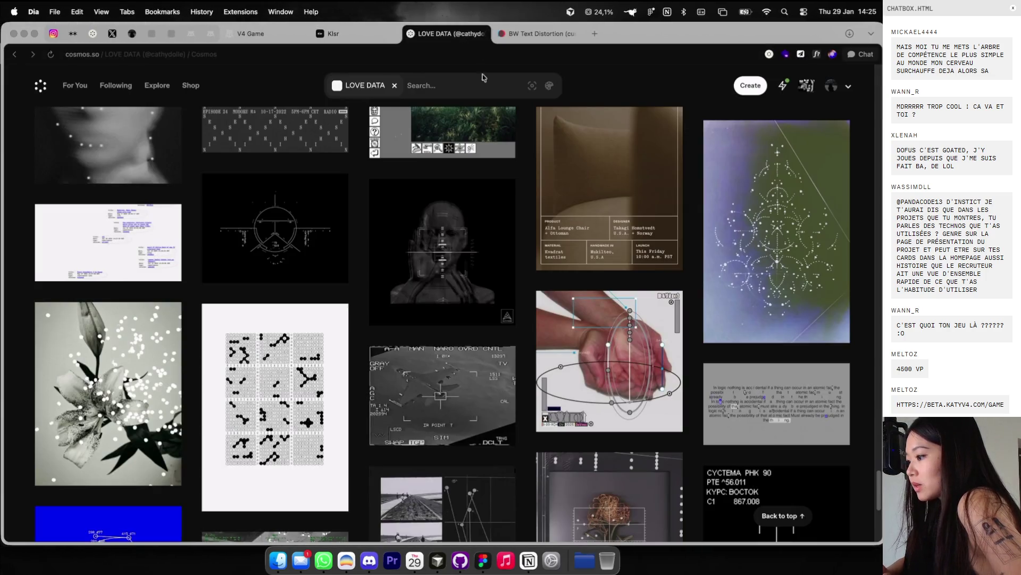
scroll(465, 286, "down", 3)
scroll(464, 287, "up", 1)
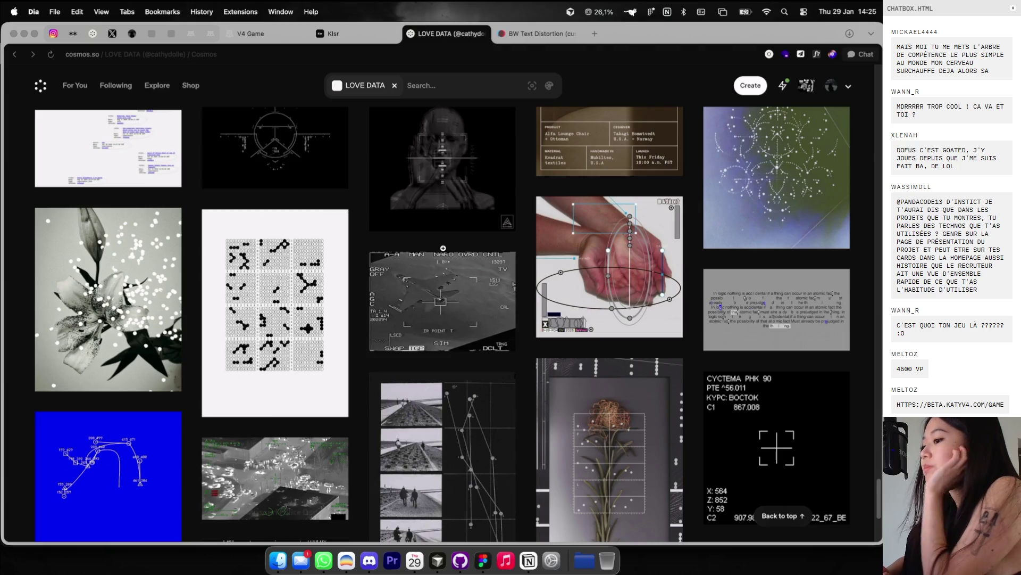
scroll(443, 248, "down", 10)
scroll(443, 248, "up", 5)
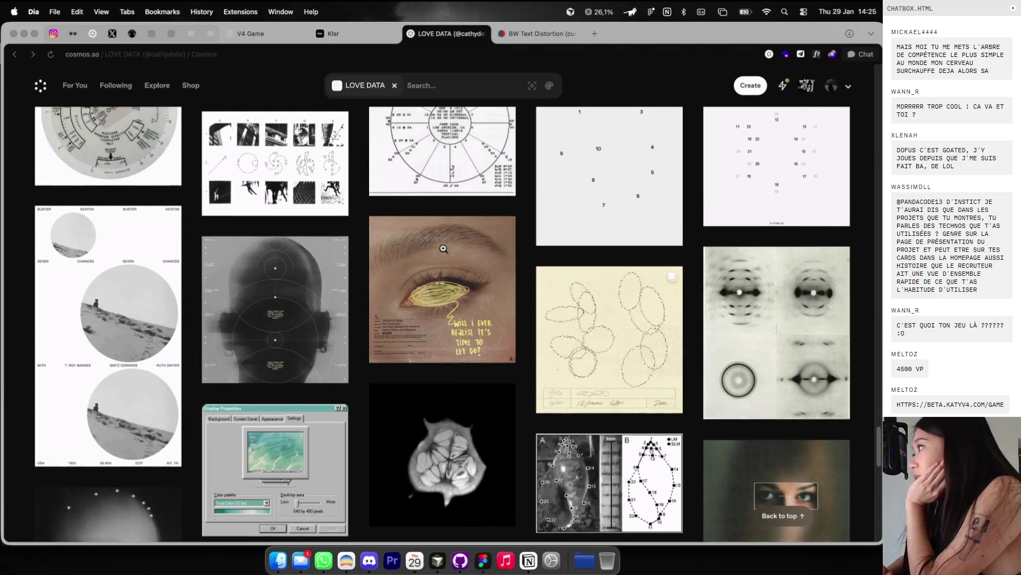
scroll(443, 248, "up", 5)
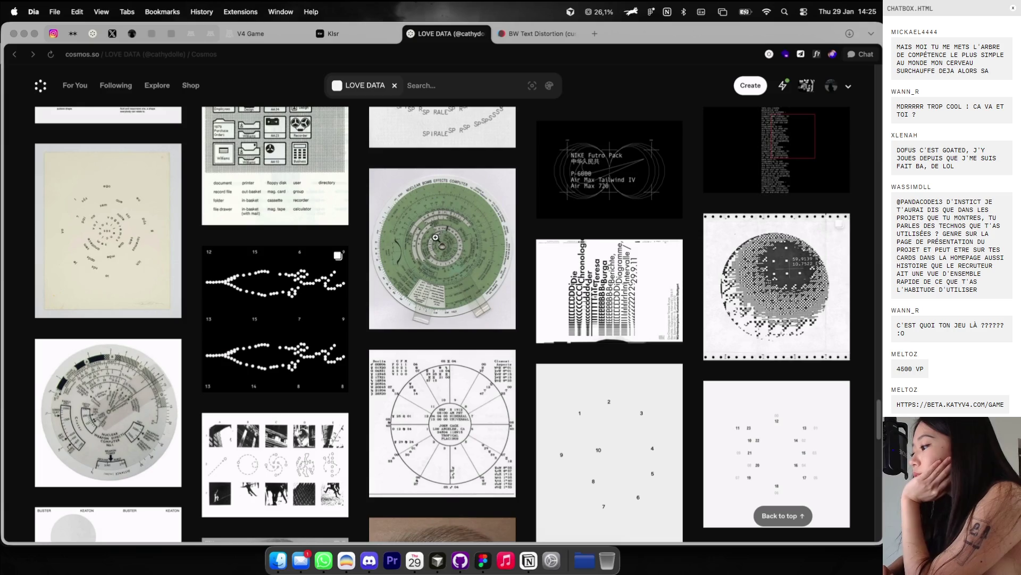
scroll(478, 261, "up", 3)
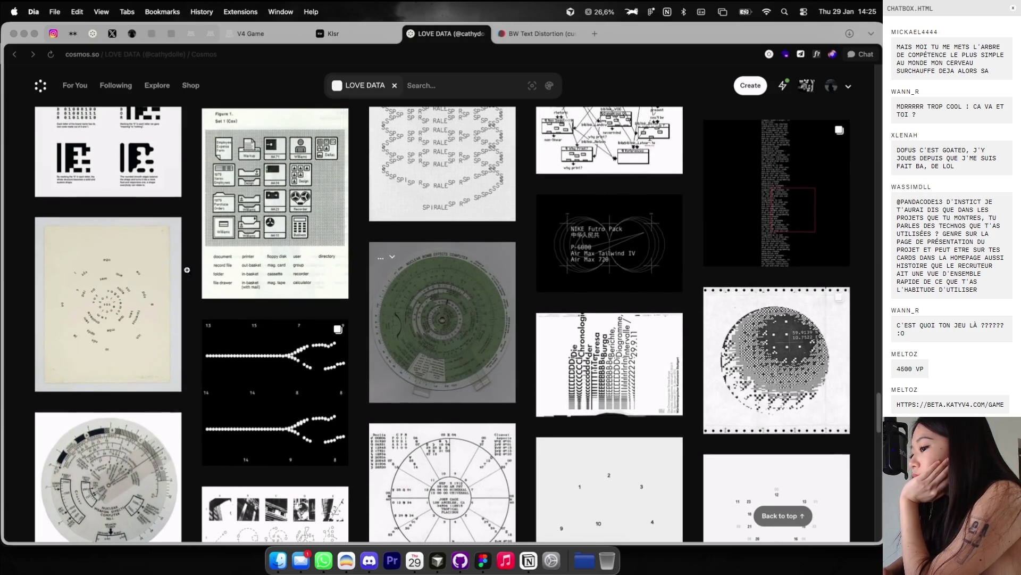
left_click(124, 312)
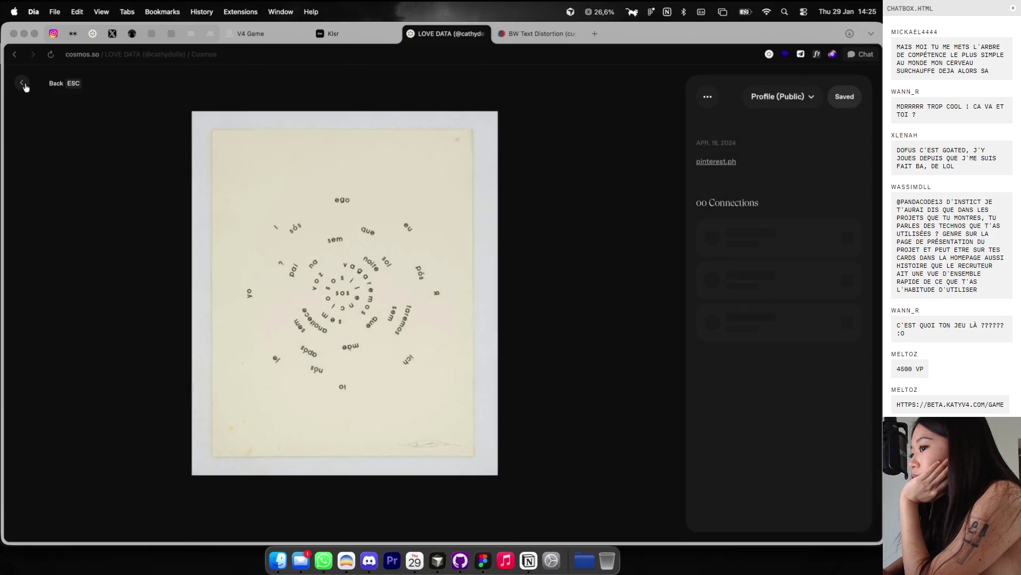
left_click(24, 84)
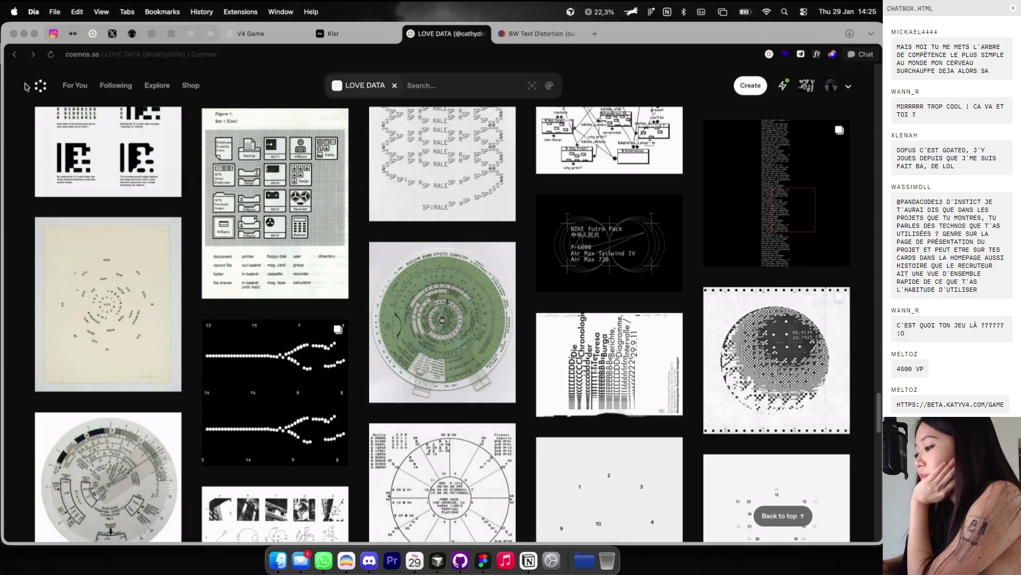
Step: Step through the dotted-pattern animation post's three slides, then go to the Cosmos home feed
left_click(296, 383)
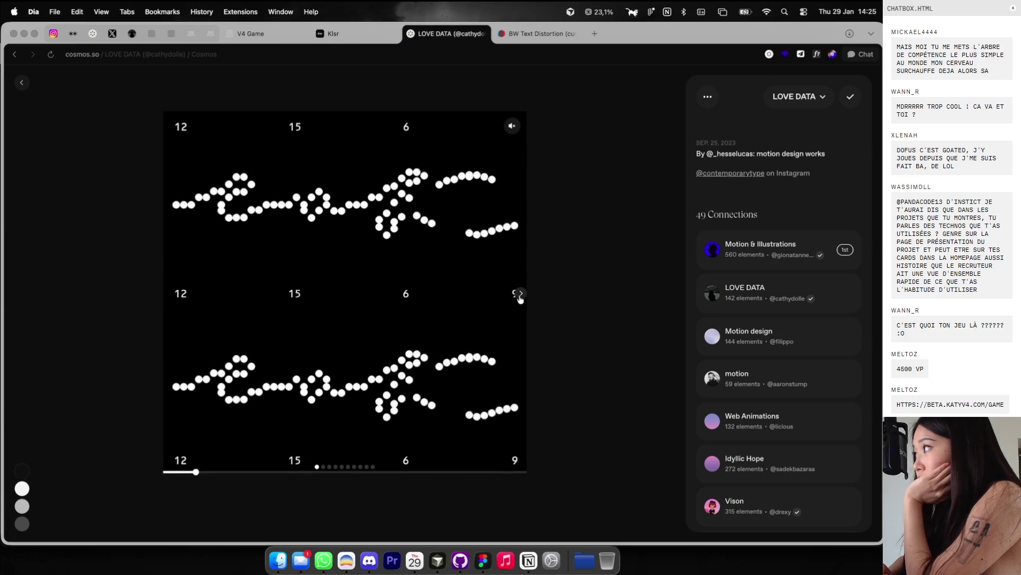
left_click(520, 294)
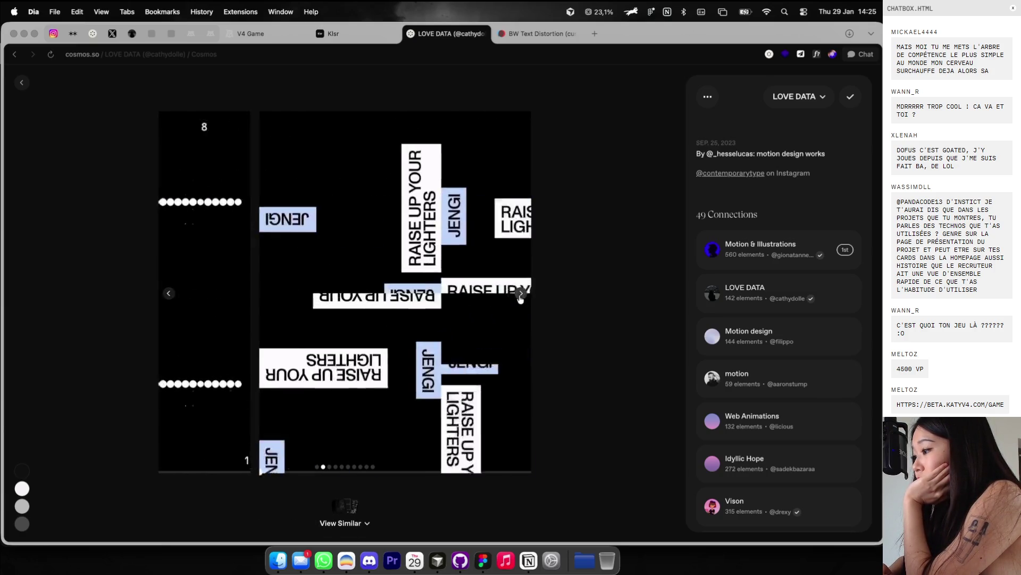
left_click(521, 297)
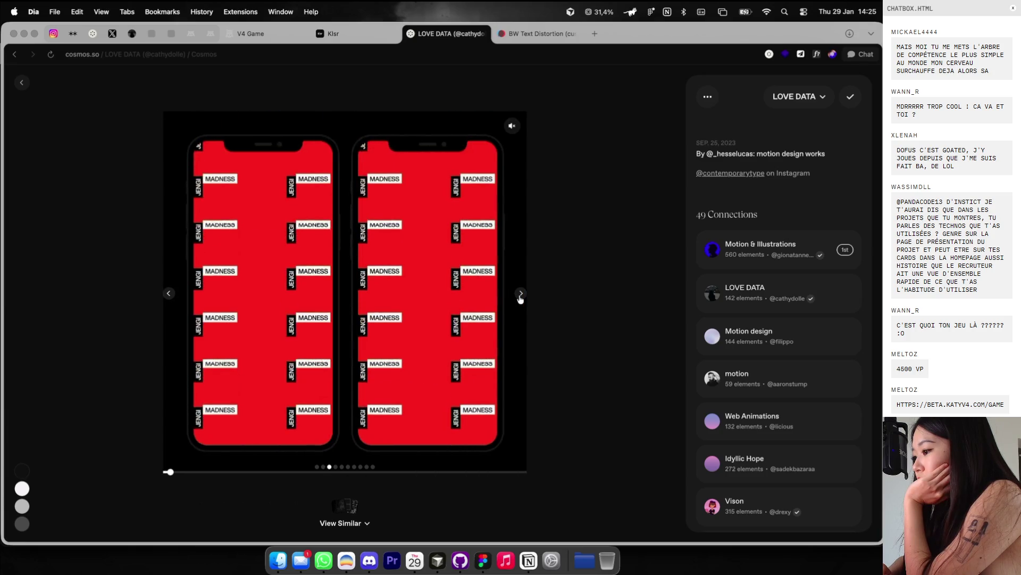
left_click(21, 82)
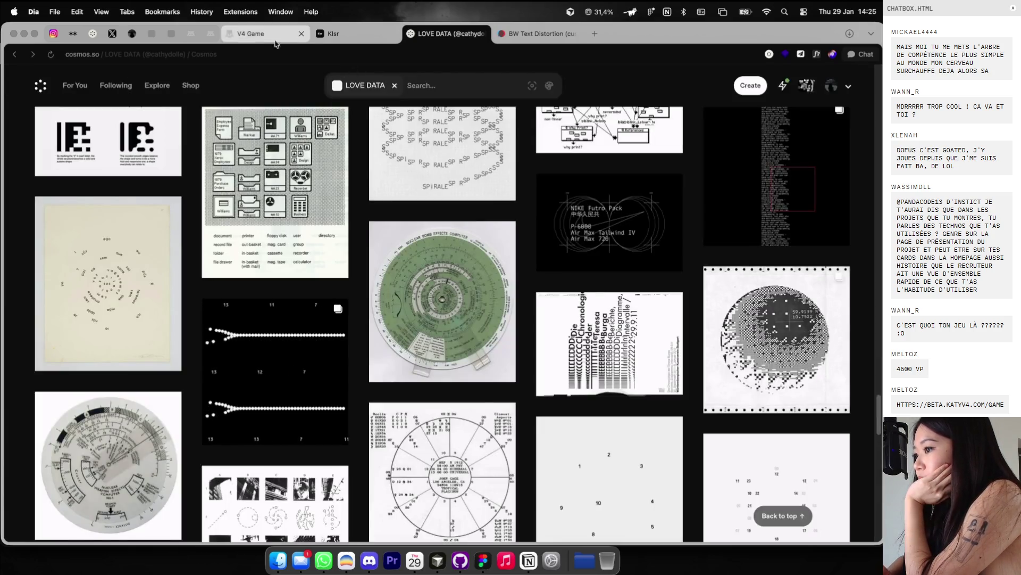
left_click(96, 35)
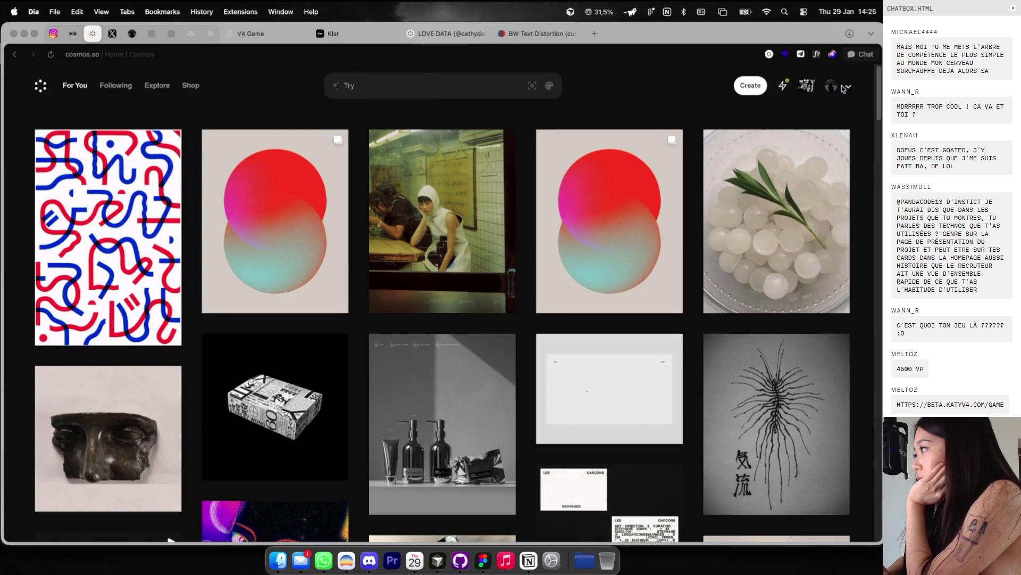
Step: Open the BRANDING cluster from the profile's clusters view and scroll through it
left_click(834, 92)
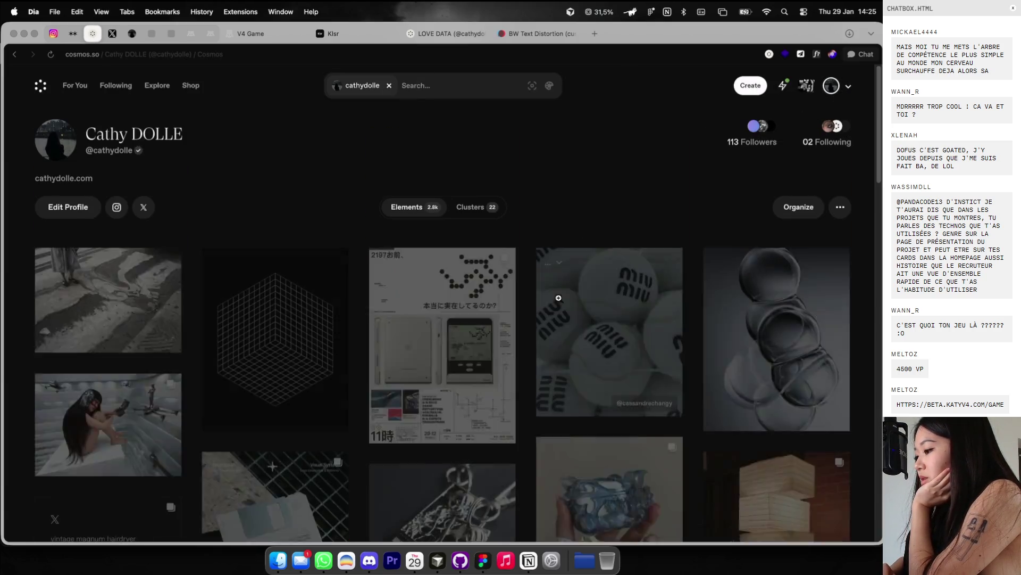
left_click(477, 207)
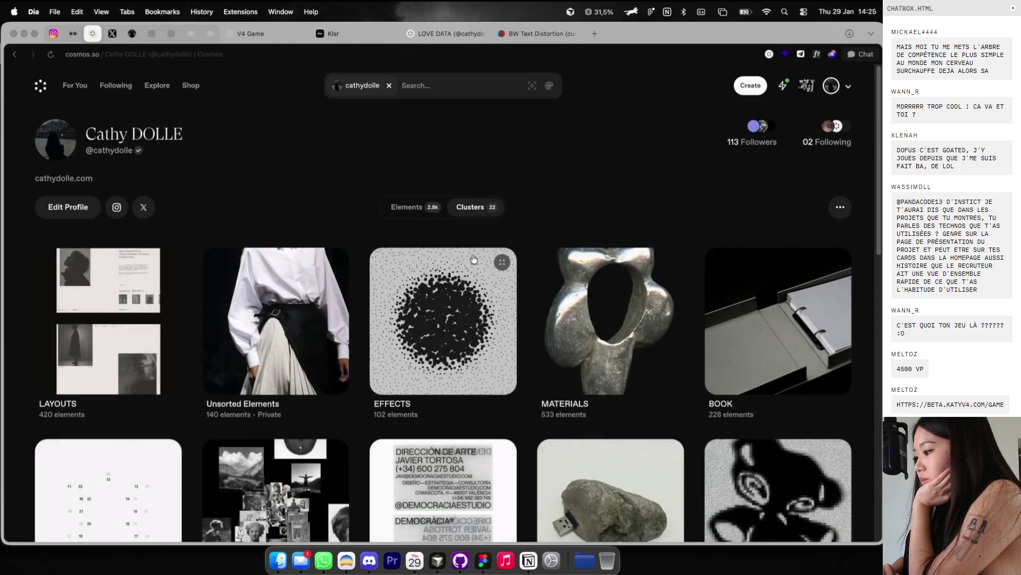
scroll(476, 240, "down", 5)
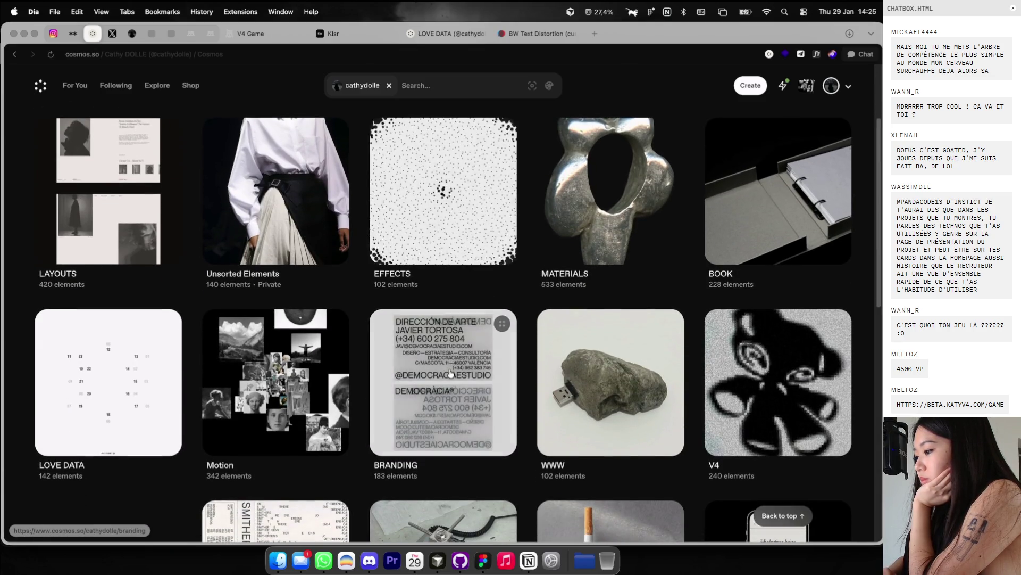
left_click(449, 373)
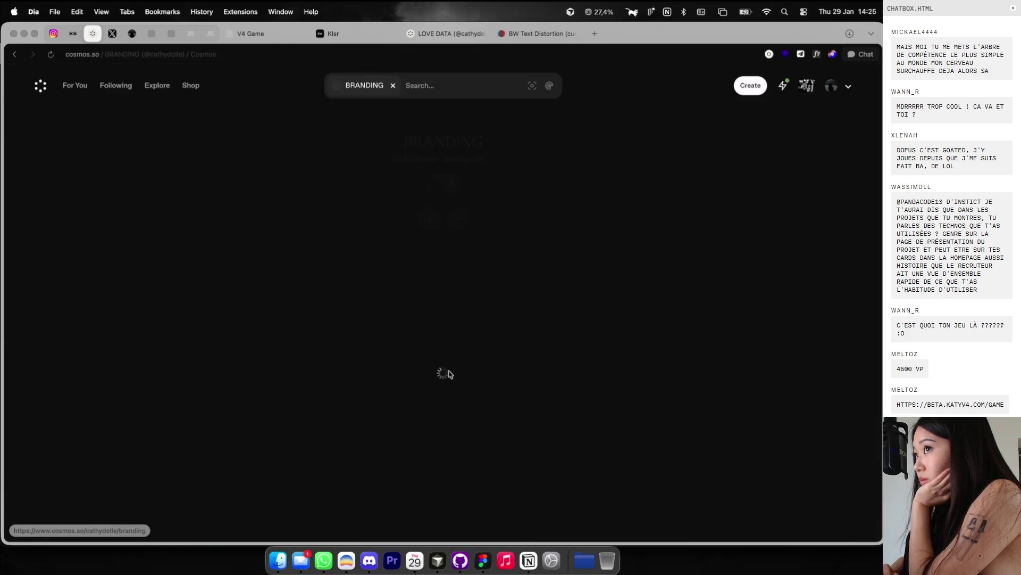
scroll(452, 346, "down", 4)
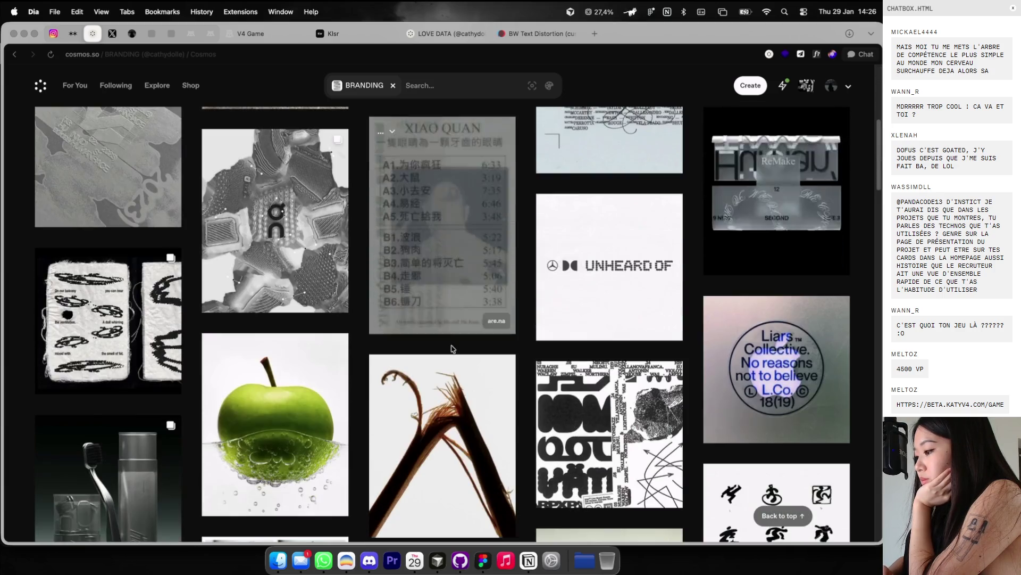
scroll(580, 213, "down", 3)
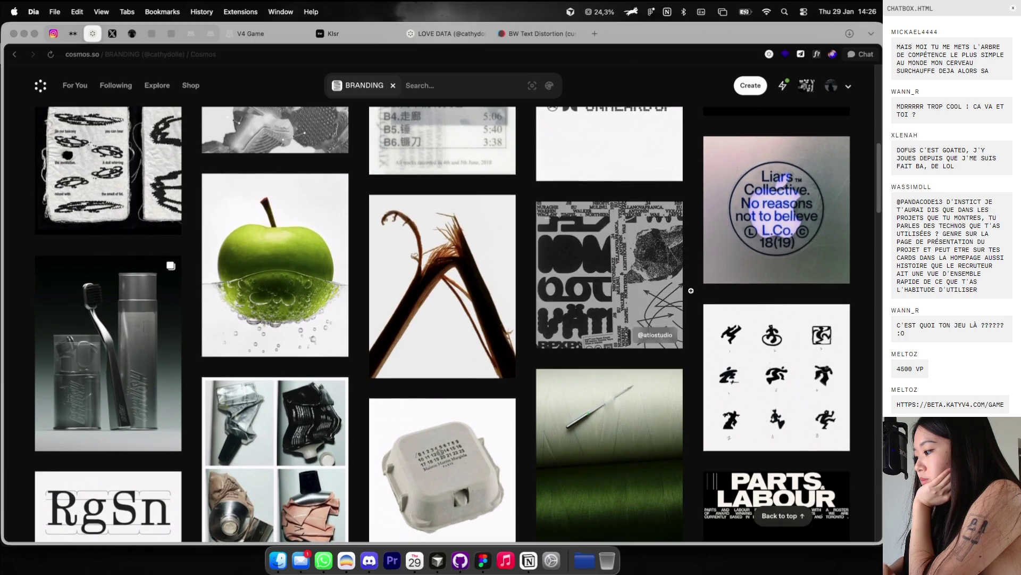
Step: Copy the nine running-figure pictogram image and switch back to Figma
left_click(777, 376)
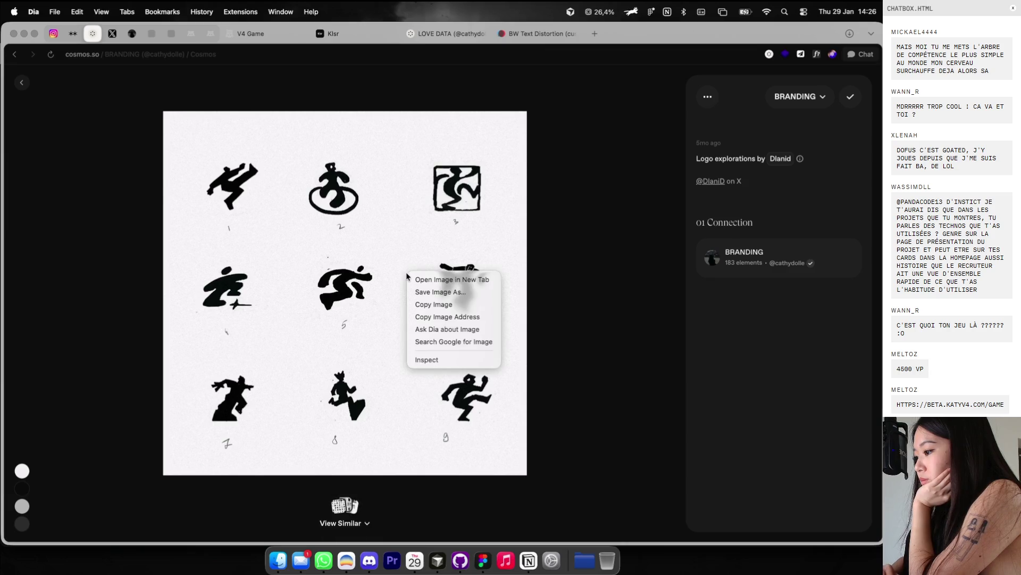
left_click(415, 305)
key("ctrl+Right")
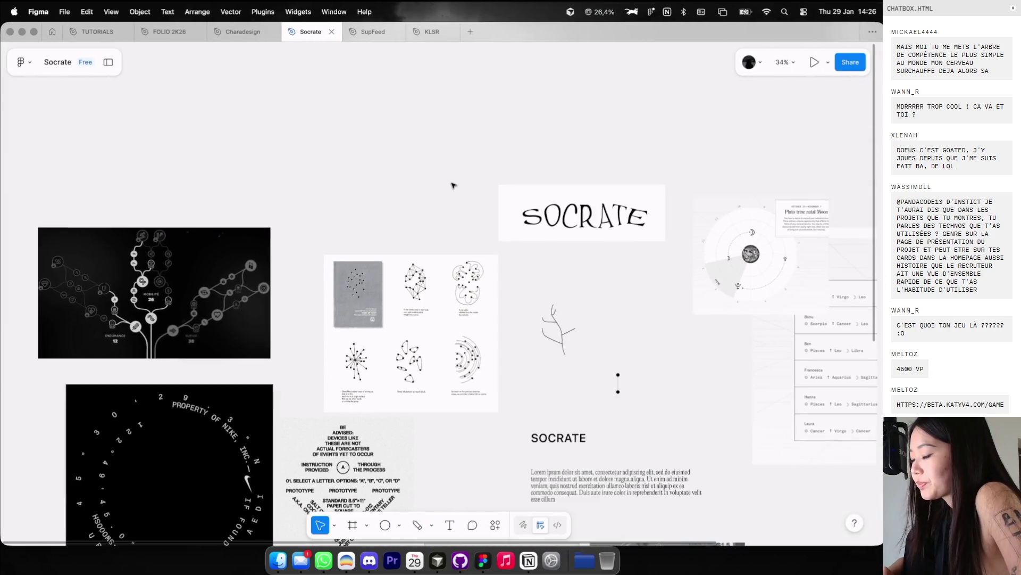
Step: Paste the 1080×1080 pictogram image and position it above the dark skill-tree image
key("super+v")
left_click_drag(403, 306, 274, 167)
scroll(386, 240, "up", 3)
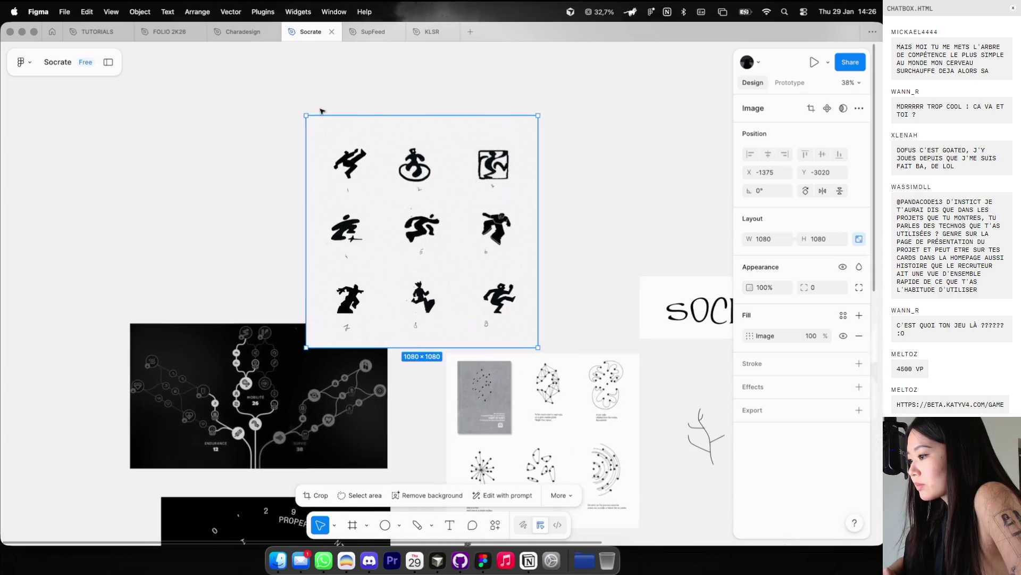
mouse_move(386, 241)
left_mouse_down()
mouse_move(244, 215)
mouse_move(248, 202)
left_mouse_up()
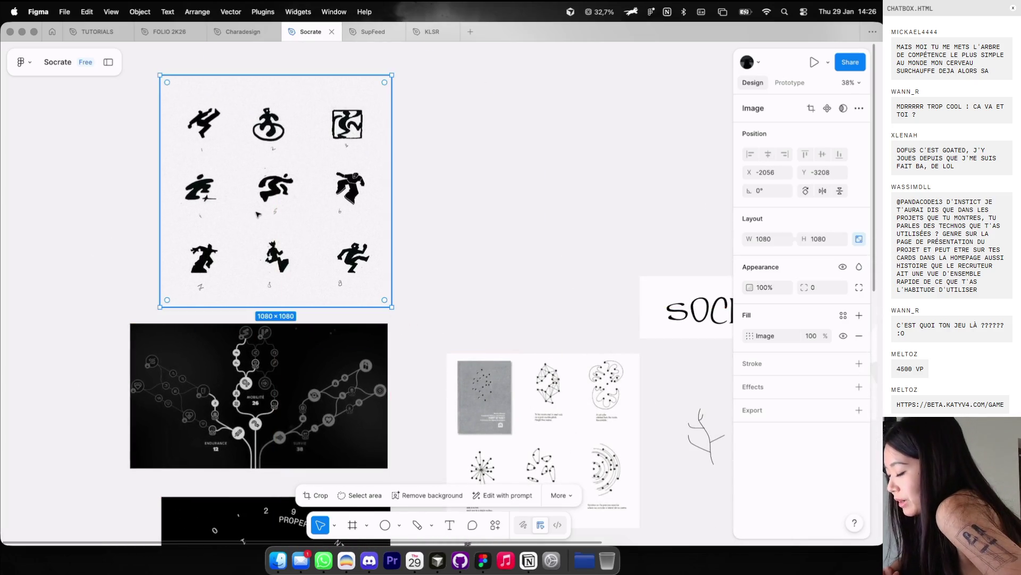
scroll(250, 205, "up", 2)
scroll(258, 211, "up", 3)
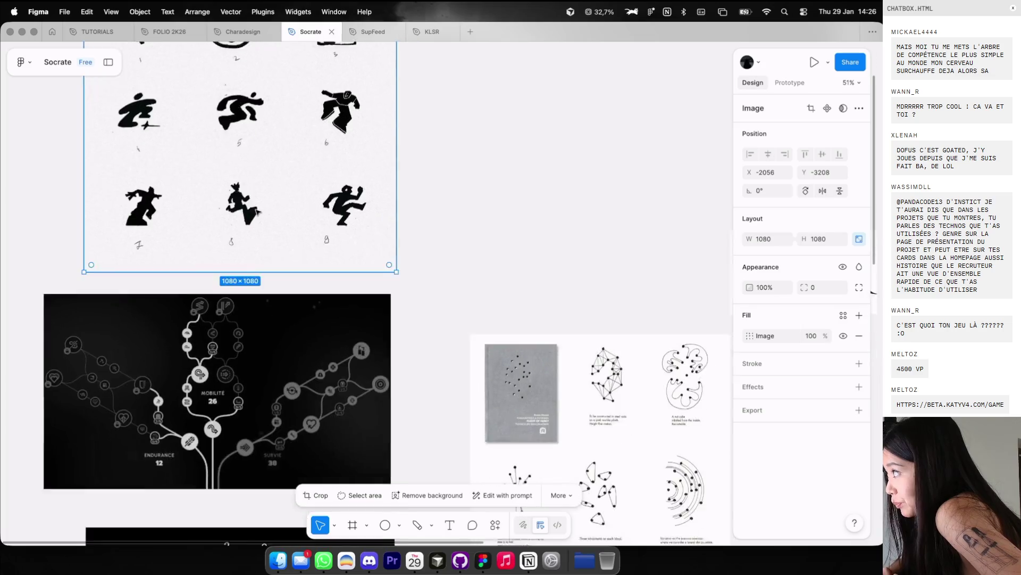
scroll(258, 211, "down", 5)
Step: Return to Cosmos and close the item view back to the BRANDING grid
key("ctrl+Left")
key("Escape")
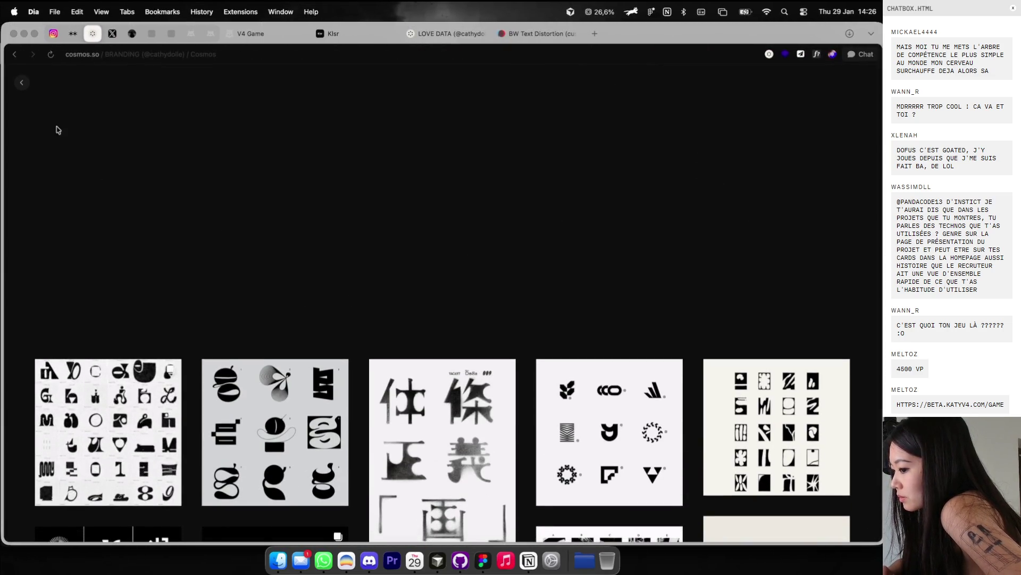
left_click(18, 86)
Step: Search Google for 'socrate' in a new tab and show the image results
scroll(206, 282, "down", 3)
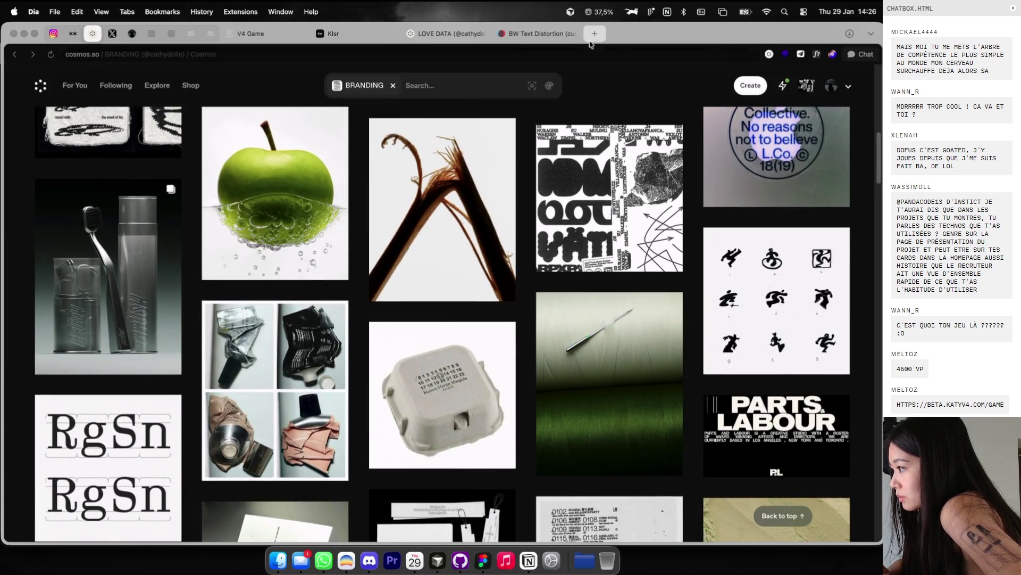
left_click(591, 42)
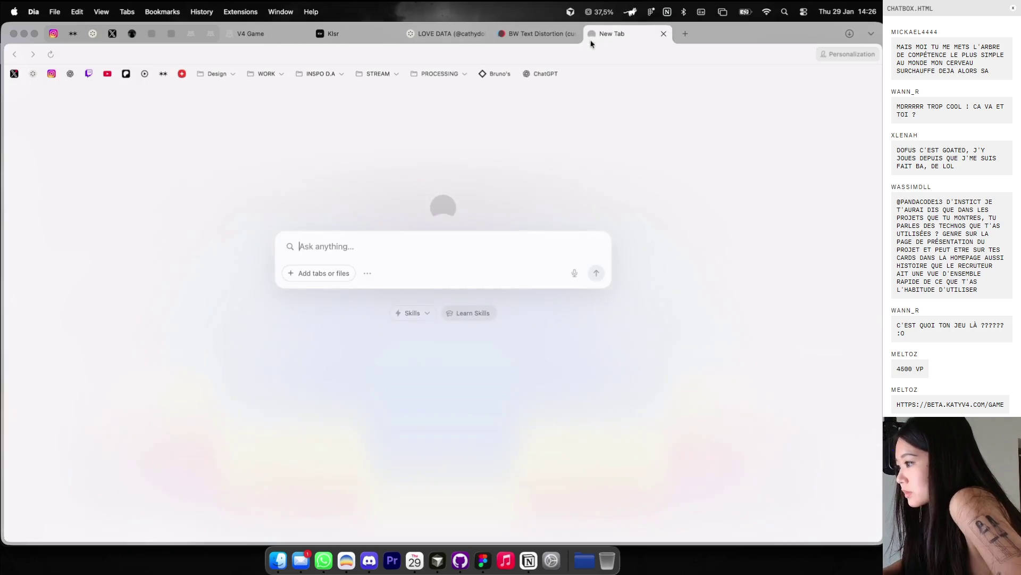
type("socrate")
key("Return")
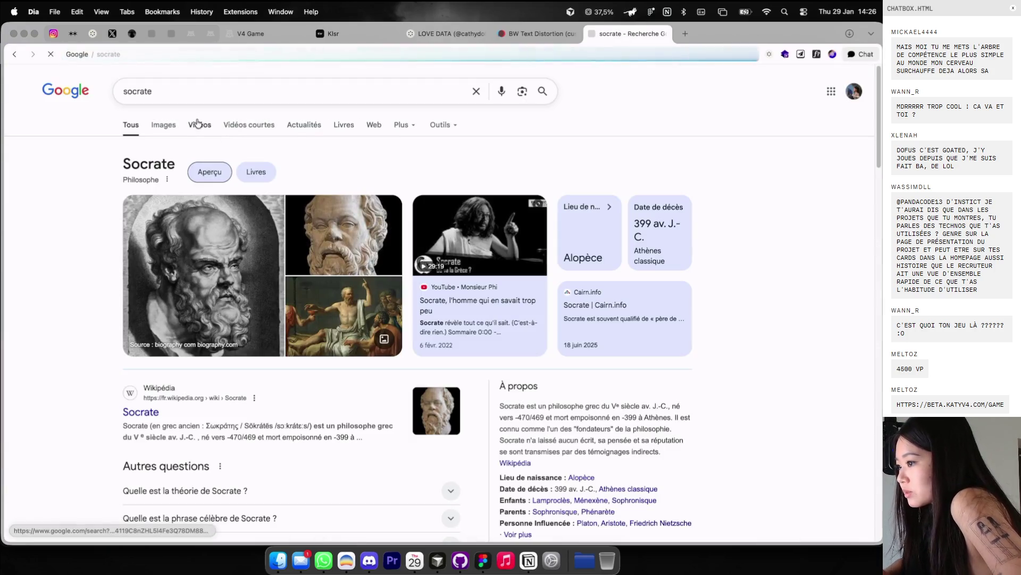
left_click(166, 121)
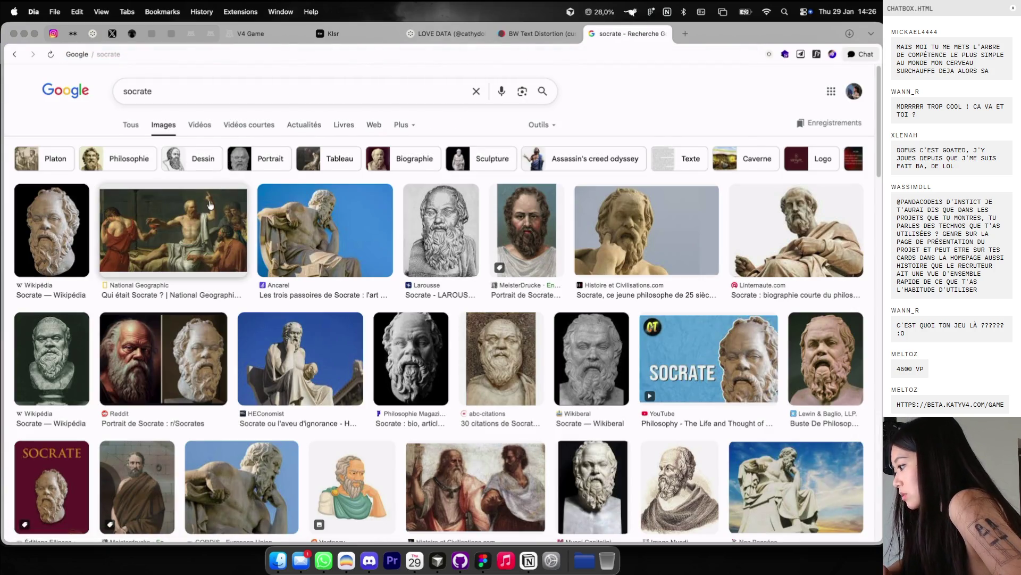
Step: Copy the carved marble relief of Socrates among seated figures from the image results
scroll(210, 206, "down", 5)
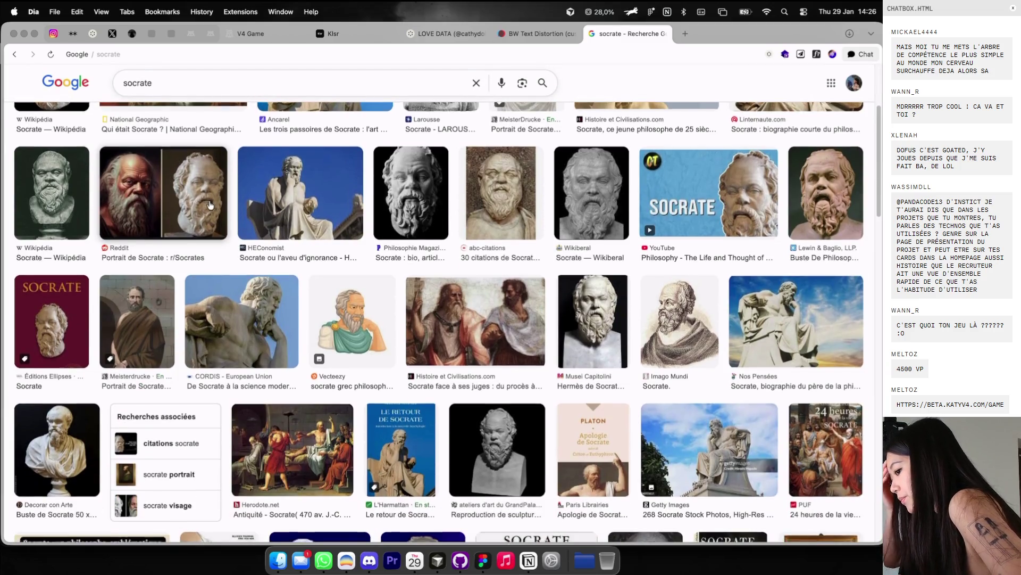
scroll(210, 205, "down", 4)
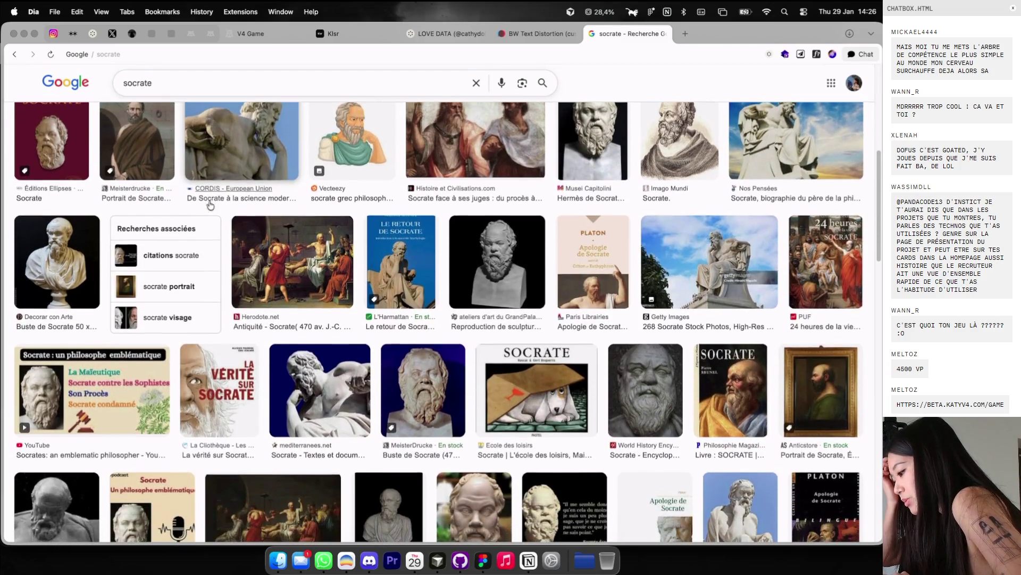
scroll(210, 205, "down", 10)
scroll(210, 206, "down", 5)
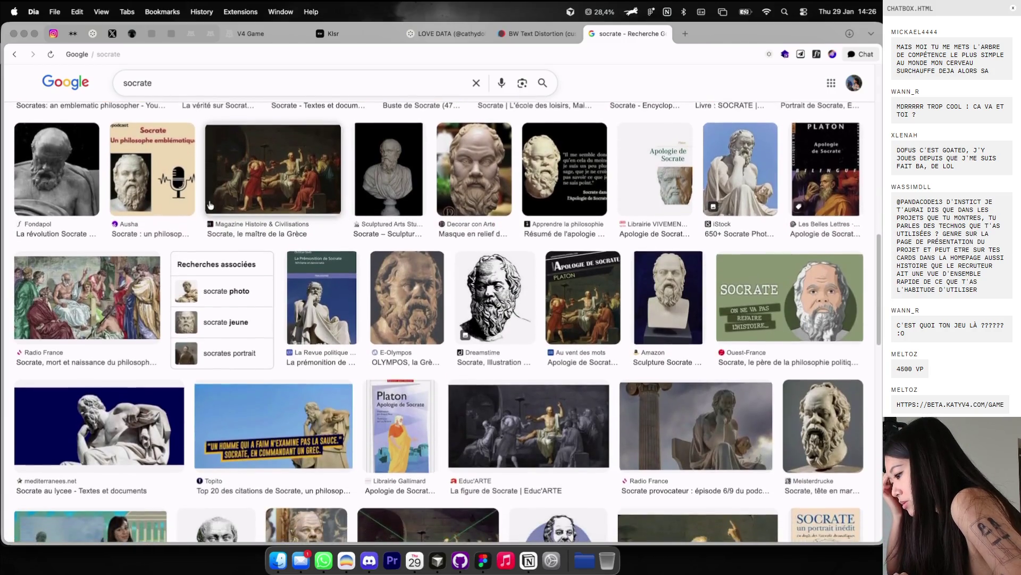
scroll(367, 283, "down", 7)
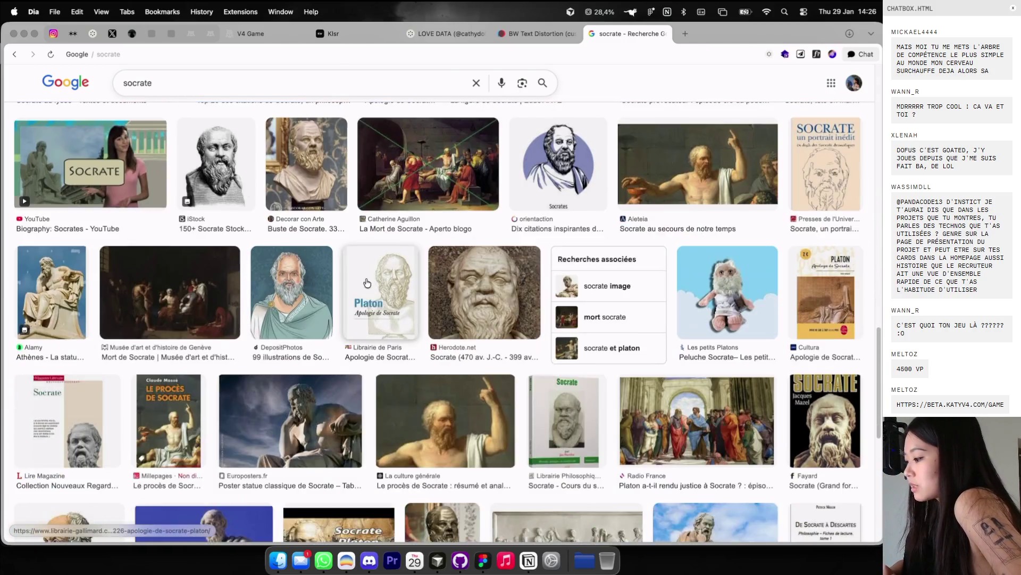
scroll(471, 273, "down", 15)
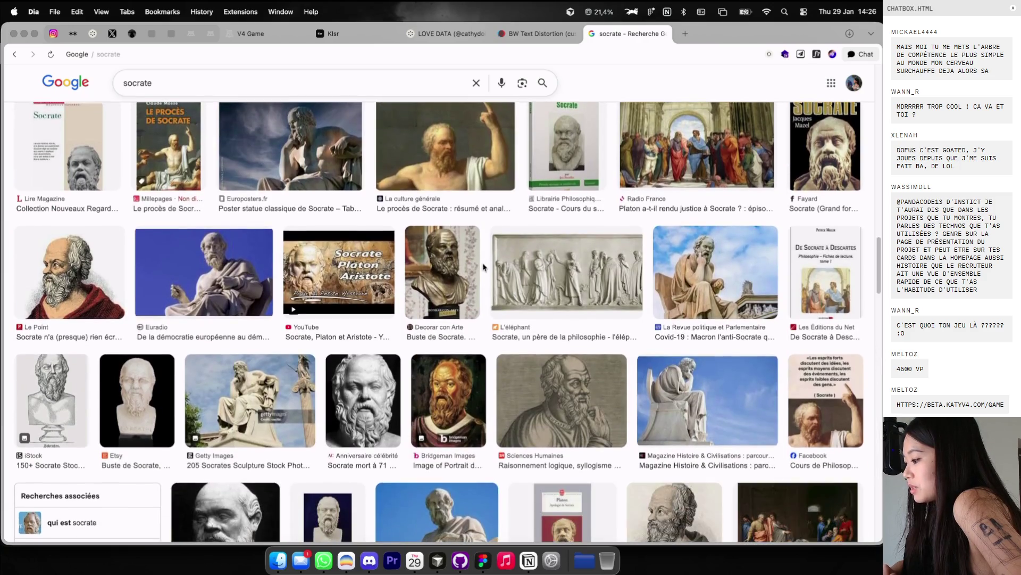
scroll(484, 267, "down", 1)
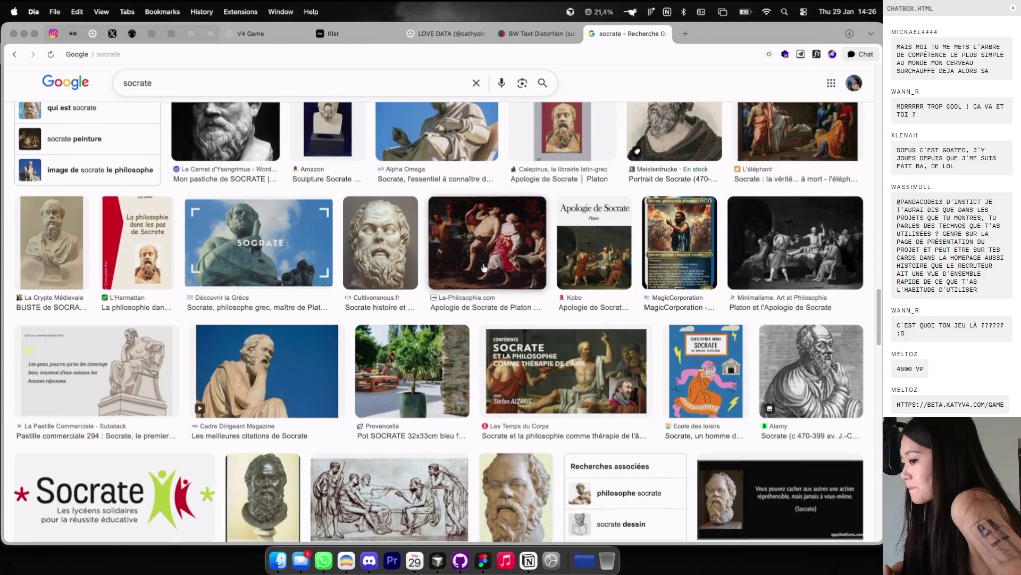
scroll(484, 267, "down", 3)
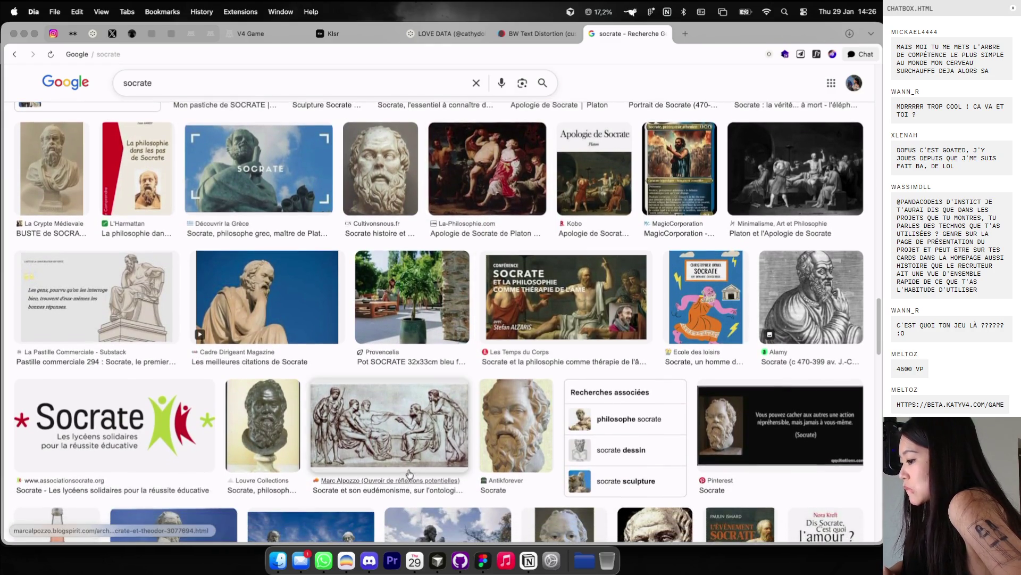
left_click(409, 474)
right_click(694, 207)
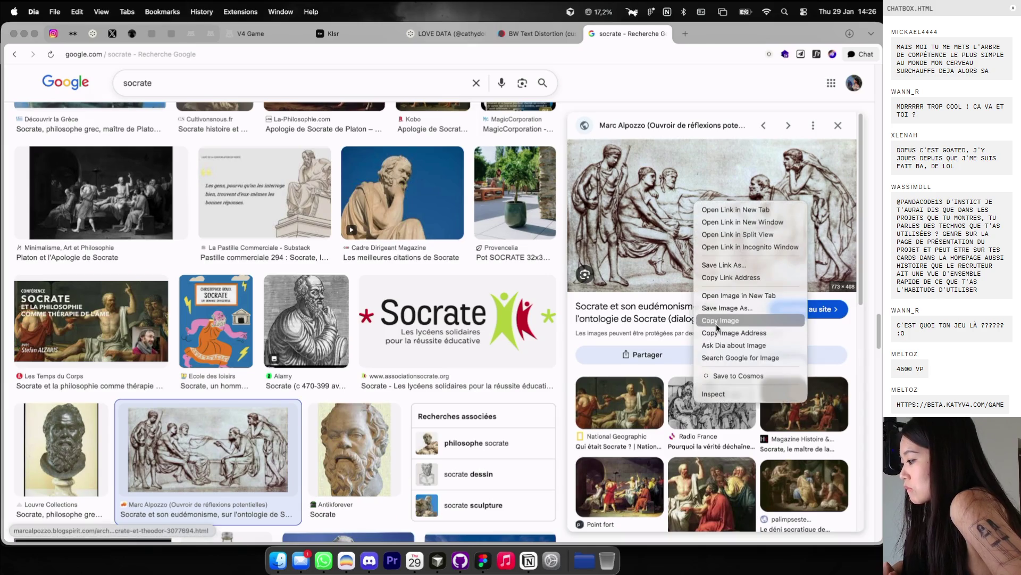
left_click(716, 324)
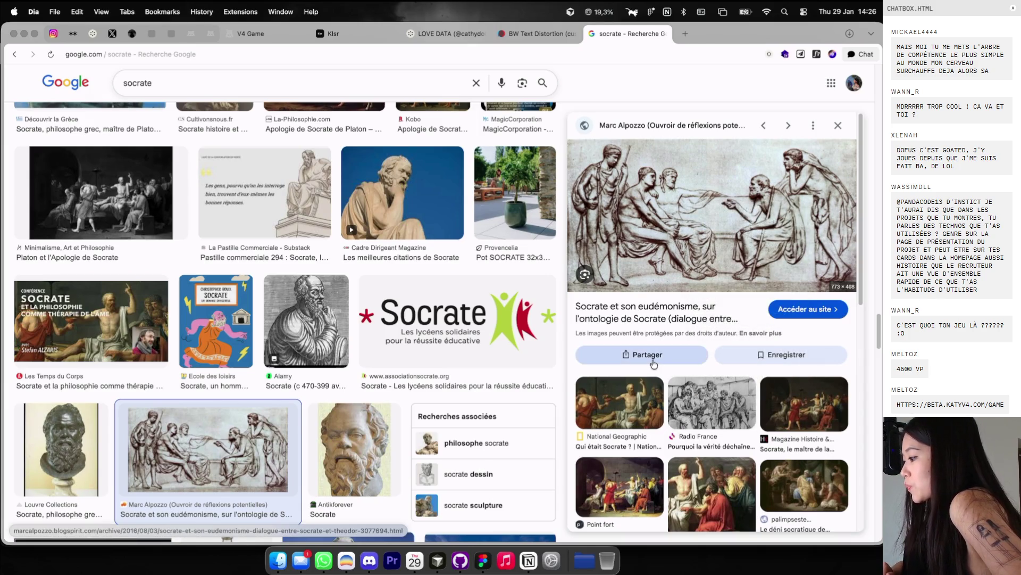
key("super+Tab")
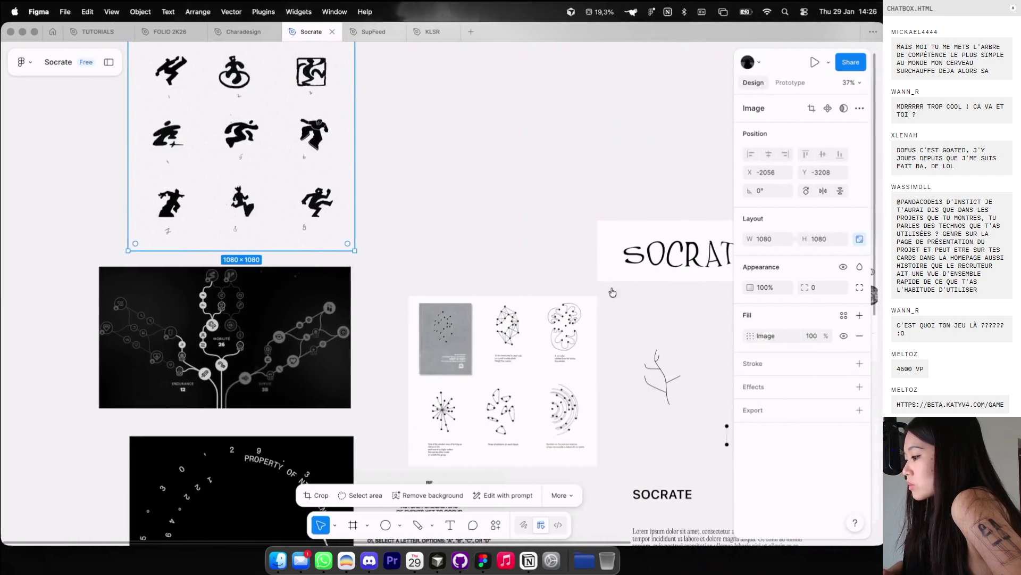
Step: Paste the relief onto the Socrate board at 949×501 above the diagram sheet, and close the search tab
key("super+v")
left_click_drag(500, 252, 564, 182)
key("ctrl+alt+Right")
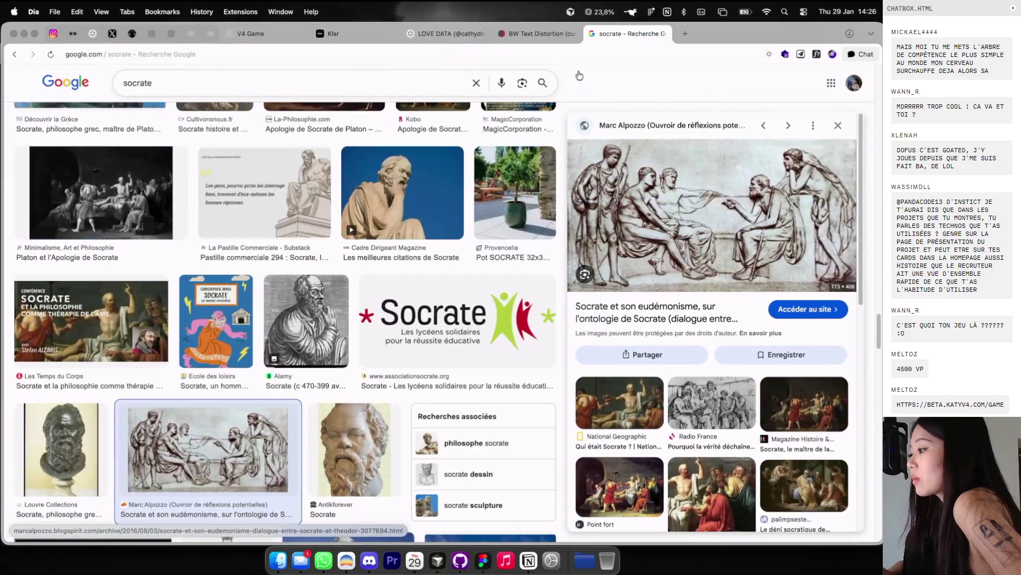
left_click(664, 33)
key("super+Tab")
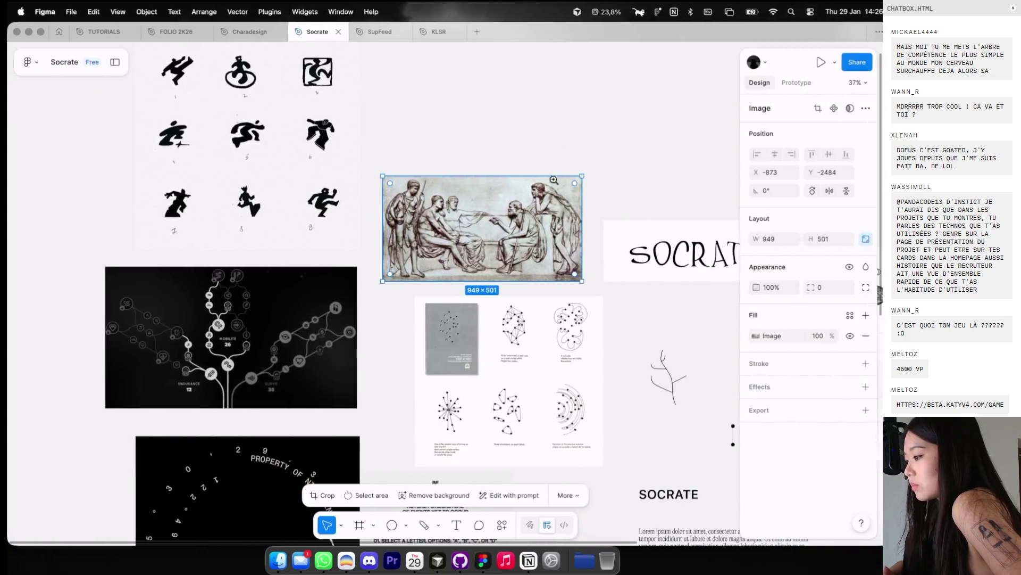
Step: Add a text box below the SOCRATE title card and return to Cosmos
scroll(532, 151, "up", 5)
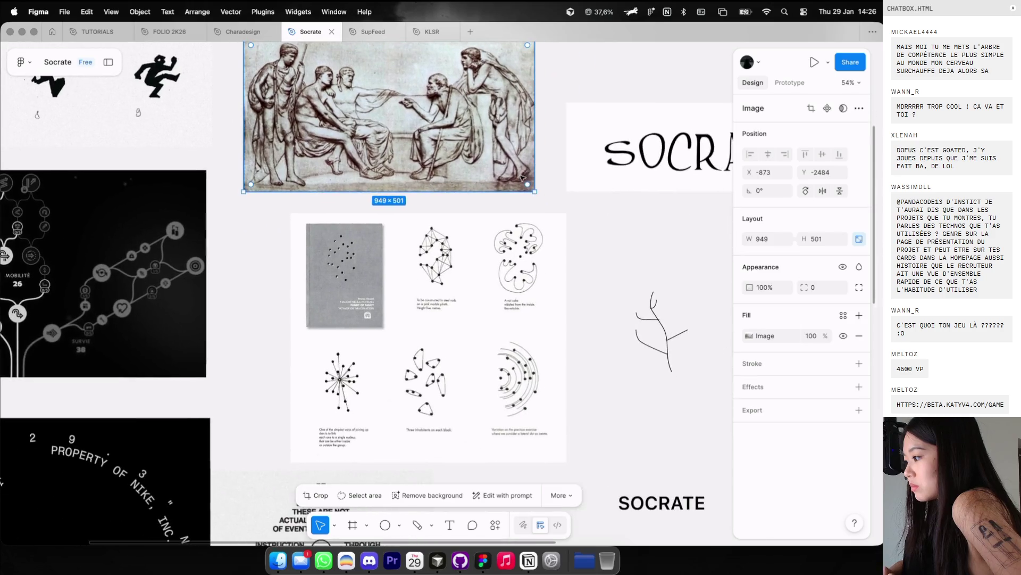
scroll(521, 177, "up", 3)
scroll(521, 177, "right", 3)
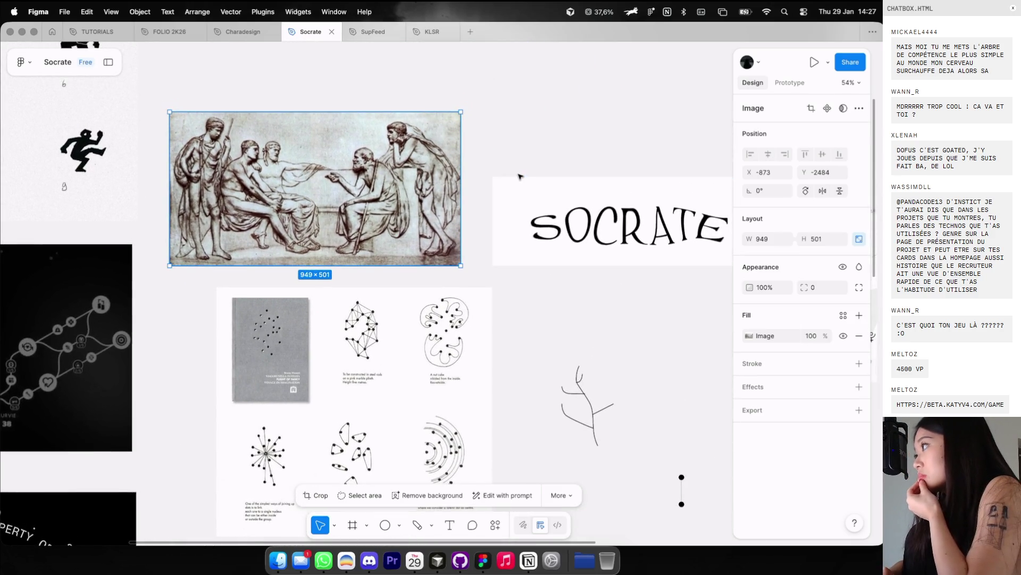
key("t")
left_click(563, 309)
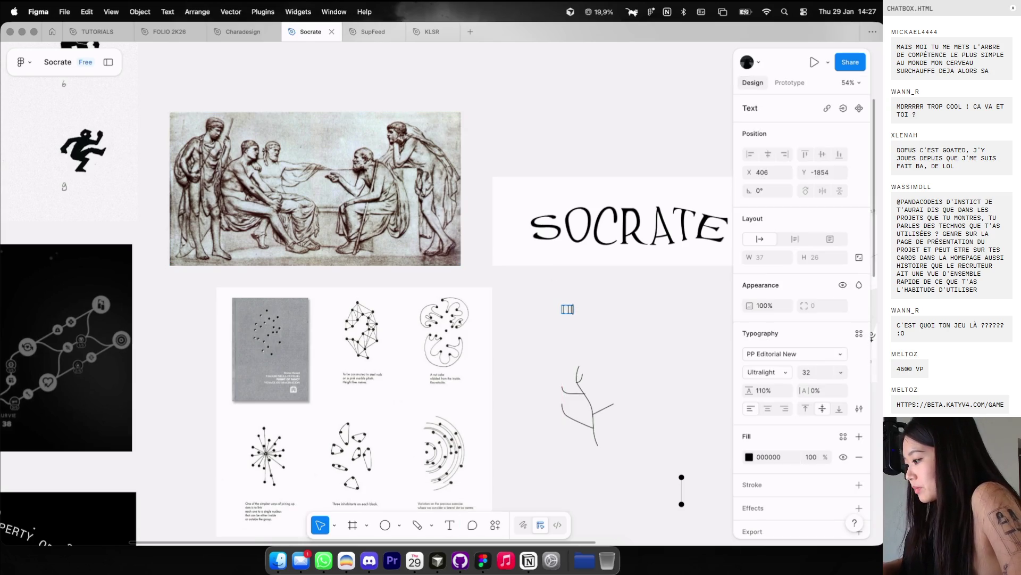
left_click(604, 324)
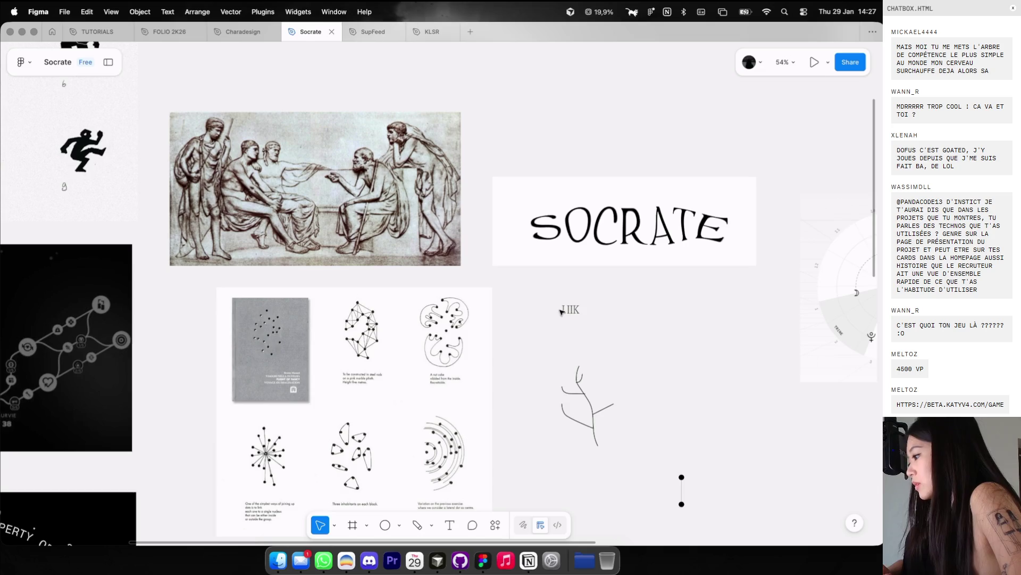
key("ctrl+Left")
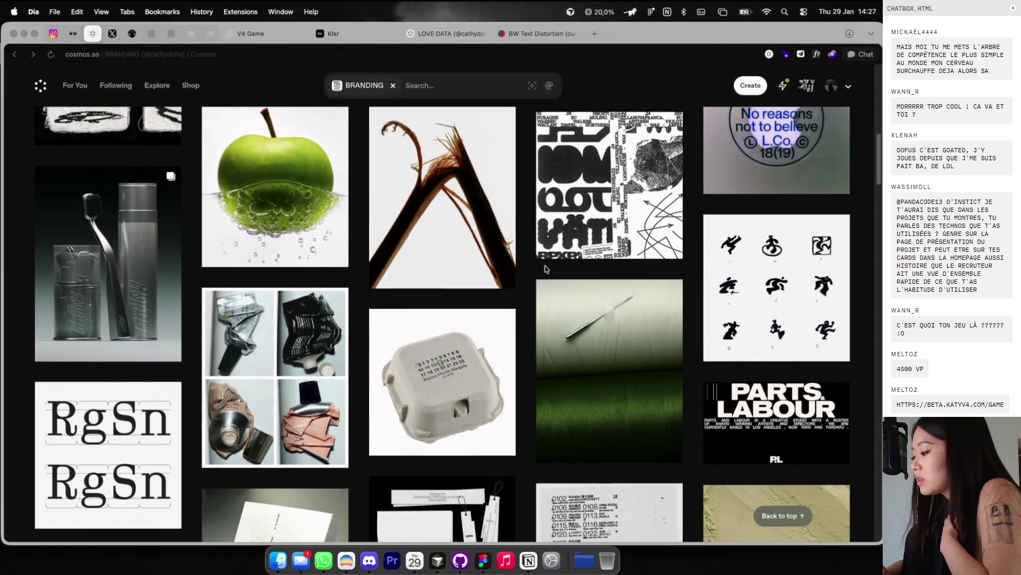
Step: Copy the numbered event-listing poster image from the Cosmos grid
scroll(546, 269, "down", 5)
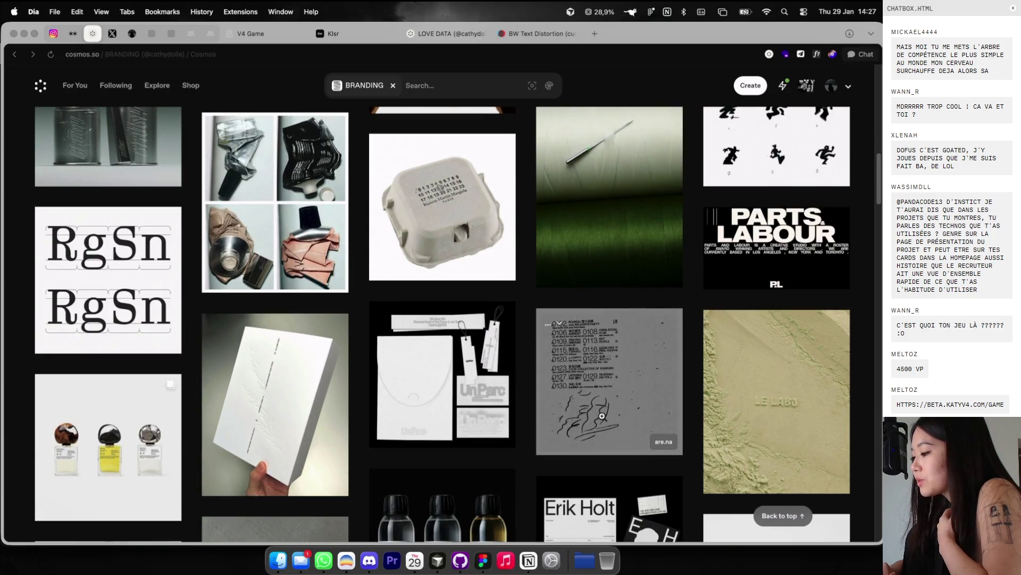
left_click(602, 416)
right_click(355, 238)
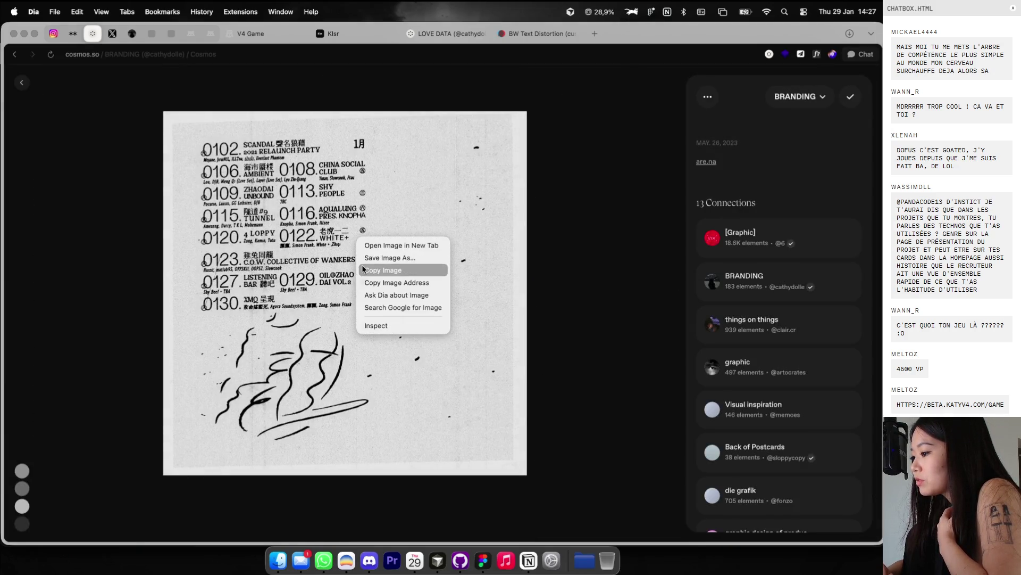
left_click(362, 264)
left_click(21, 84)
Step: Open the charm-bracelet postcards image, then paste the copied poster onto the Figma Socrate canvas
scroll(228, 269, "down", 3)
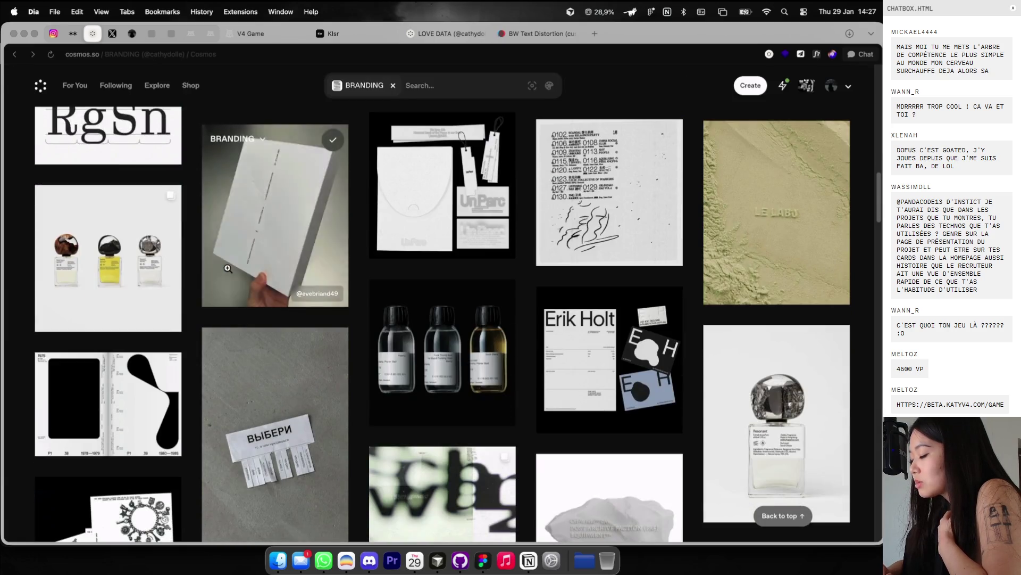
scroll(228, 269, "down", 5)
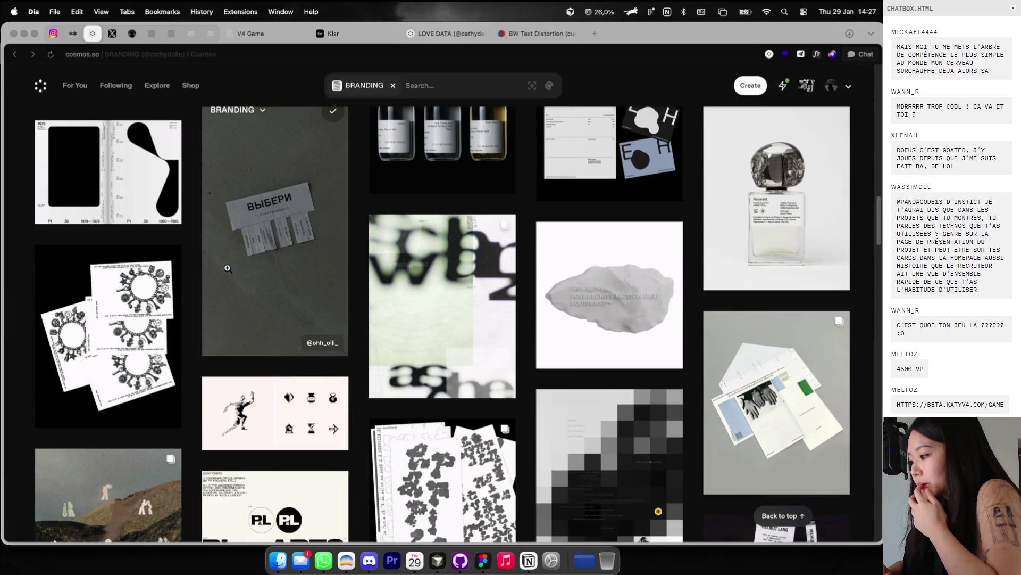
left_click(126, 330)
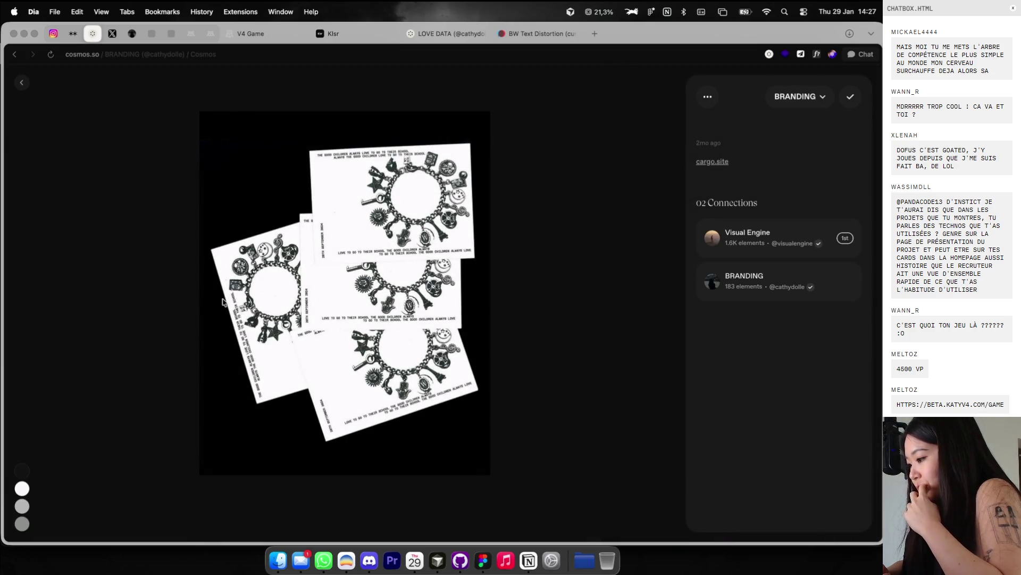
key("ctrl+Right")
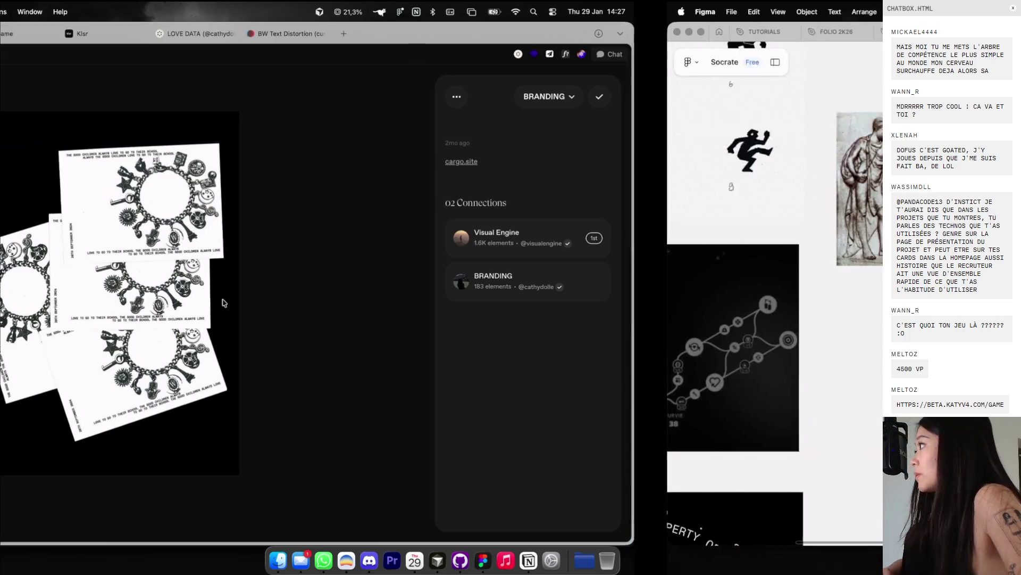
key("ctrl+v")
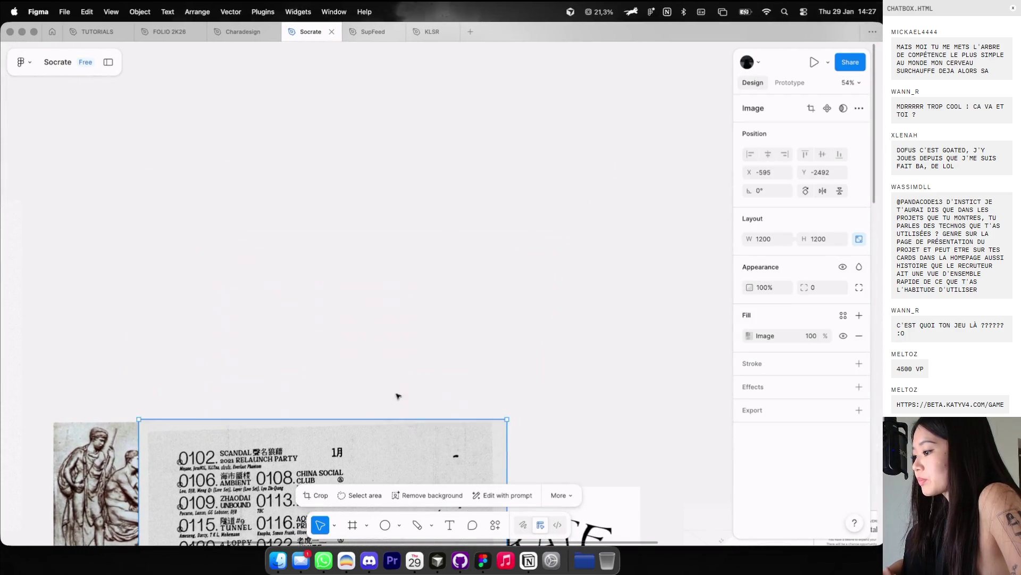
key("ctrl+Left")
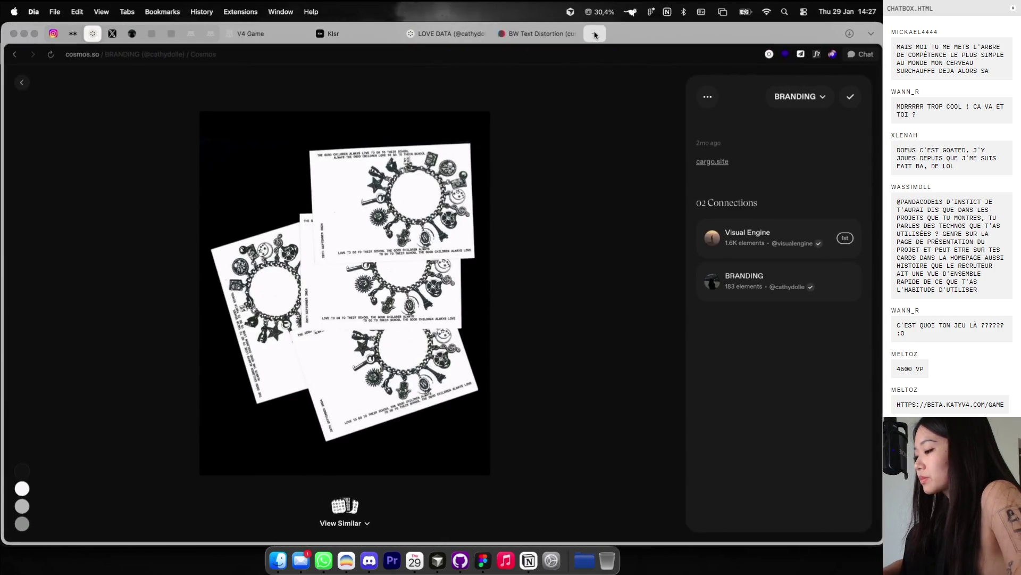
left_click(595, 34)
Step: Search Google Images for 'socrate', filter to large images, and open the Wikipédia result
type("socra")
key("Down")
key("Return")
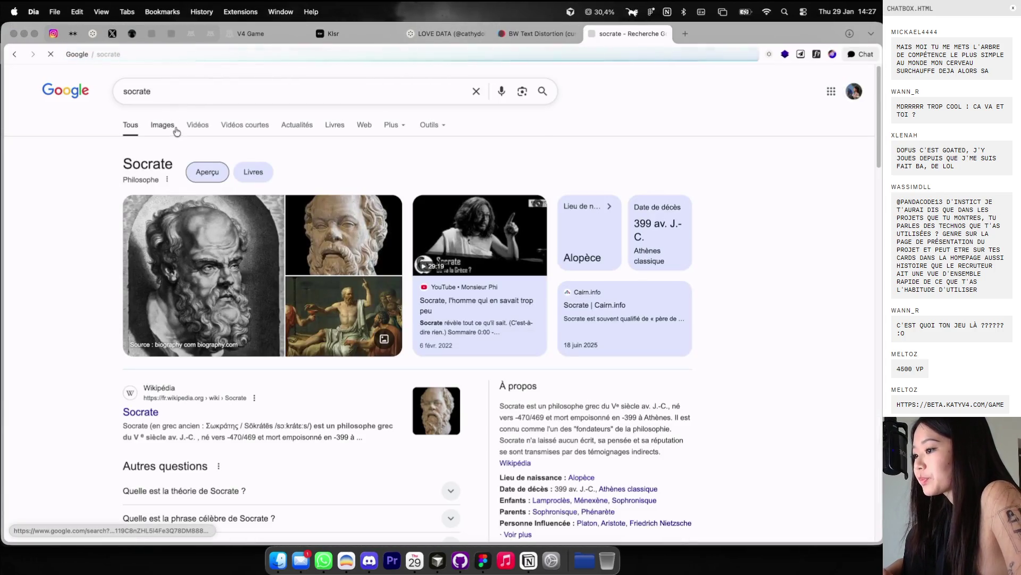
left_click(163, 125)
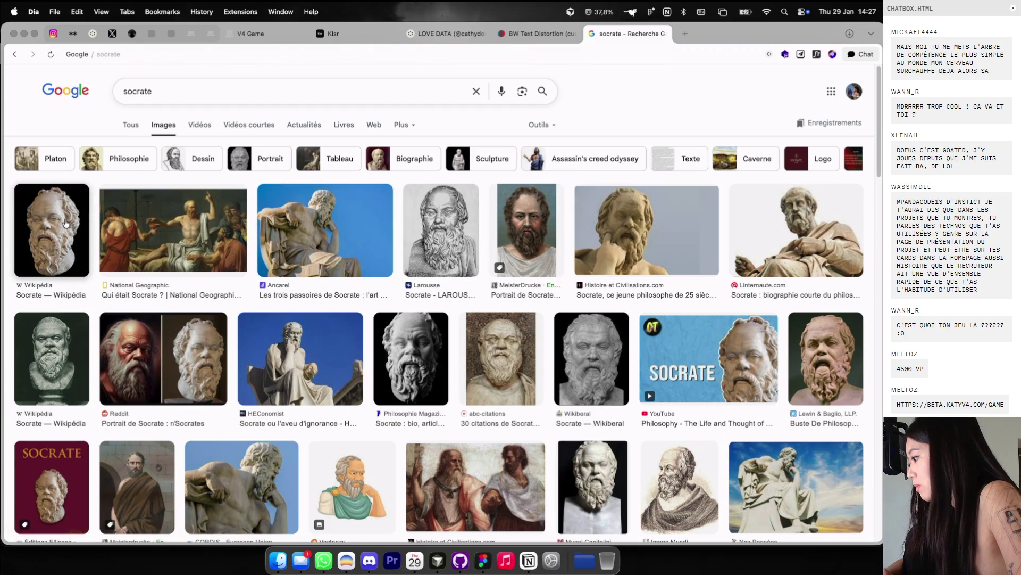
left_click(65, 222)
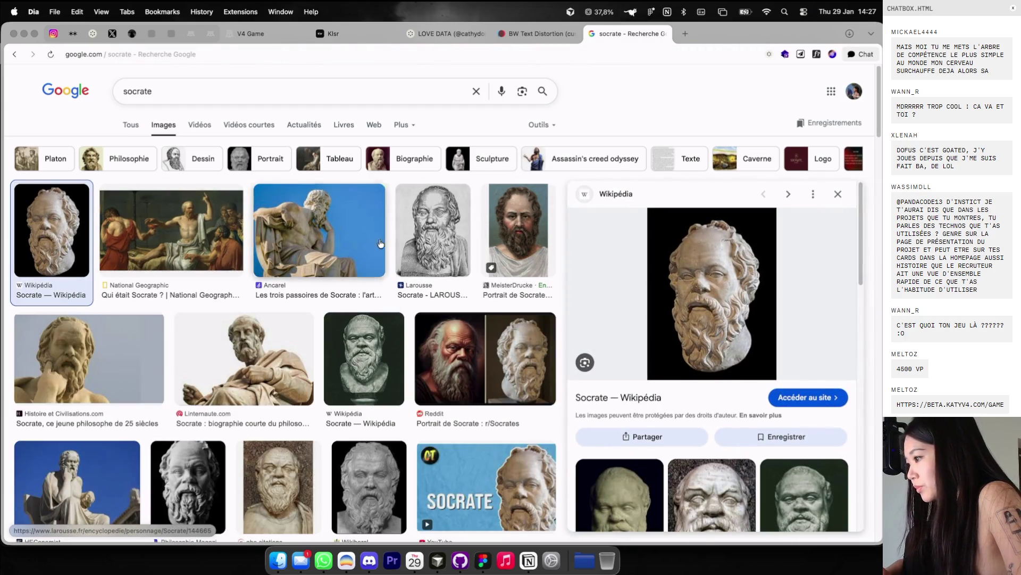
left_click(540, 125)
mouse_move(577, 147)
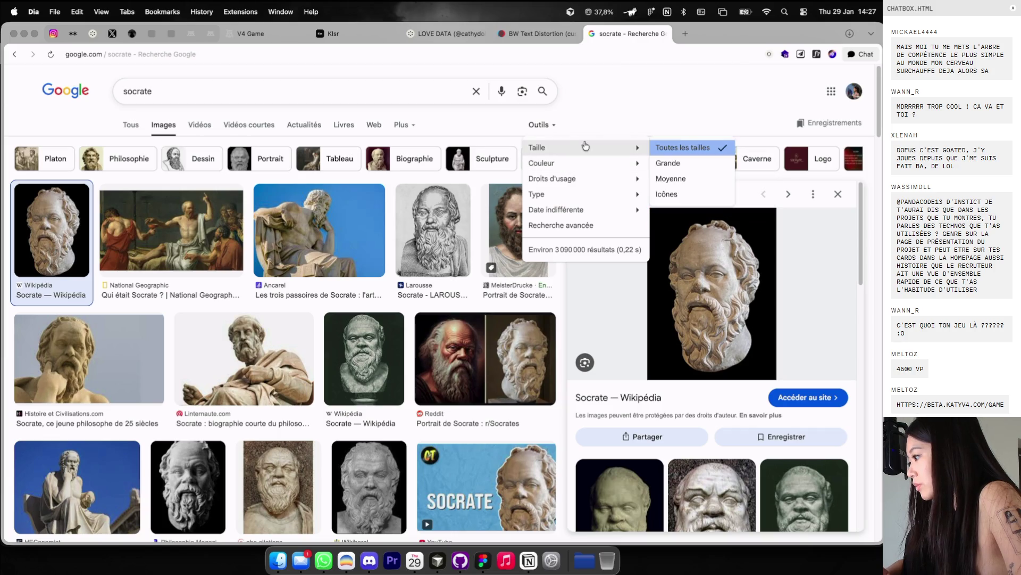
left_click(668, 163)
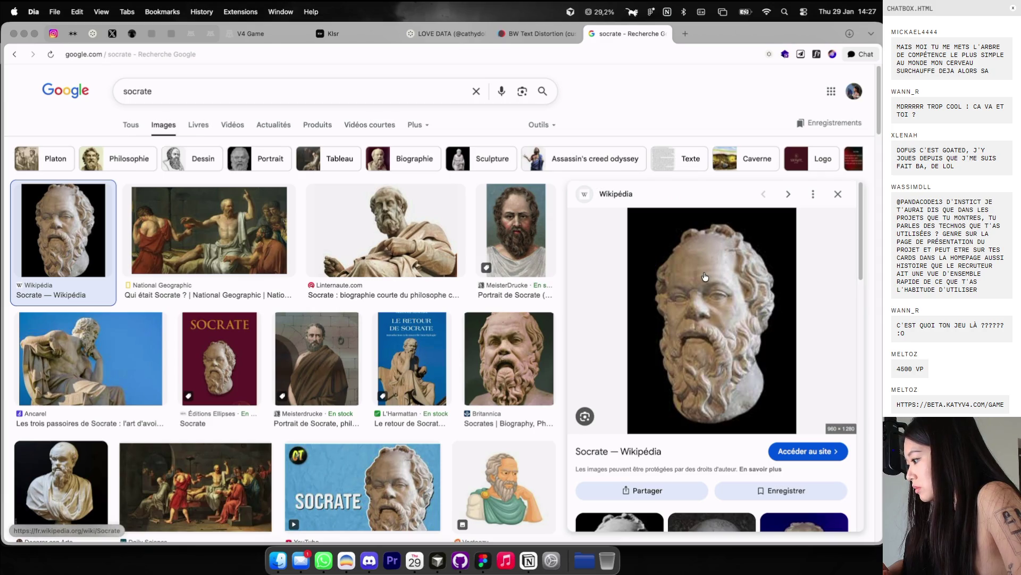
left_click(705, 276)
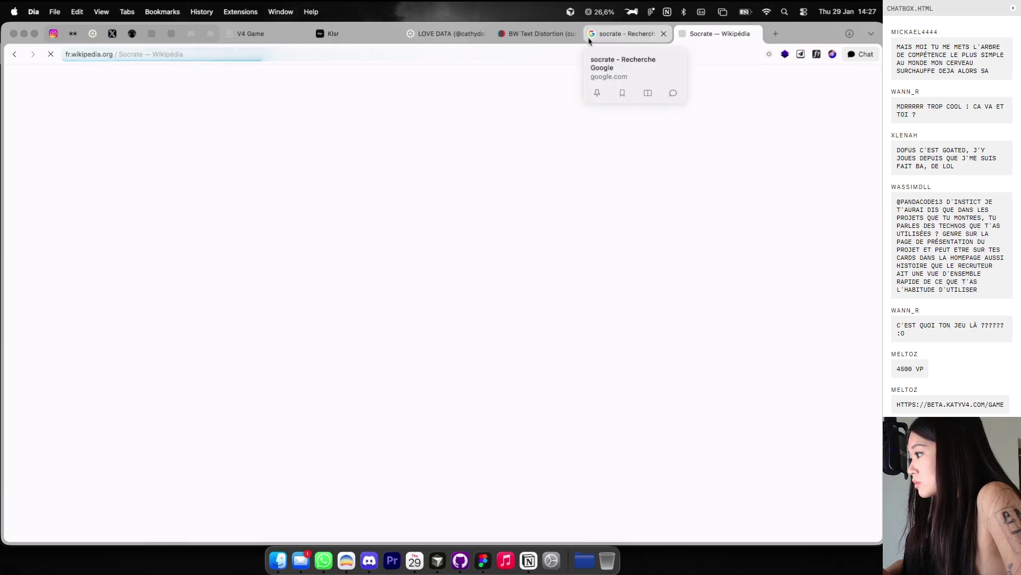
Step: Load Dither Garden from the Design bookmarks, then enlarge the Socrate portrait on Wikipédia
left_click(776, 34)
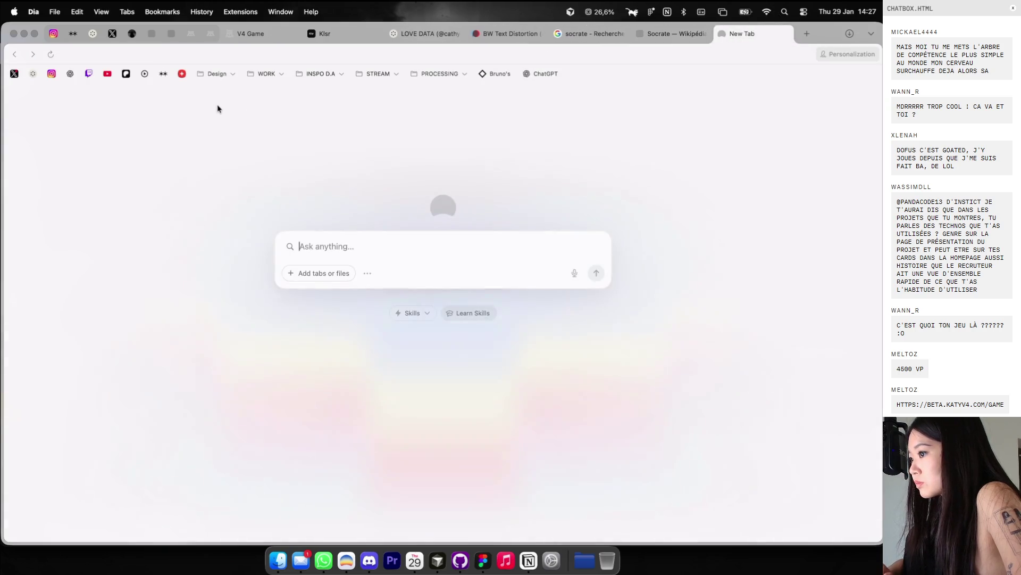
left_click(216, 74)
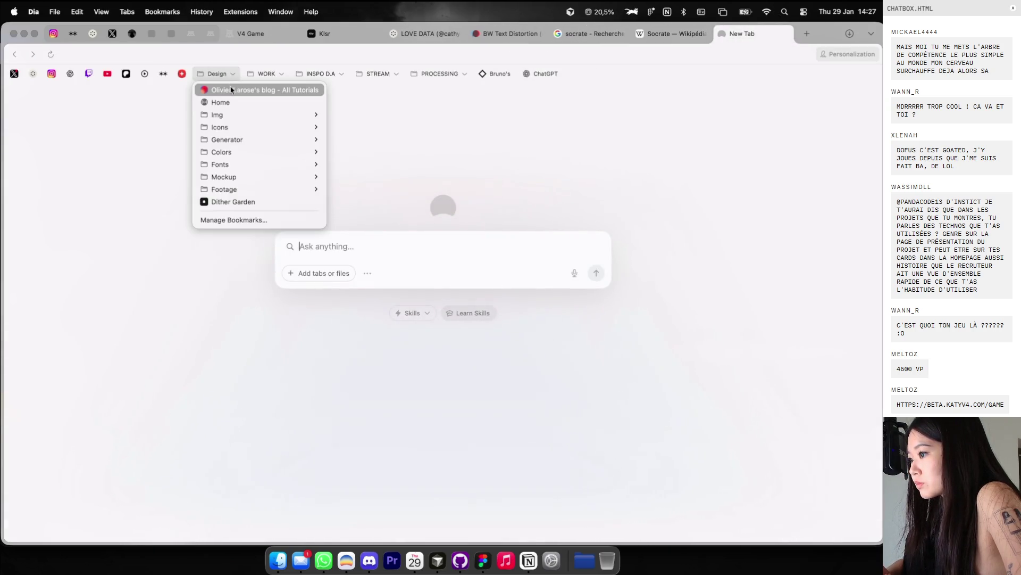
left_click(226, 202)
left_click(664, 37)
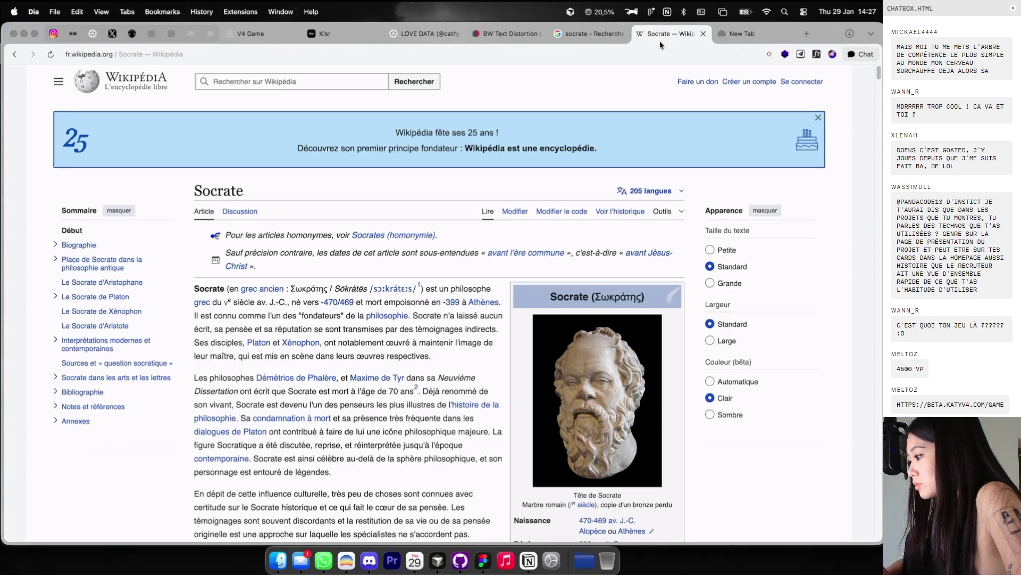
left_click(586, 398)
Step: Close the Socrates tabs, search 'socrate' again and view the Wikipédia bust portrait full size
right_click(425, 220)
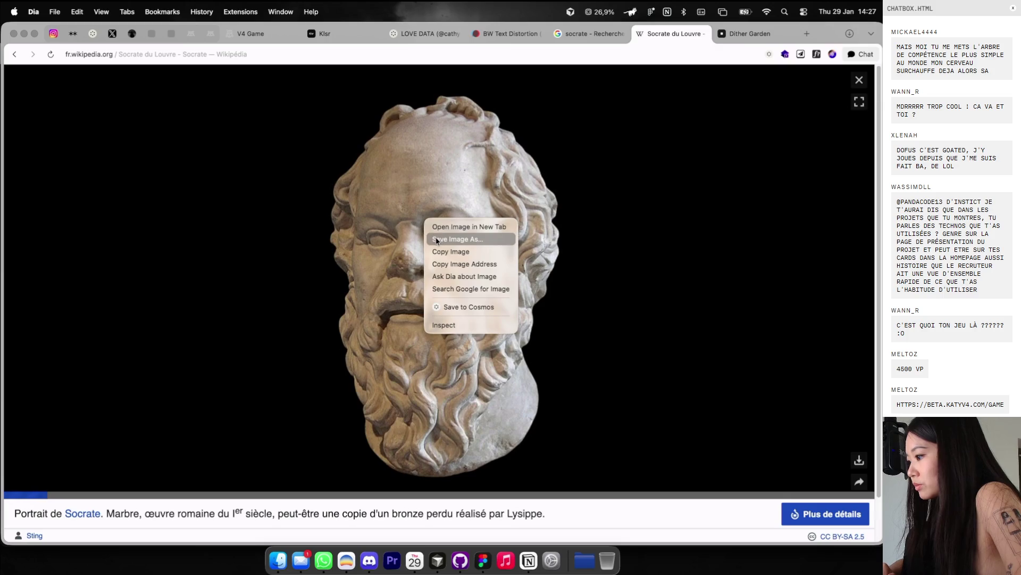
left_click(437, 238)
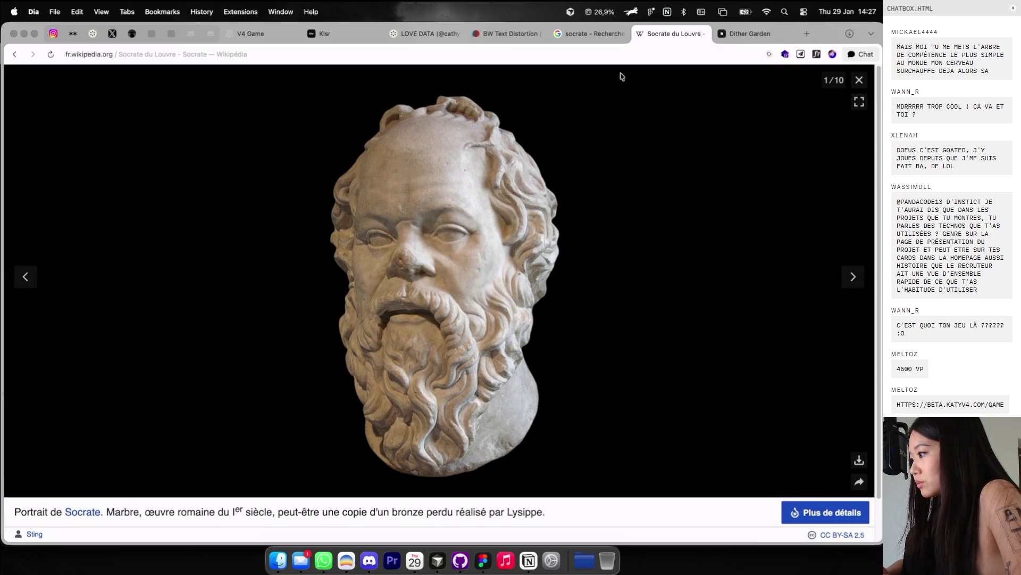
left_click(621, 33)
left_click(622, 33)
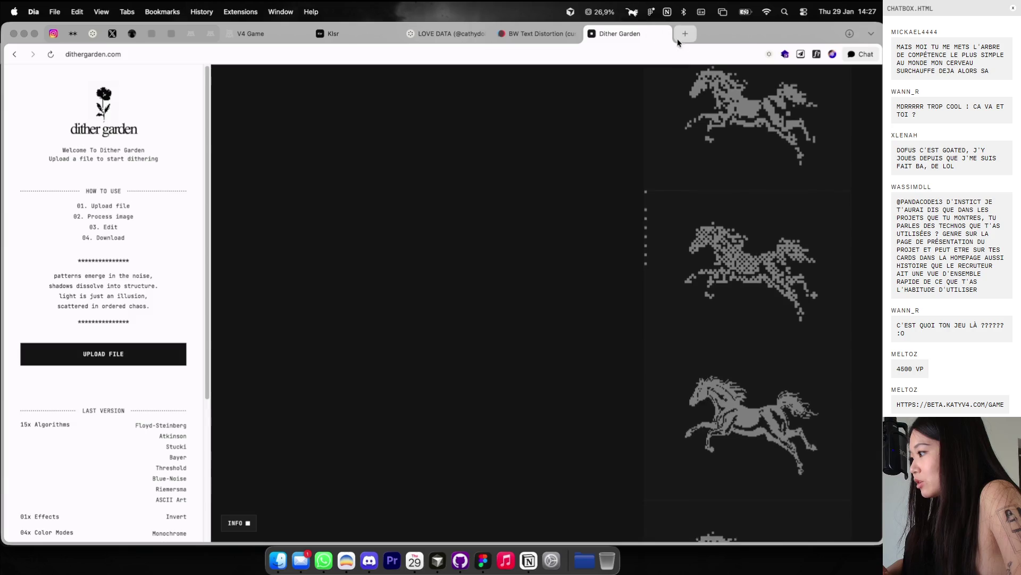
left_click(683, 34)
type("socrate")
key("Return")
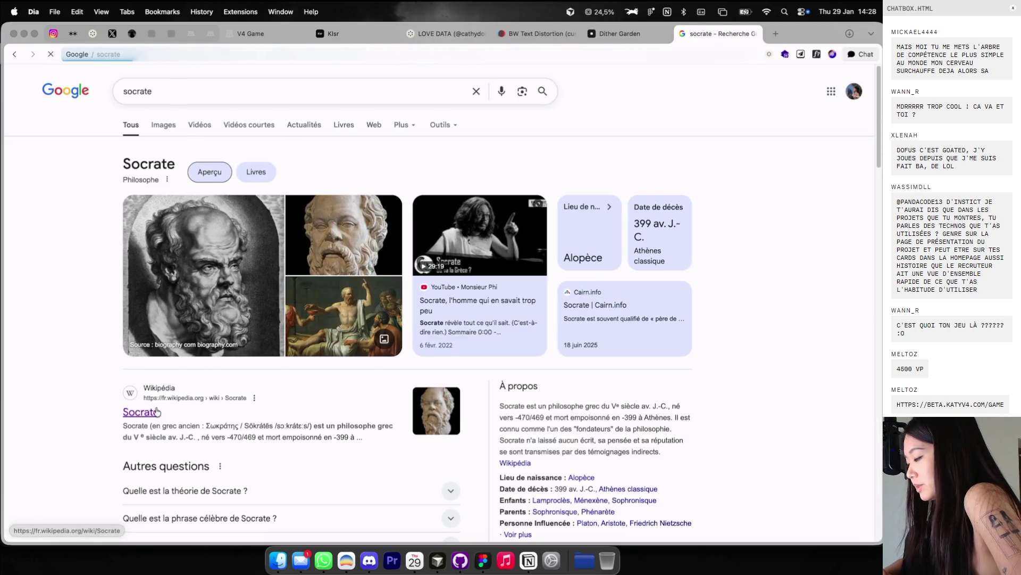
left_click(157, 411)
left_click(613, 319)
Step: Save the Louvre bust portrait to the computer, close its tab, and start a Dither Garden upload
right_click(432, 215)
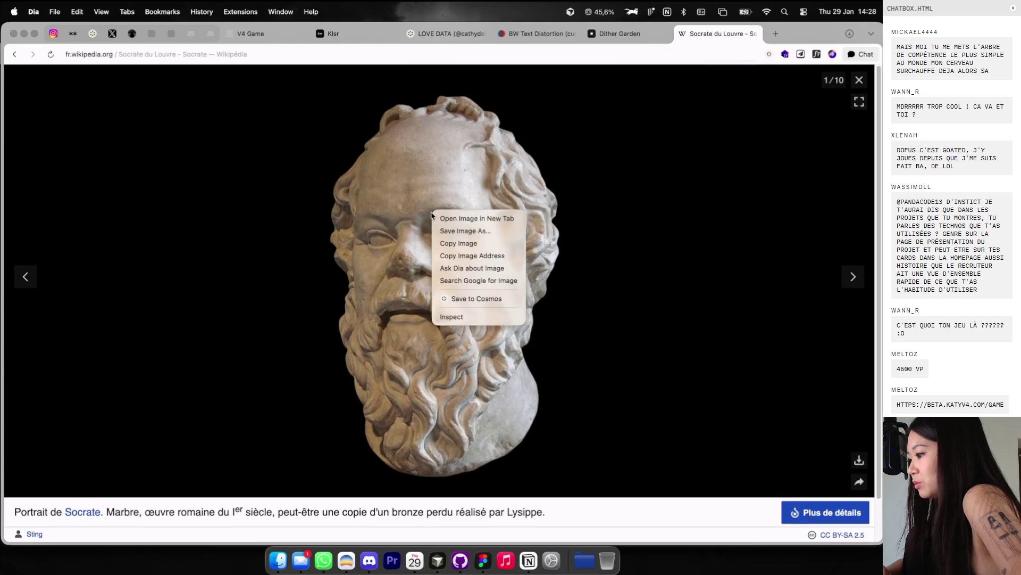
left_click(465, 230)
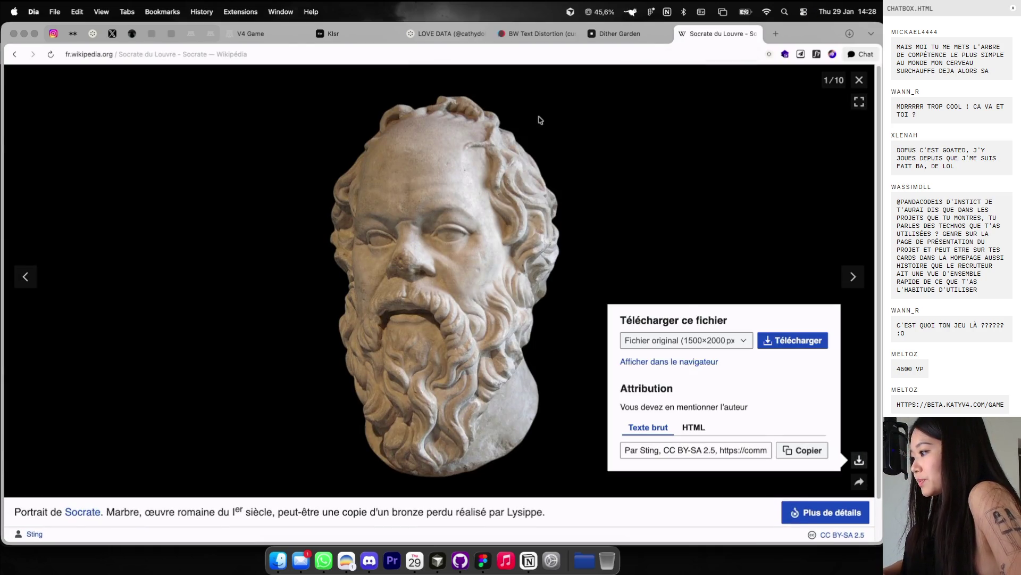
type("test")
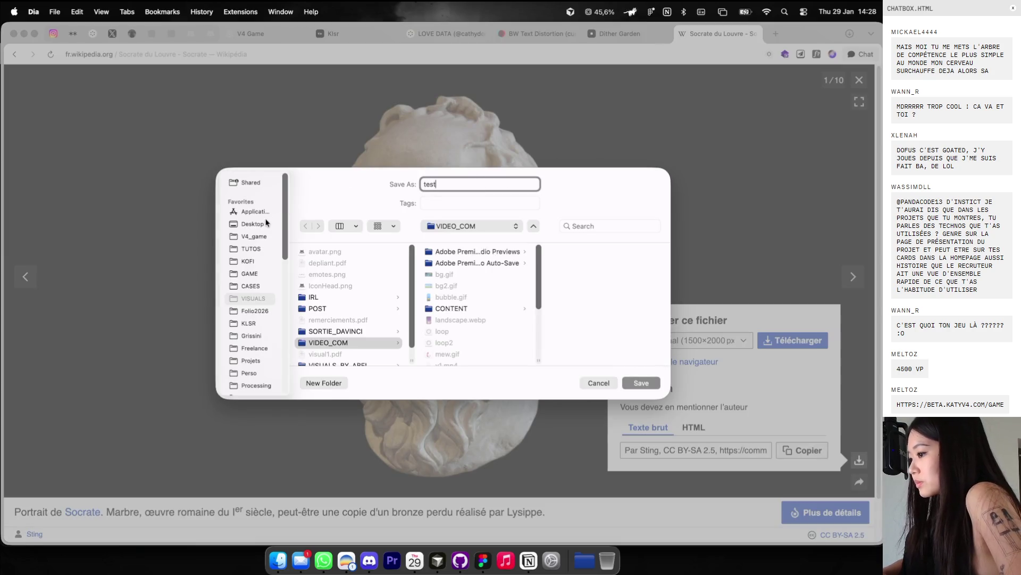
key("Return")
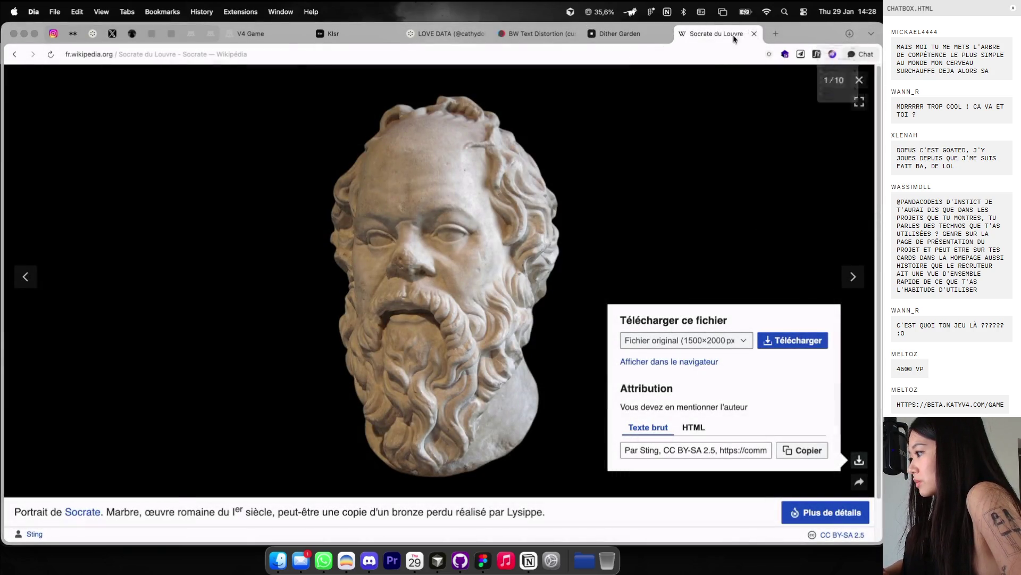
left_click(755, 34)
left_click(139, 353)
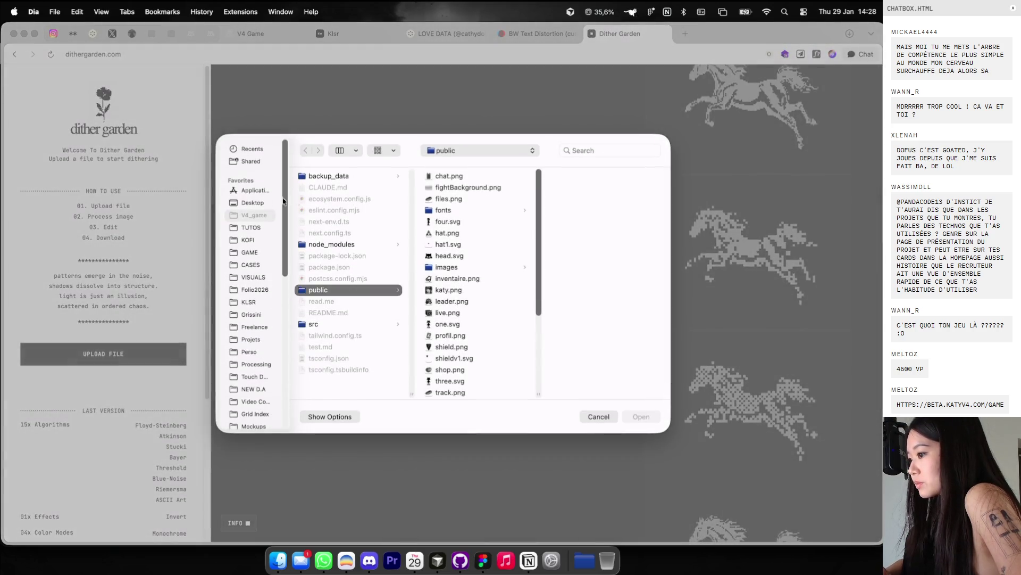
Step: Upload test.jpg from the Desktop into Dither Garden
left_click(252, 203)
left_click(321, 250)
double_click(321, 252)
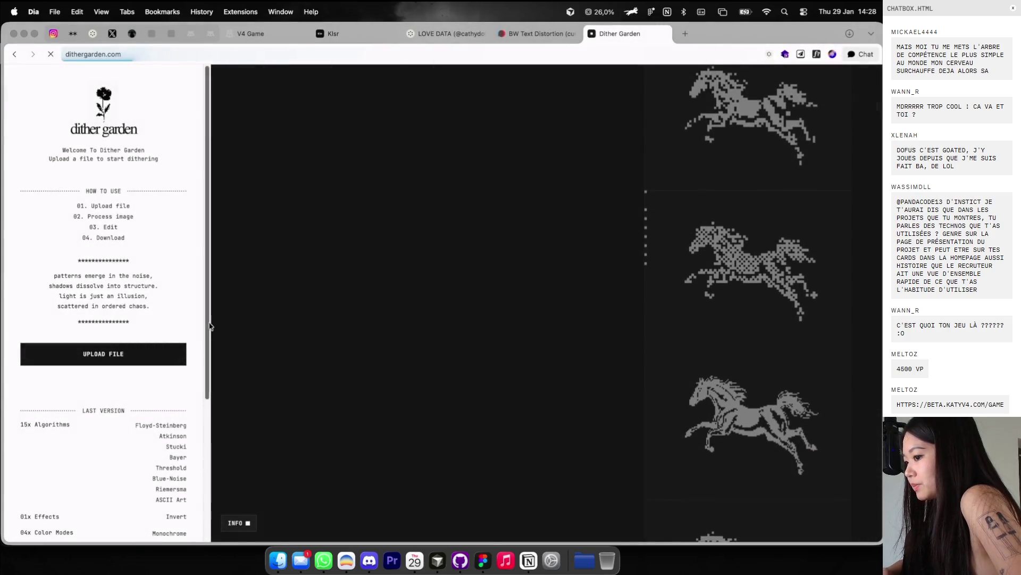
scroll(197, 335, "down", 5)
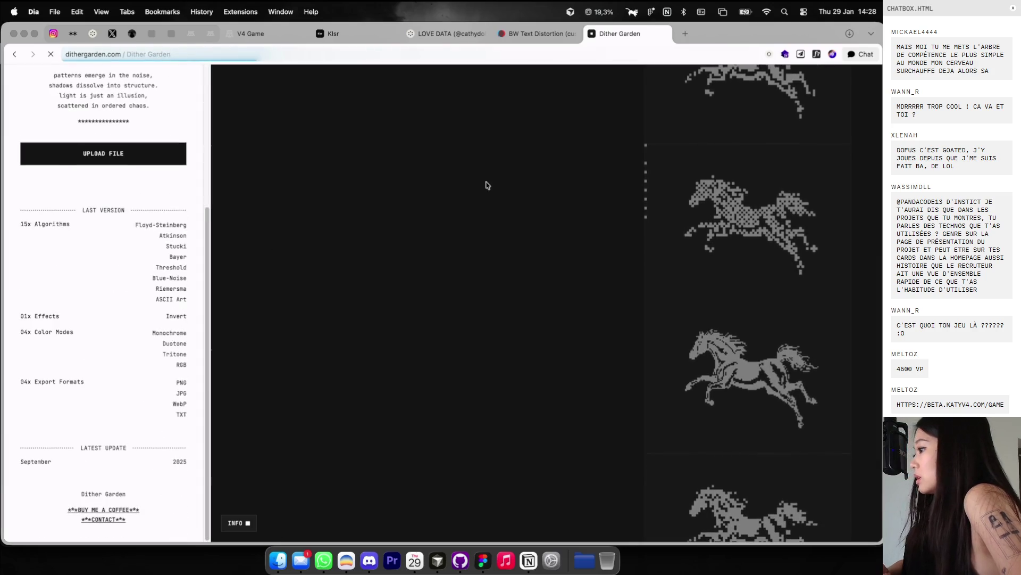
Step: Move the Dither Garden tab beside the LOVE DATA board and check the dithered bust
left_click(537, 34)
left_click(615, 35)
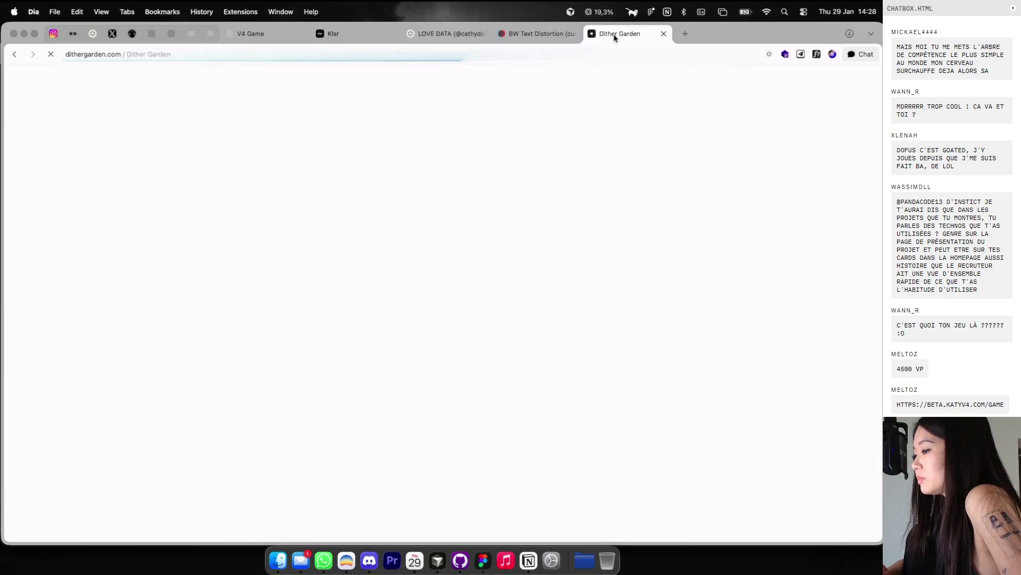
left_click(447, 34)
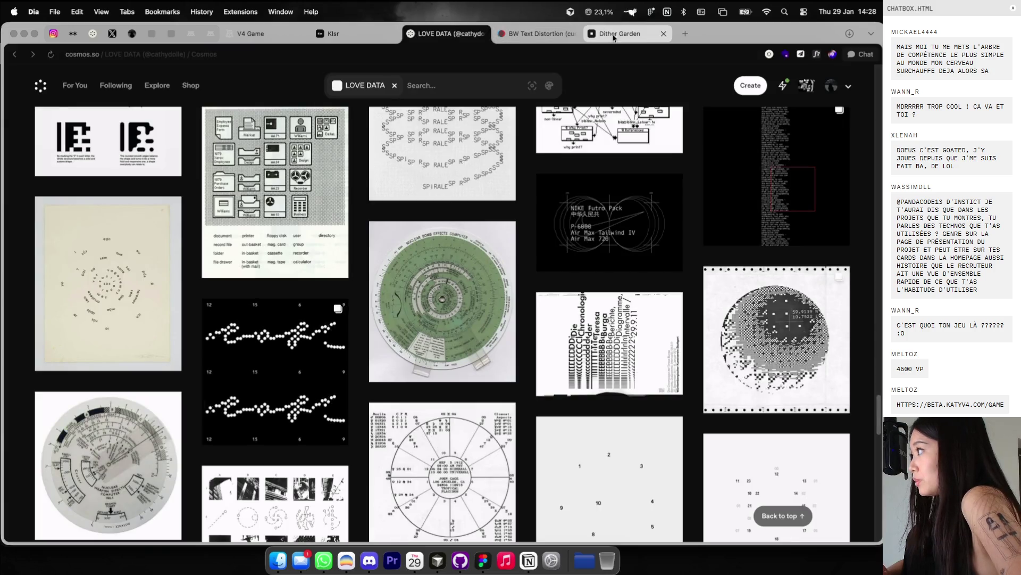
left_click_drag(627, 31, 547, 39)
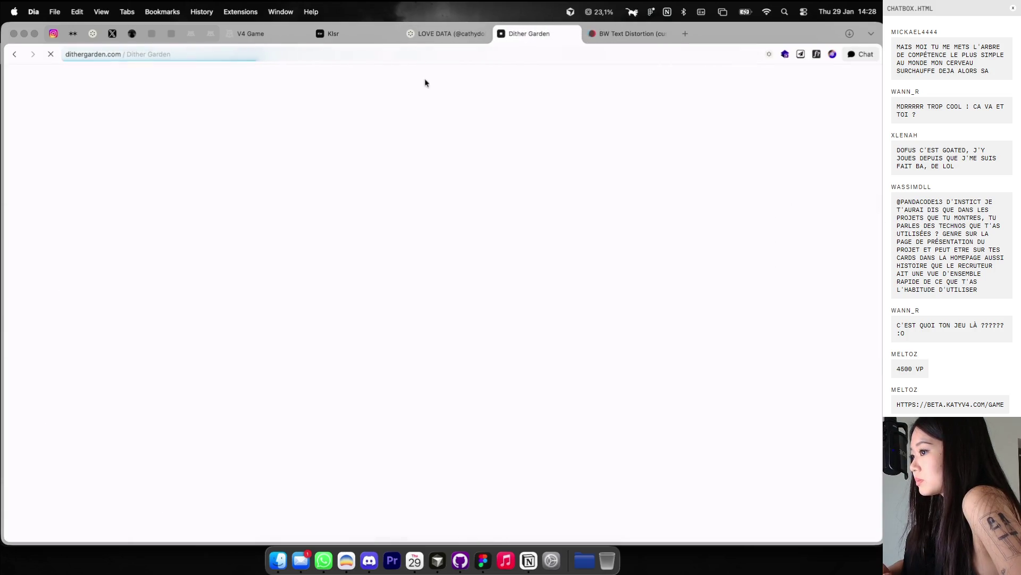
left_click(438, 34)
left_click(508, 35)
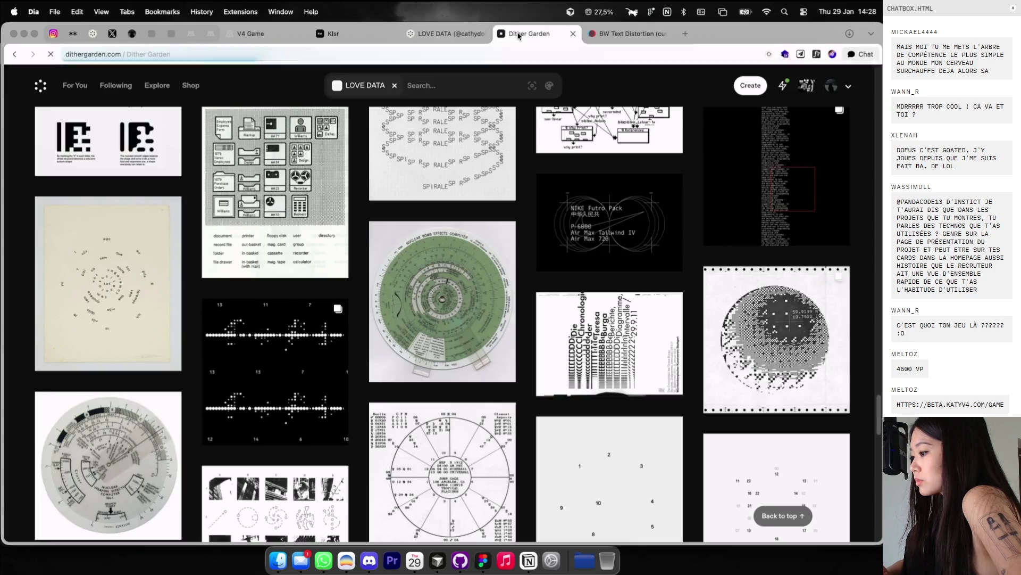
left_click(434, 38)
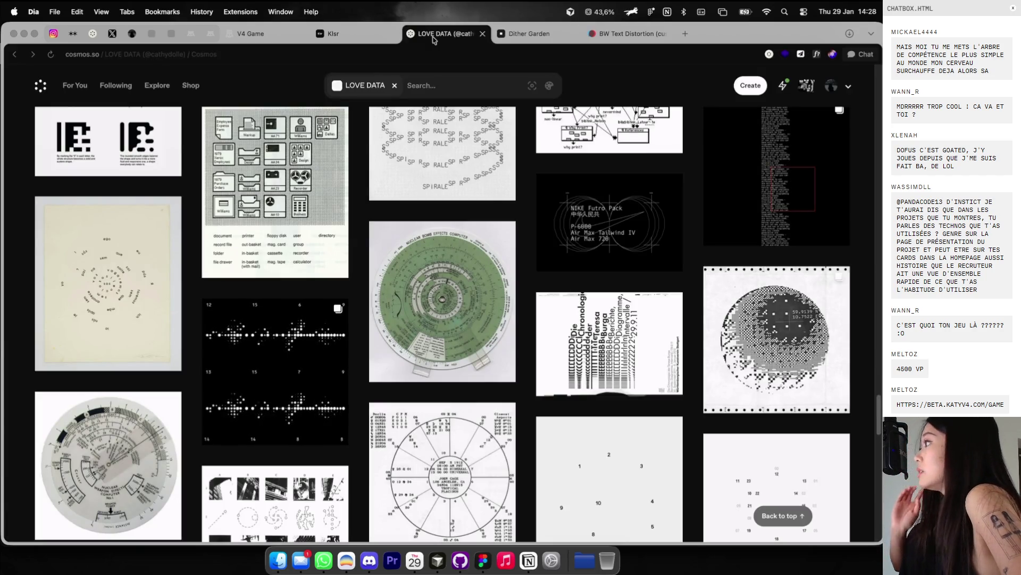
left_click(517, 35)
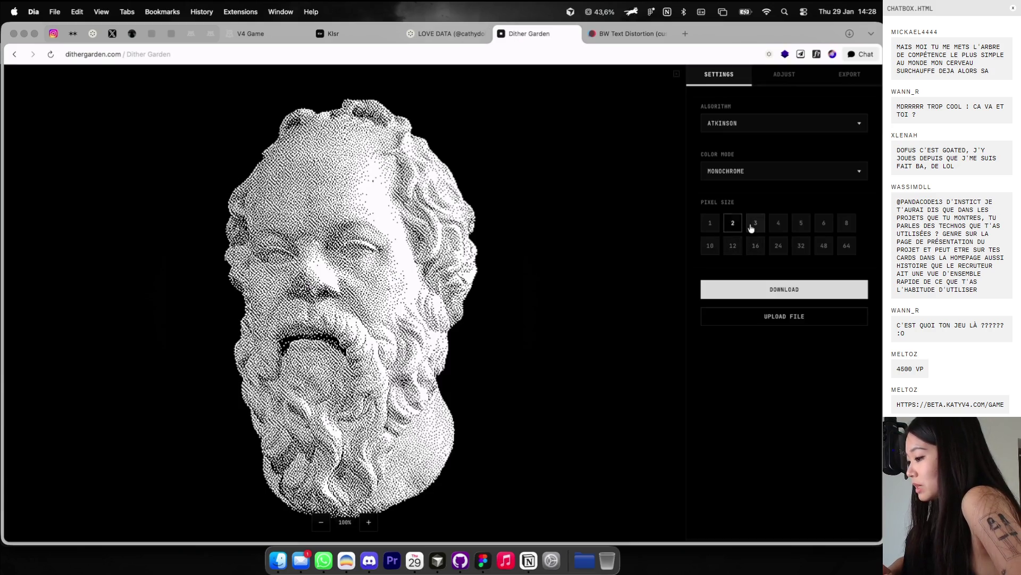
Step: Set pixel size 3 and try Tritone, Duotone and RGB colour modes, returning to Monochrome
left_click(751, 227)
left_click(755, 176)
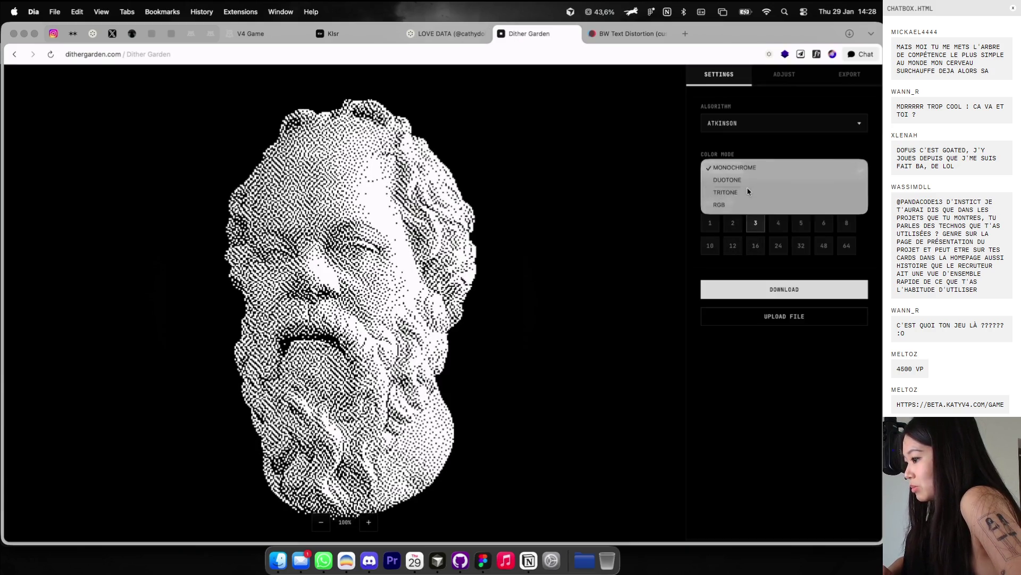
left_click(747, 187)
left_click(748, 173)
left_click(740, 142)
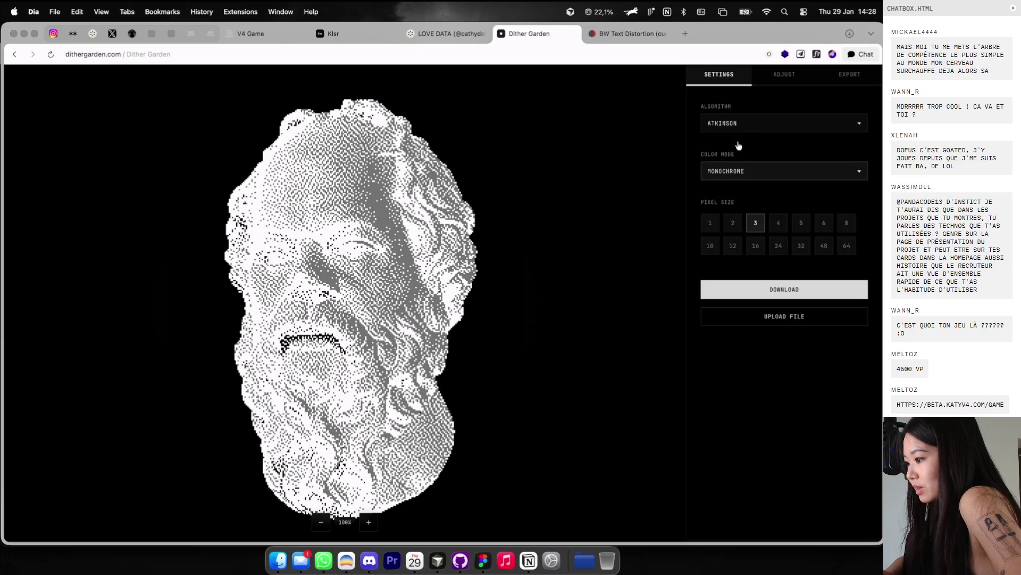
left_click(743, 171)
left_click(743, 180)
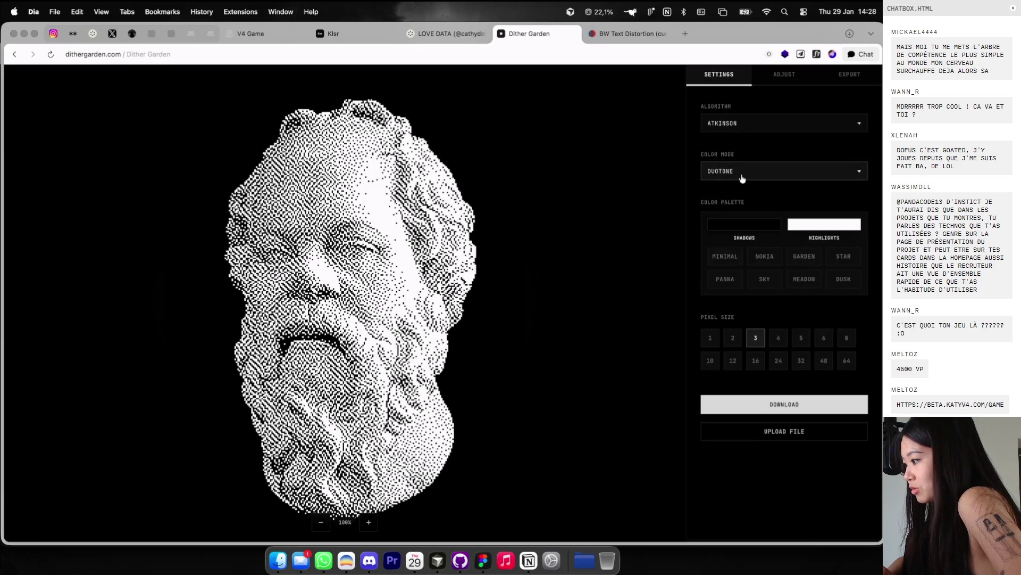
left_click(742, 172)
left_click(740, 194)
left_click(743, 172)
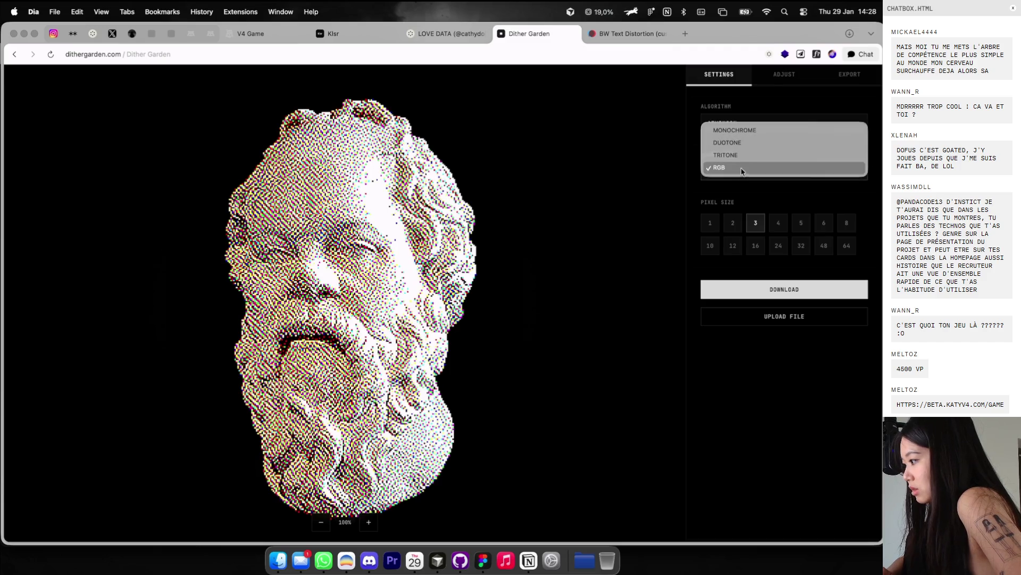
left_click(735, 130)
Step: Try Floyd-Steinberg, Riemersma, Jarvis, Random, ASCII Art and Adaptive Error algorithms, ending on Atkinson
left_click(737, 133)
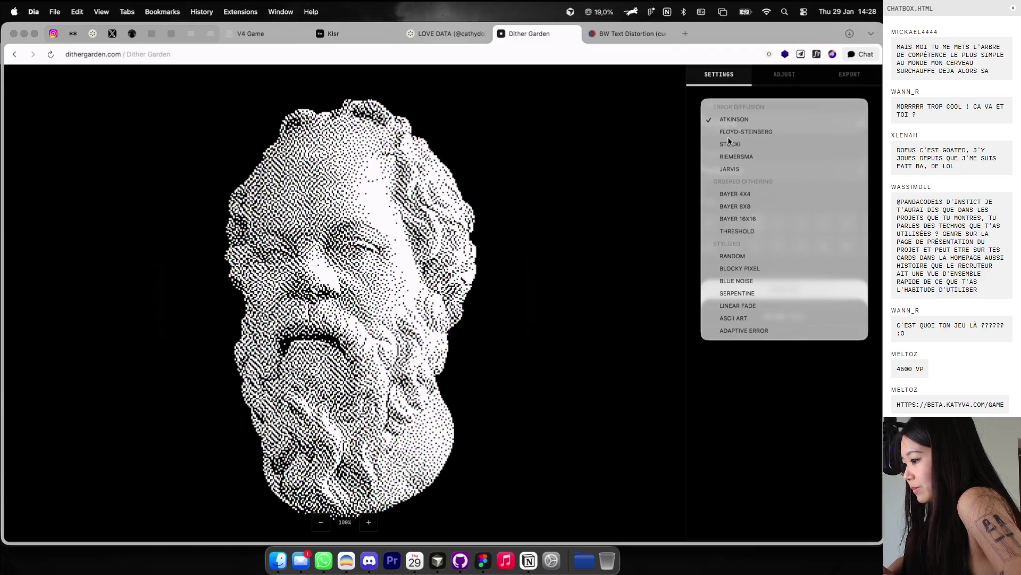
left_click(734, 133)
left_click(732, 123)
left_click(729, 140)
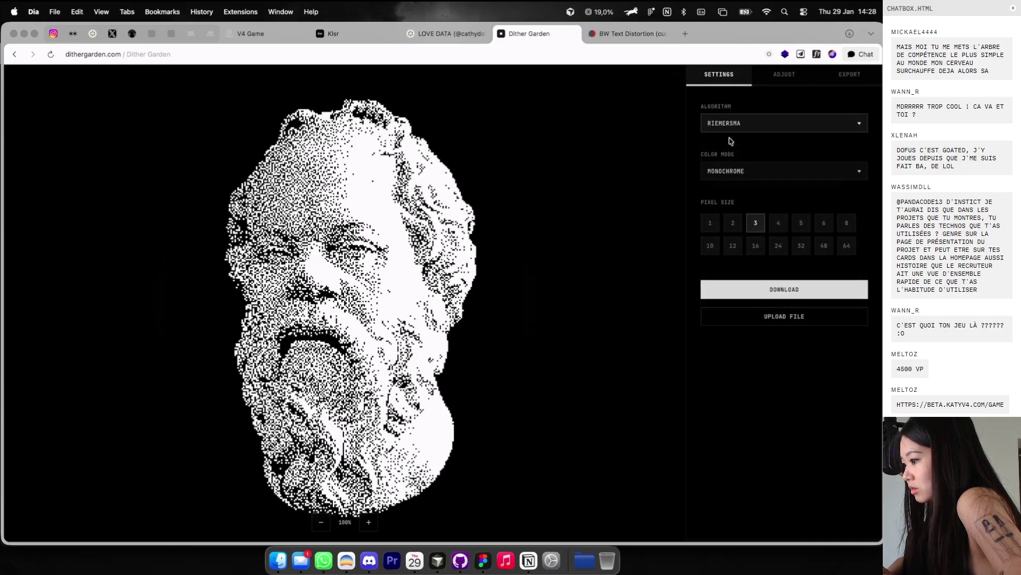
left_click(733, 129)
left_click(732, 133)
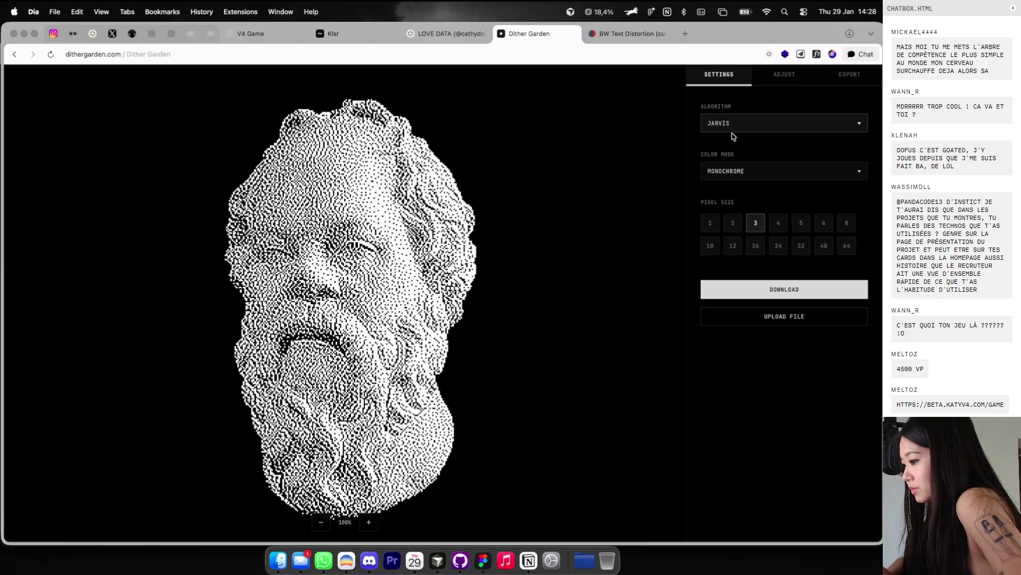
left_click(735, 127)
left_click(732, 207)
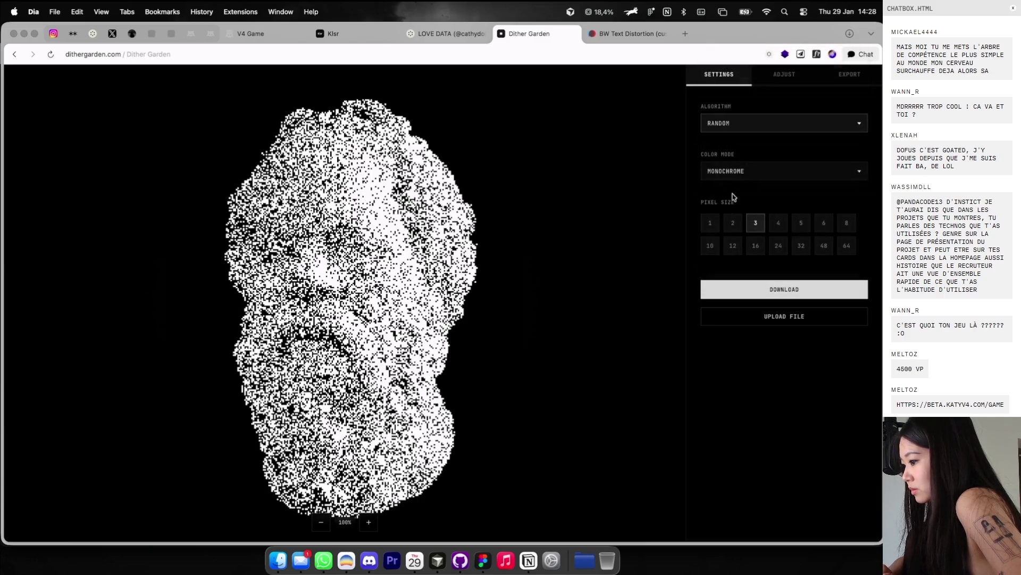
left_click(735, 127)
left_click(736, 181)
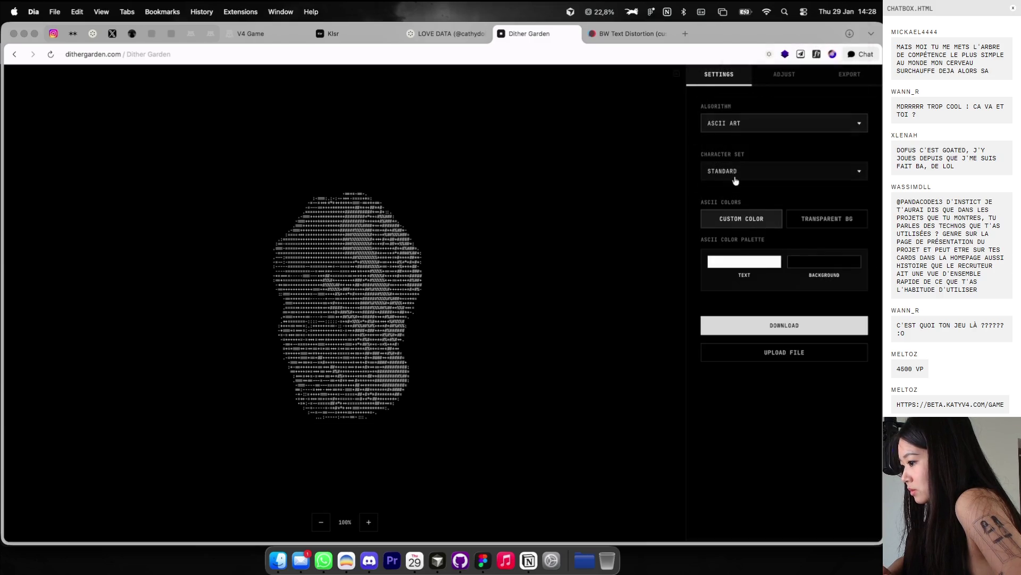
left_click(735, 128)
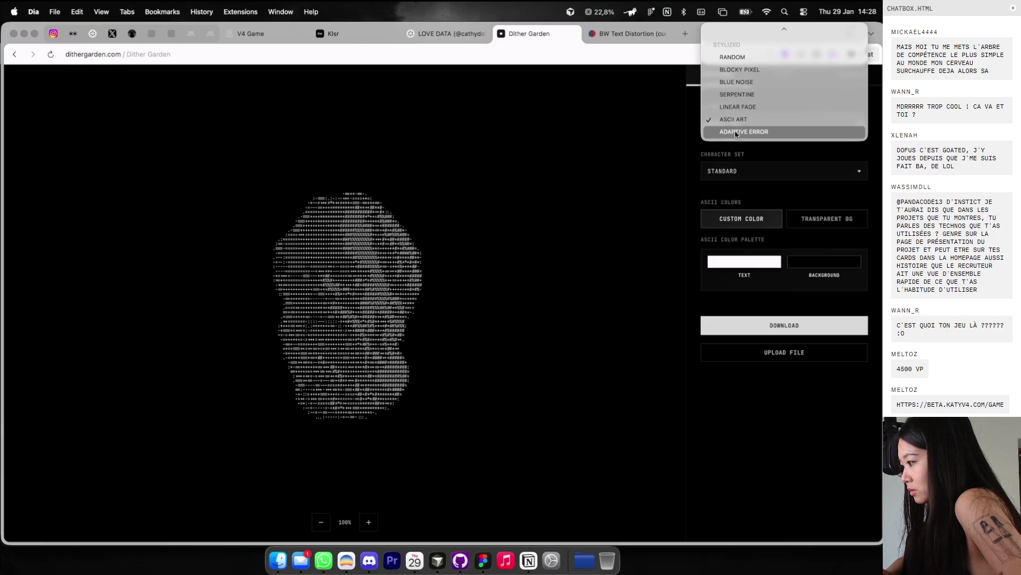
left_click(735, 135)
left_click(736, 127)
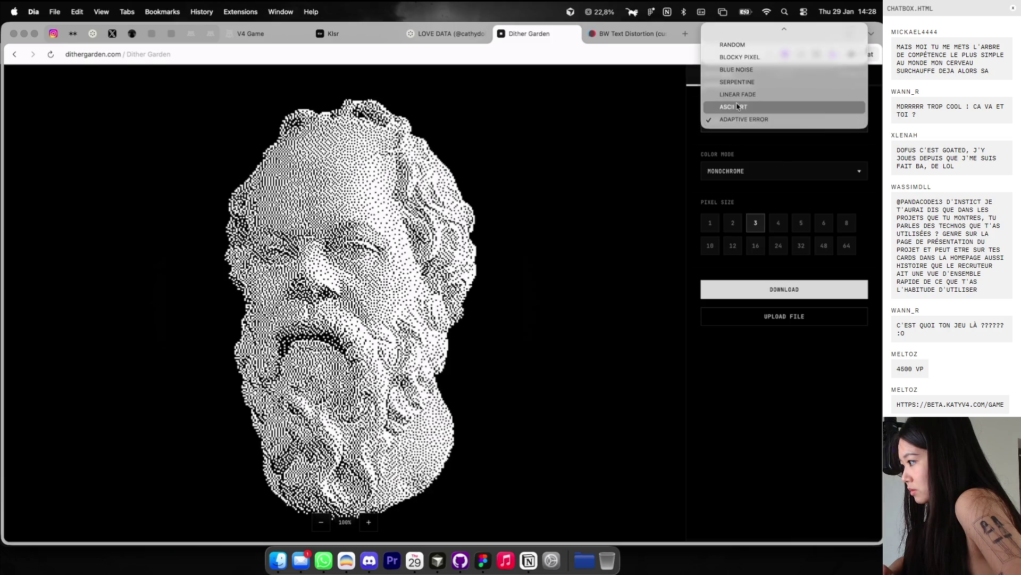
left_click(735, 85)
left_click(729, 123)
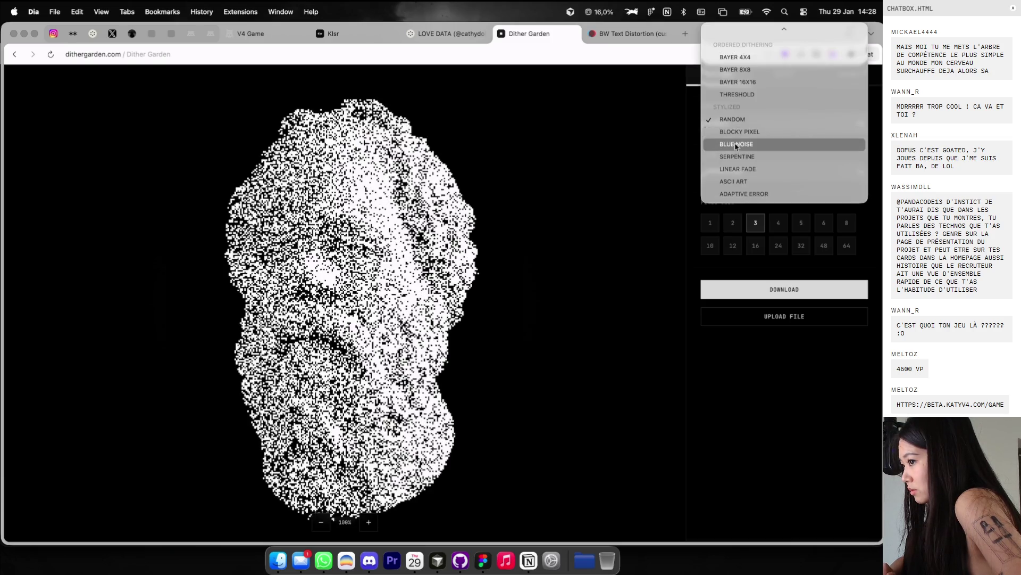
left_click(731, 96)
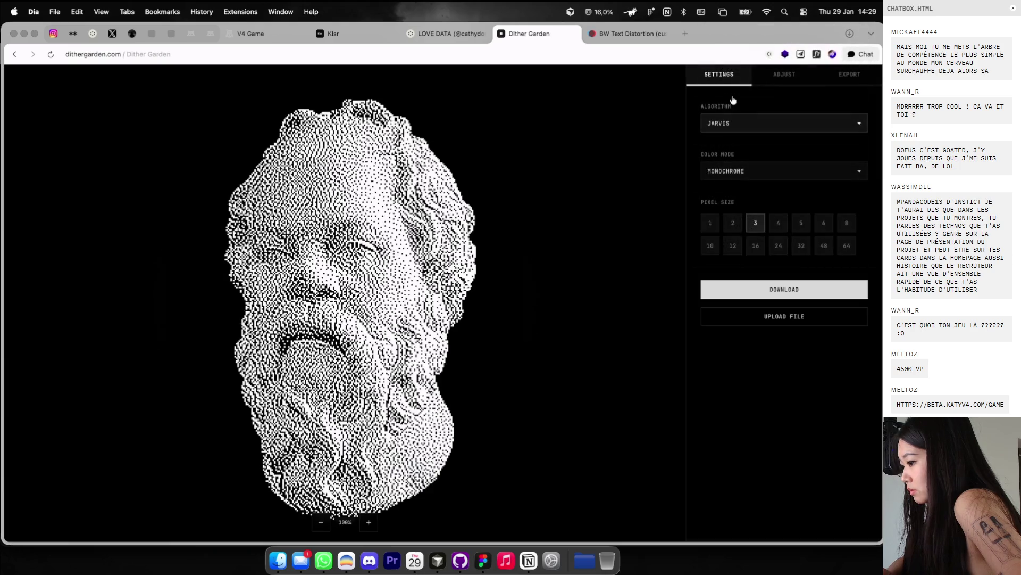
left_click(743, 122)
left_click(730, 73)
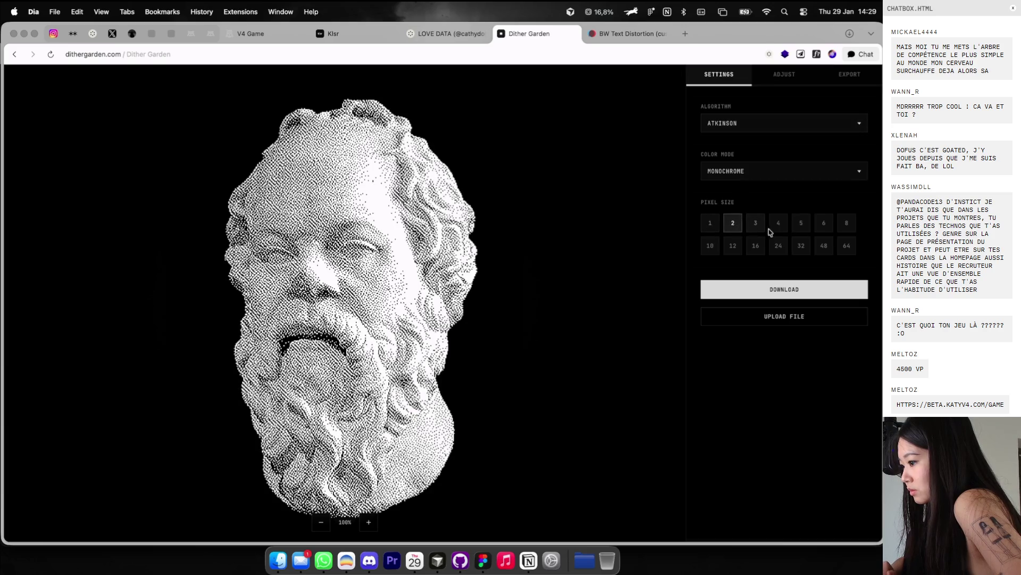
Step: Settle on pixel size 2 with the Floyd-Steinberg algorithm, then go to the V4 Game tab
left_click(773, 246)
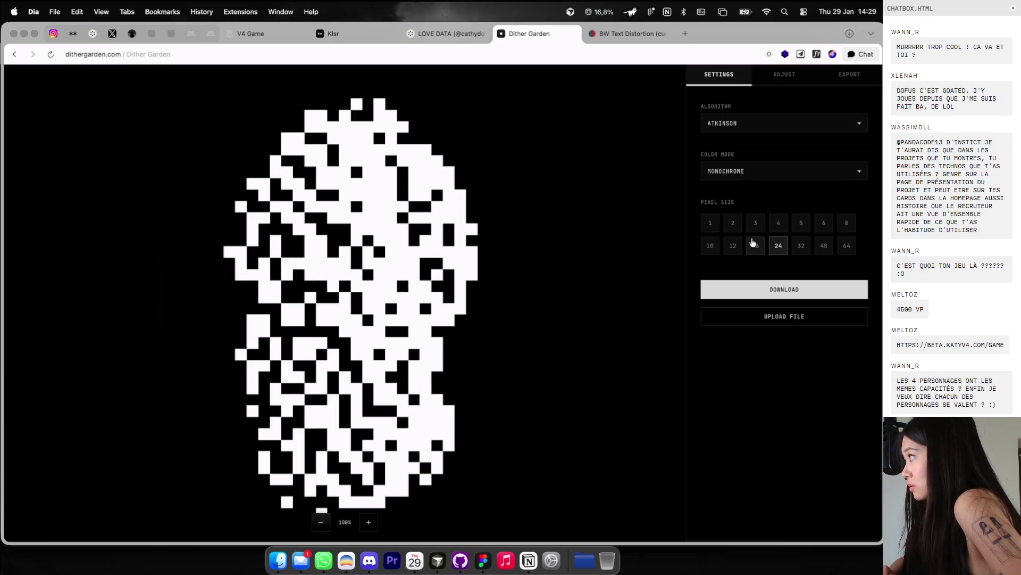
left_click(753, 243)
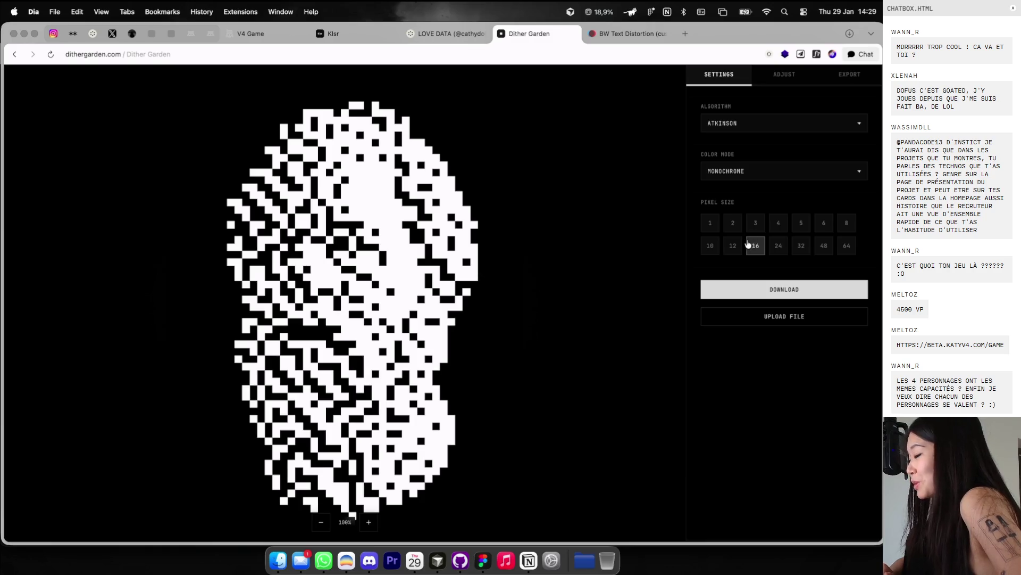
left_click(710, 245)
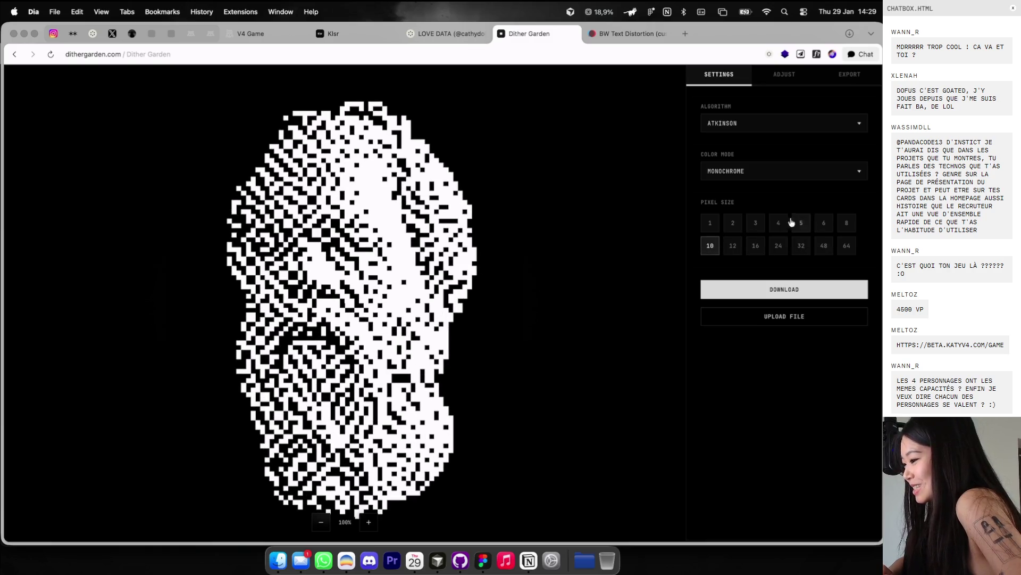
left_click(750, 224)
left_click(733, 224)
left_click(743, 127)
left_click(738, 139)
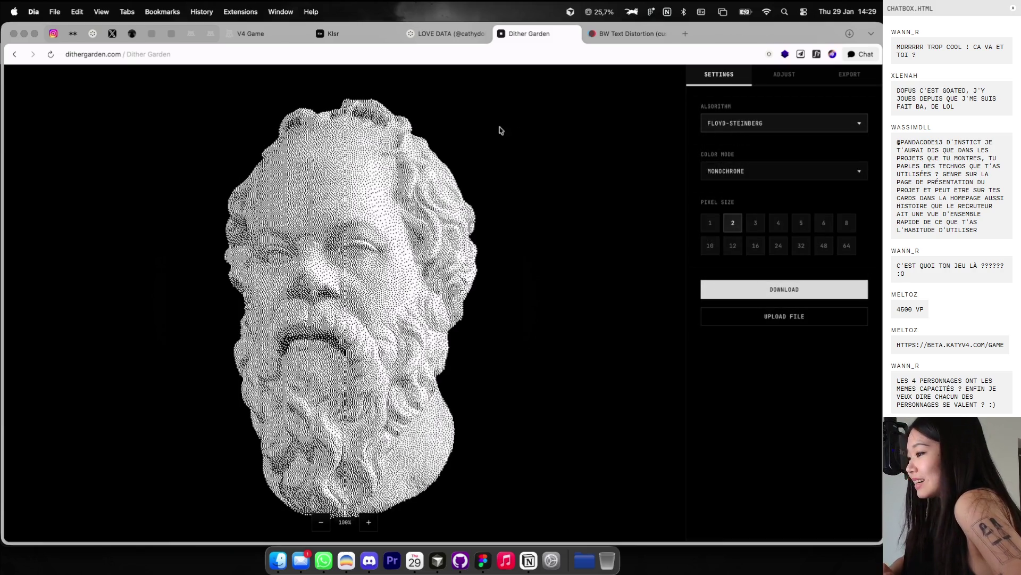
left_click(375, 35)
left_click(256, 33)
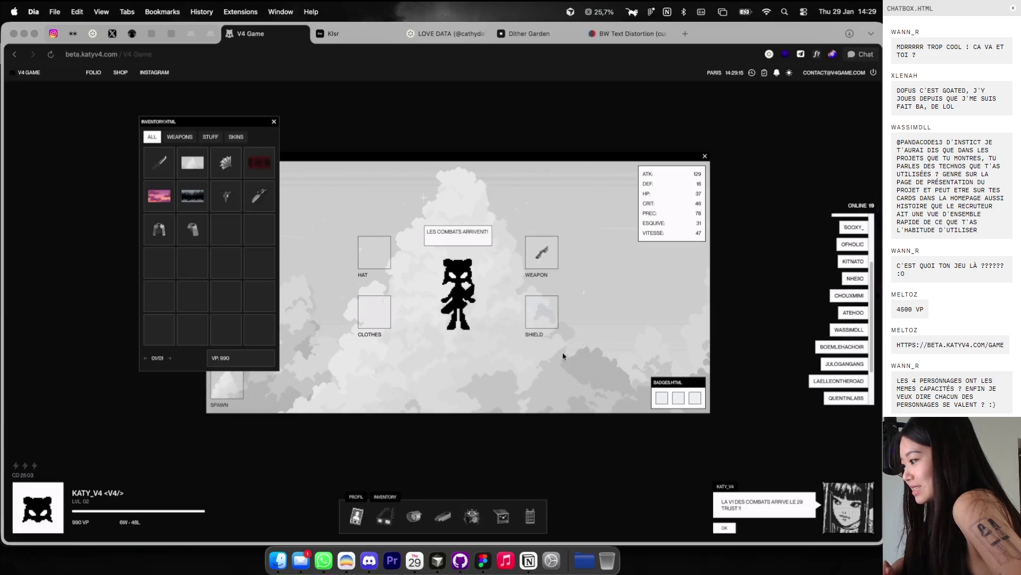
scroll(846, 314, "down", 3)
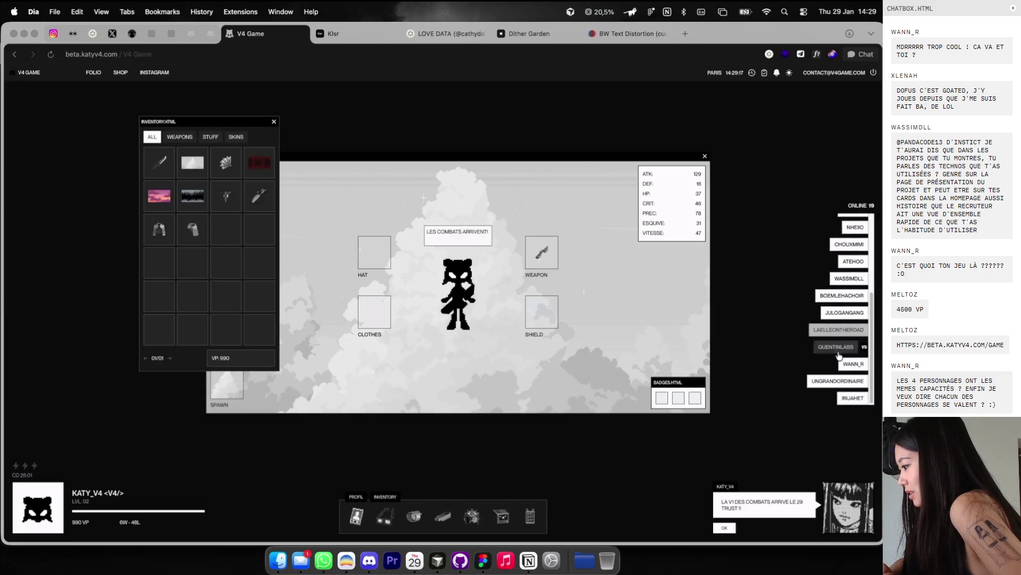
scroll(845, 311, "up", 5)
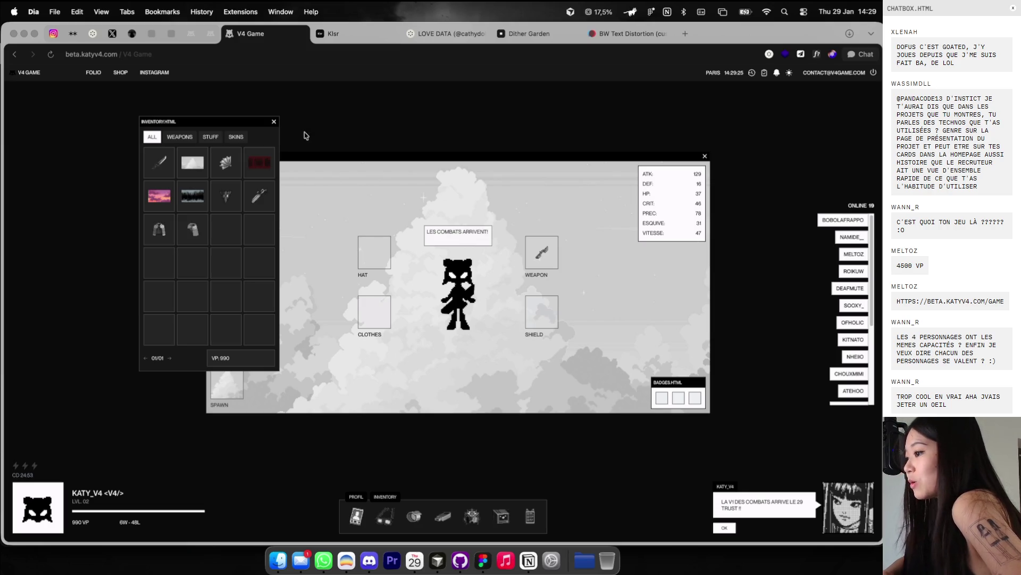
left_click(503, 512)
left_click(502, 512)
left_click(503, 512)
left_click(503, 514)
left_click(478, 517)
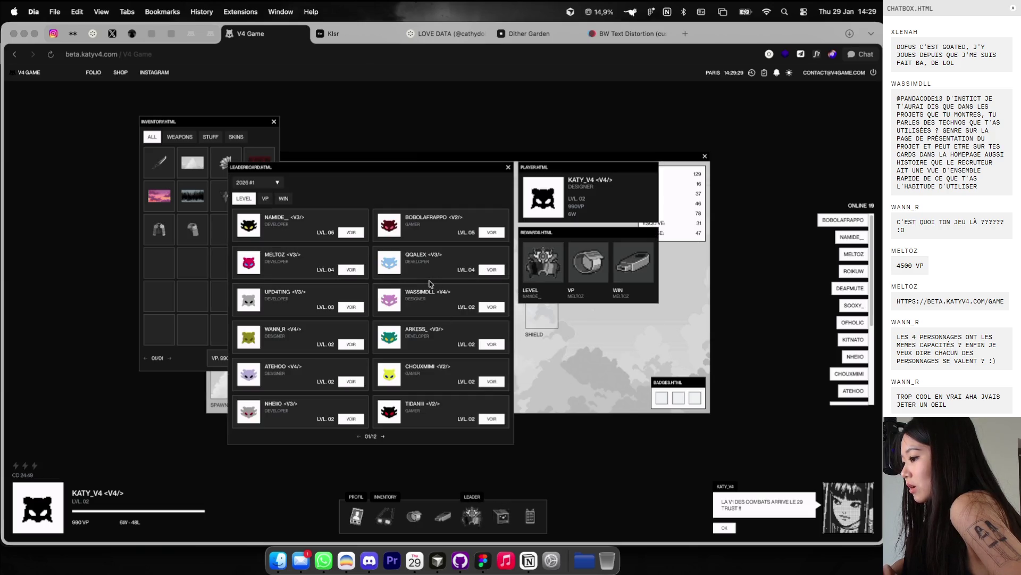
left_click(508, 168)
left_click(520, 32)
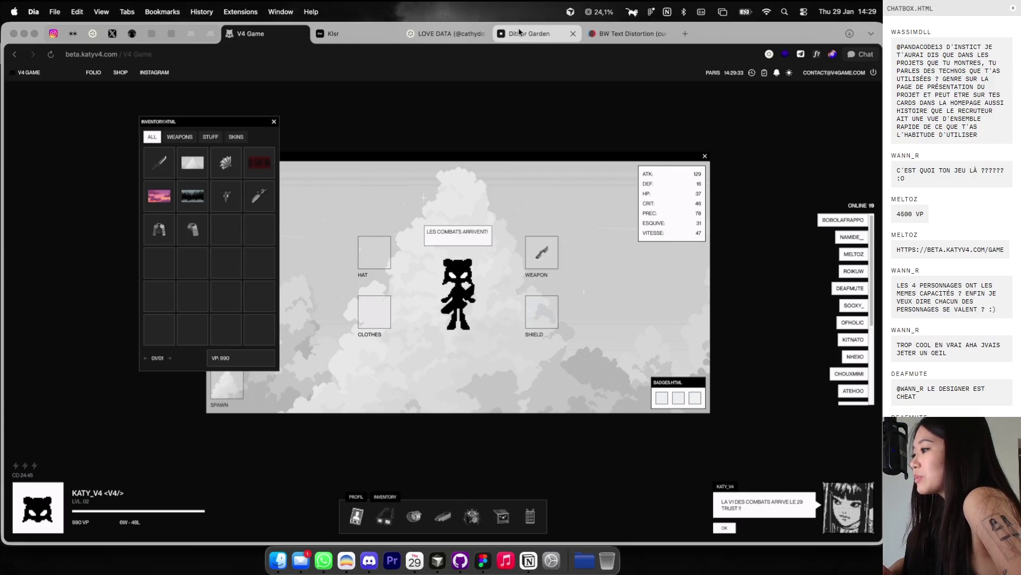
Step: Switch the dither algorithm to Atkinson and try pixel sizes from 1 up to 16
left_click(764, 125)
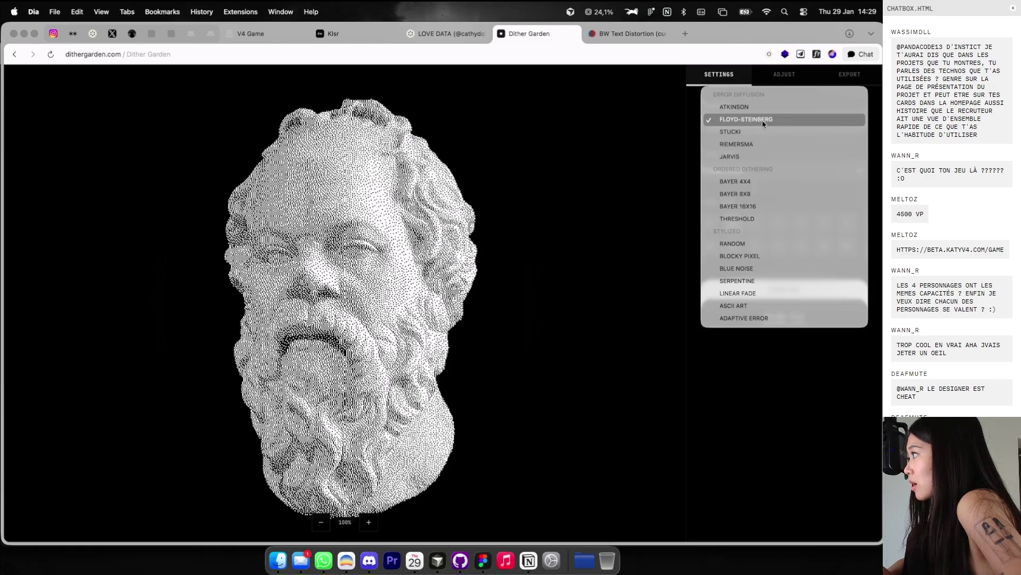
left_click(750, 108)
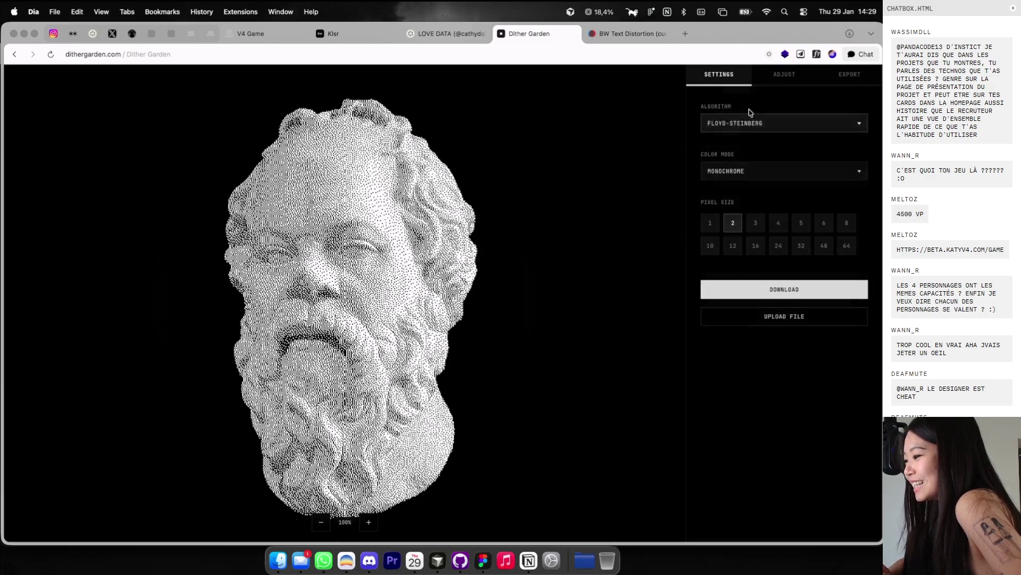
left_click(732, 223)
left_click(756, 225)
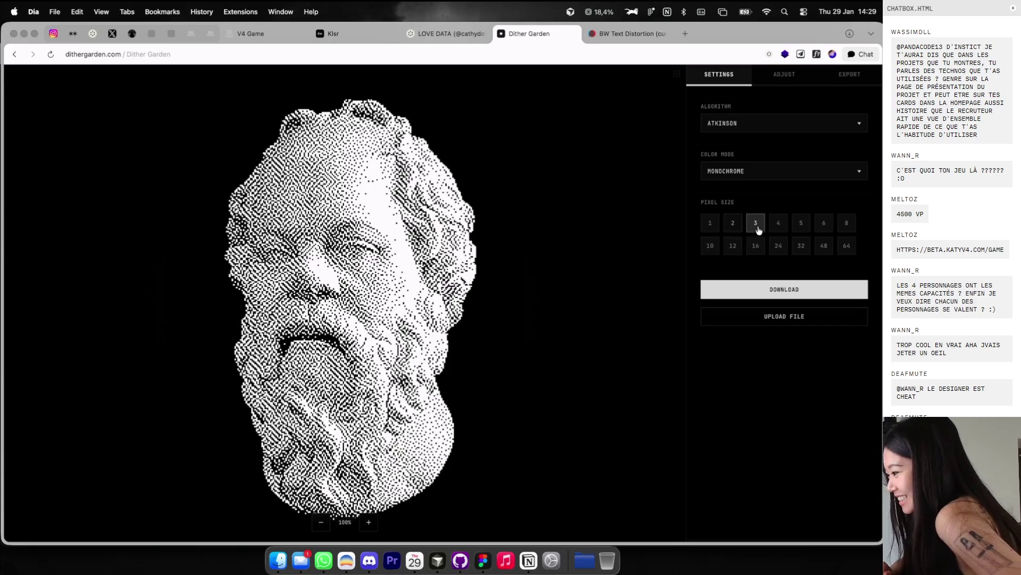
left_click(801, 228)
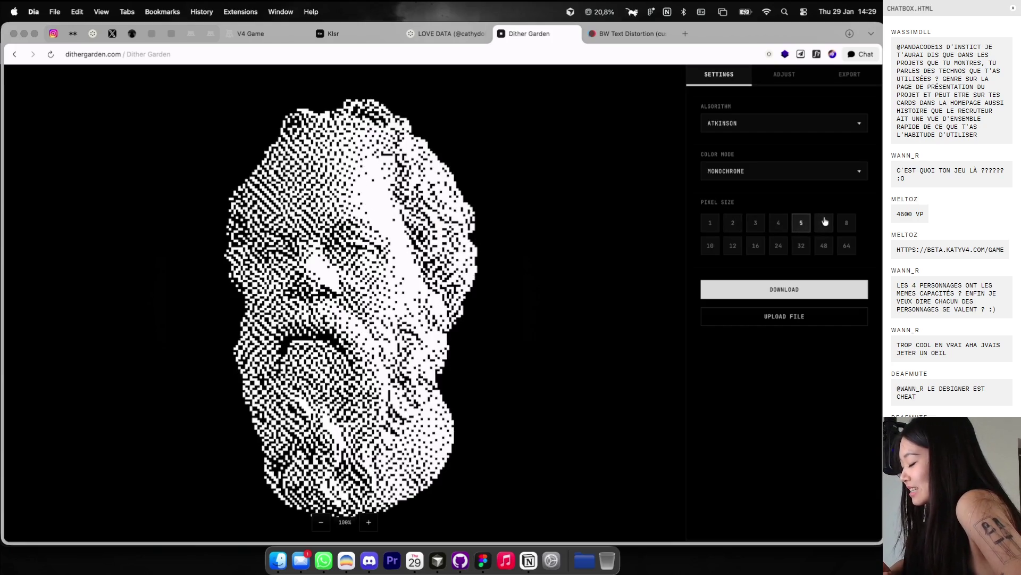
left_click(825, 222)
left_click(803, 225)
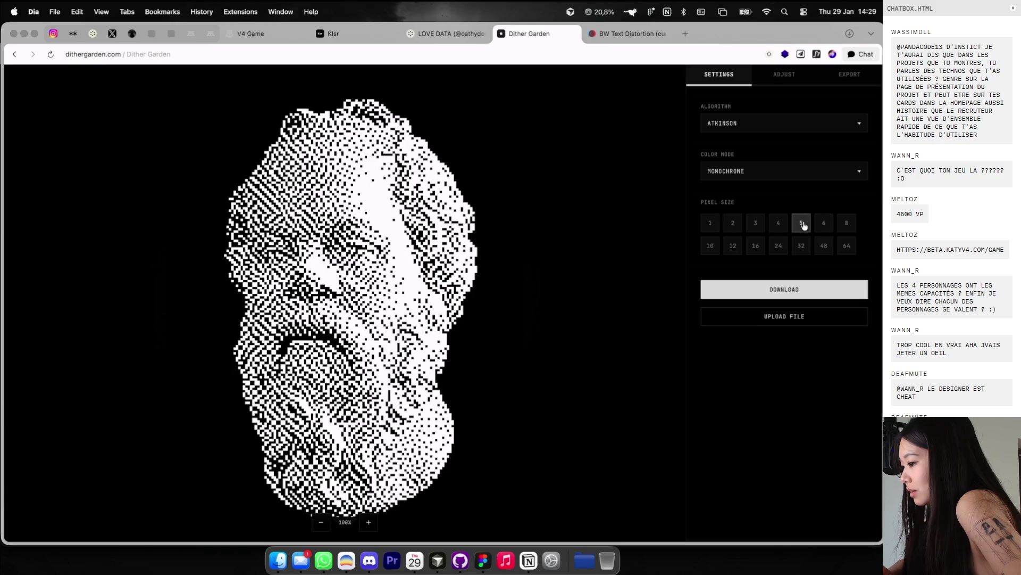
left_click(847, 224)
left_click(732, 245)
left_click(709, 245)
left_click(755, 245)
left_click(711, 223)
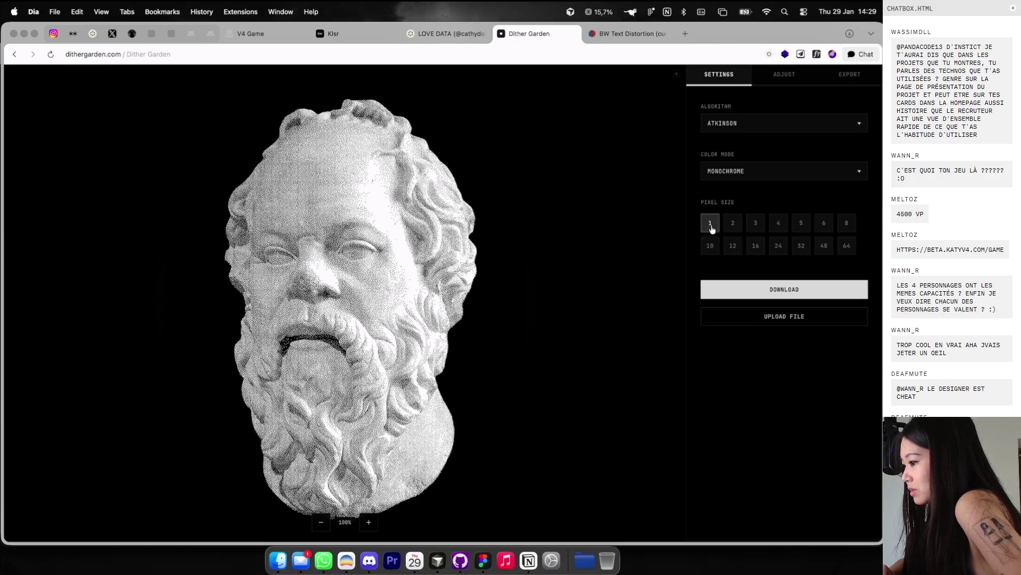
Step: Use Floyd-Steinberg at pixel size 2, screenshot the dithered bust and download it
left_click(743, 128)
left_click(742, 136)
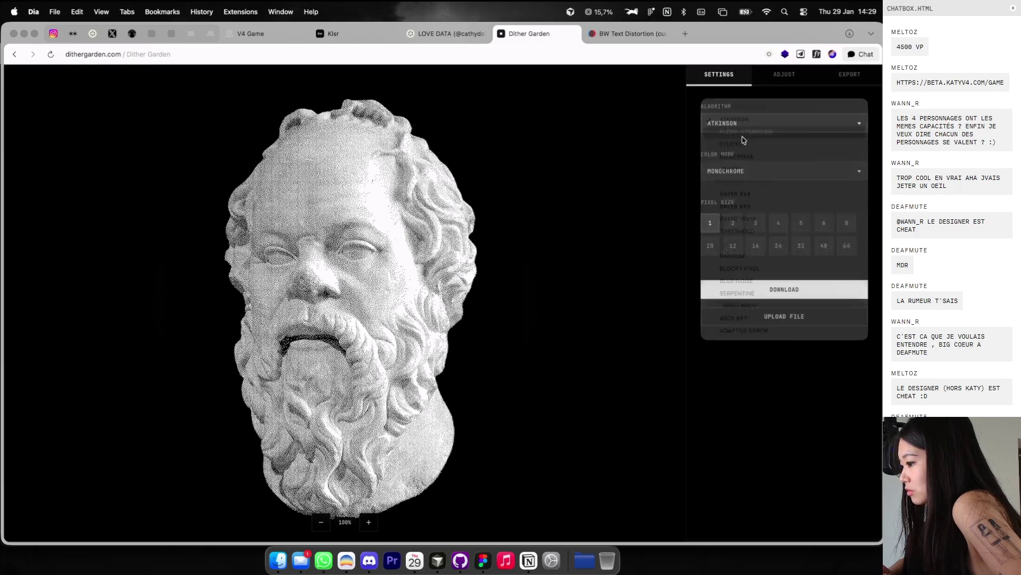
left_click(754, 225)
left_click(777, 227)
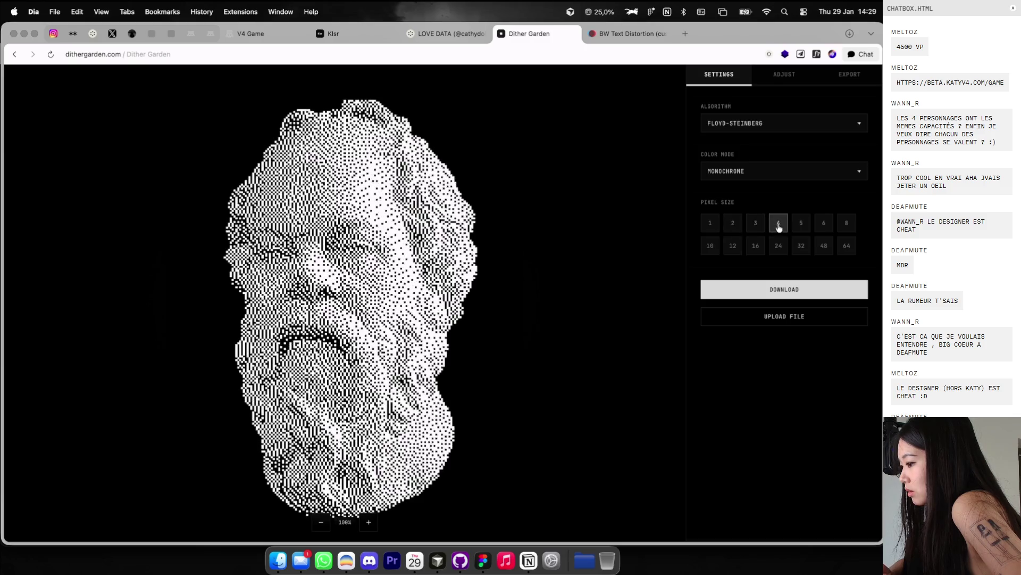
left_click(800, 226)
left_click(714, 231)
left_click(714, 247)
left_click(729, 247)
left_click(710, 225)
left_click(731, 222)
mouse_move(164, 88)
left_mouse_down()
mouse_move(523, 534)
mouse_move(548, 534)
left_mouse_up()
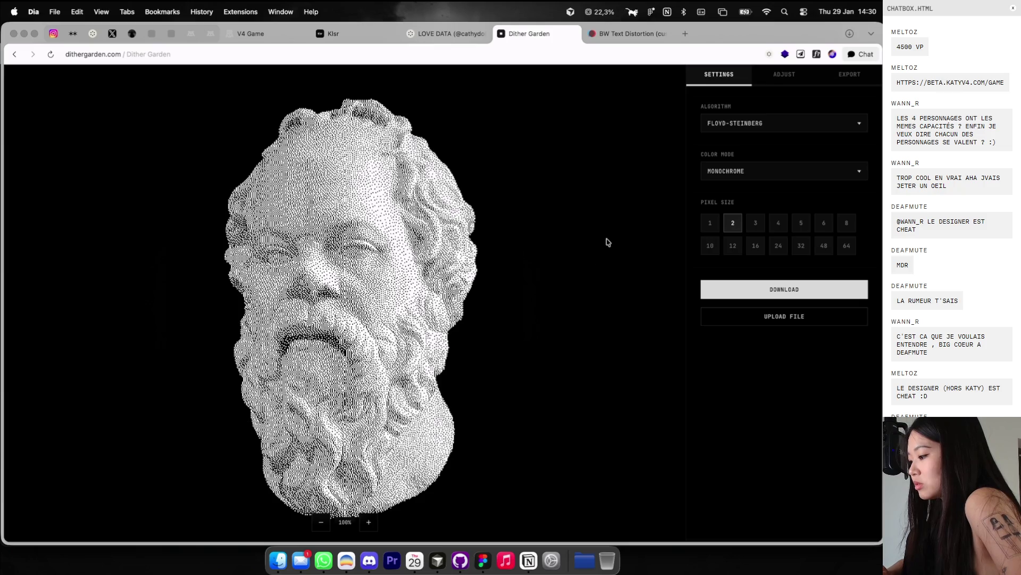
left_click(784, 289)
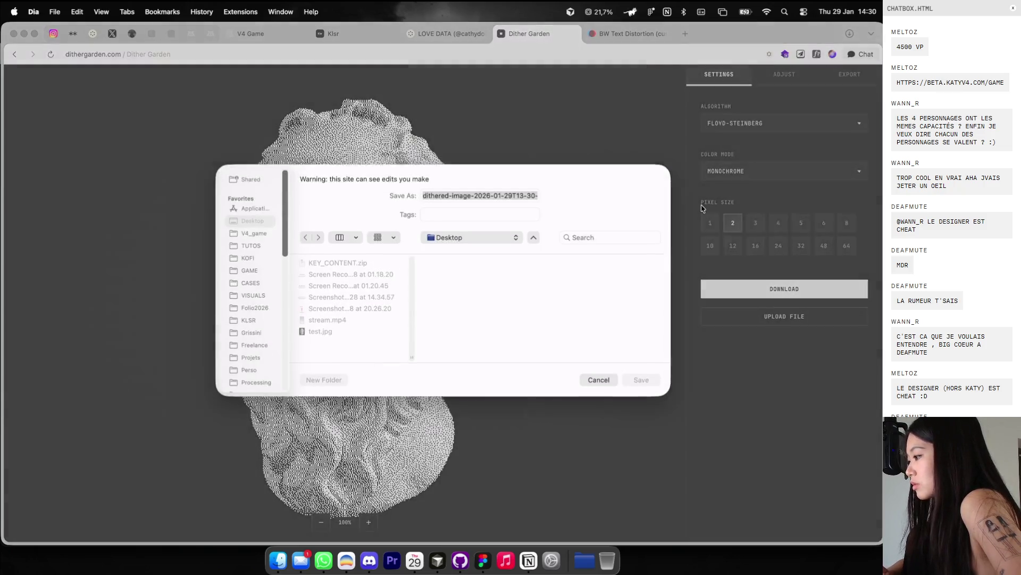
Step: Save the dithered image as test.png and preview it in the Desktop folder
type("test.png")
key("Return")
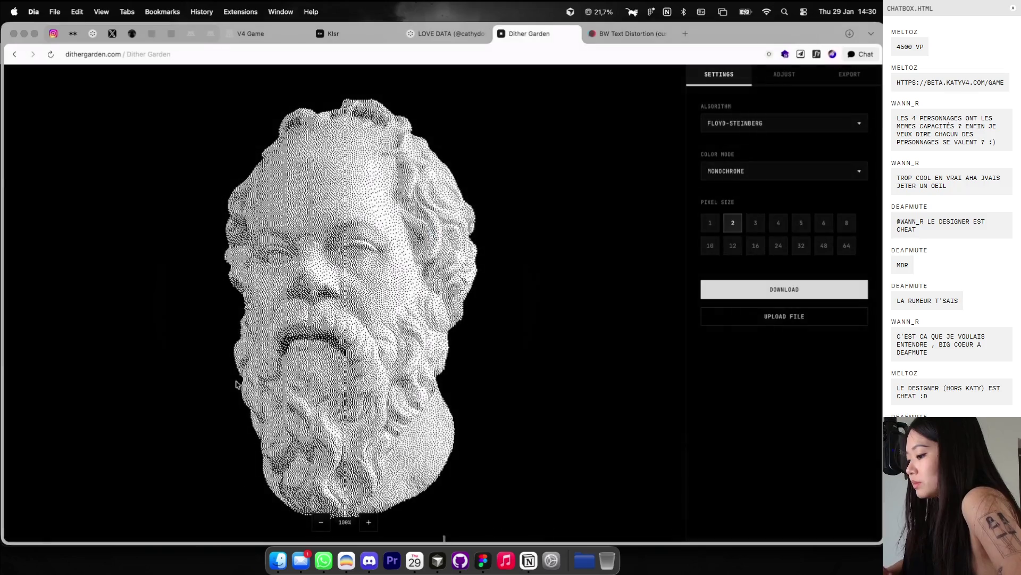
left_click(278, 560)
left_click(378, 259)
Step: Paste the dithered Socrates bust onto the Socrate moodboard and move it to the top right
key("ctrl+Right")
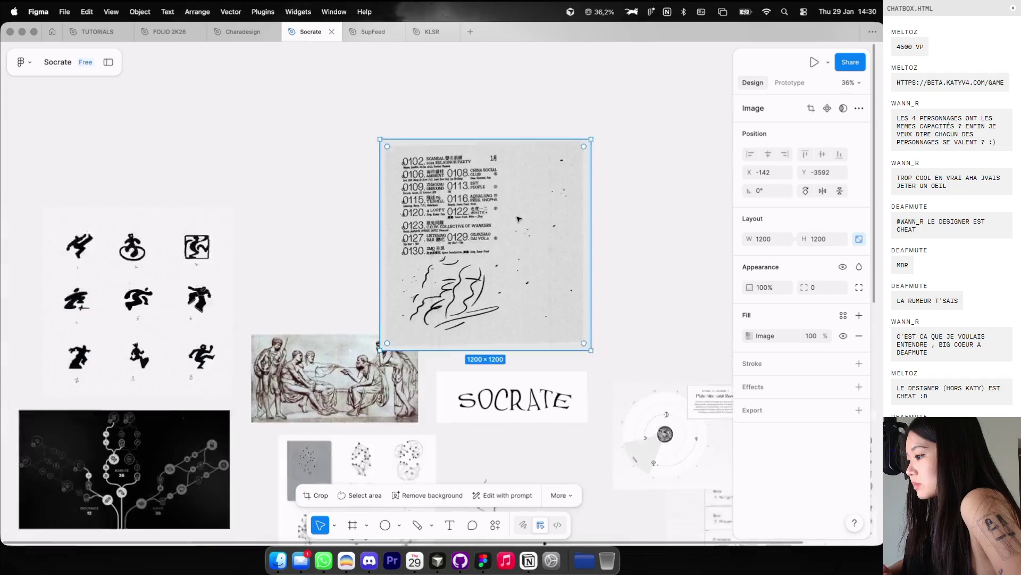
scroll(519, 219, "down", 5)
scroll(369, 244, "down", 3)
key("Escape")
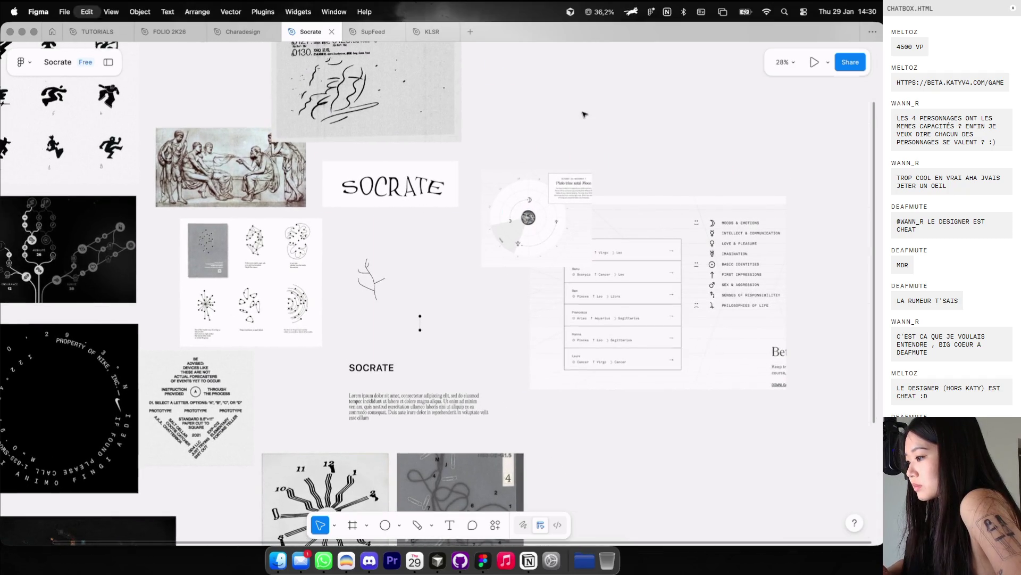
key("super+v")
mouse_move(428, 262)
left_mouse_down()
mouse_move(542, 80)
mouse_move(529, 75)
mouse_move(540, 128)
left_mouse_up()
scroll(585, 90, "up", 3)
scroll(541, 128, "up", 5)
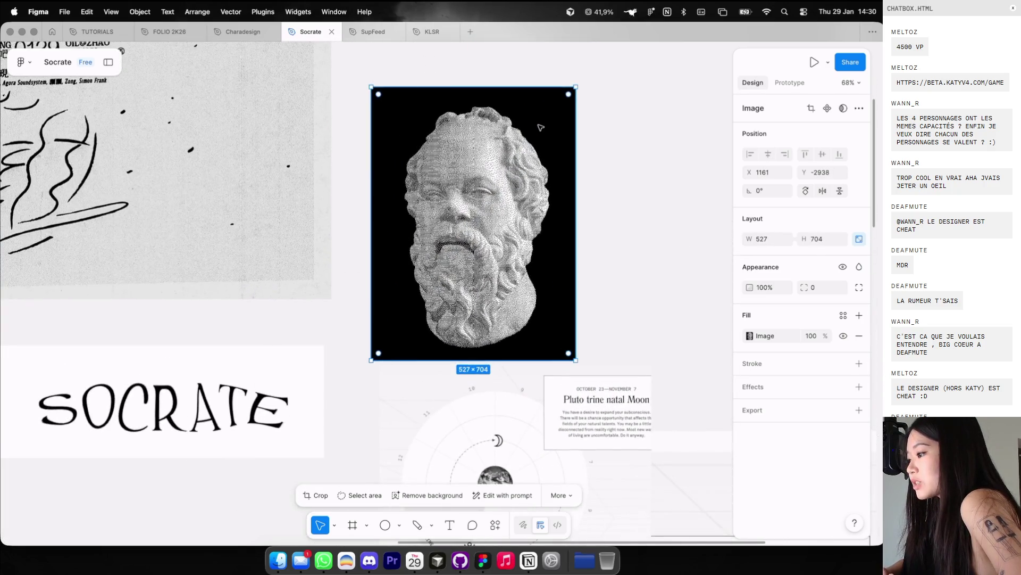
scroll(541, 128, "up", 5)
scroll(540, 127, "down", 10)
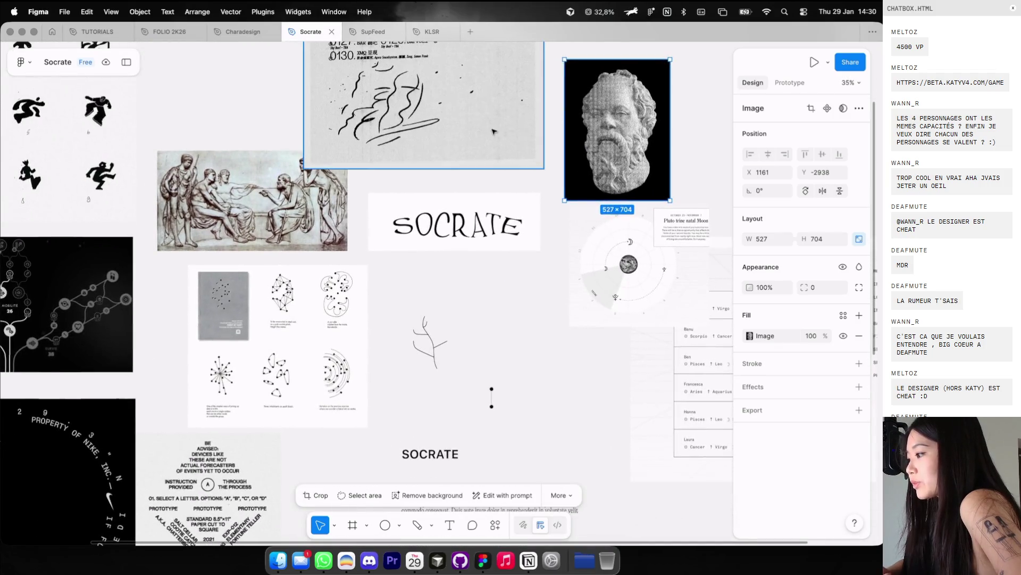
Step: Back in the browser, close the Finder window and show the LOVE DATA collection
key("ctrl+Left")
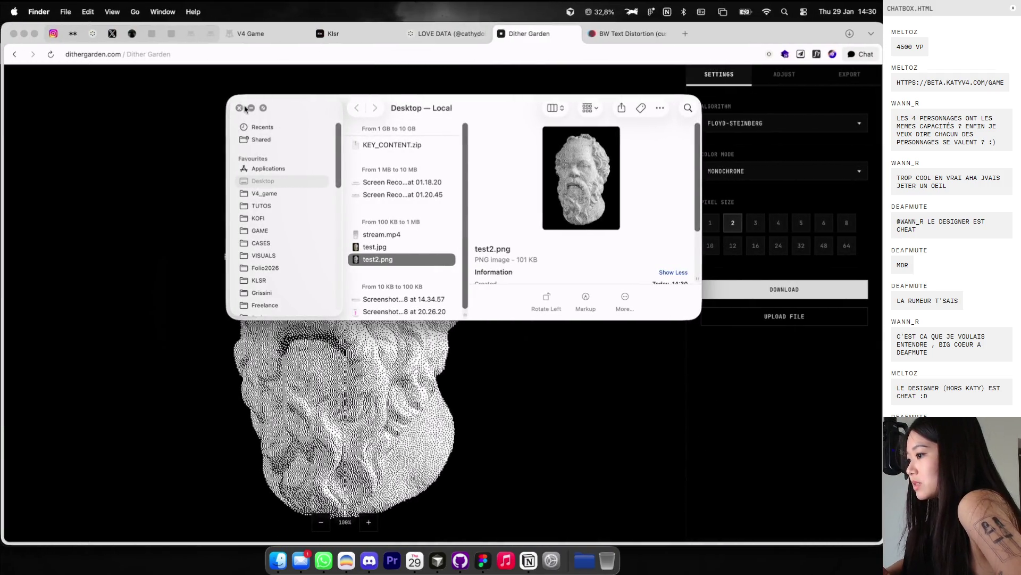
left_click(240, 108)
key("ctrl+shift+Tab")
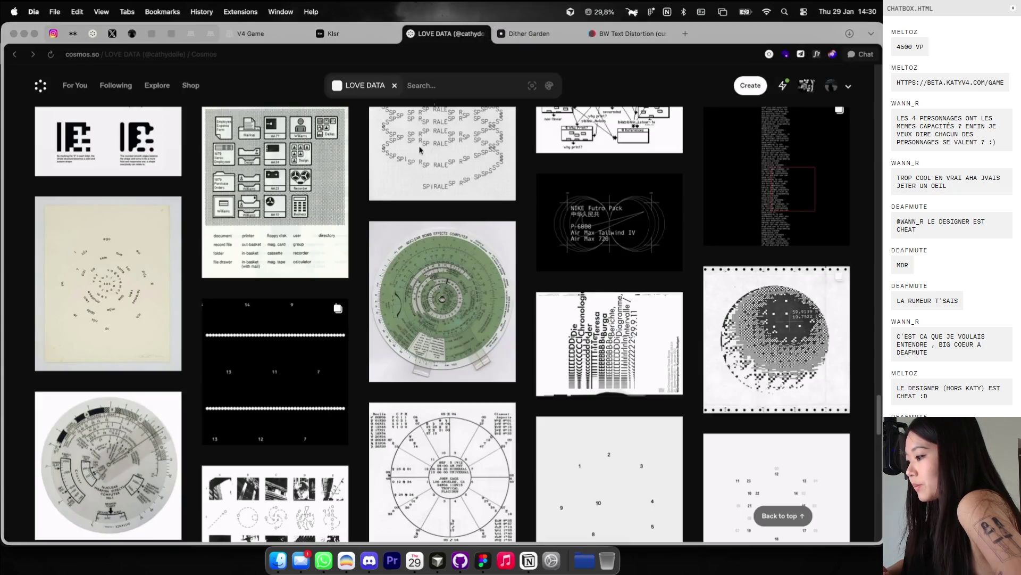
Step: Open the Cosmos BRANDING collection and return from an element detail to its grid
scroll(441, 239, "down", 3)
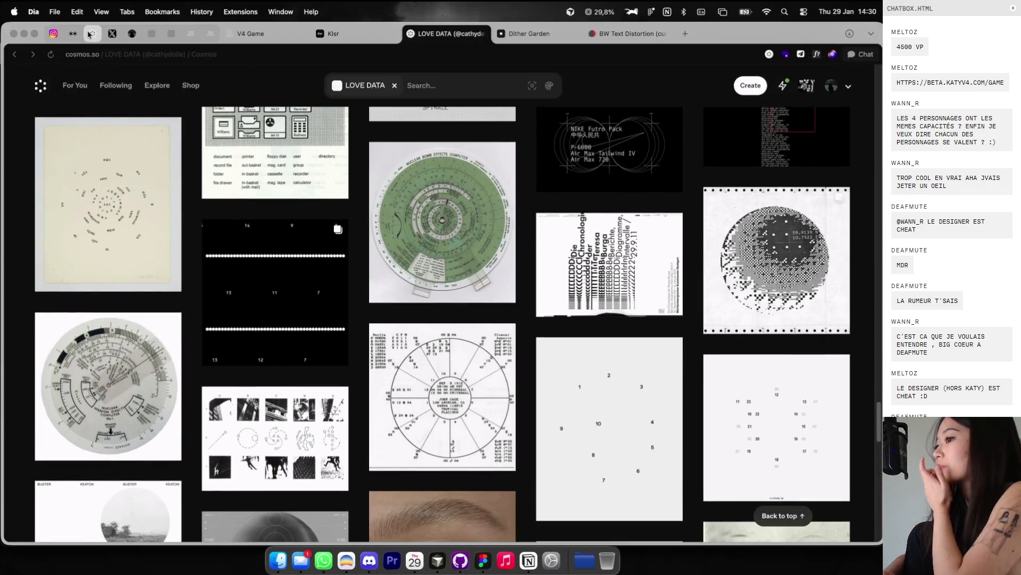
left_click(91, 34)
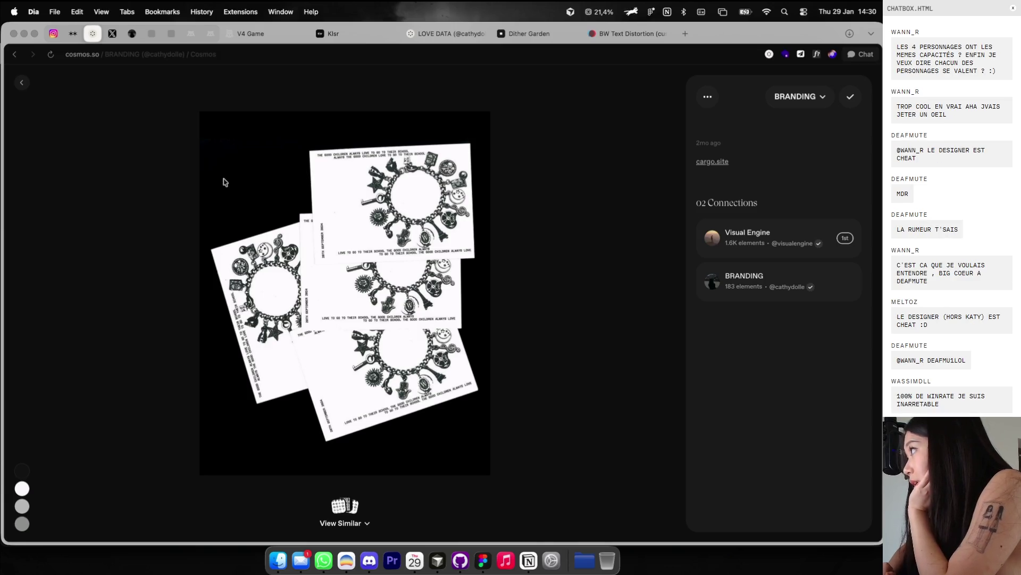
left_click(23, 83)
scroll(223, 234, "down", 2)
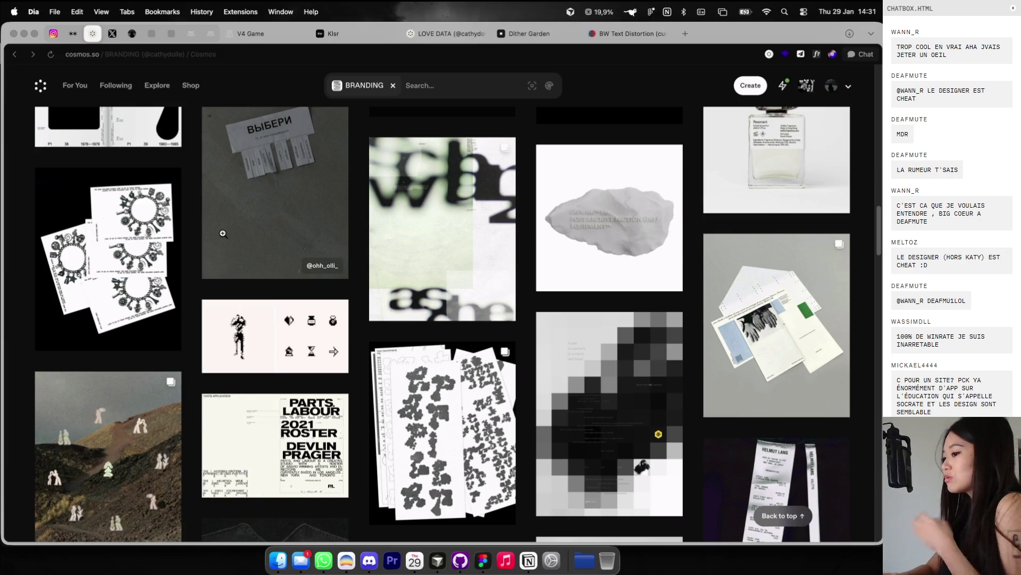
scroll(144, 269, "down", 4)
Step: View the Otriea Skin skincare icons post through three carousel images, then scroll further down the feed
left_click(145, 270)
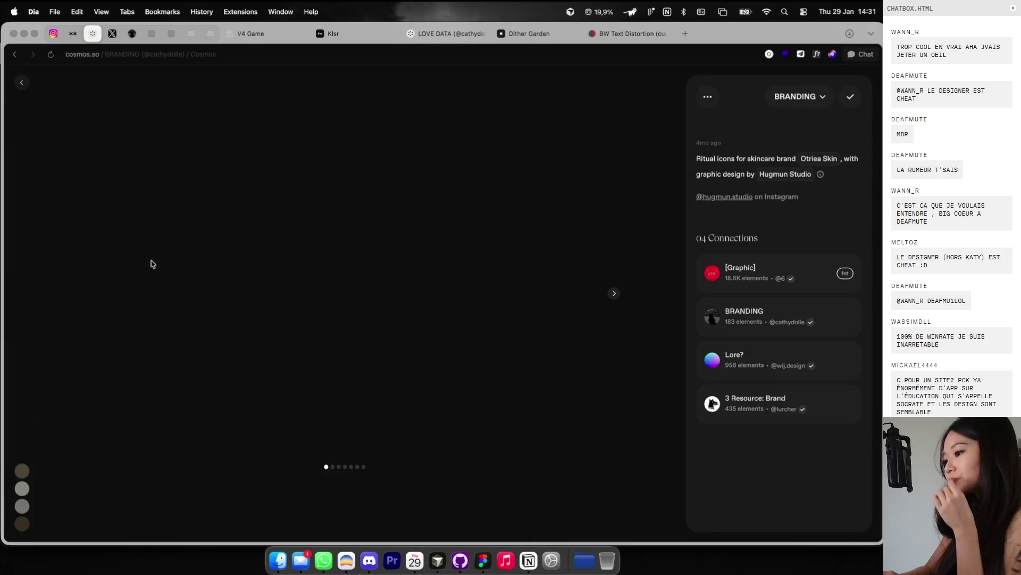
left_click(614, 294)
left_click(614, 293)
left_click(22, 82)
scroll(358, 319, "down", 4)
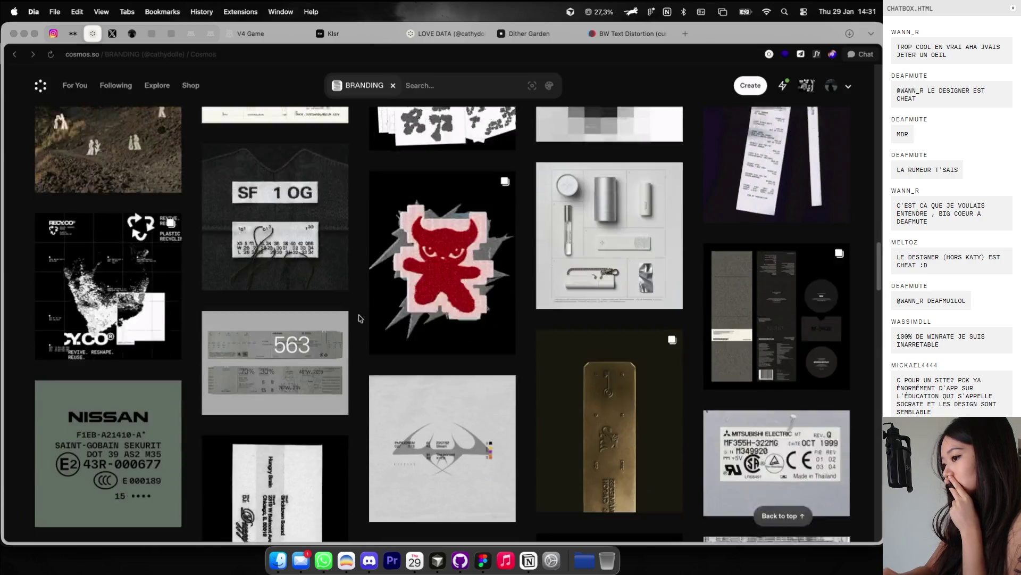
scroll(359, 318, "down", 10)
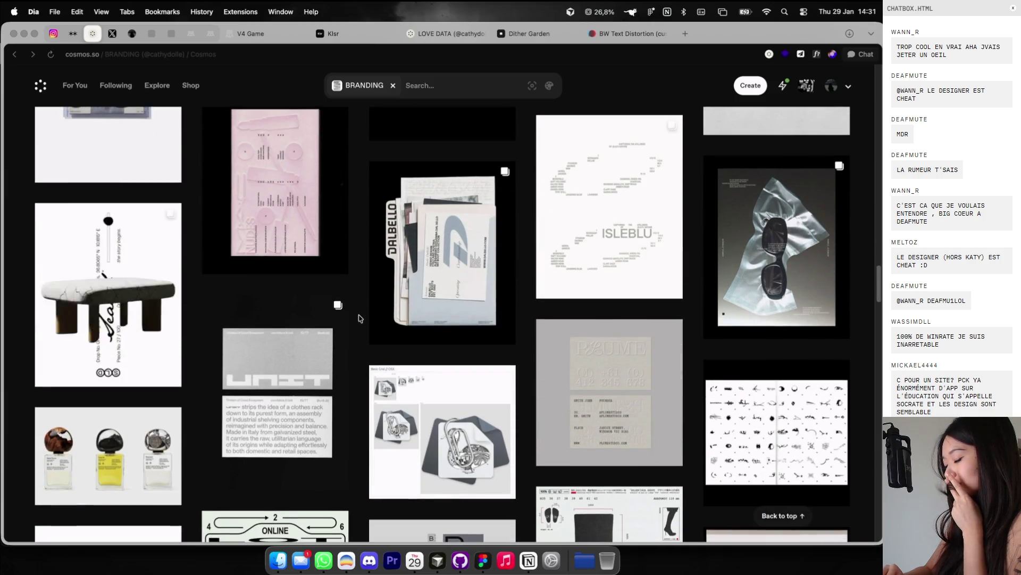
scroll(359, 319, "down", 4)
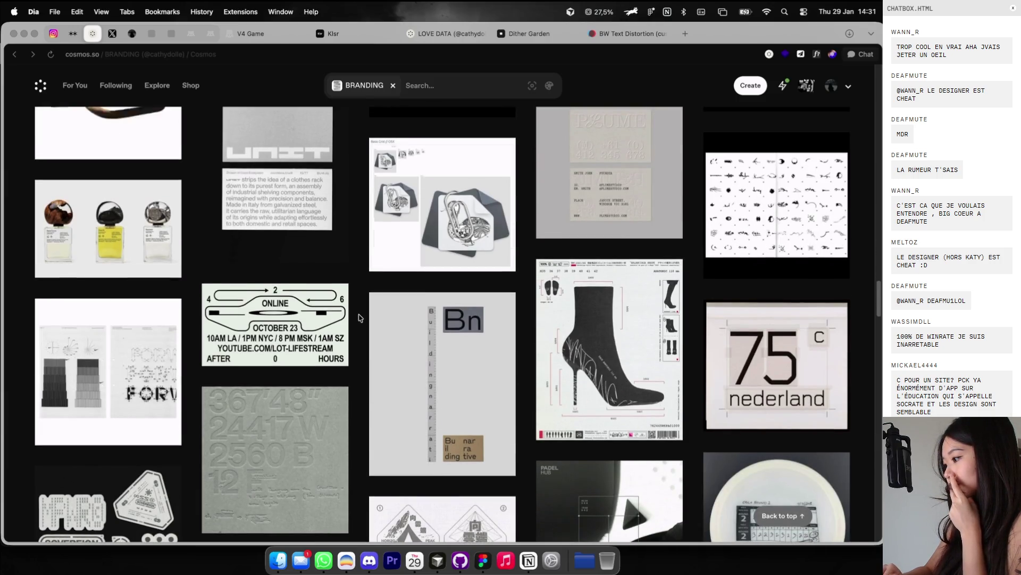
scroll(359, 318, "down", 3)
scroll(358, 318, "down", 4)
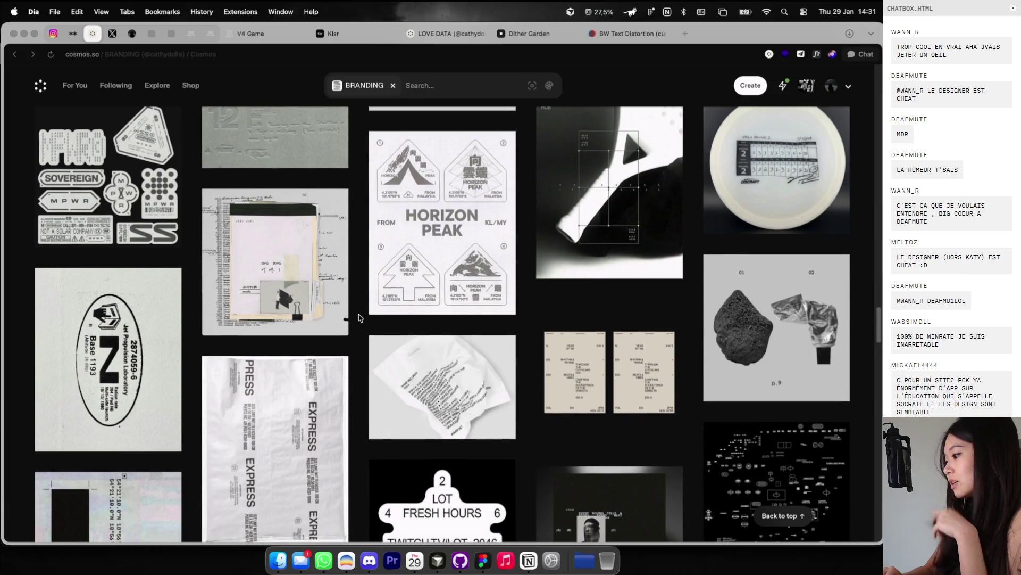
scroll(359, 319, "down", 3)
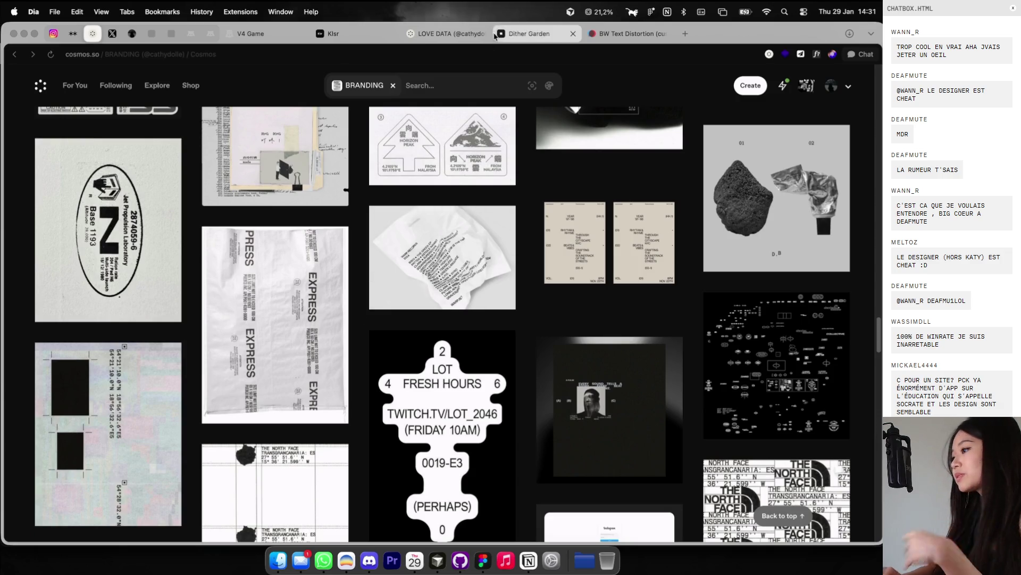
Step: Look up 'arbre de compétece en anglais' in a new tab, then close it
left_click(681, 34)
type("arbre de")
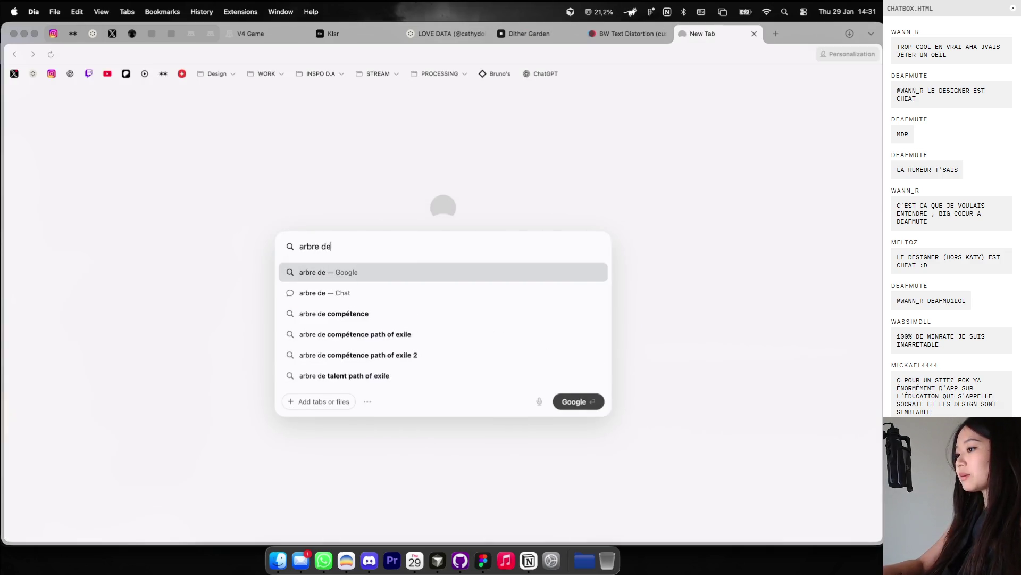
type(" compétece en anglais")
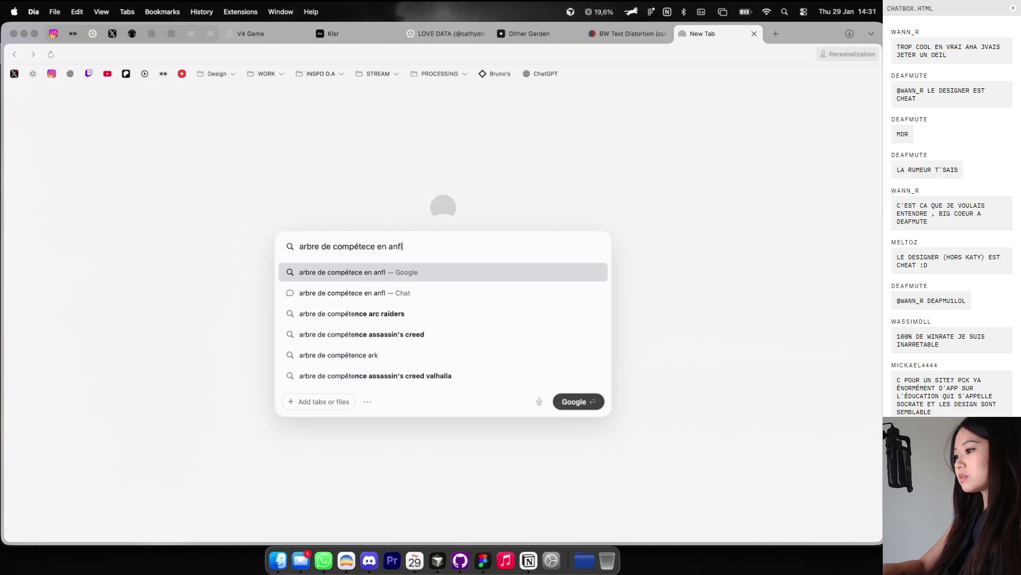
key("Return")
key("super+w")
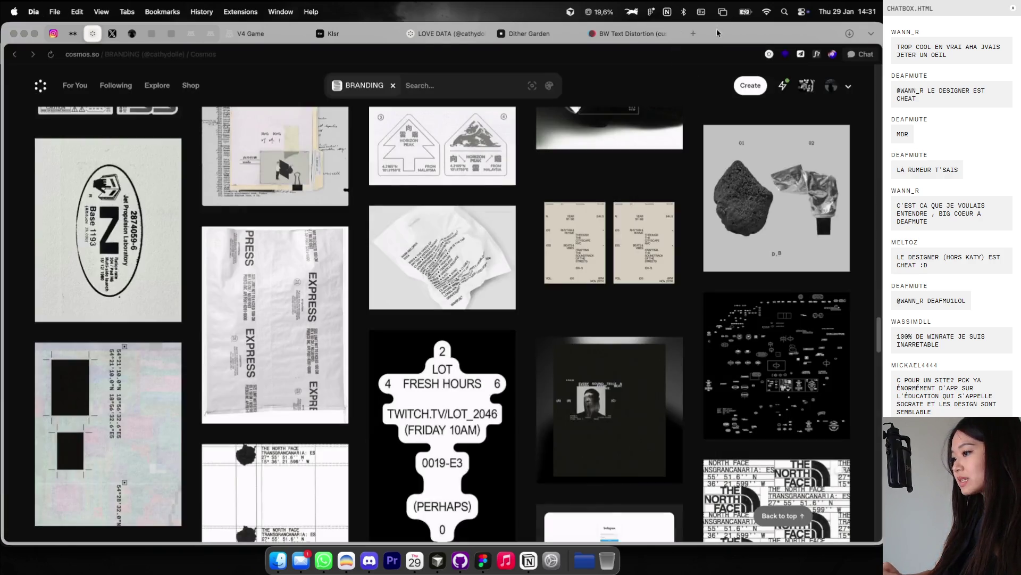
Step: Search Cosmos for 'skill tree' and open the black pictogram column in detail
left_click(394, 87)
type("skill tree")
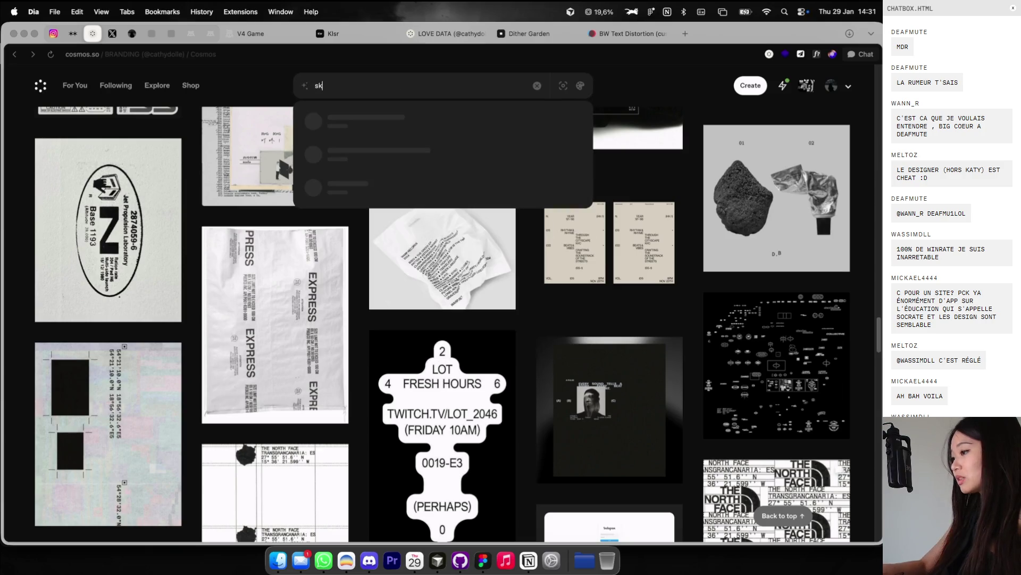
key("Return")
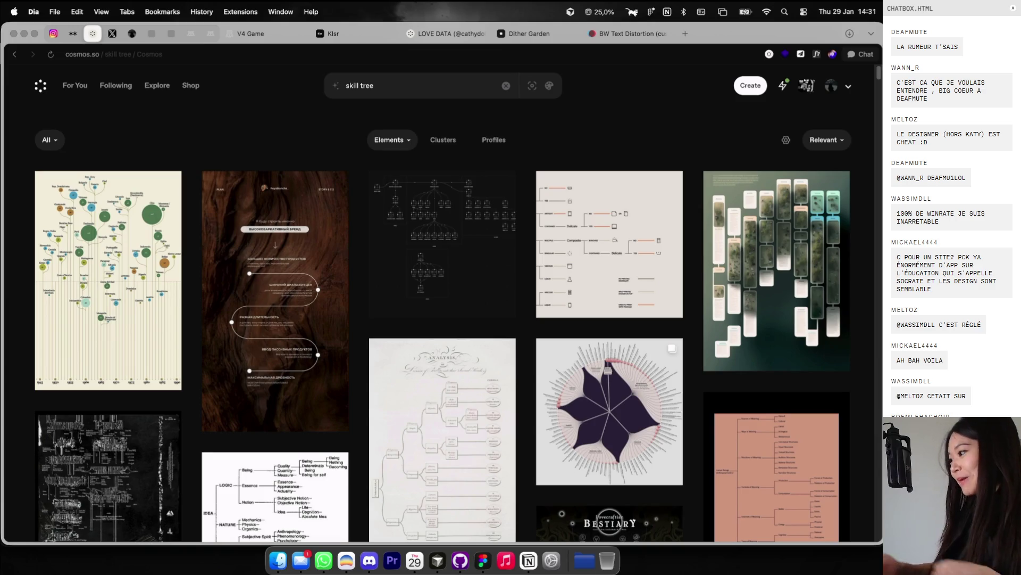
mouse_move(417, 226)
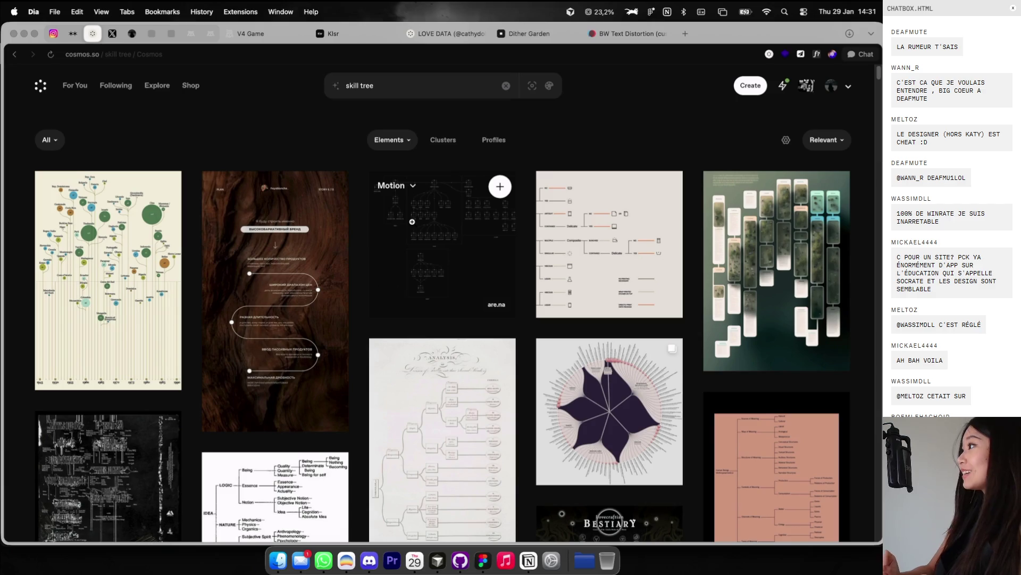
scroll(449, 291, "down", 6)
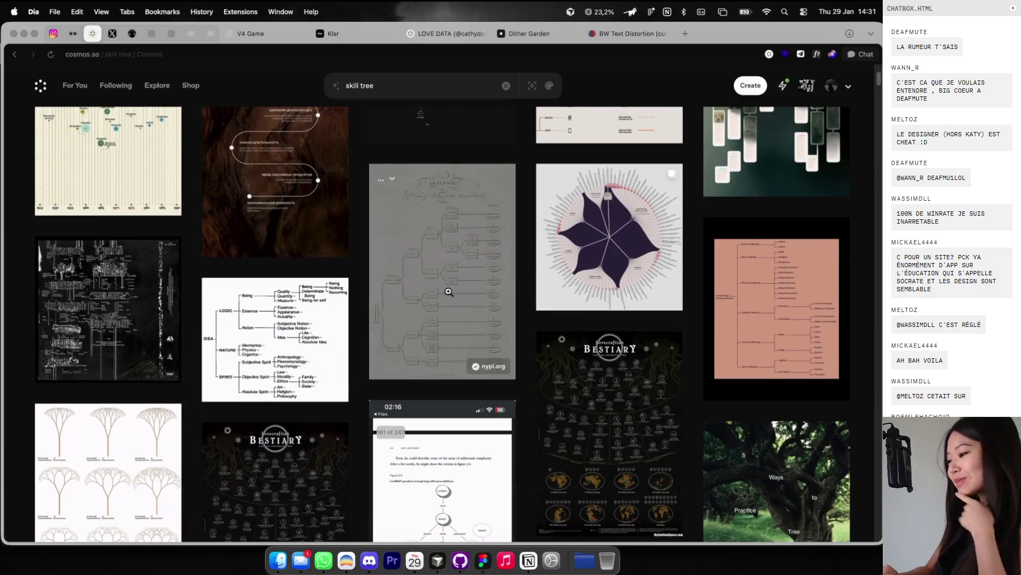
scroll(524, 257, "down", 2)
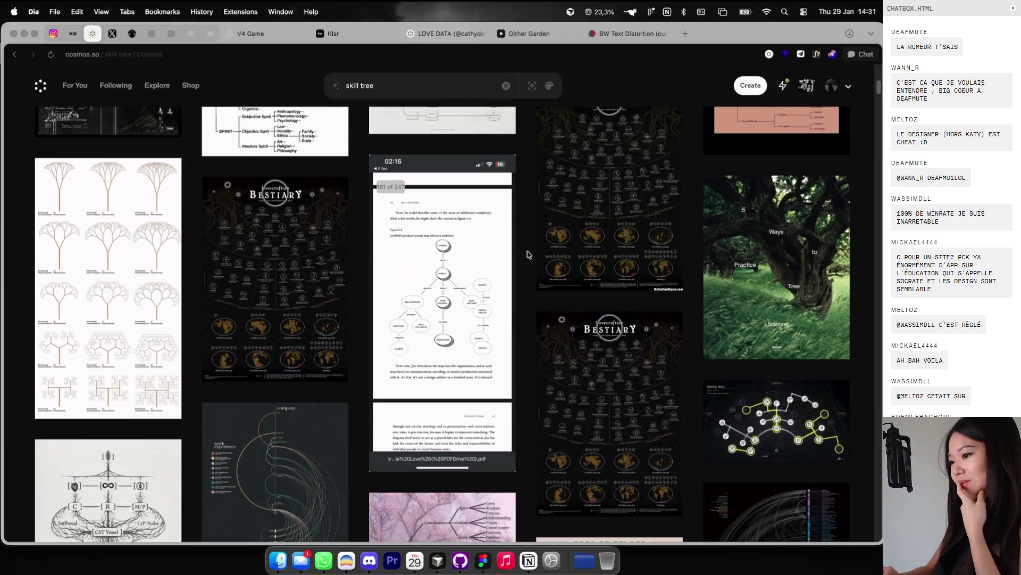
scroll(330, 247, "down", 3)
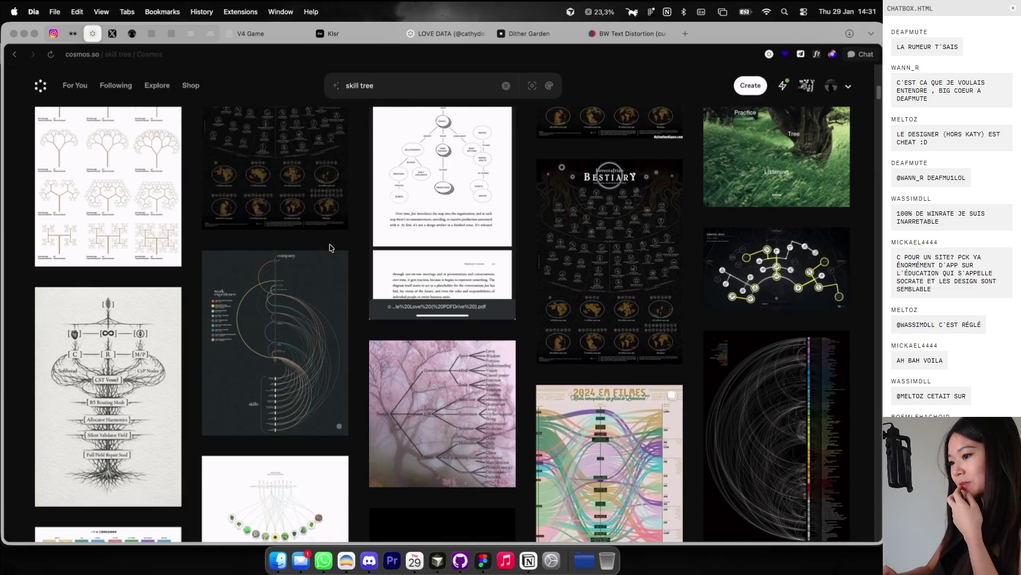
scroll(331, 247, "down", 3)
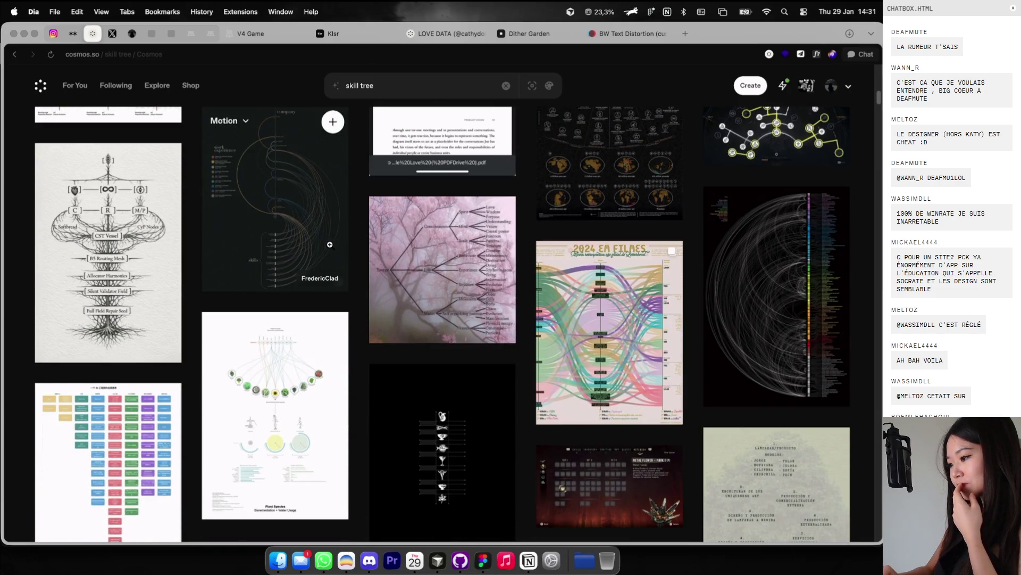
left_click(458, 488)
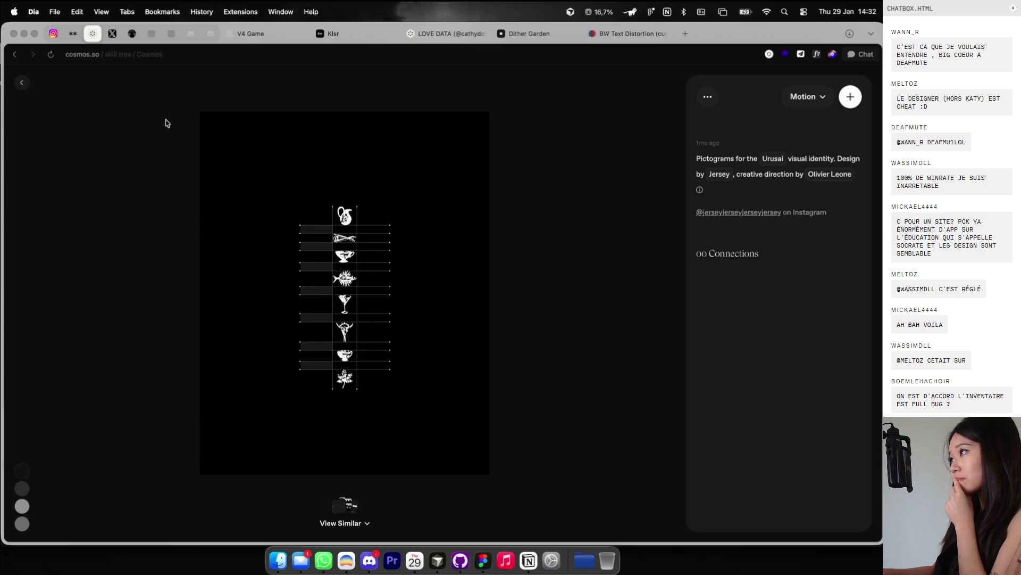
Step: Copy the pictogram image and paste it at the upper right of the Socrate collage
right_click(296, 223)
left_click(309, 256)
key("ctrl+Right")
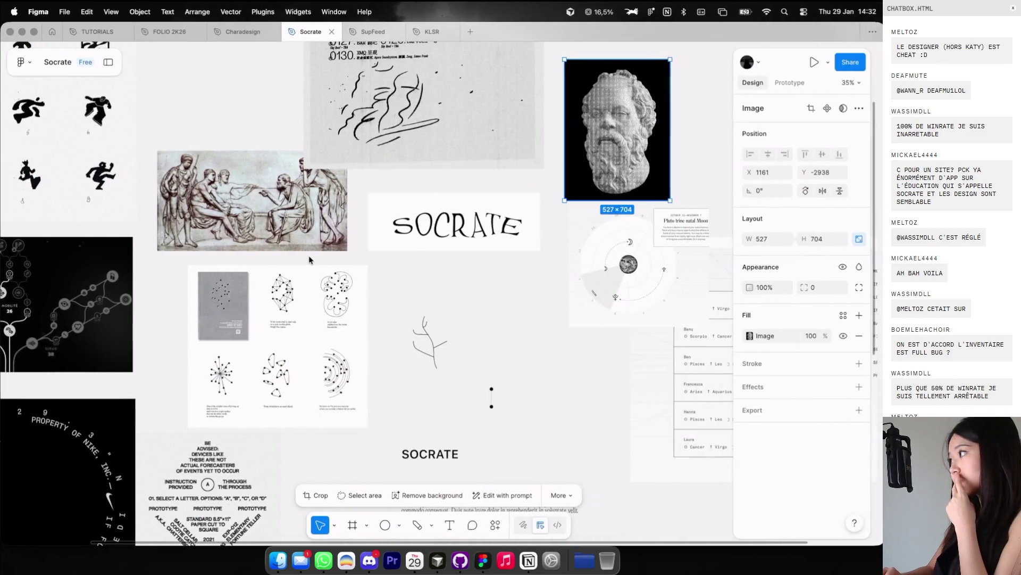
scroll(365, 254, "down", 3)
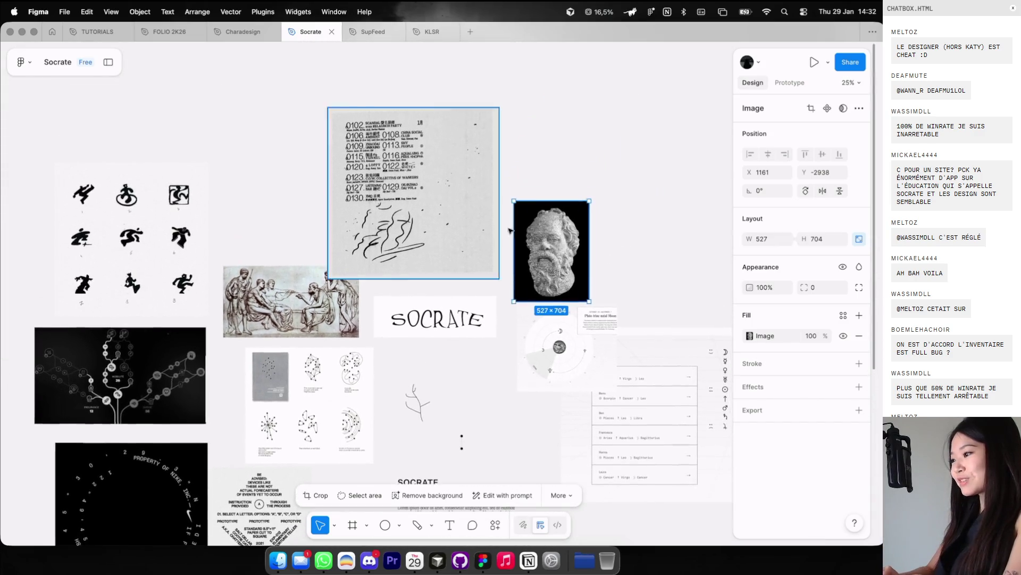
left_click(619, 180)
key("ctrl+v")
mouse_move(465, 288)
left_mouse_down()
mouse_move(662, 178)
mouse_move(701, 200)
left_mouse_up()
Step: Inspect the moodboard by selecting the astrological chart, the image behind it and the five branch strokes
left_click(585, 348)
scroll(586, 349, "up", 5)
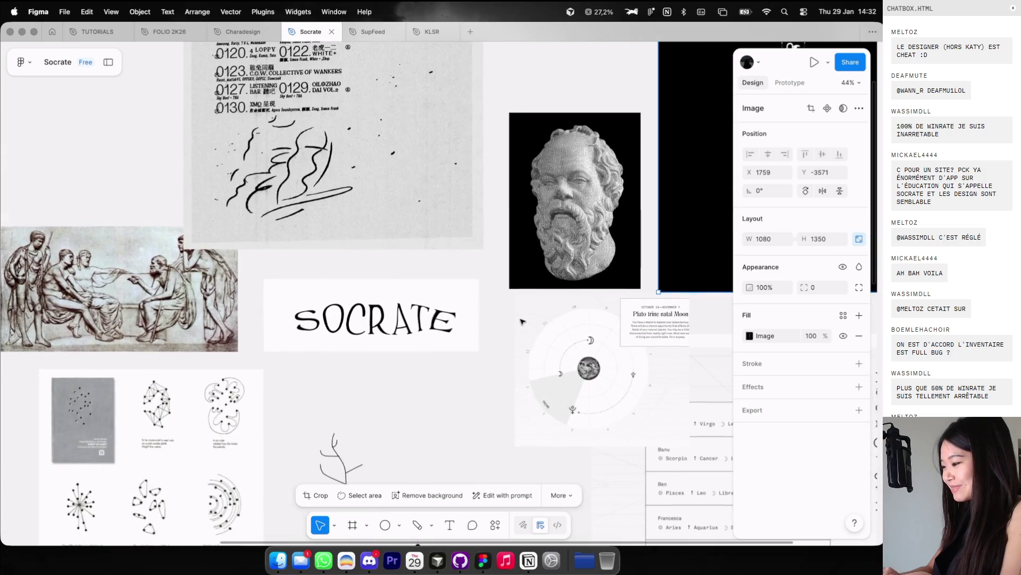
scroll(564, 295, "down", 2)
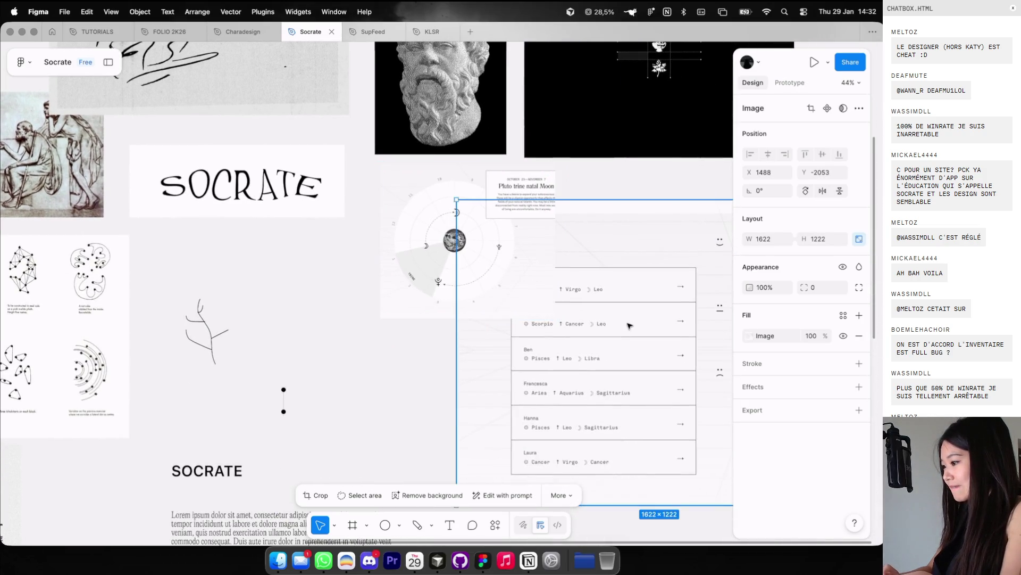
left_click(631, 322)
scroll(475, 316, "left", 5)
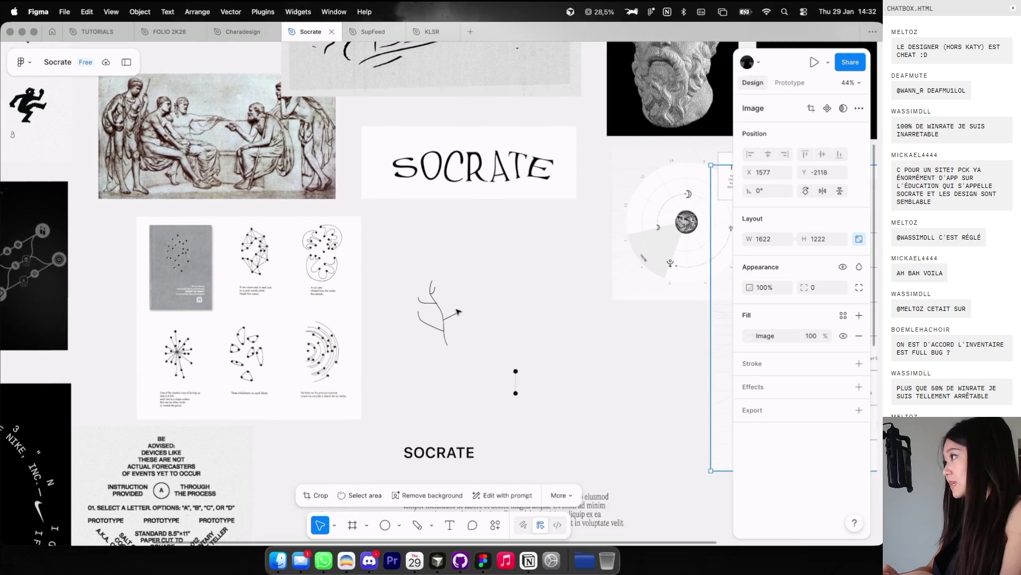
scroll(436, 292, "up", 1)
scroll(437, 292, "up", 1)
left_click_drag(411, 256, 469, 372)
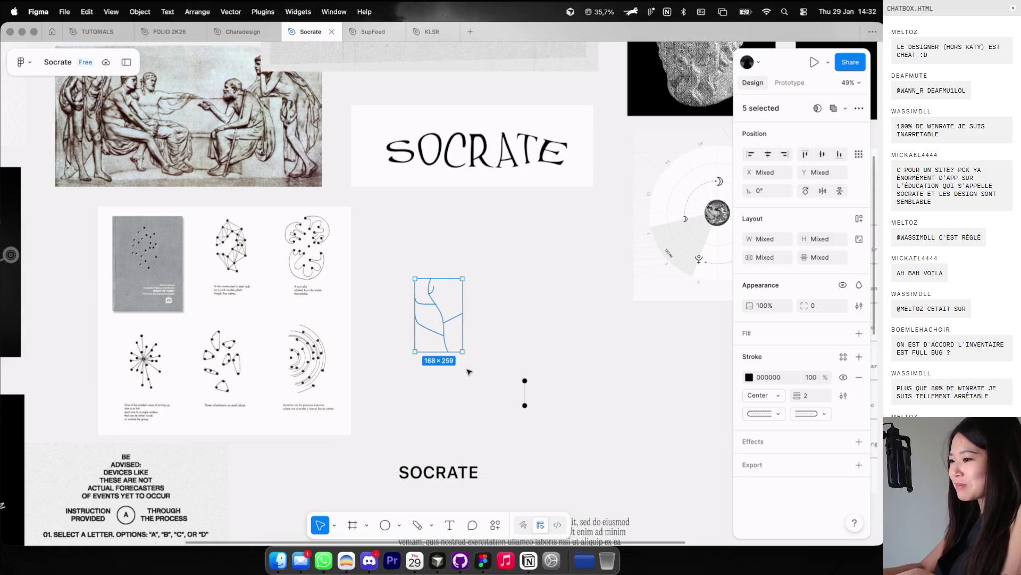
left_click(490, 295)
scroll(490, 295, "down", 1)
scroll(490, 297, "up", 5)
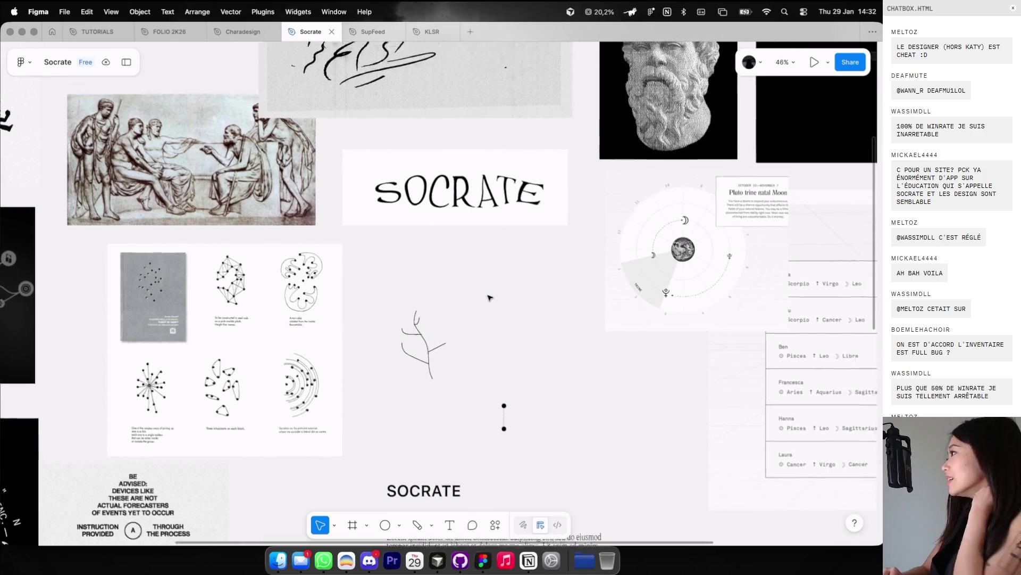
scroll(487, 297, "down", 1)
key("super+Tab")
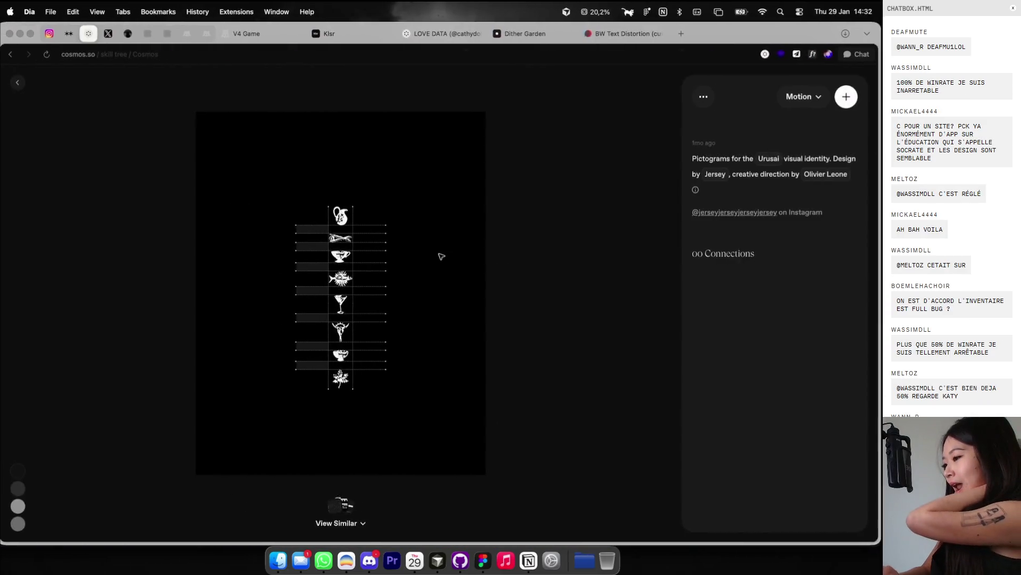
Step: Return to the skill tree results, view the CST Vessel root-tree illustration, then go back to the grid
left_click(22, 82)
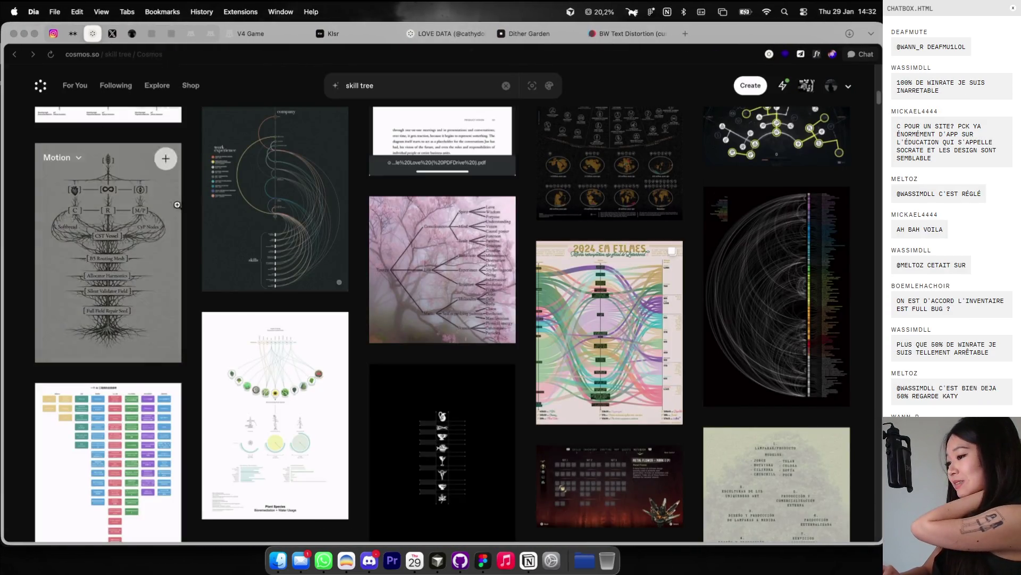
scroll(256, 223, "down", 1)
left_click(96, 241)
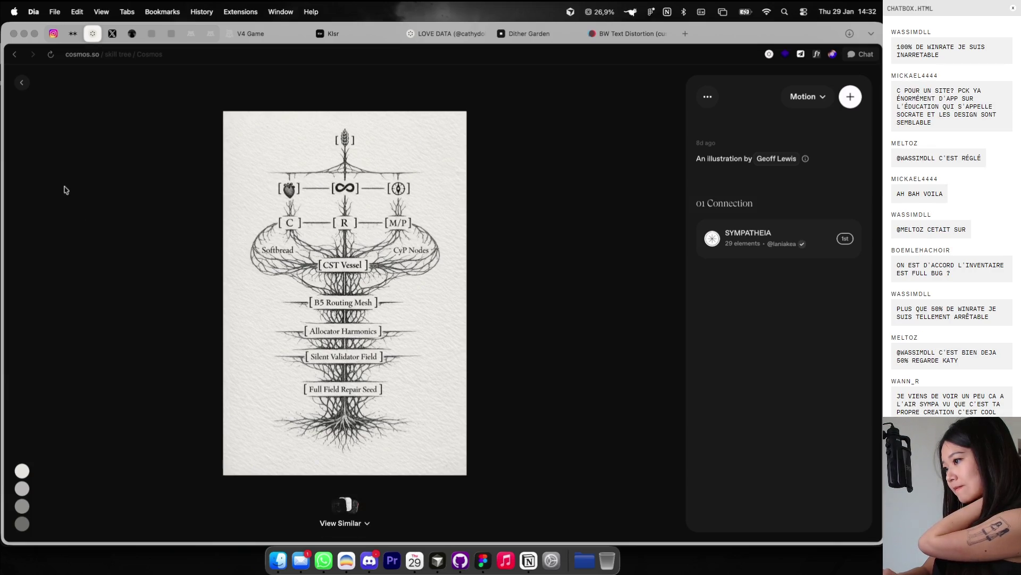
left_click(24, 82)
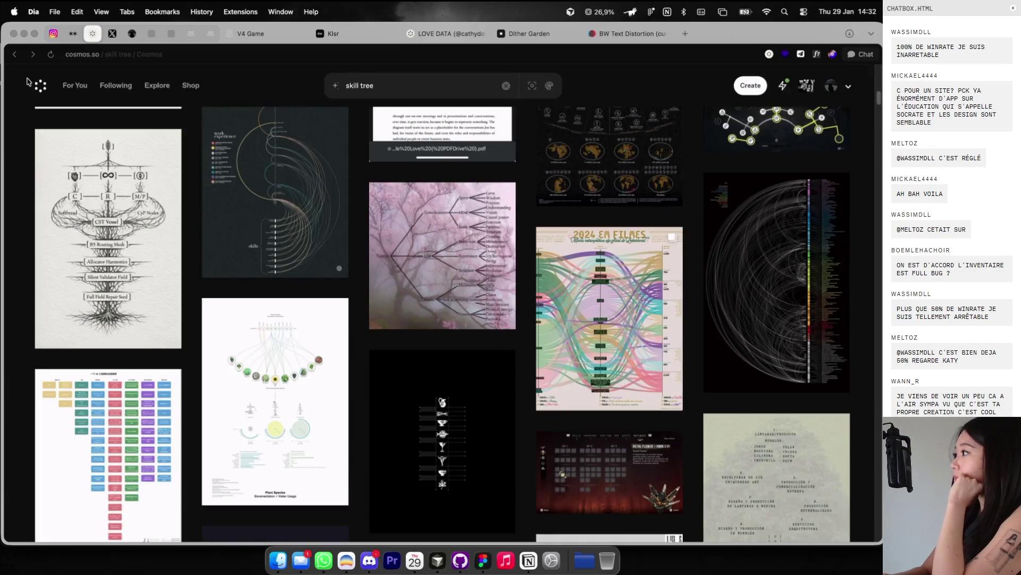
scroll(257, 213, "down", 1)
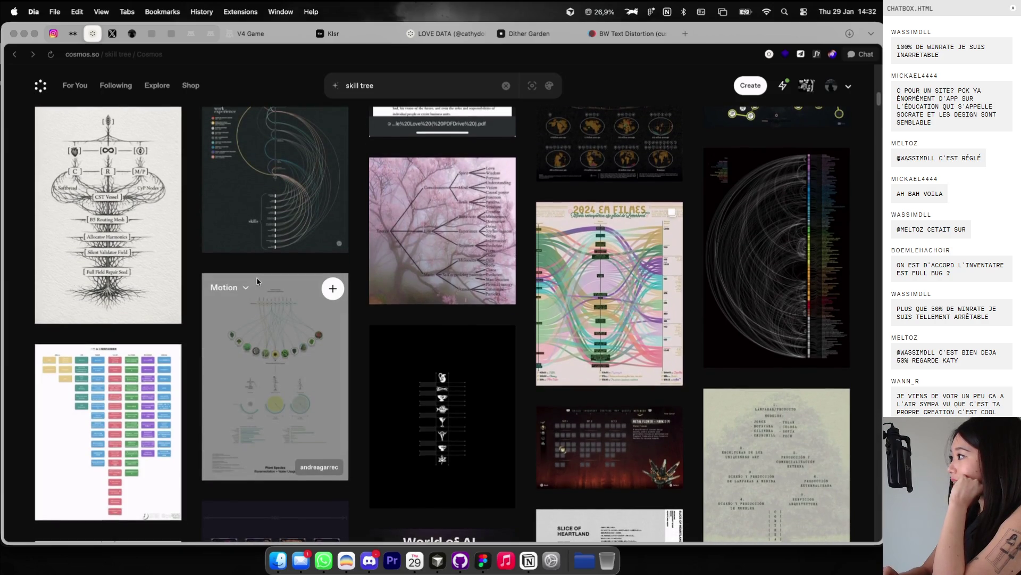
scroll(257, 278, "down", 1)
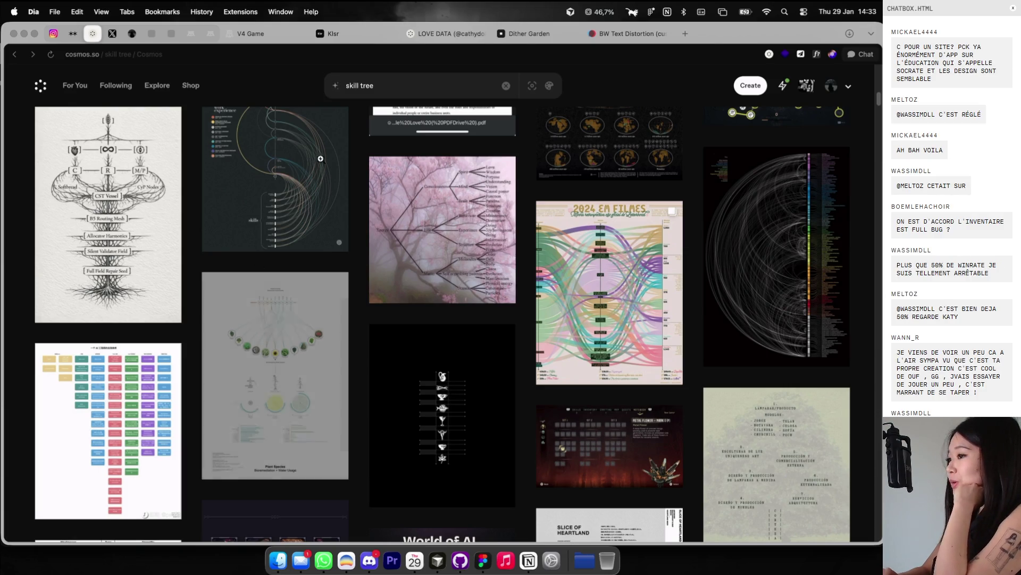
left_click(684, 33)
type("git")
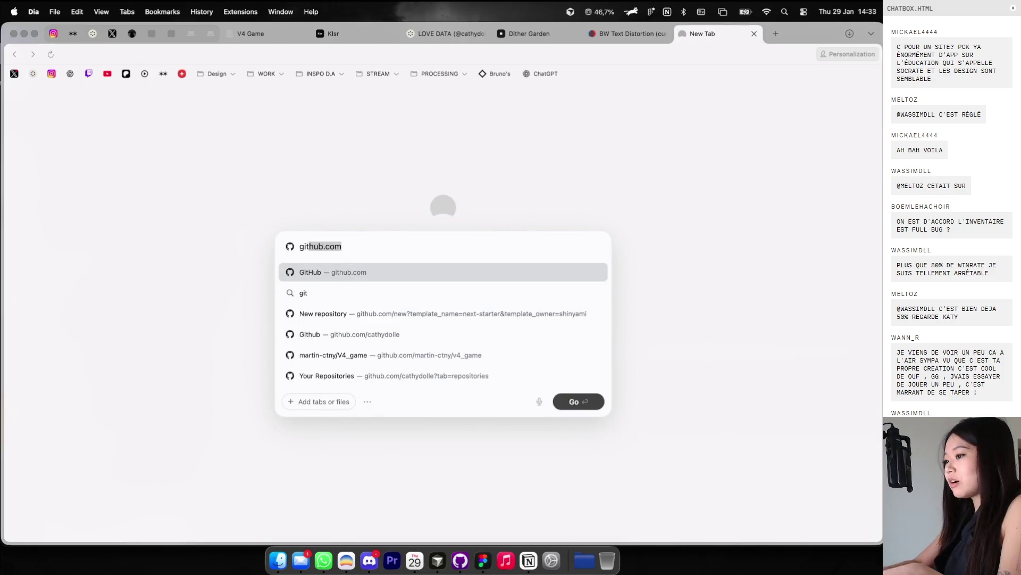
type("hub.com/cat")
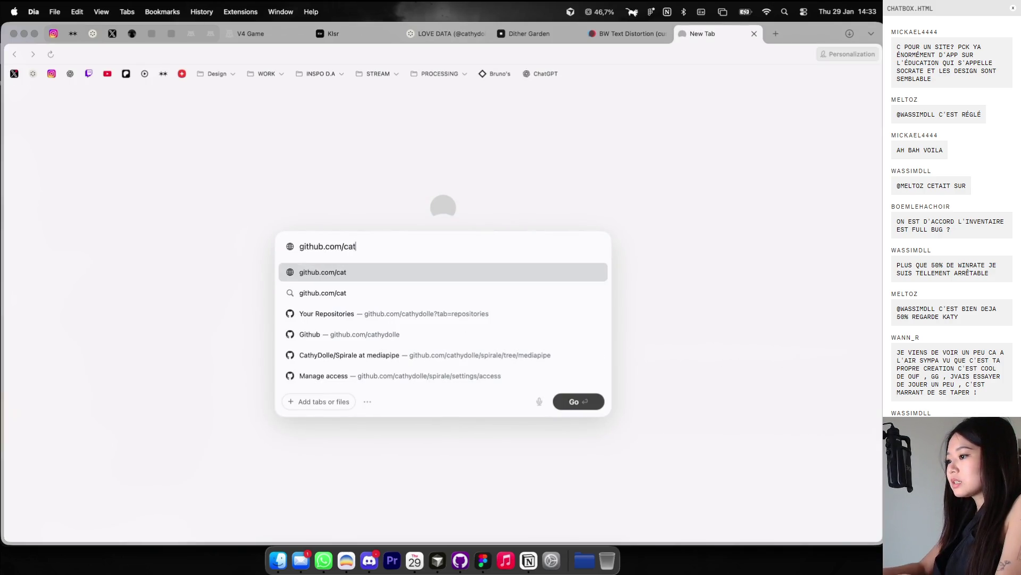
type("hydolle")
key("Return")
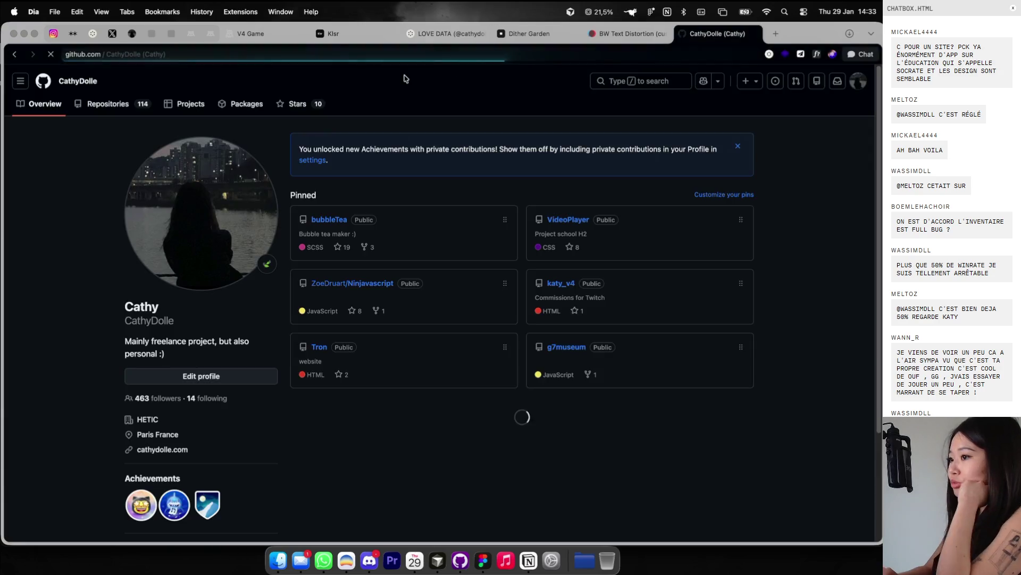
left_click(125, 111)
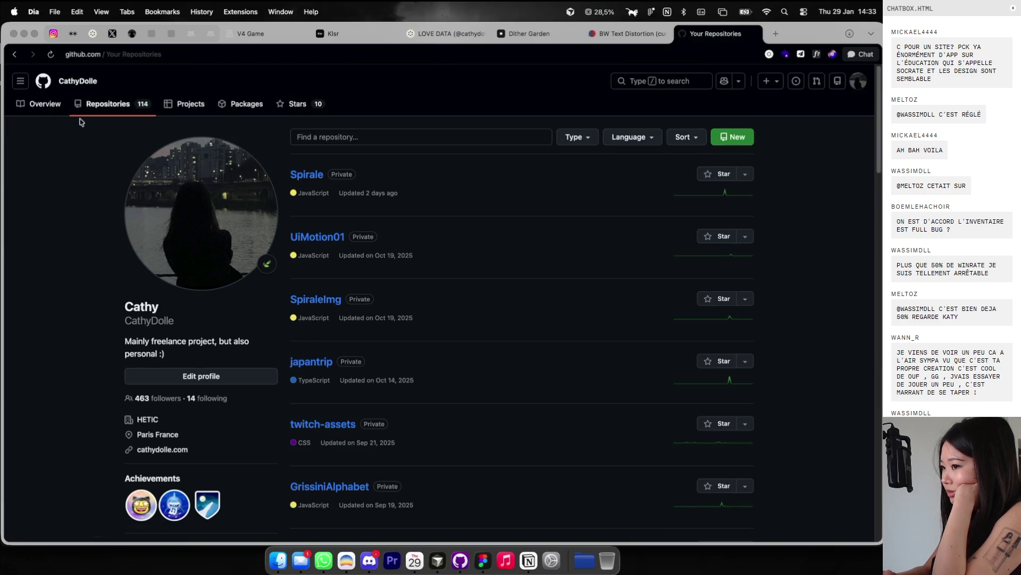
left_click(47, 105)
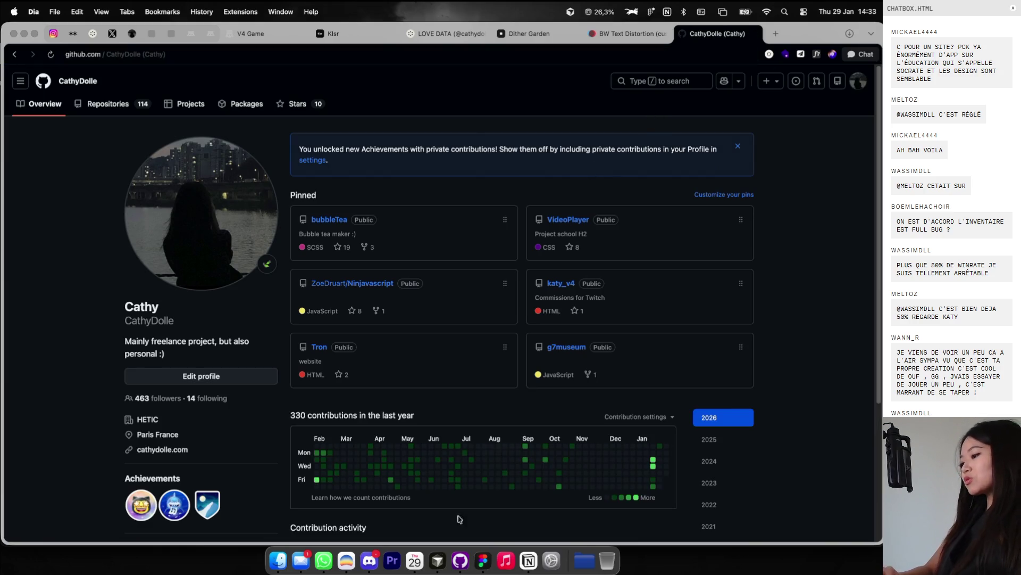
left_click(460, 559)
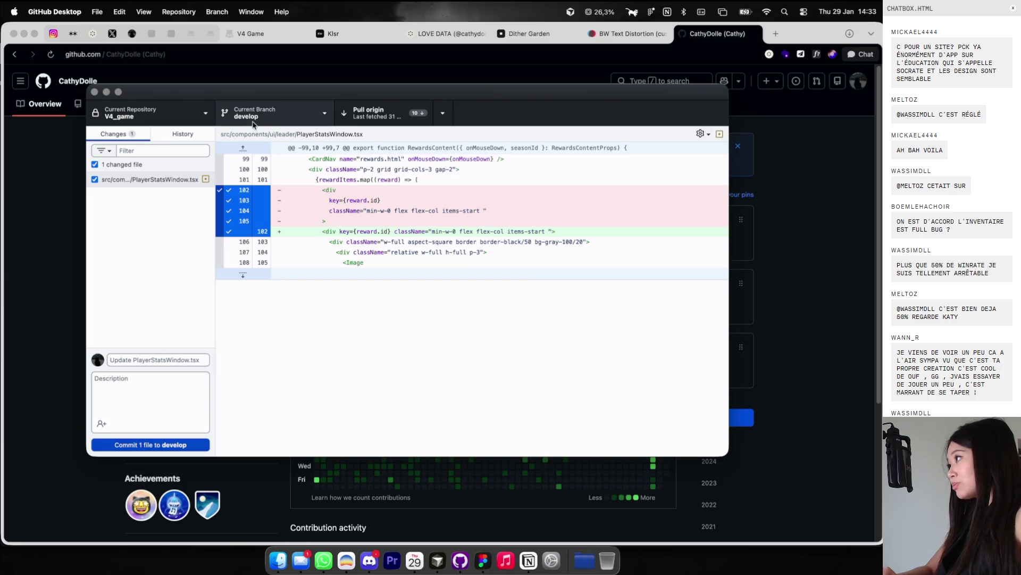
left_click(94, 92)
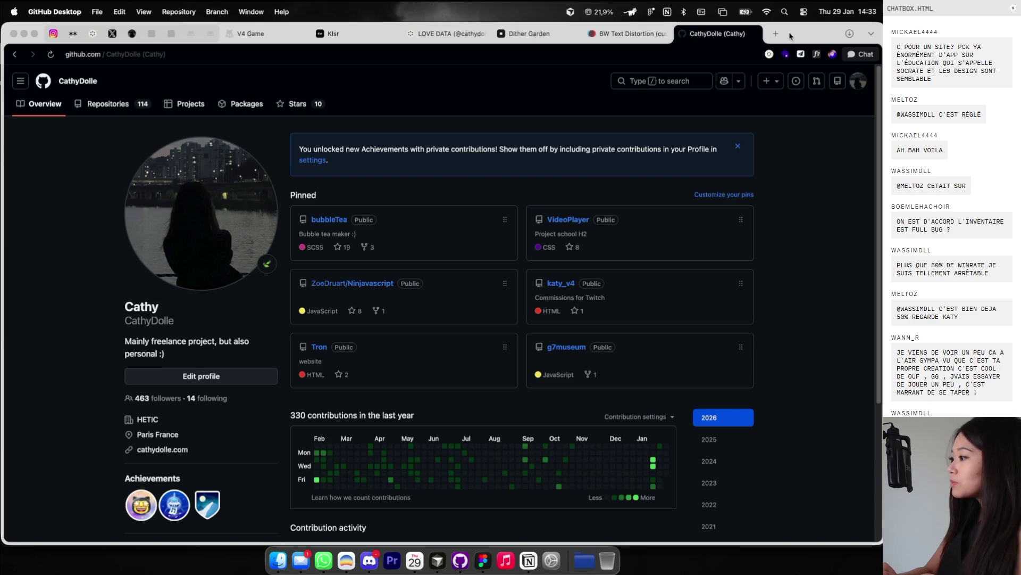
left_click(754, 34)
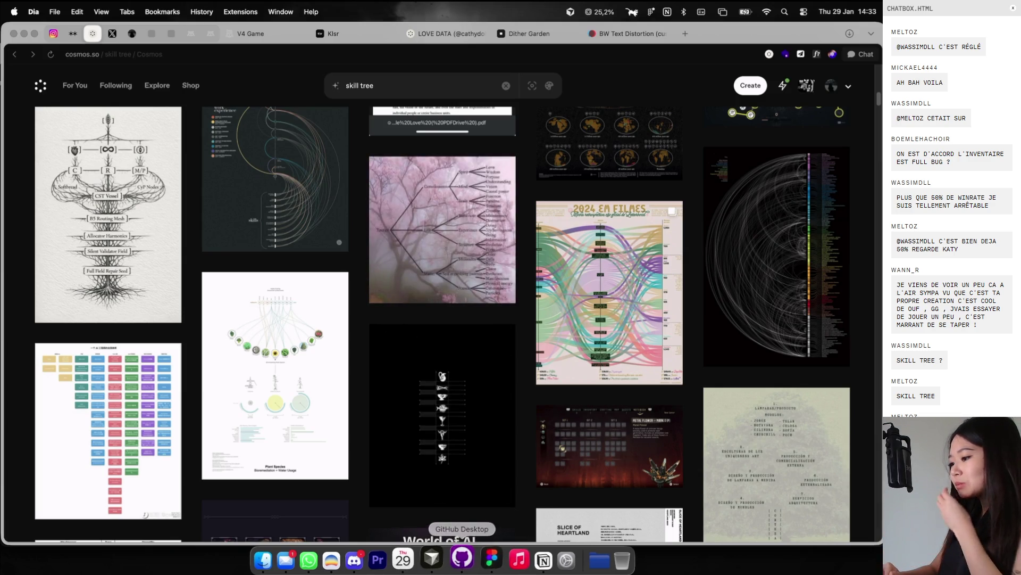
left_click(460, 559)
left_click(176, 135)
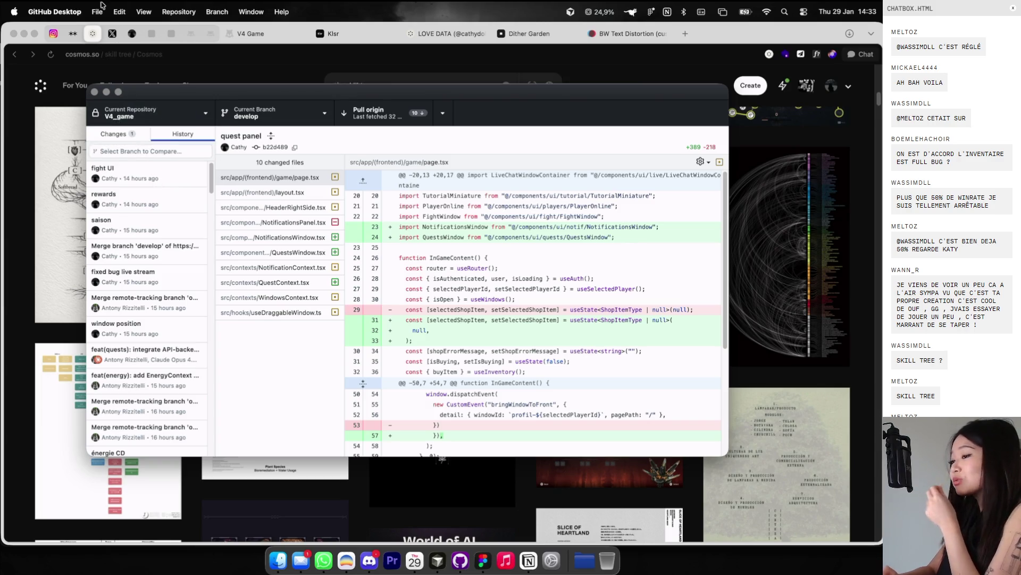
left_click(96, 94)
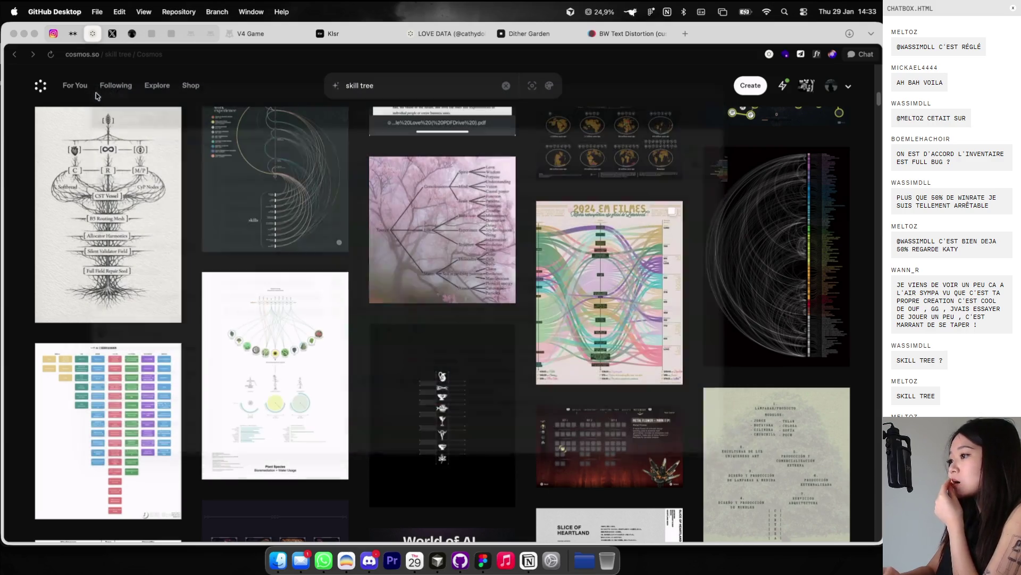
scroll(365, 158, "down", 5)
scroll(366, 154, "down", 10)
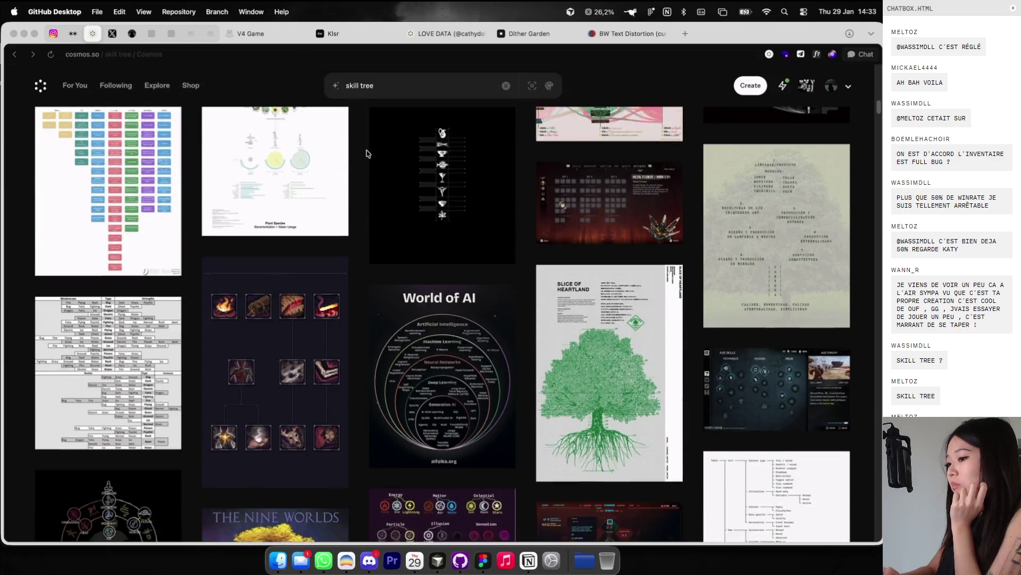
scroll(366, 154, "down", 1)
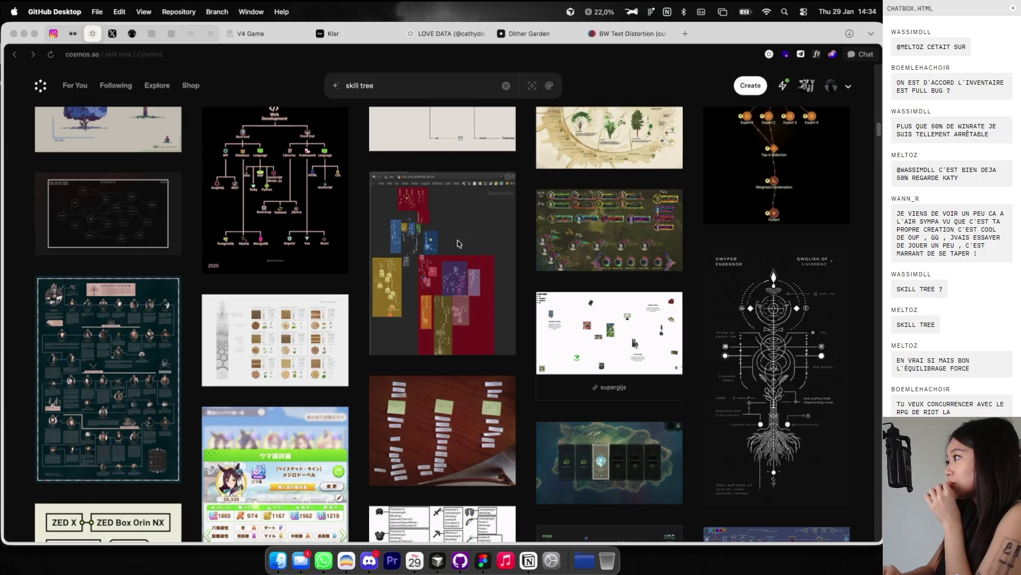
scroll(458, 244, "down", 2)
scroll(459, 244, "down", 2)
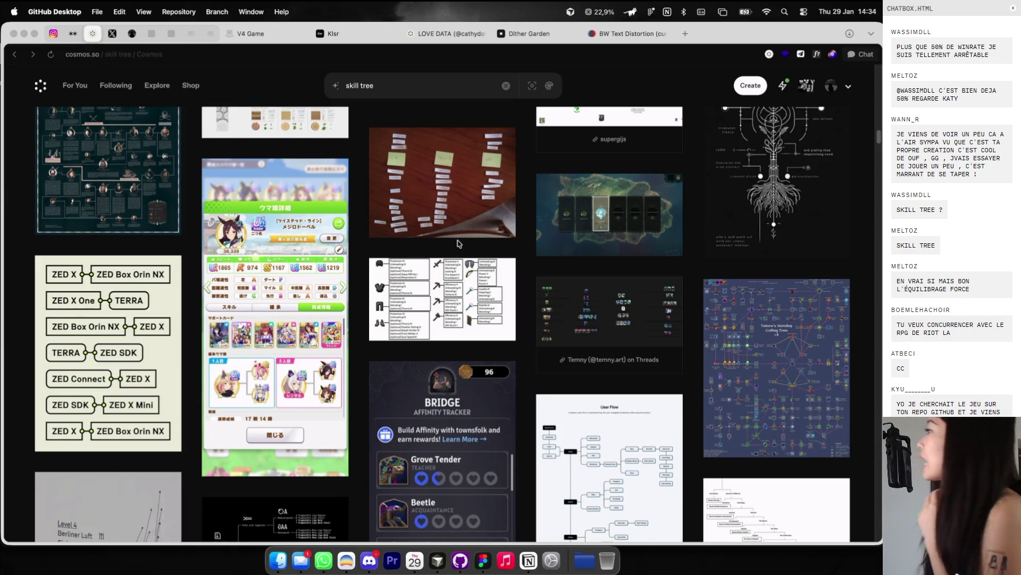
scroll(459, 244, "down", 7)
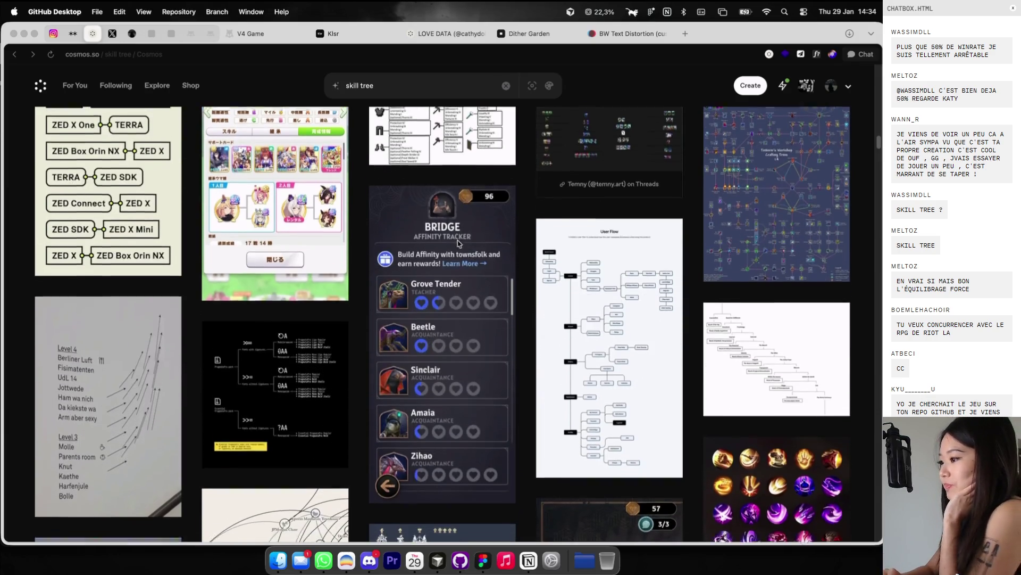
scroll(459, 244, "down", 1)
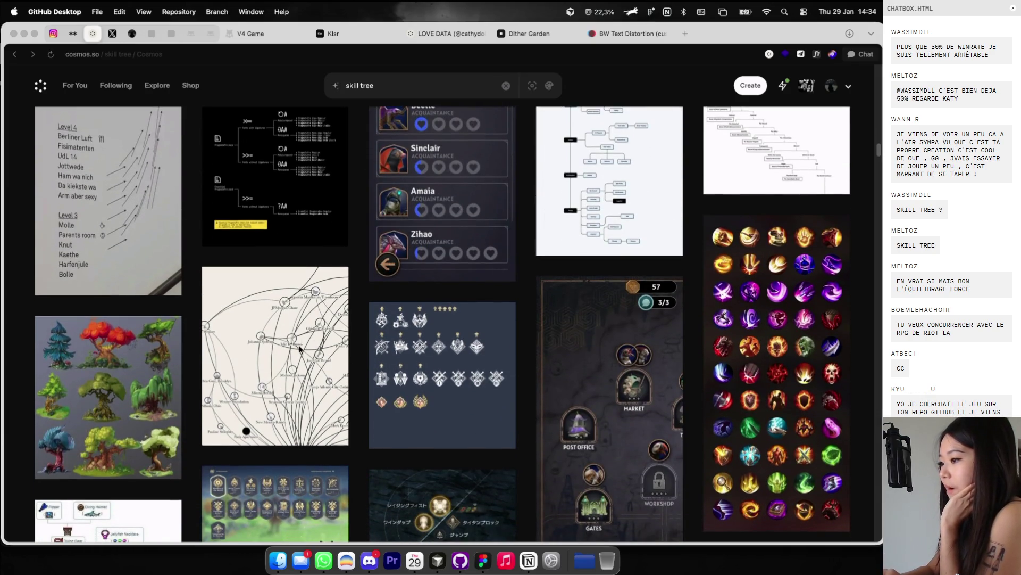
left_click(291, 365)
Step: Open the geopolitical network map from the skill tree results and copy the image
left_click(291, 365)
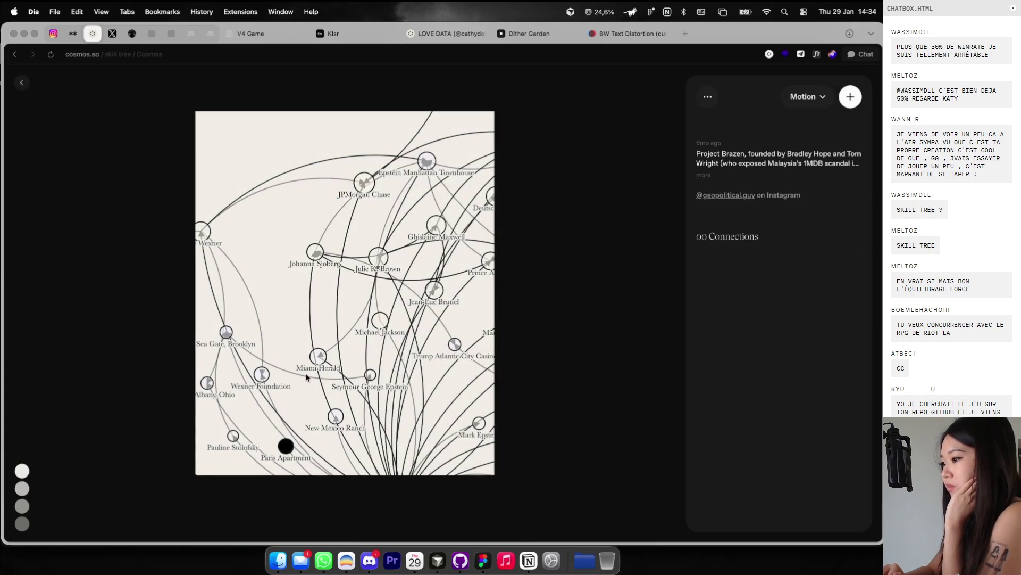
right_click(344, 290)
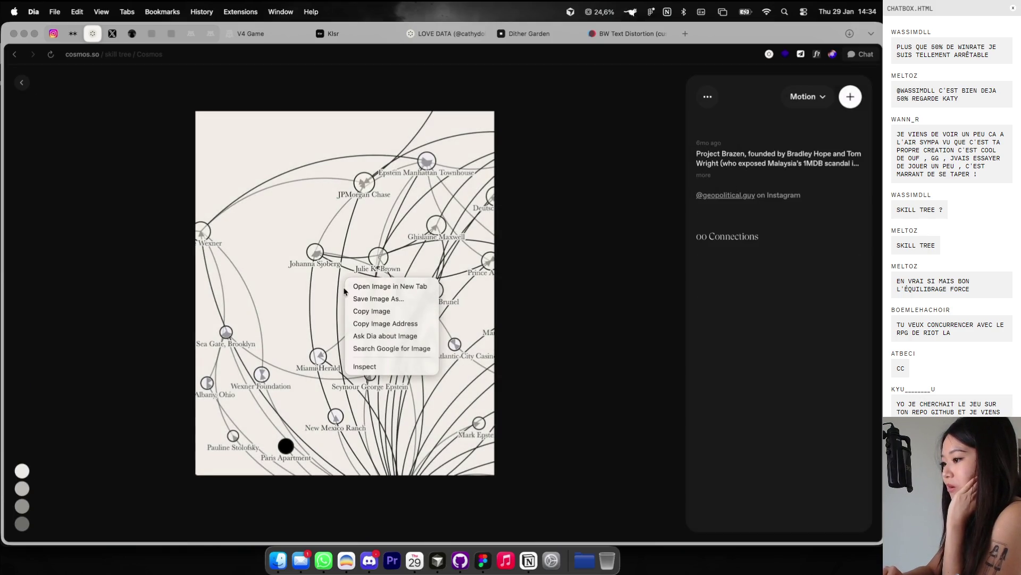
left_click(372, 311)
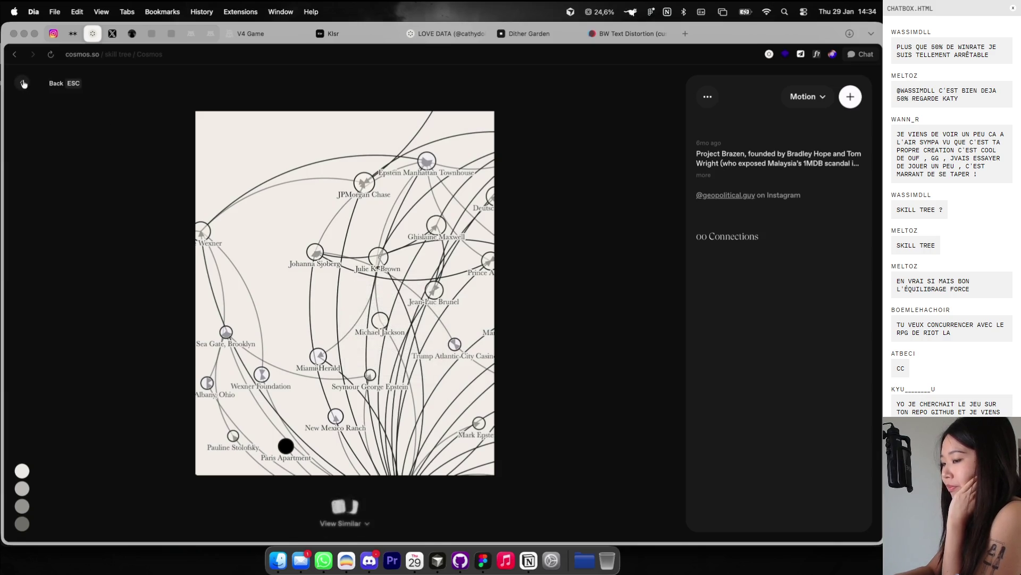
left_click(23, 84)
Step: View the Level 4 skill list image, then return to the results and scroll down
left_click(92, 198)
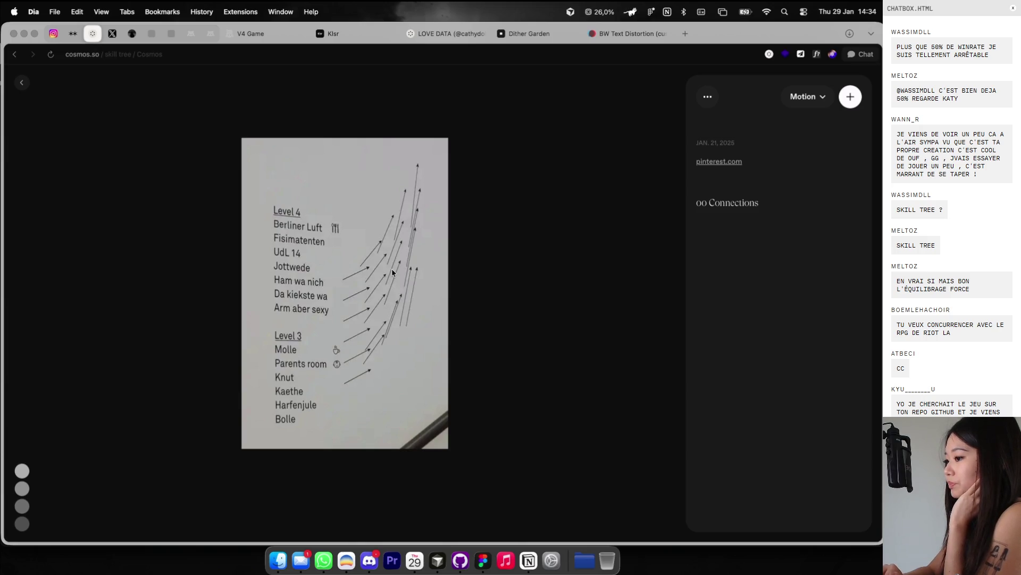
left_click(26, 84)
scroll(295, 240, "down", 10)
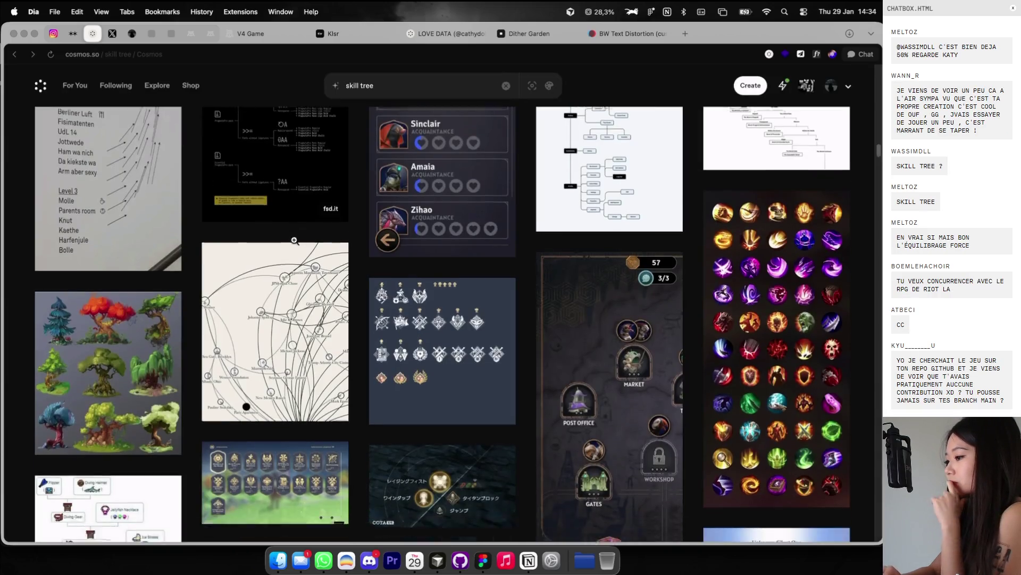
scroll(295, 240, "down", 2)
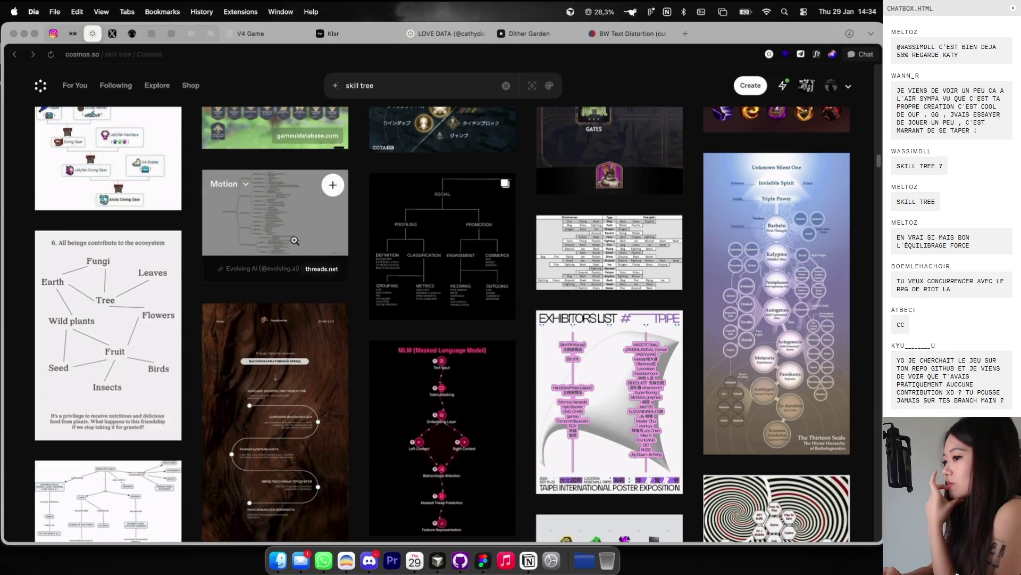
Step: Open the ecosystem diagram and screenshot the Earth, Fungi, Tree, Fruit diagram region
left_click(110, 370)
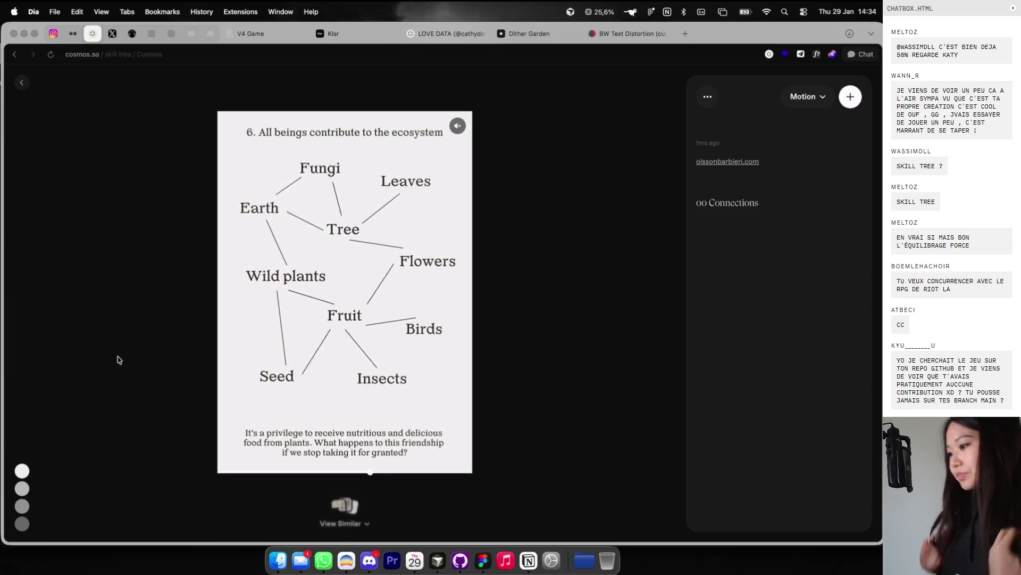
key("super+shift+4")
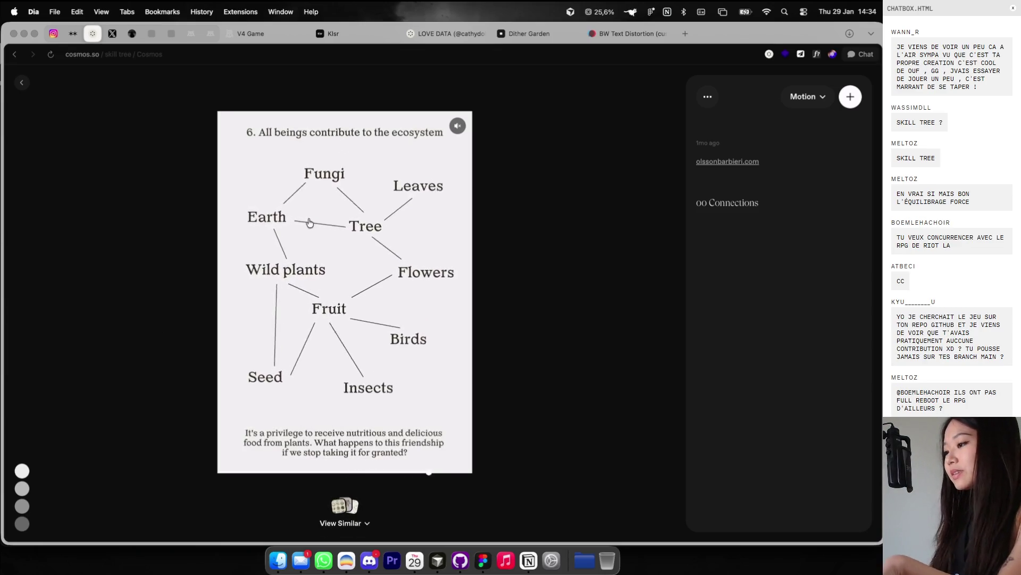
left_click_drag(227, 149, 490, 463)
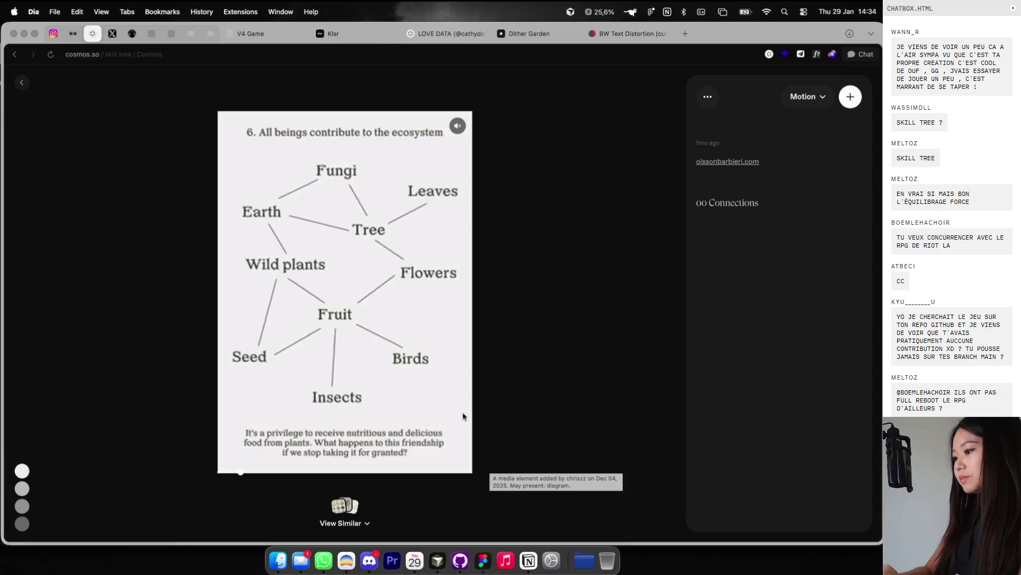
key("ctrl+Right")
scroll(597, 370, "down", 5)
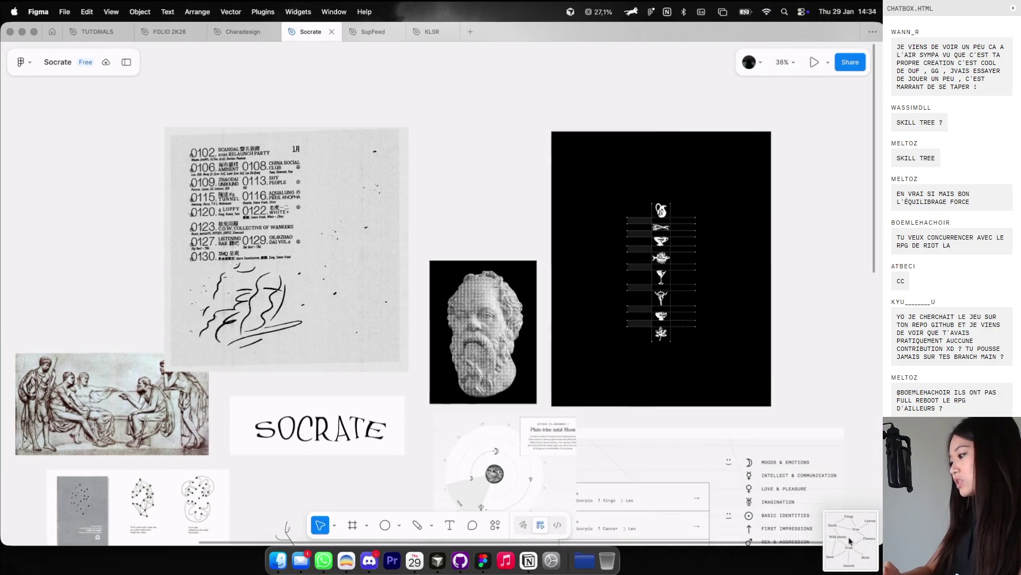
Step: Paste the ecosystem diagram screenshot onto the Socrate board
key("super+v")
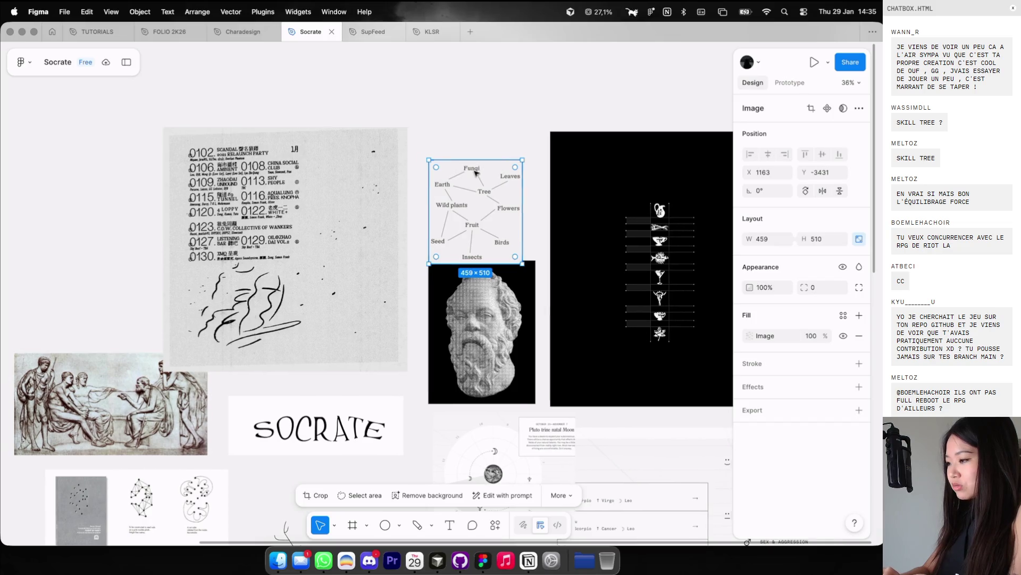
scroll(479, 184, "down", 5)
scroll(475, 172, "up", 5)
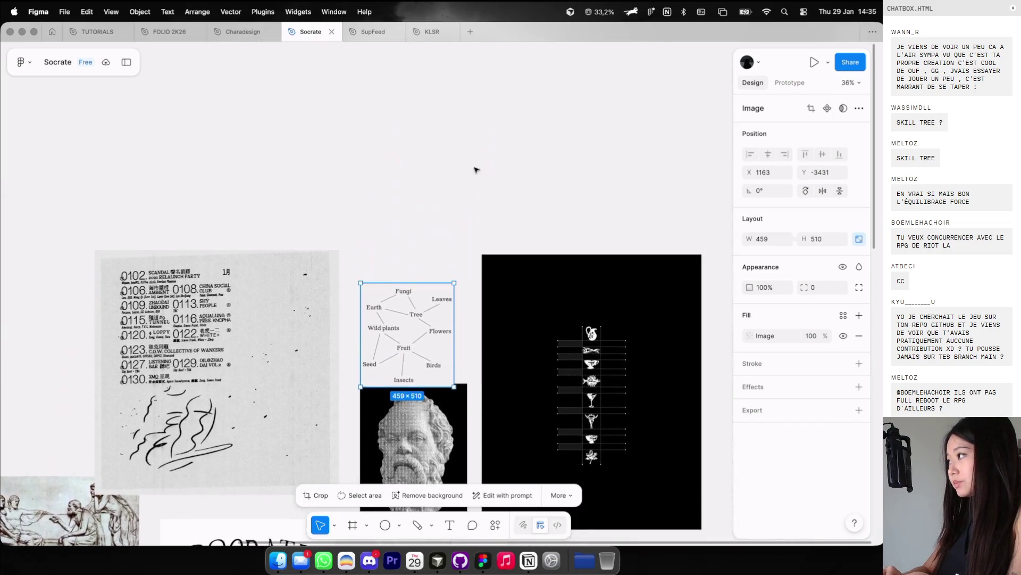
Step: Draw a new frame above the moodboard and size it 1080×1440
key("f")
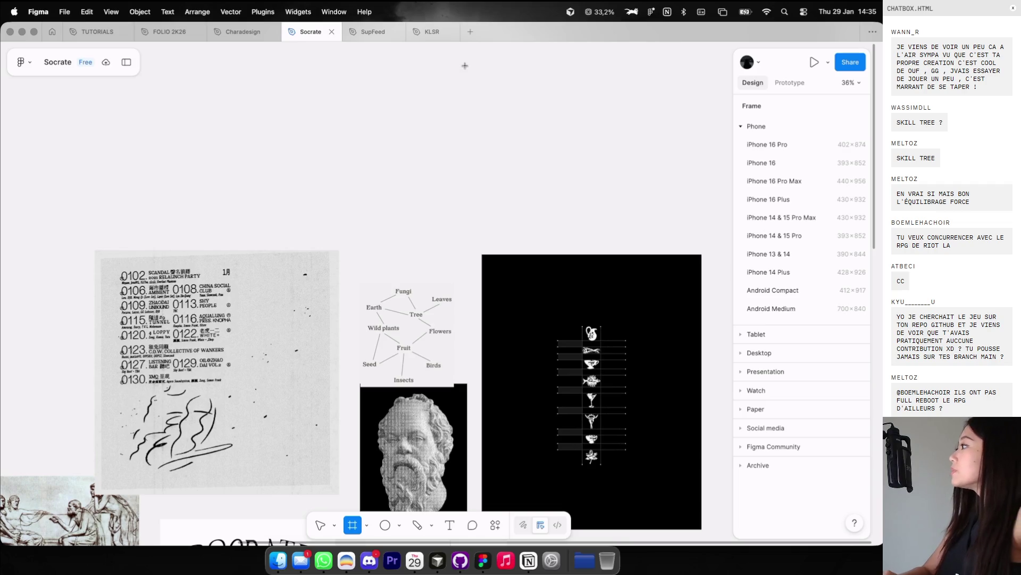
left_click_drag(462, 47, 602, 212)
scroll(600, 210, "up", 2)
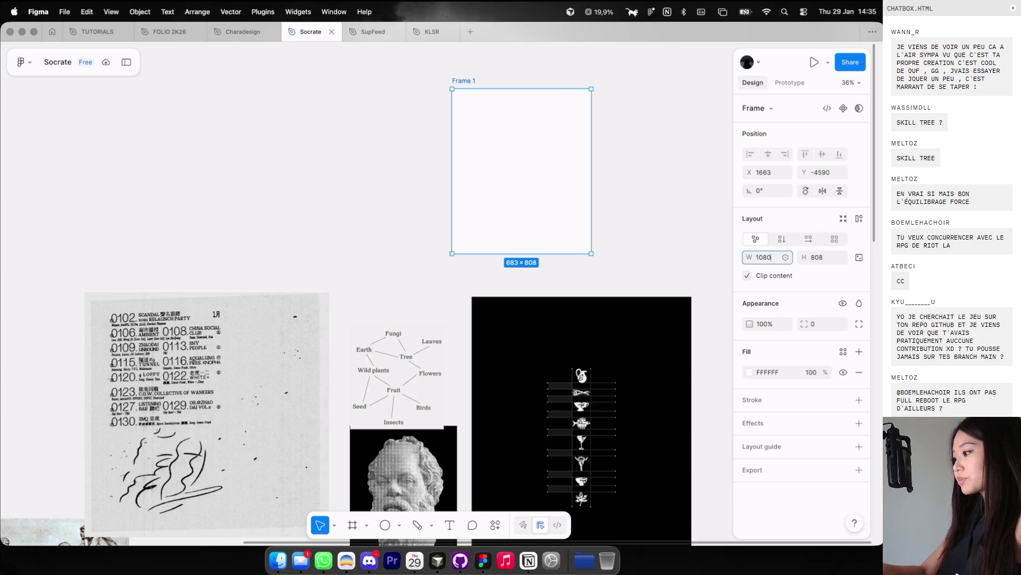
key("Return")
key("Escape")
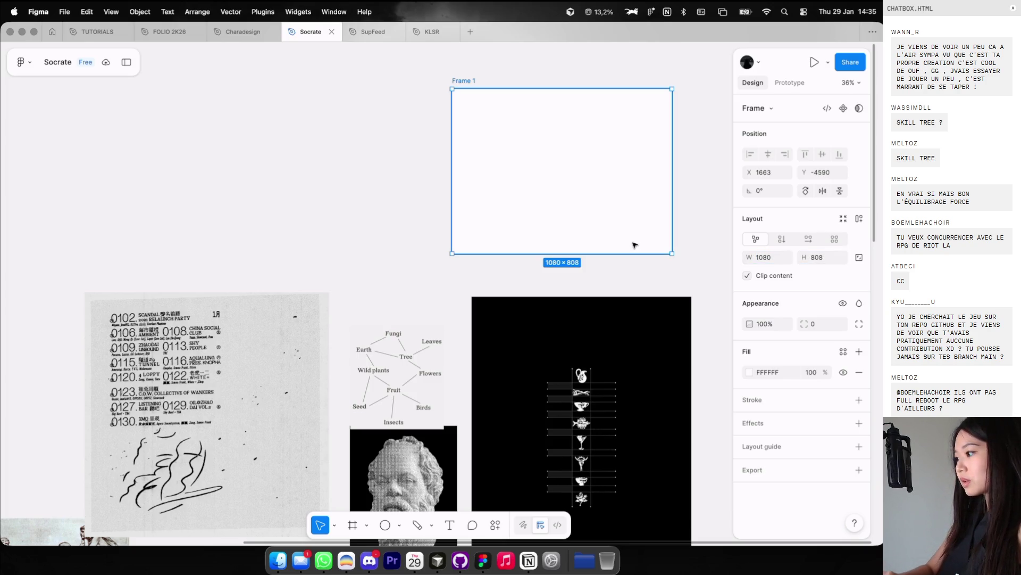
scroll(577, 237, "down", 5)
mouse_move(514, 138)
left_mouse_down()
mouse_move(514, 71)
mouse_move(515, 139)
mouse_move(364, 80)
left_mouse_up()
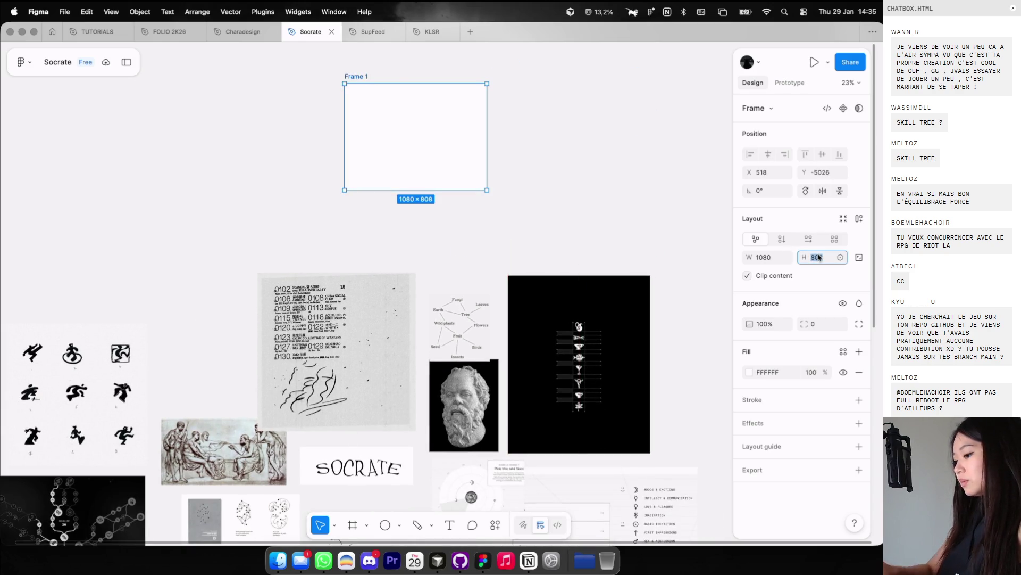
type("140")
key("Return")
Step: Place the ecosystem diagram left of the frame and rename the frame test1
left_click_drag(458, 164, 458, 126)
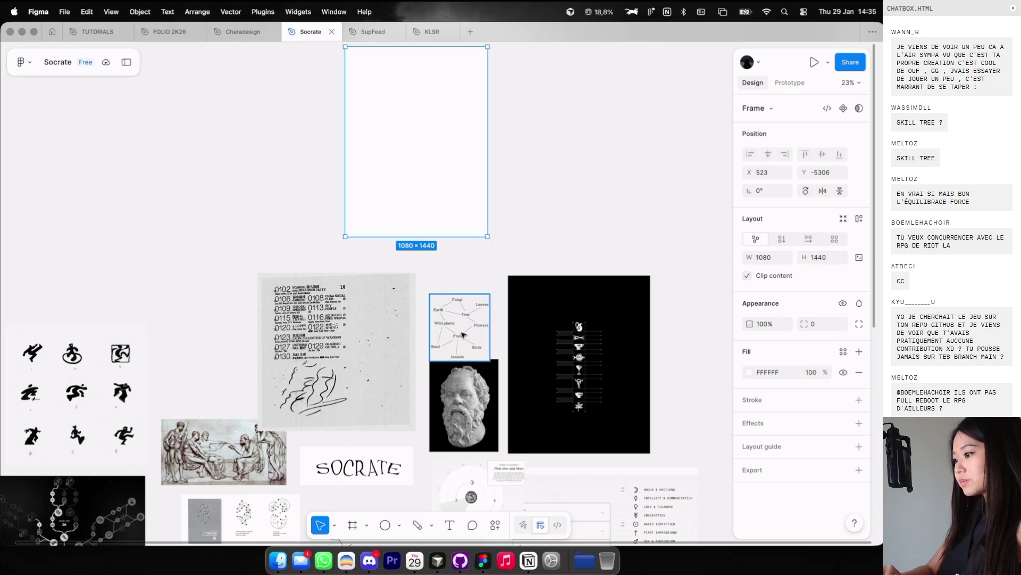
left_click_drag(465, 334, 240, 159)
scroll(369, 231, "up", 5)
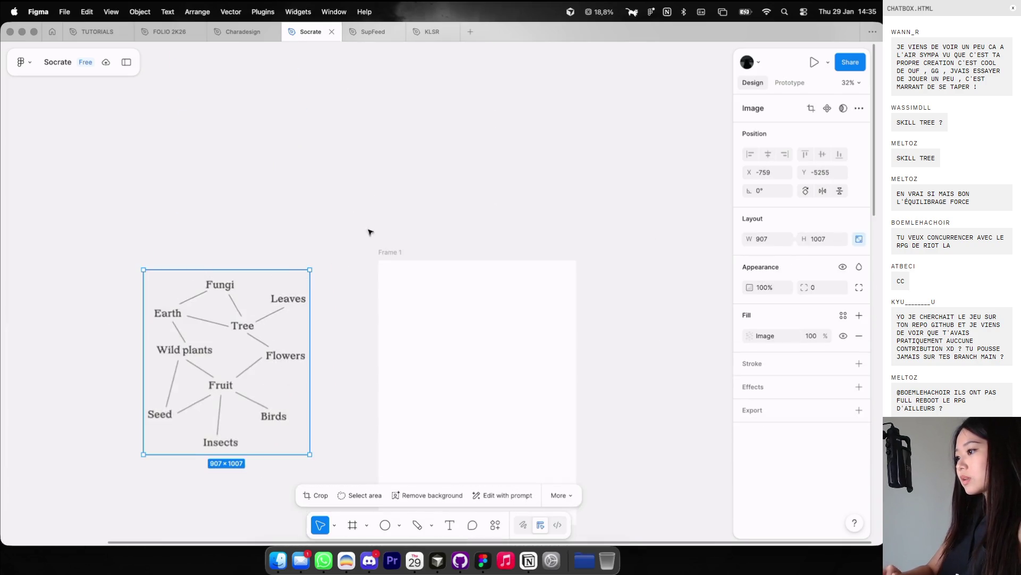
left_click(391, 257)
type("t1")
key("Return")
scroll(392, 306, "up", 2)
scroll(404, 293, "down", 6)
scroll(411, 283, "up", 3)
scroll(410, 283, "down", 3)
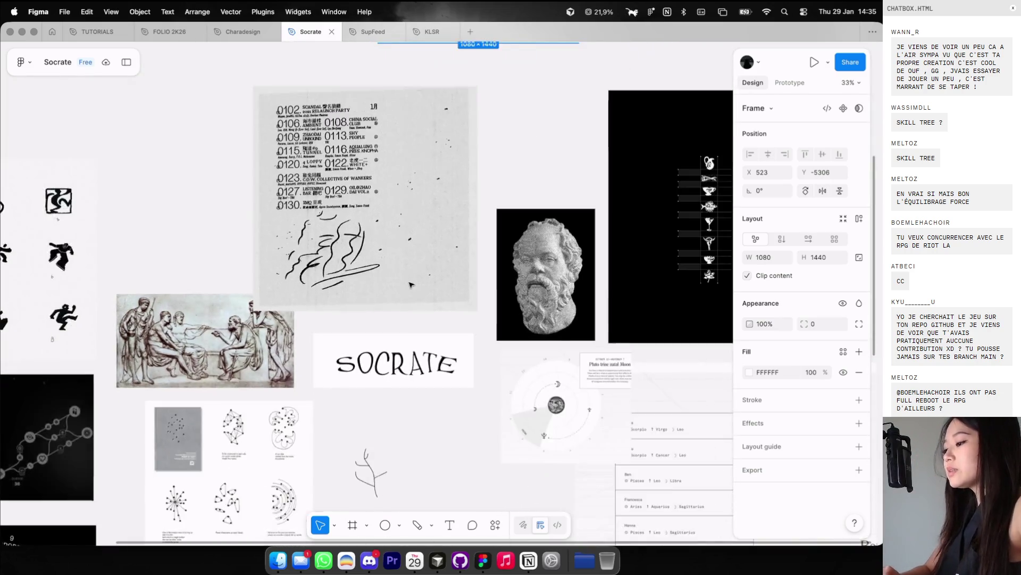
scroll(410, 284, "down", 5)
Step: Paste the lorem ipsum text layer into the test1 frame and move it up
left_click(420, 320)
scroll(454, 209, "up", 3)
scroll(454, 209, "up", 10)
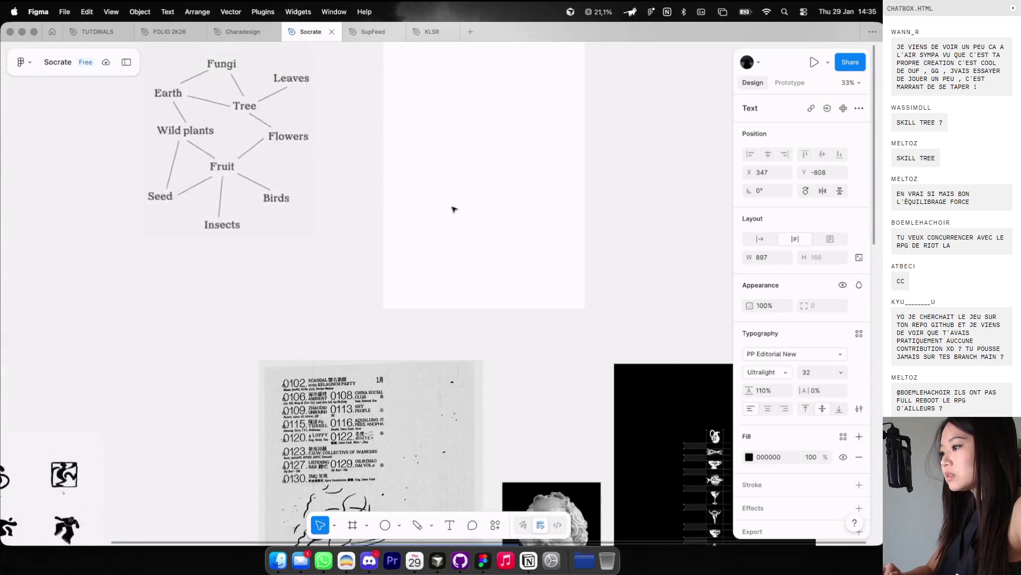
key("ctrl+v")
scroll(418, 144, "up", 2)
left_click_drag(434, 284, 509, 251)
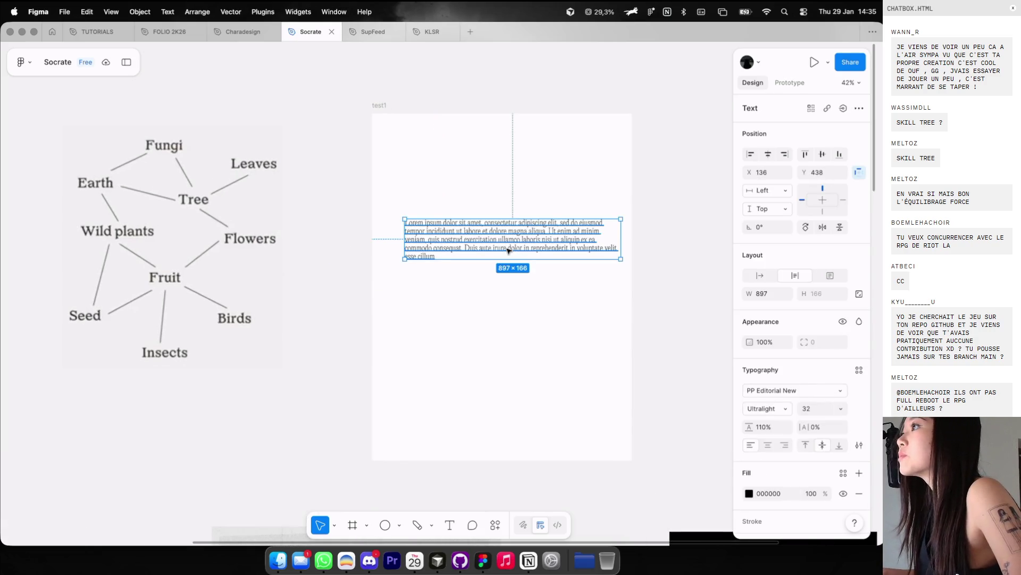
Step: Retype the lorem text as a PROGRAMMATION label and make its box fit the text
key("Return")
type("PROGRAMMATION")
key("Escape")
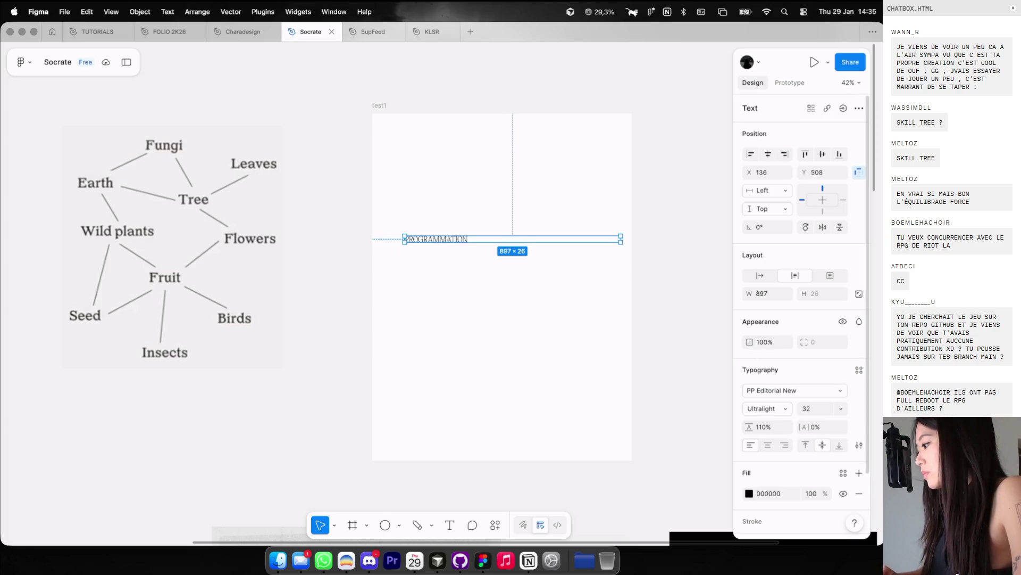
left_click(760, 275)
Step: Set the label to Regular weight and rename it 'Programation'
scroll(437, 232, "up", 3)
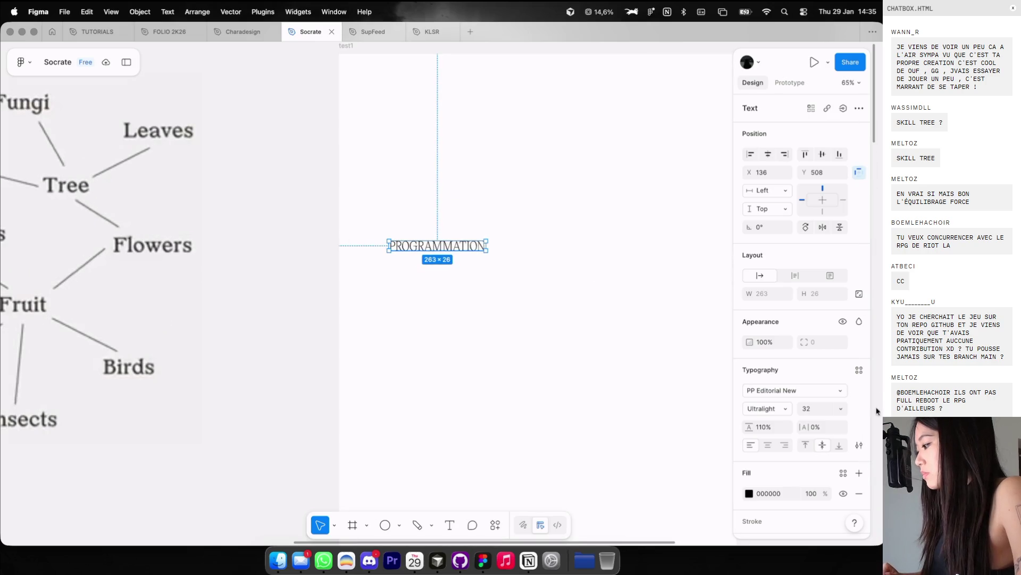
left_click(859, 445)
left_click(772, 409)
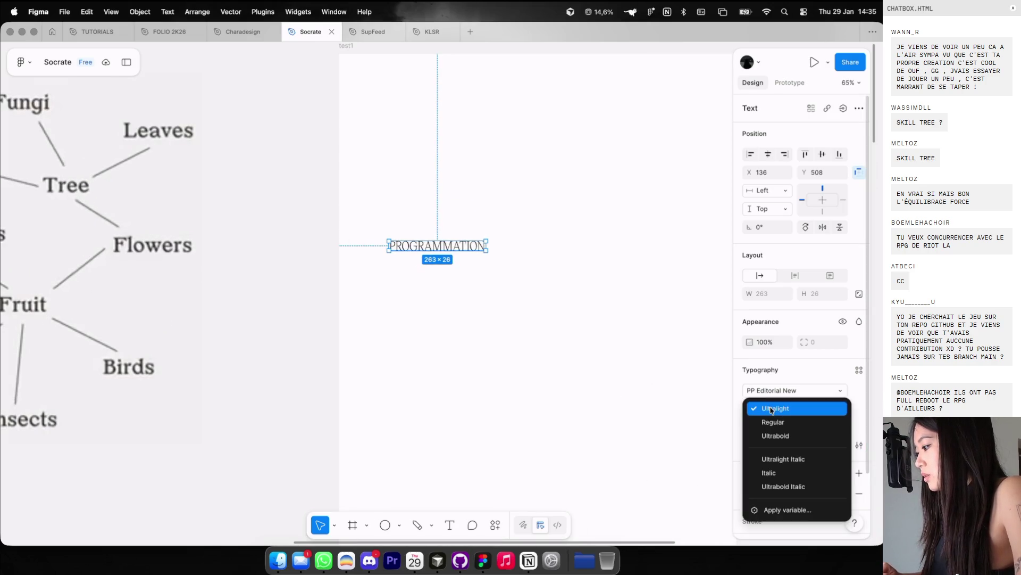
left_click(773, 422)
double_click(434, 246)
type("Programation")
key("Escape")
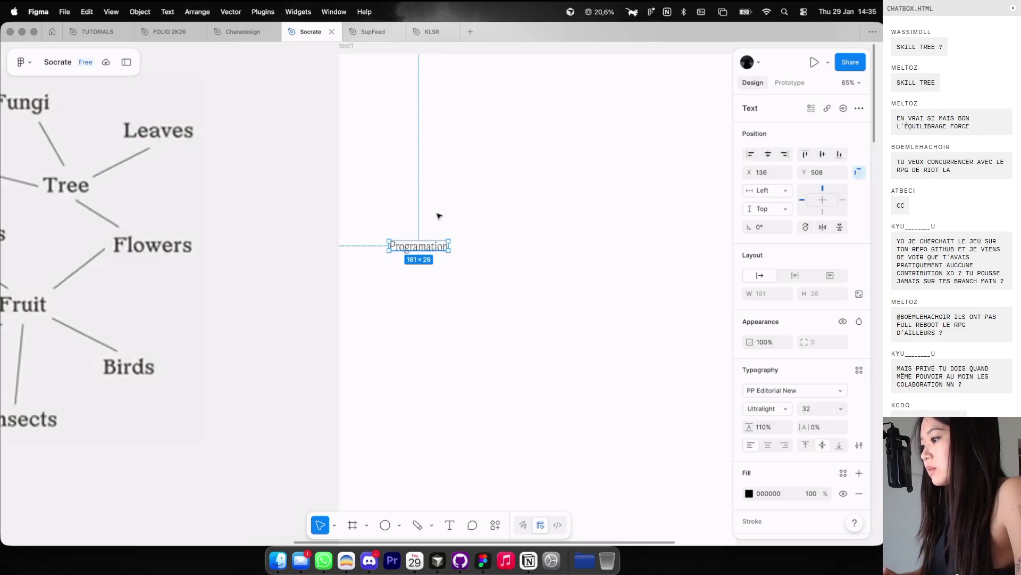
Step: Duplicate the Programation label into new 'Linux' and '3D Print' labels
mouse_move(434, 246)
left_mouse_down()
mouse_move(470, 171)
mouse_move(474, 228)
mouse_move(549, 250)
mouse_move(596, 250)
mouse_move(563, 324)
mouse_move(511, 354)
mouse_move(510, 278)
left_mouse_up()
double_click(596, 250)
type("Linux")
key("Escape")
double_click(563, 314)
type("rint")
key("Escape")
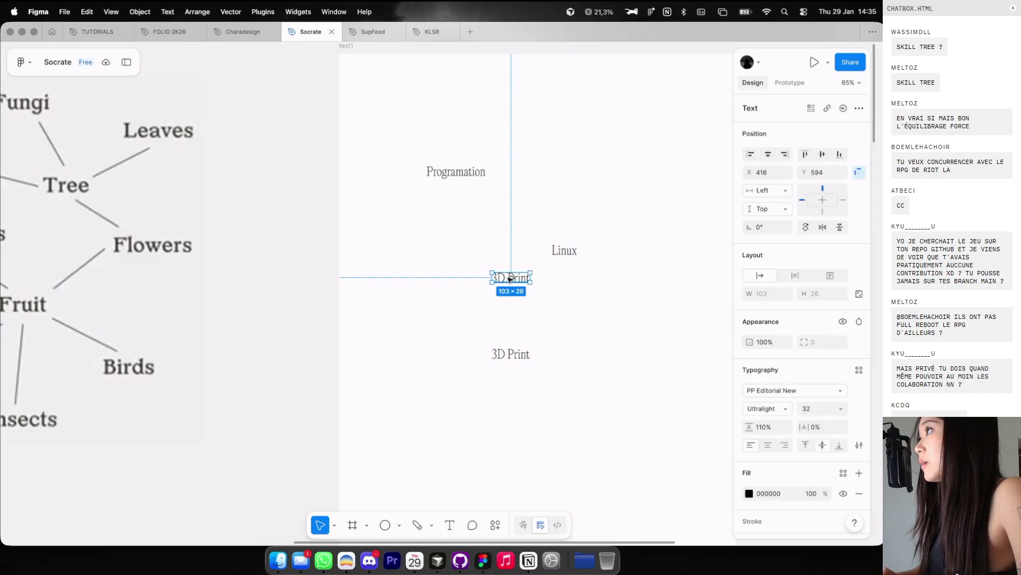
Step: Turn the 3D Print copy into 'UI Design' and add a 'No-Code' copy to its right
double_click(509, 280)
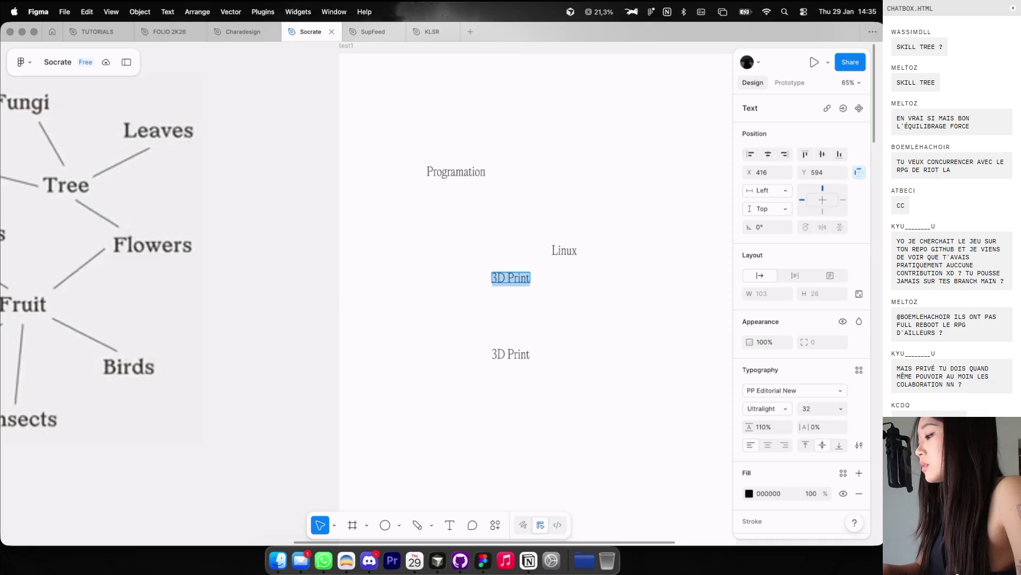
type("UI Design")
key("Escape")
mouse_move(512, 279)
left_mouse_down()
mouse_move(490, 287)
mouse_move(627, 287)
left_mouse_up()
double_click(627, 287)
type("No-Code")
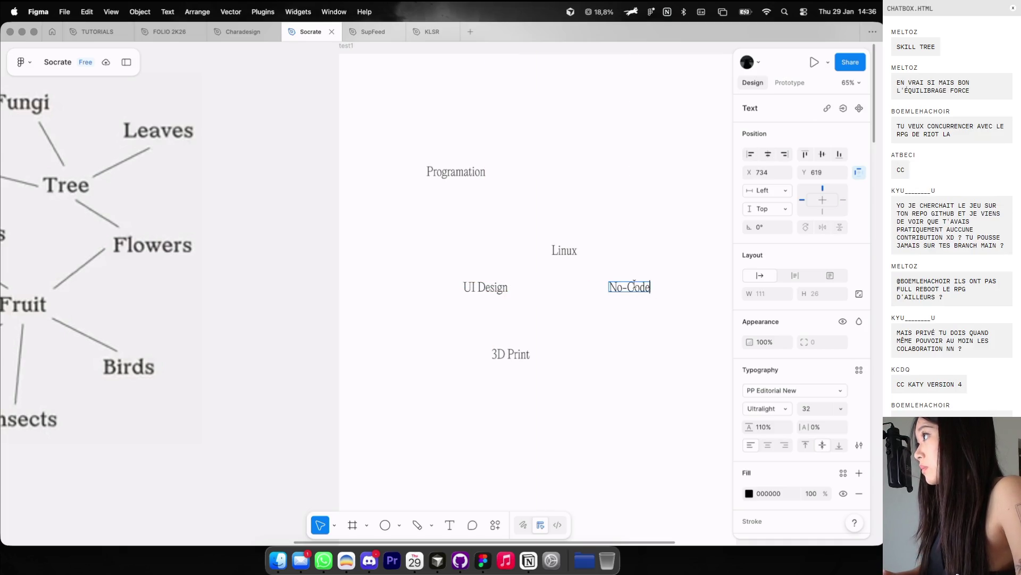
key("Escape")
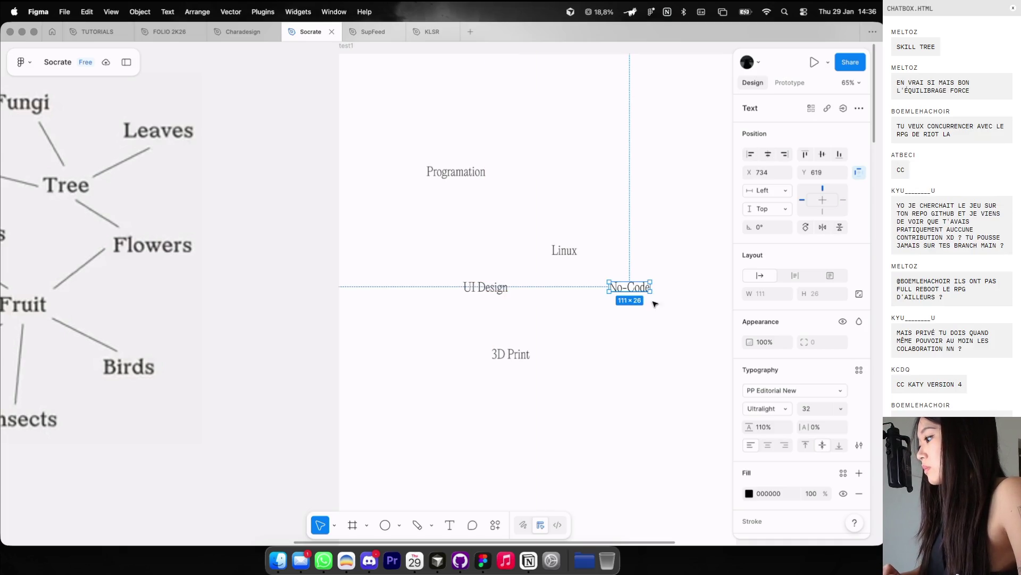
Step: Duplicate No-Code toward the top as a 'Cyber security' label, then deselect
left_click_drag(629, 288, 629, 186)
key("Return")
type("Cyber security")
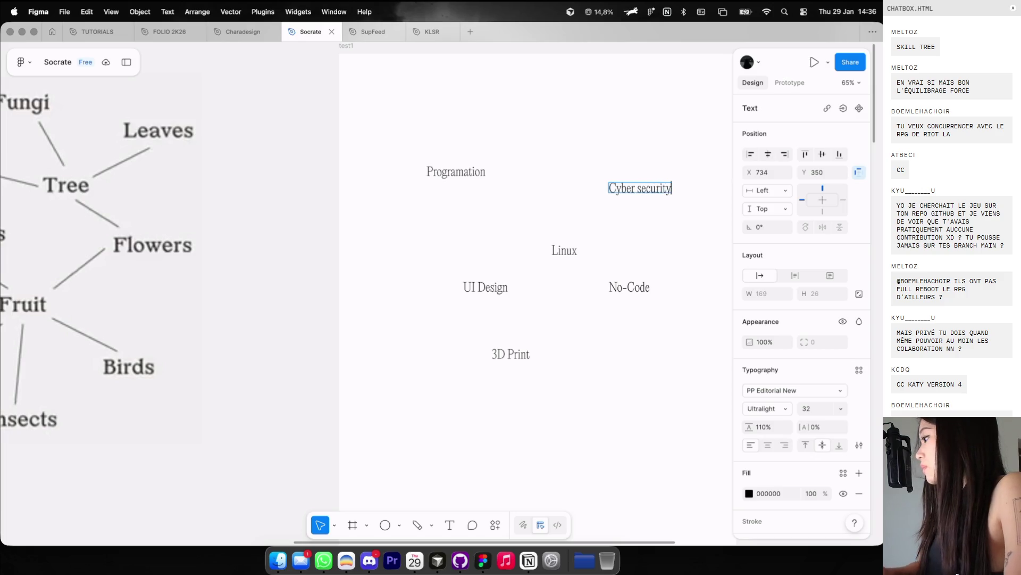
key("Escape")
left_click(661, 156)
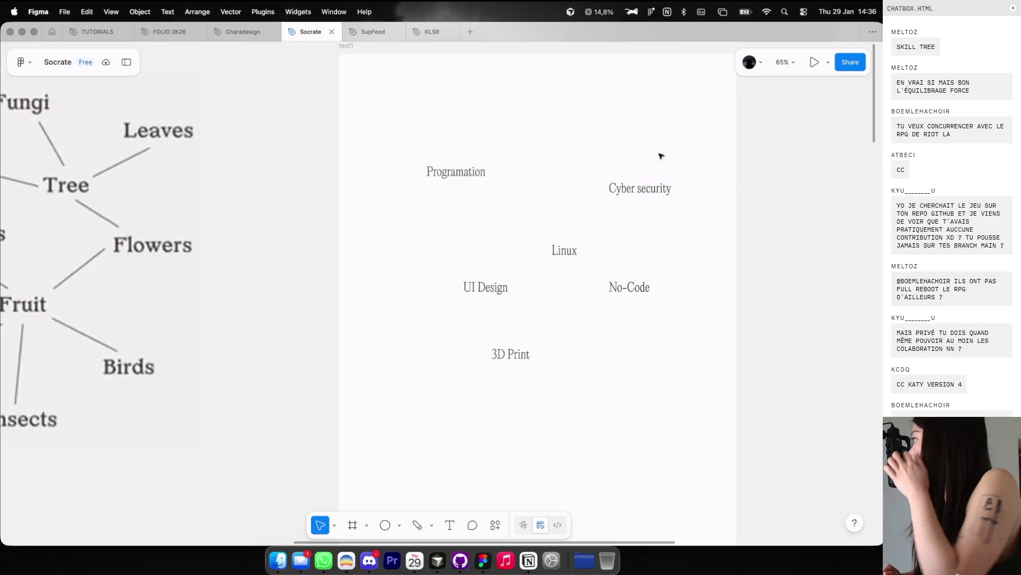
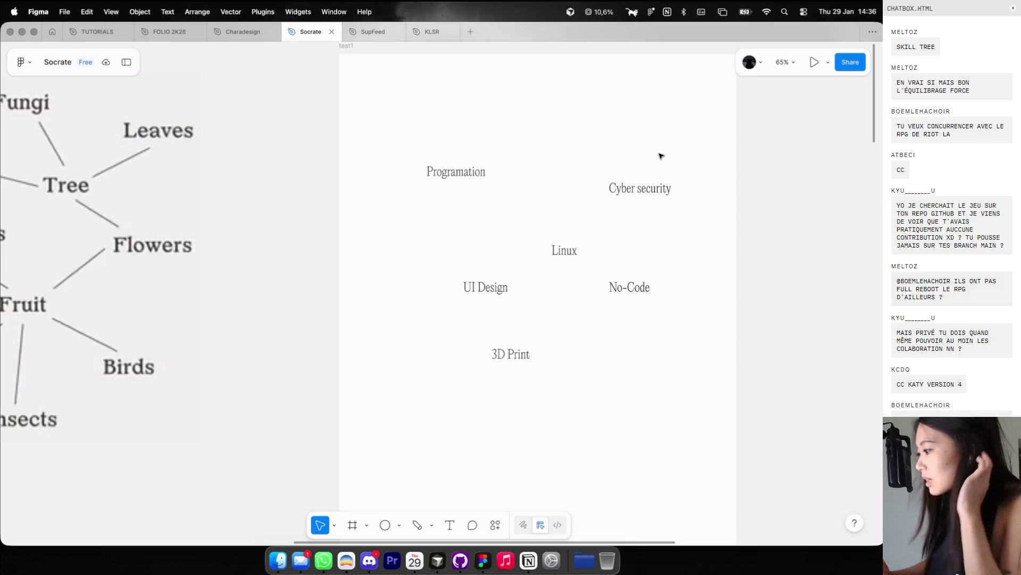
Step: Compare the moodboard's skill-tree frame with the cosmos.so reference tree diagram in Dia
scroll(660, 156, "right", 2)
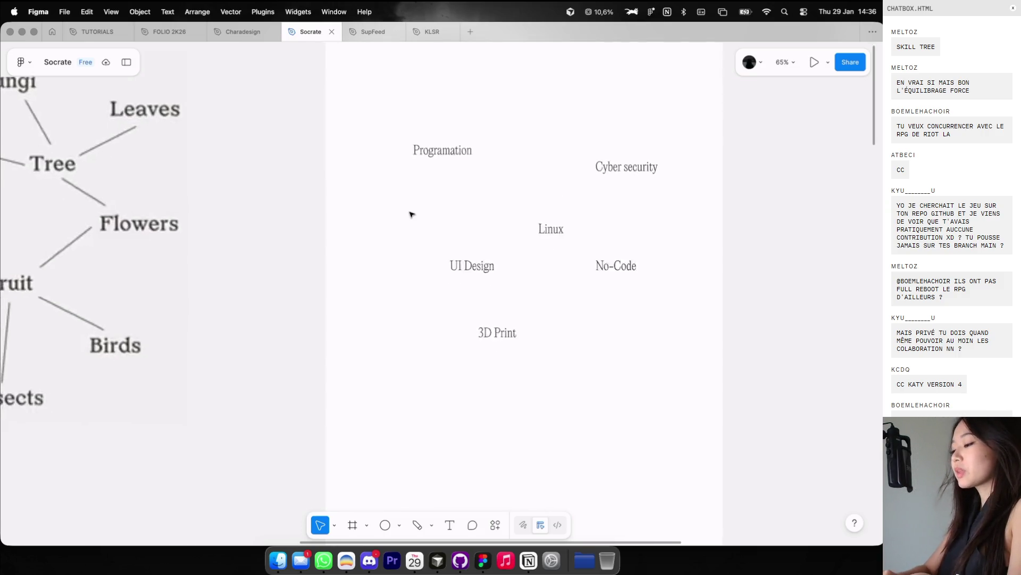
scroll(409, 214, "down", 5, "ctrl")
scroll(410, 215, "down", 10)
scroll(410, 214, "down", 3)
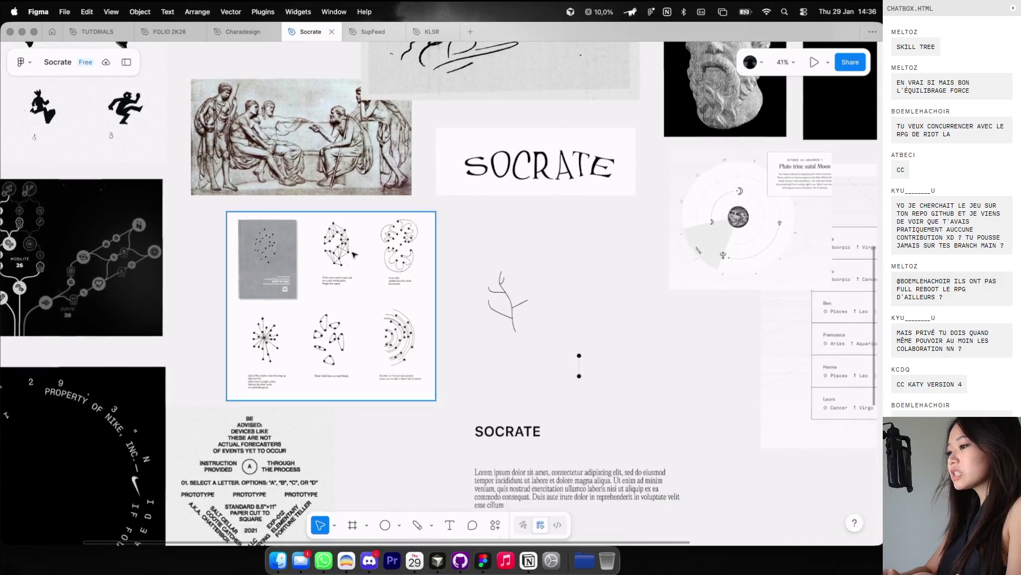
scroll(410, 214, "up", 5, "ctrl")
scroll(372, 239, "up", 10)
scroll(346, 261, "up", 8)
scroll(347, 261, "right", 10)
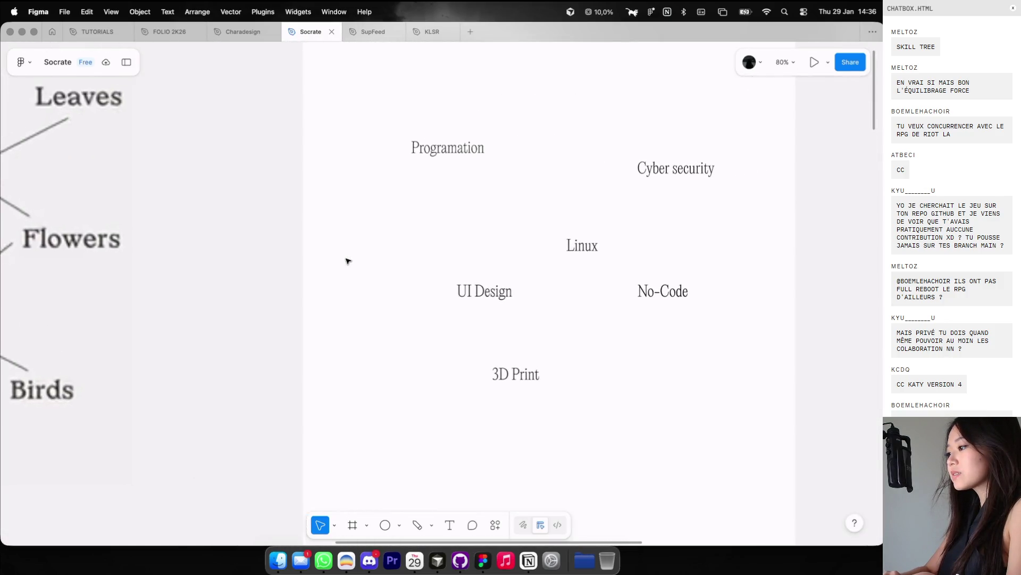
scroll(448, 195, "down", 3, "ctrl")
key("super+Tab")
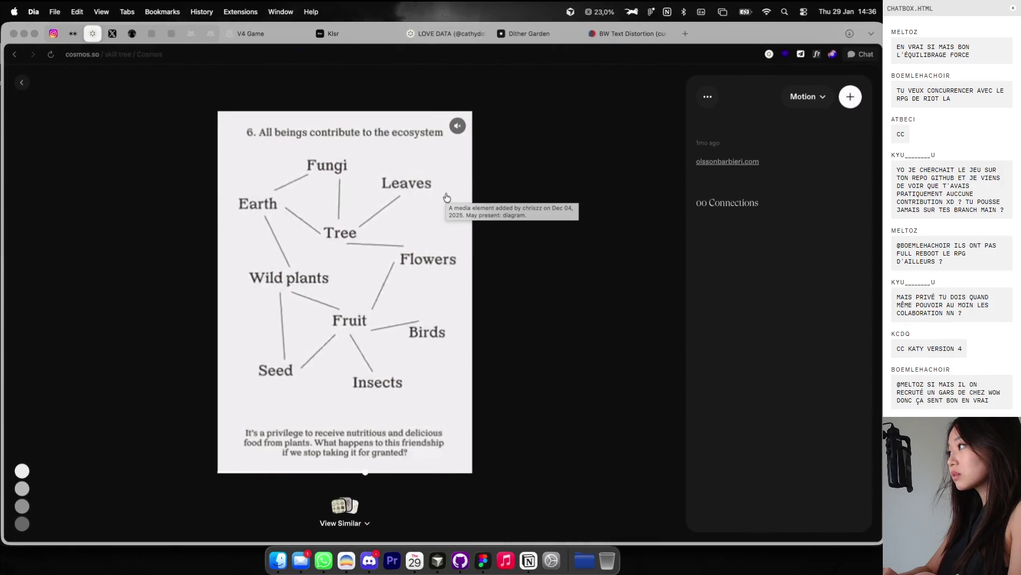
key("super+Tab")
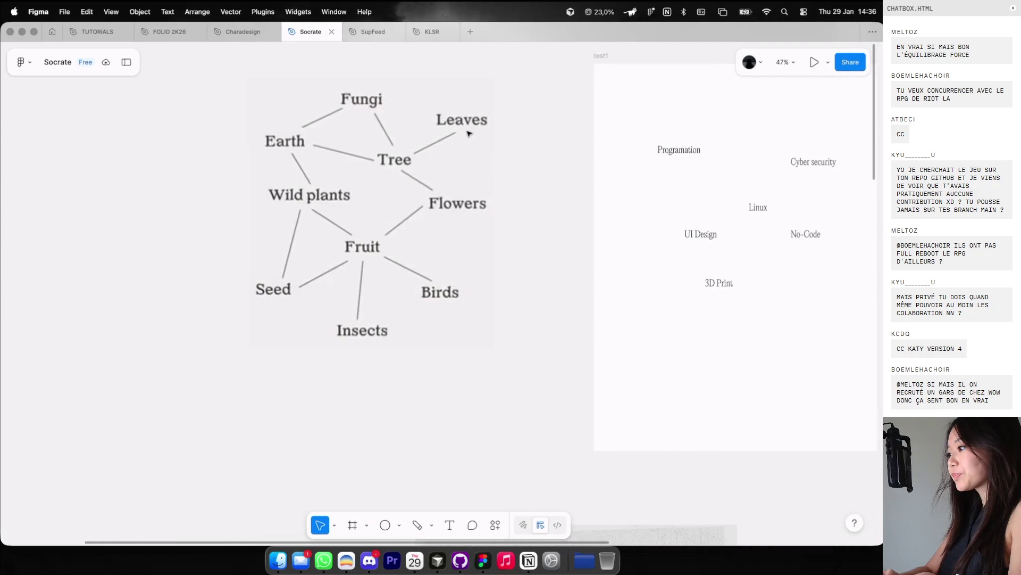
Step: Anchor the first path point of a connecting line above UI Design
scroll(502, 158, "right", 5)
scroll(570, 186, "up", 5)
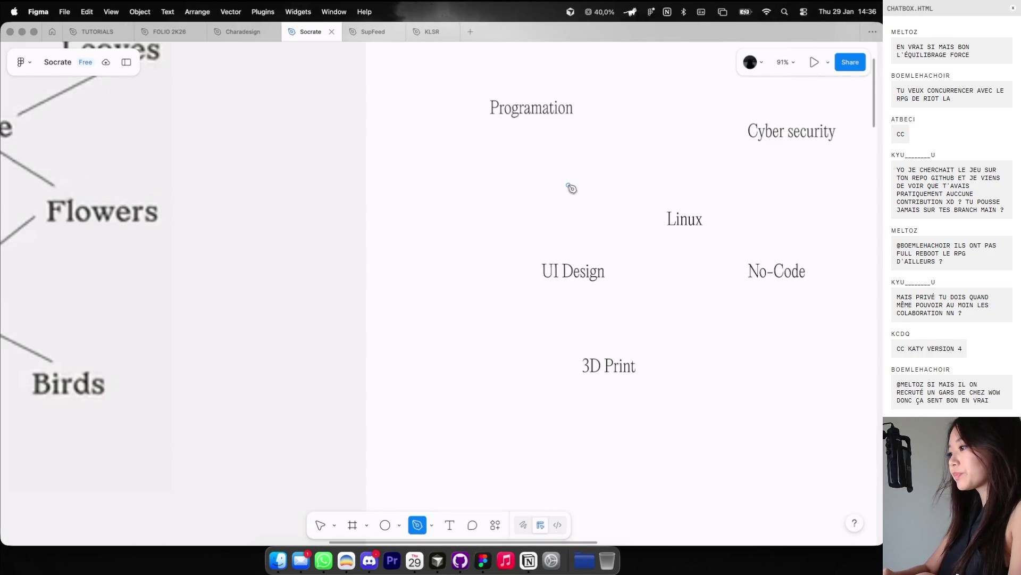
left_click(571, 249)
Step: Finish the Programation–UI Design line and recheck it against the reference skill tree
key("Escape")
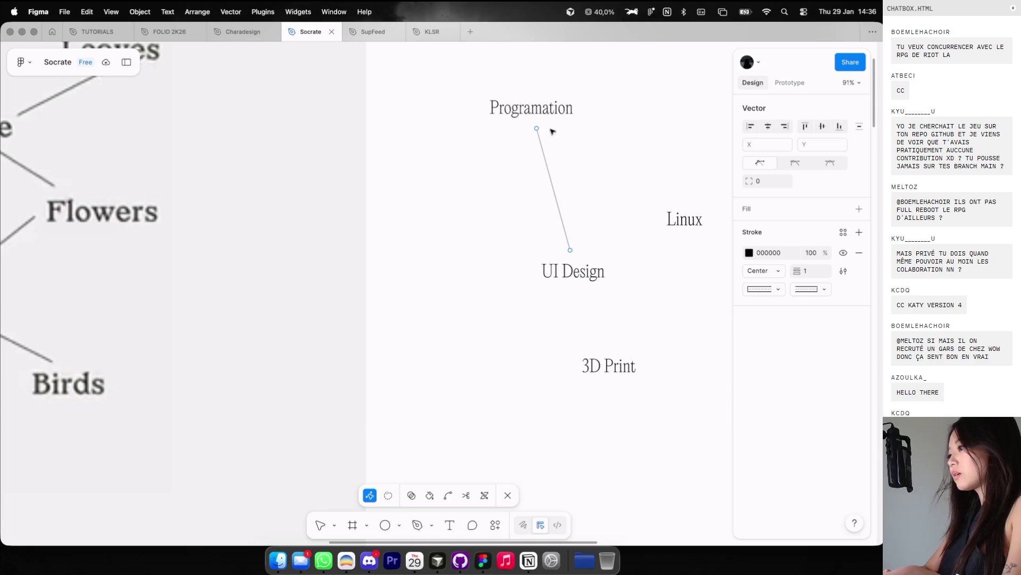
scroll(553, 133, "up", 3)
key("Escape")
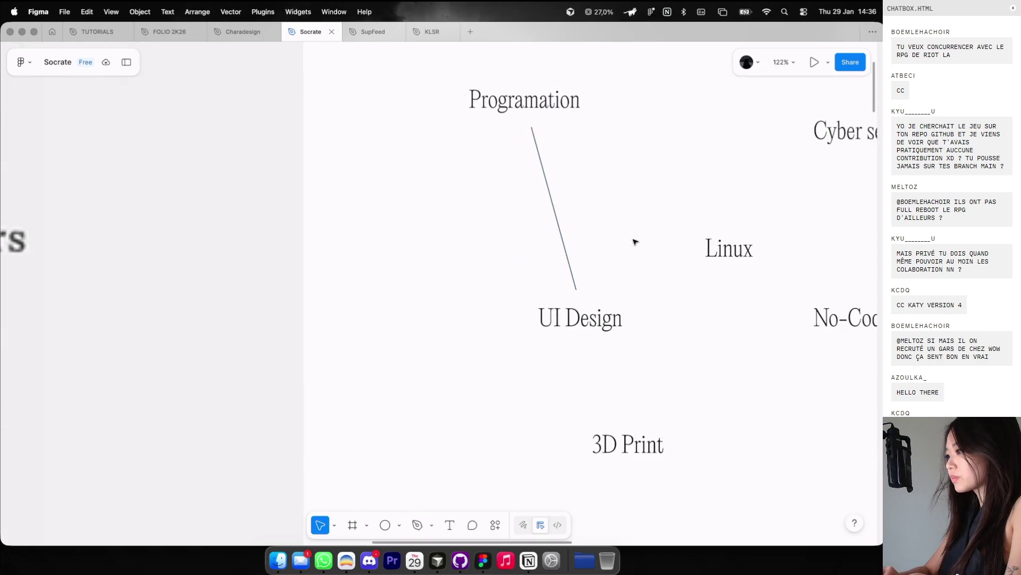
key("ctrl+Left")
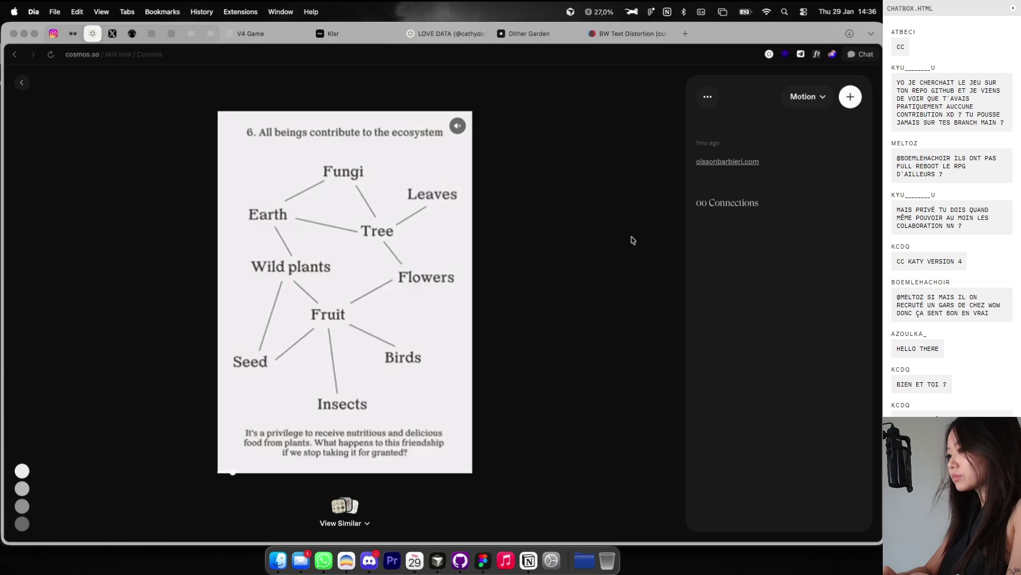
key("ctrl+Right")
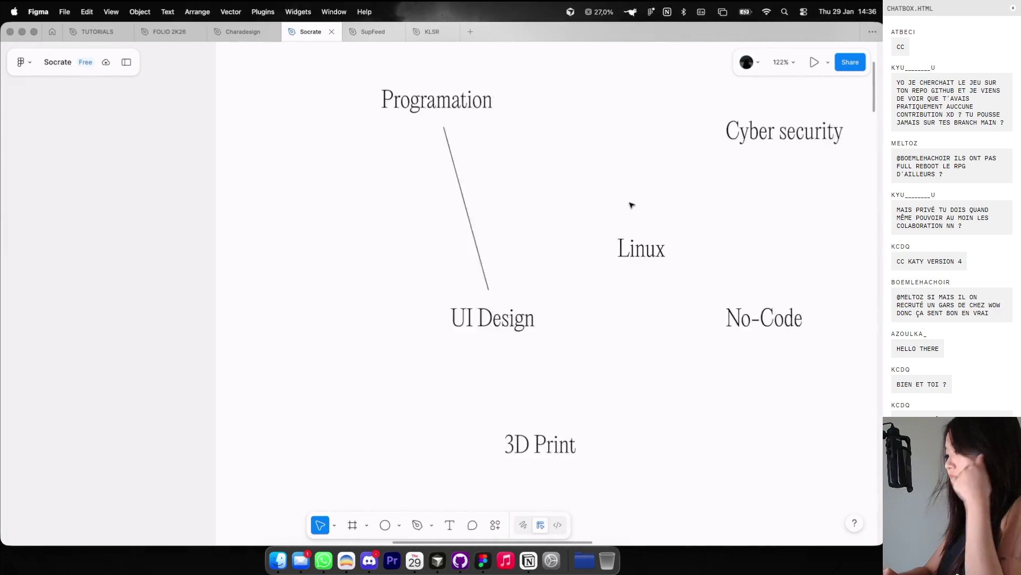
key("ctrl+Left")
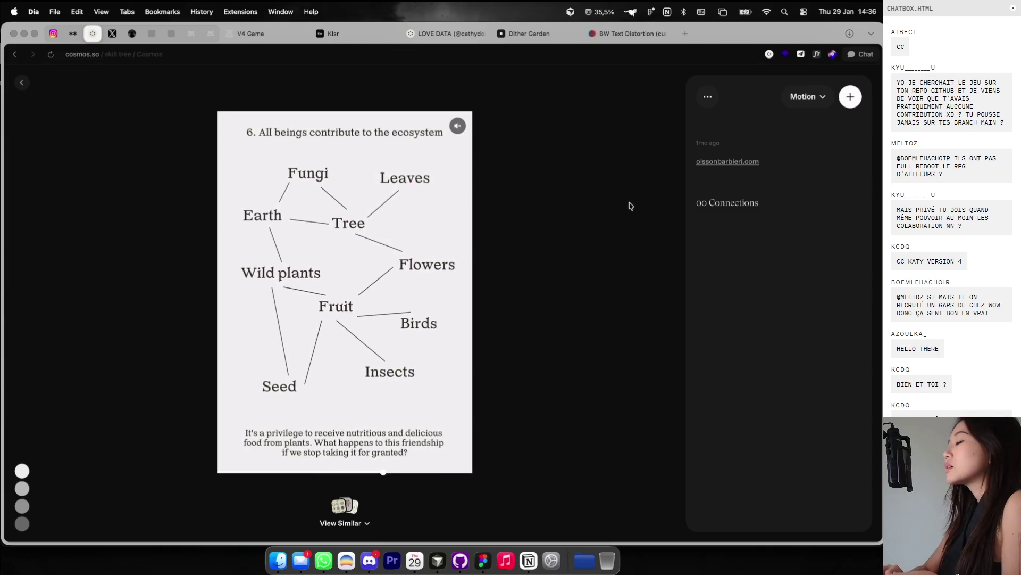
key("ctrl+Right")
Step: Restore the hidden panels and draw a small dot at the line's top end
key("shift+backslash")
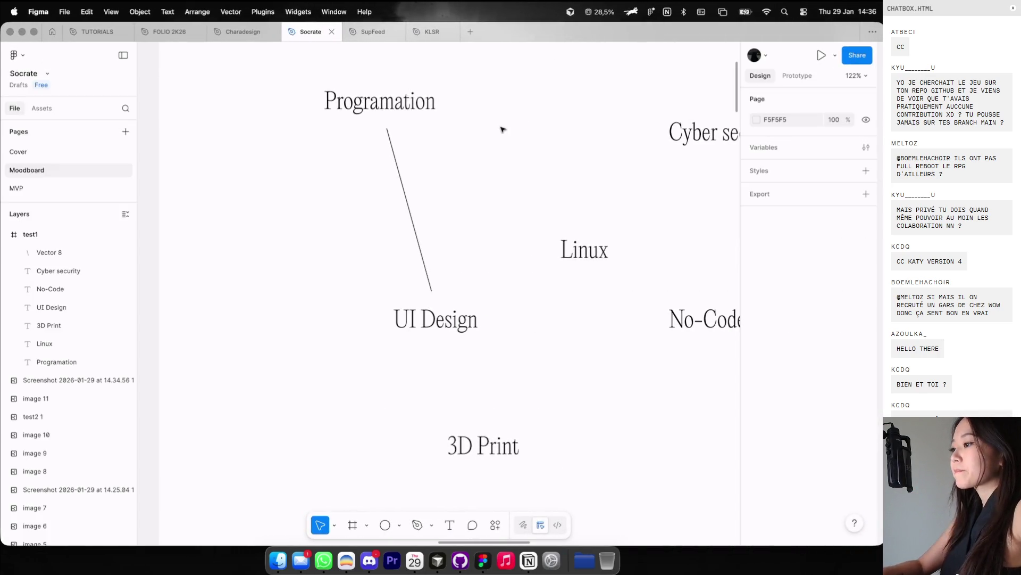
key("super+s")
scroll(393, 114, "up", 5)
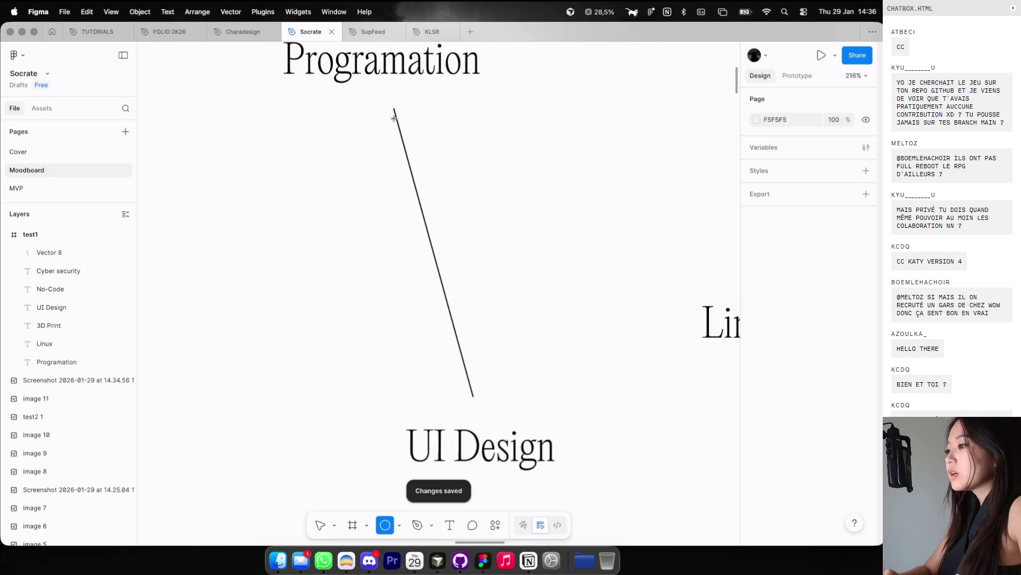
mouse_move(385, 91)
left_mouse_down()
mouse_move(399, 104)
mouse_move(394, 122)
mouse_move(394, 109)
left_mouse_up()
Step: Fill the top dot solid black 000000
left_click(756, 365)
left_click(611, 429)
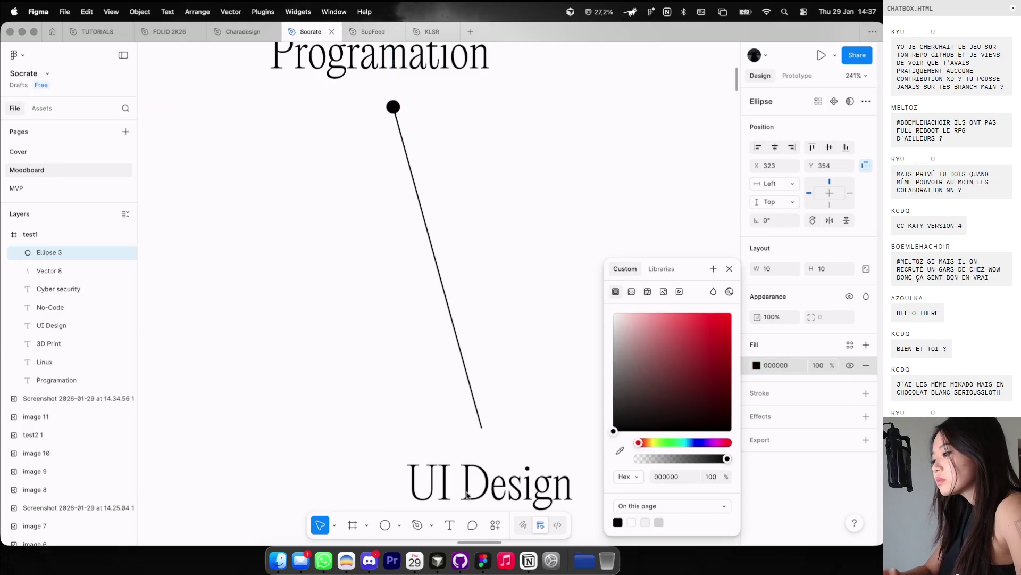
left_click(495, 221)
Step: Copy the dot to the line's bottom end and group both dots with the line as Group 1
mouse_move(399, 111)
left_mouse_down()
mouse_move(479, 111)
mouse_move(478, 333)
left_mouse_up()
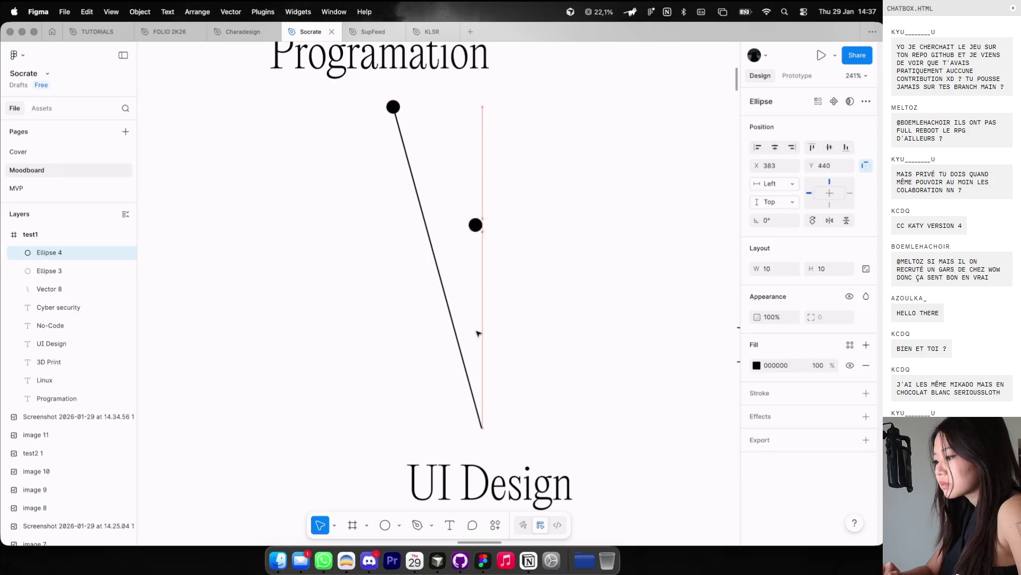
left_click_drag(483, 429, 483, 428)
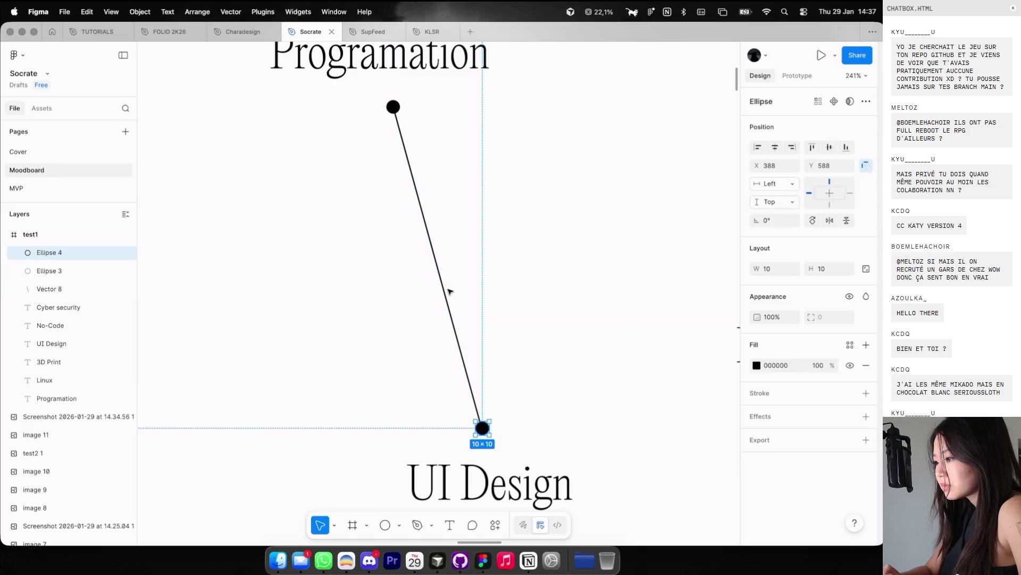
left_click(447, 291, "shift")
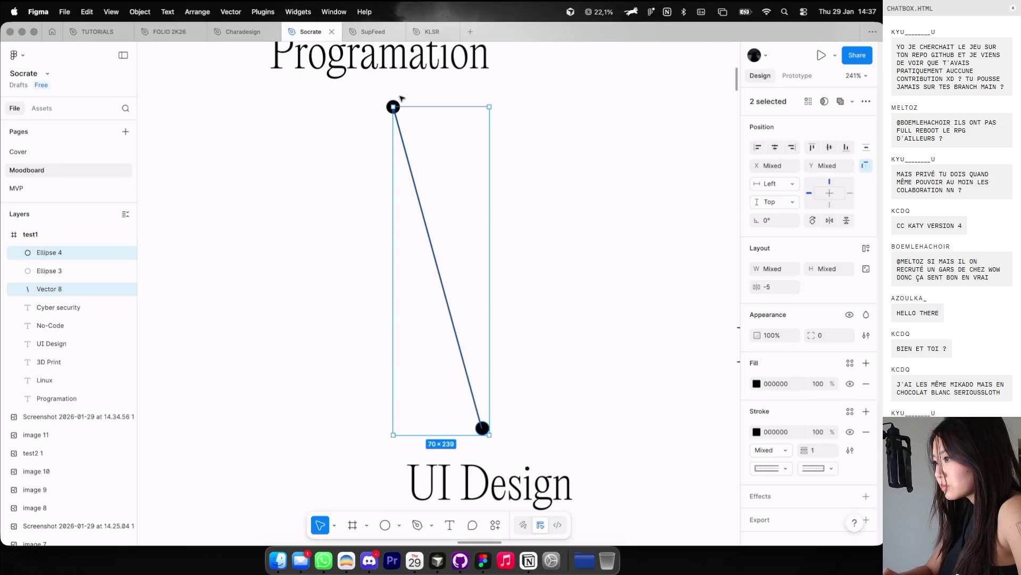
left_click(396, 105, "shift")
key("super+g")
scroll(429, 161, "down", 5)
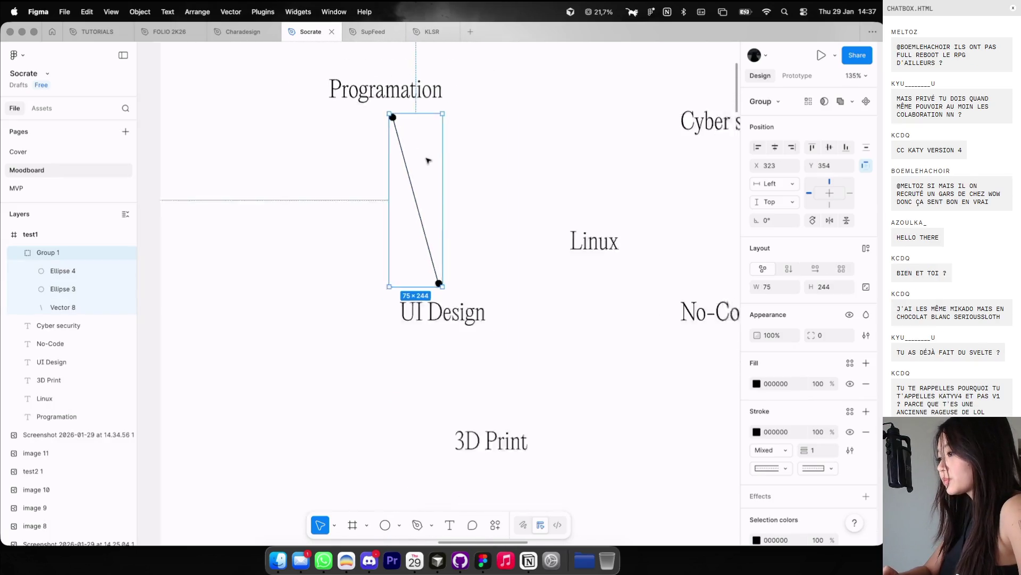
Step: Duplicate the dotted line group beside the original, undoing a misplaced move of its contents
scroll(429, 160, "down", 4)
mouse_move(424, 160)
left_mouse_down("alt")
mouse_move(499, 170)
mouse_move(466, 149)
left_mouse_up("alt")
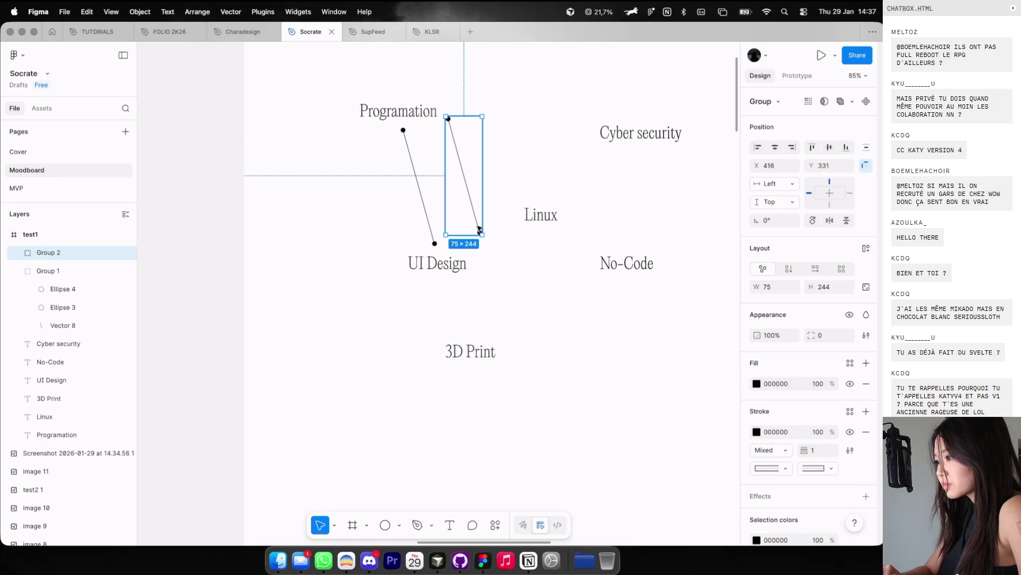
scroll(479, 229, "up", 4)
double_click(479, 230)
left_click(478, 227, "shift")
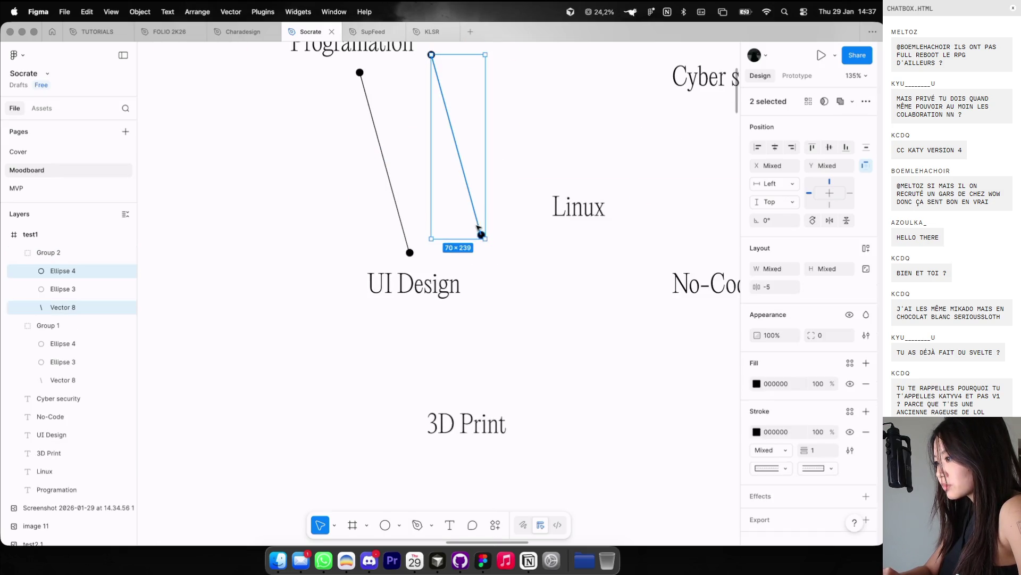
scroll(481, 234, "up", 5)
left_click_drag(480, 234, 652, 126)
scroll(652, 126, "down", 4)
scroll(652, 126, "up", 5)
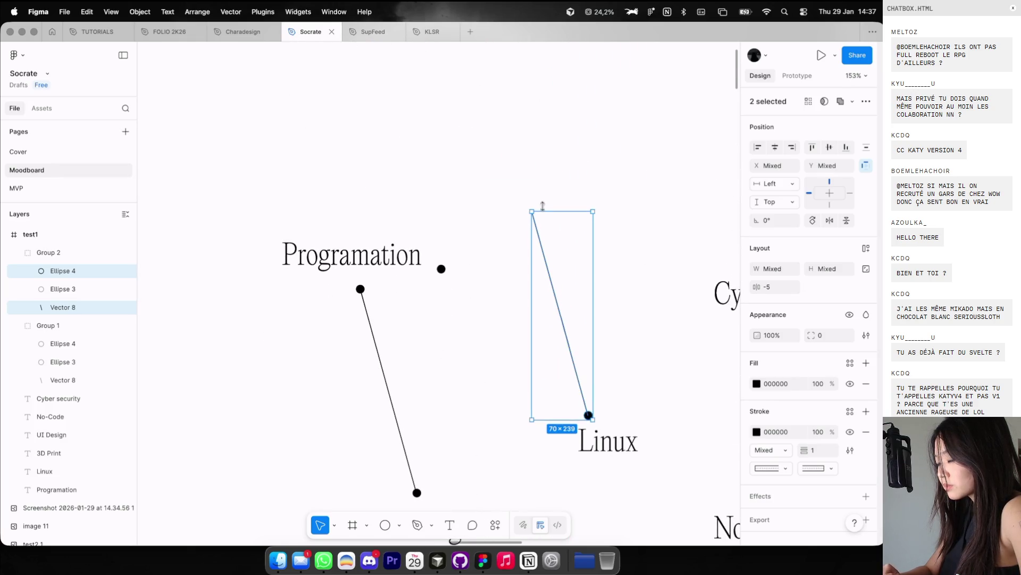
key("super+z")
left_click(514, 298)
scroll(474, 399, "down", 2)
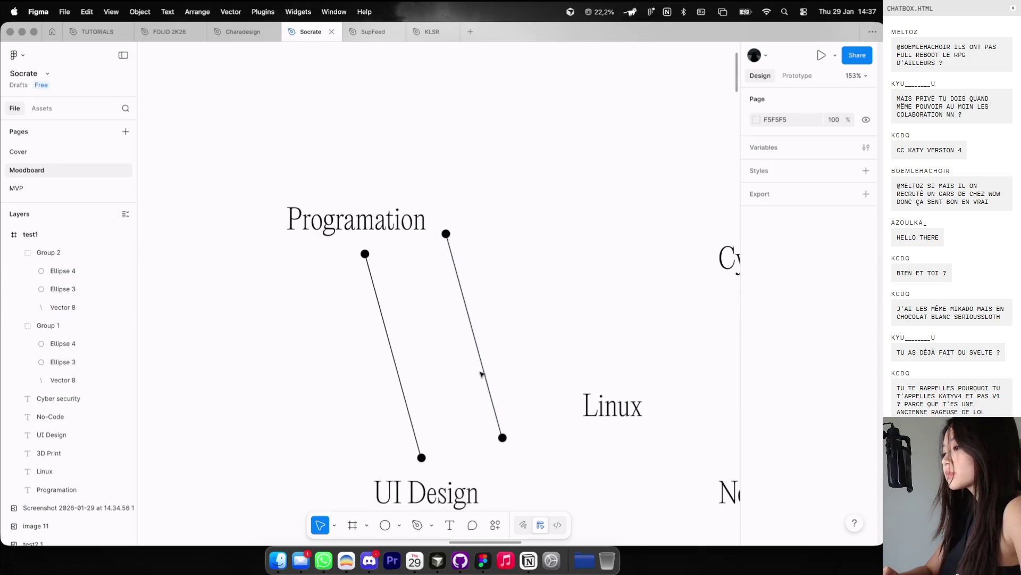
Step: Swing the copied line's bottom end and its dot over to Linux
left_click(484, 372)
left_click(486, 372)
mouse_move(503, 437)
left_mouse_down()
mouse_move(582, 393)
mouse_move(588, 373)
left_mouse_up()
left_click(502, 437)
mouse_move(502, 437)
left_mouse_down()
mouse_move(580, 392)
mouse_move(588, 372)
left_mouse_up()
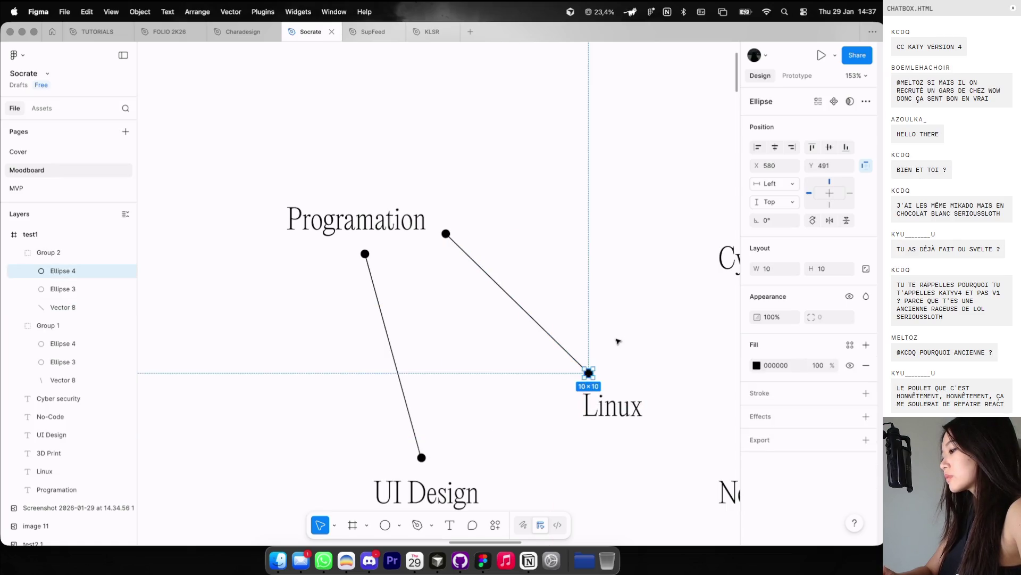
left_click(613, 344)
scroll(612, 346, "down", 5)
Step: Delete the redundant top dot and join the line's top to the shared Programation dot
left_click_drag(407, 165, 405, 154)
left_click(395, 183)
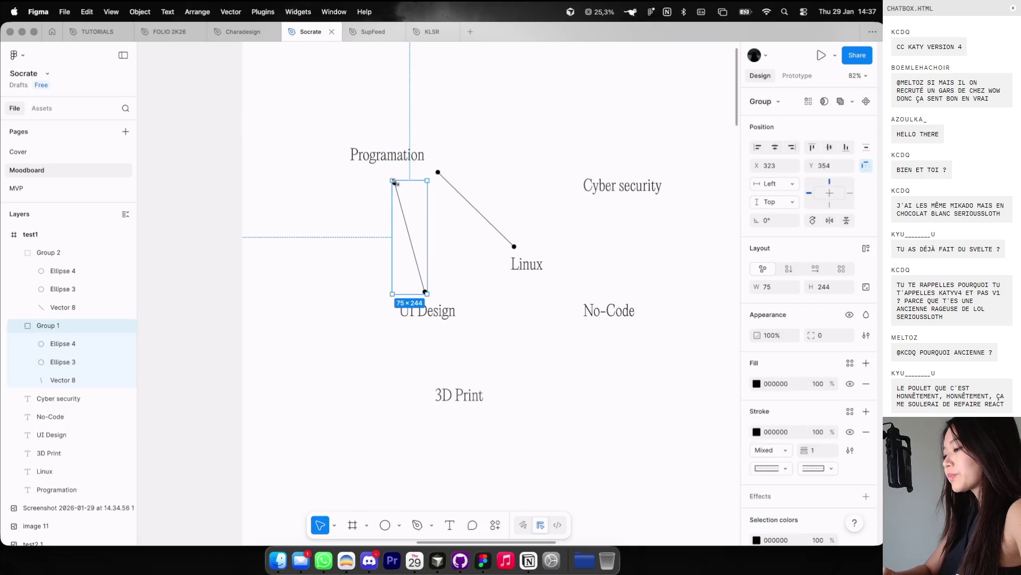
left_click(395, 183)
key("Delete")
double_click(398, 188)
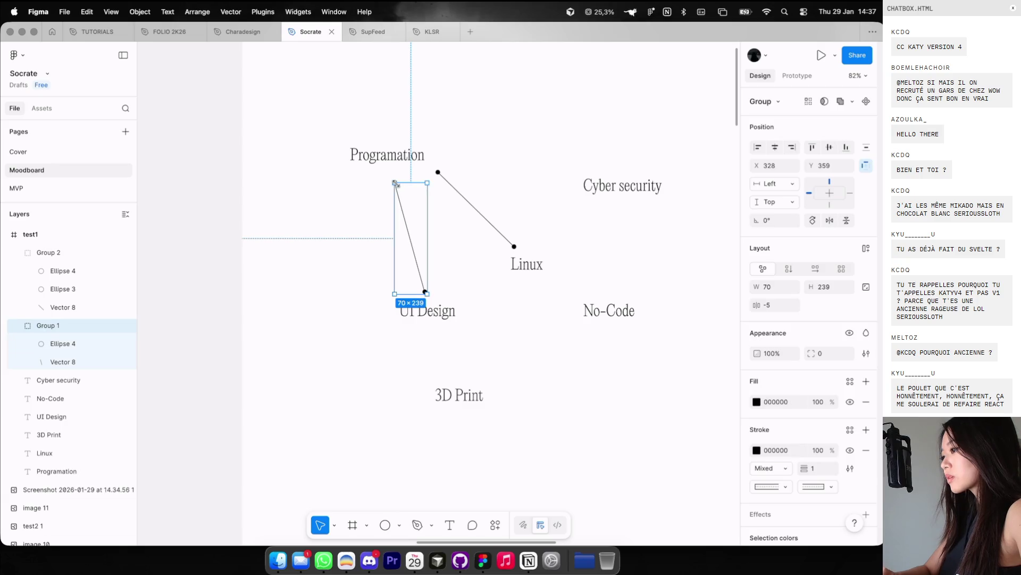
scroll(397, 183, "up", 3)
left_click_drag(395, 177, 458, 162)
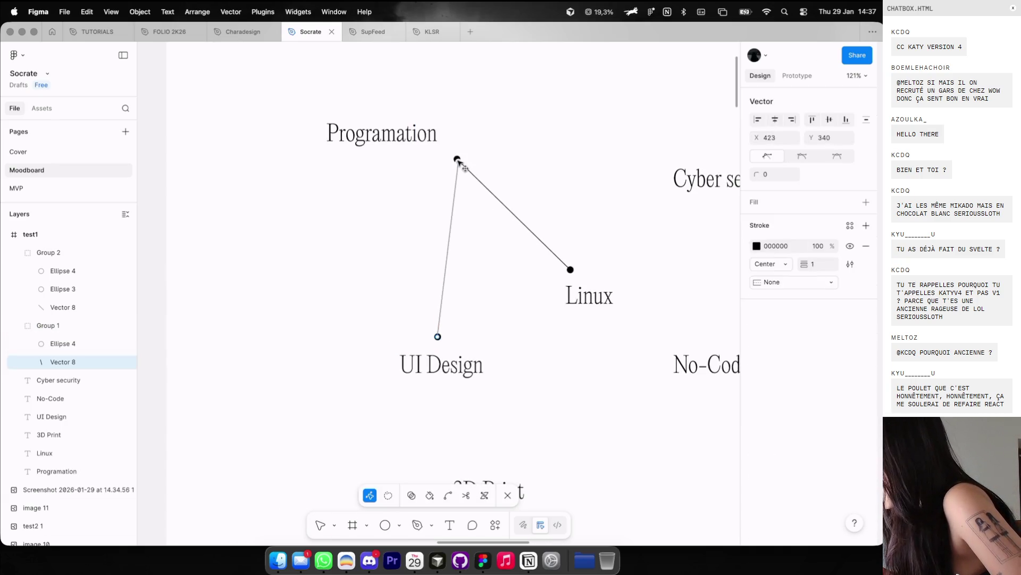
Step: Give the line a Circle arrow end cap, then delete both dotted line groups
left_click(774, 281)
left_click(777, 372)
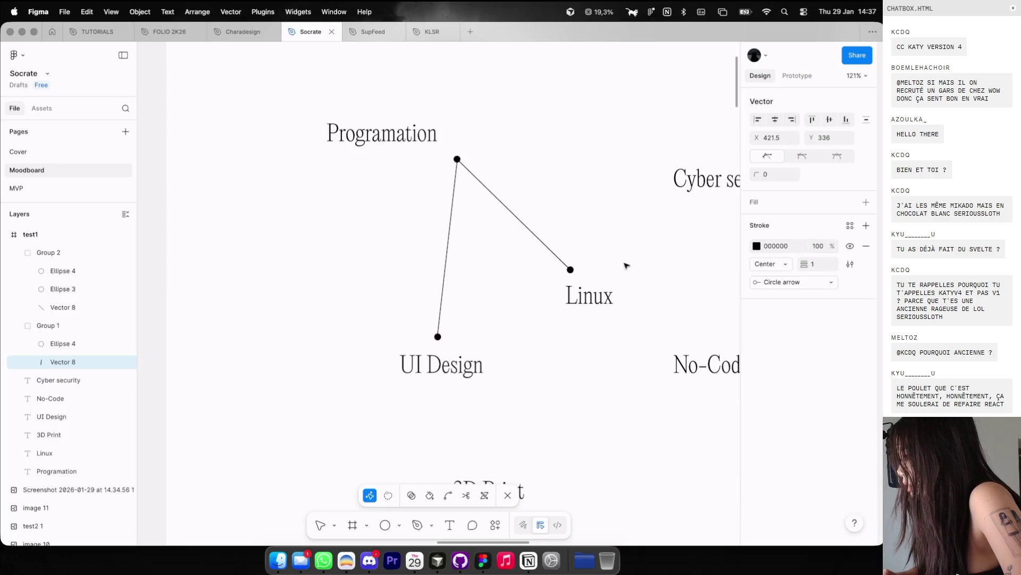
left_click(626, 265)
left_click(448, 247)
left_click(495, 198, "shift")
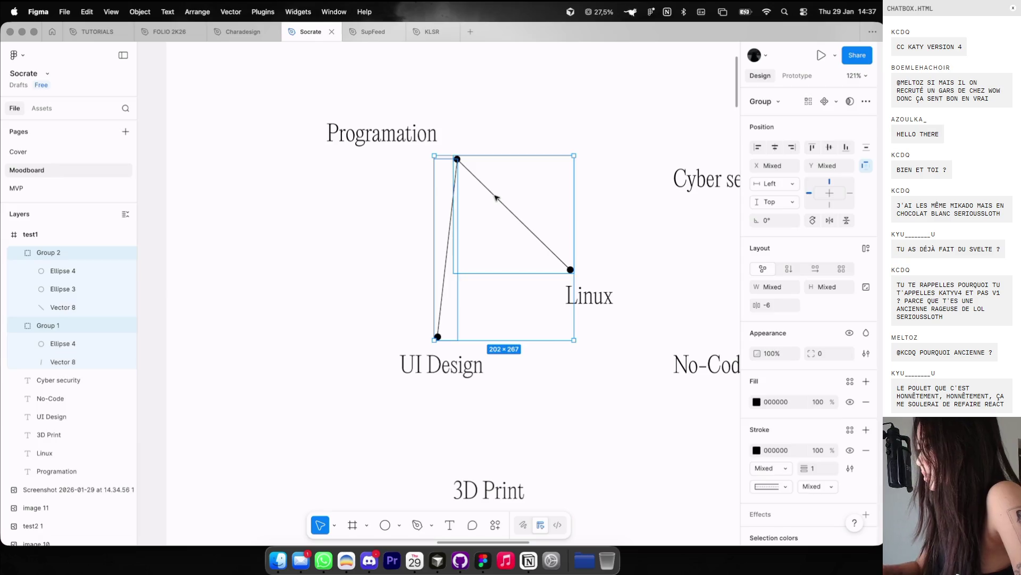
key("BackSpace")
Step: Draw a new line down to UI Design with a Circle arrow end cap
key("p")
left_click(423, 166)
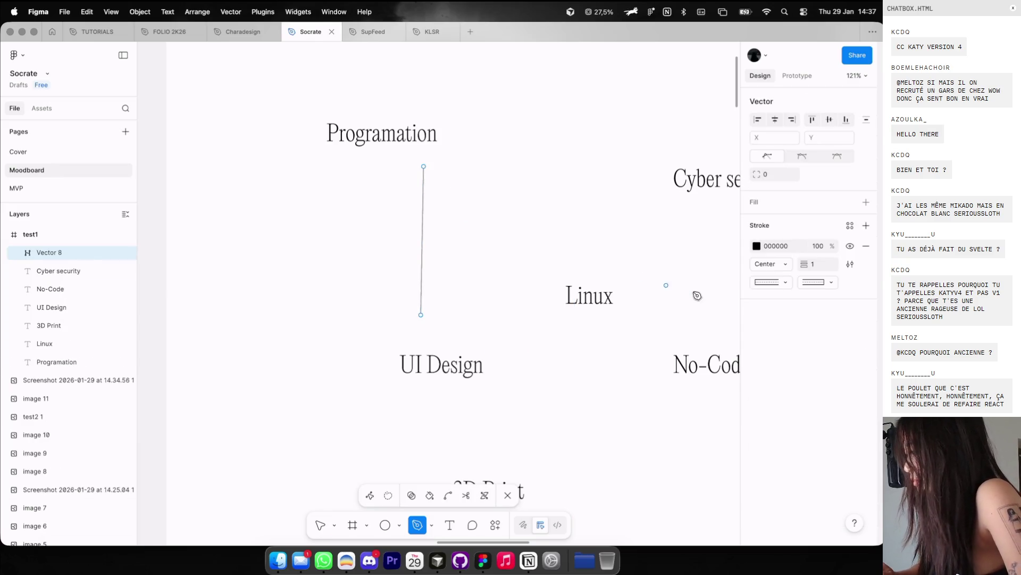
left_click(788, 283)
left_click(772, 282)
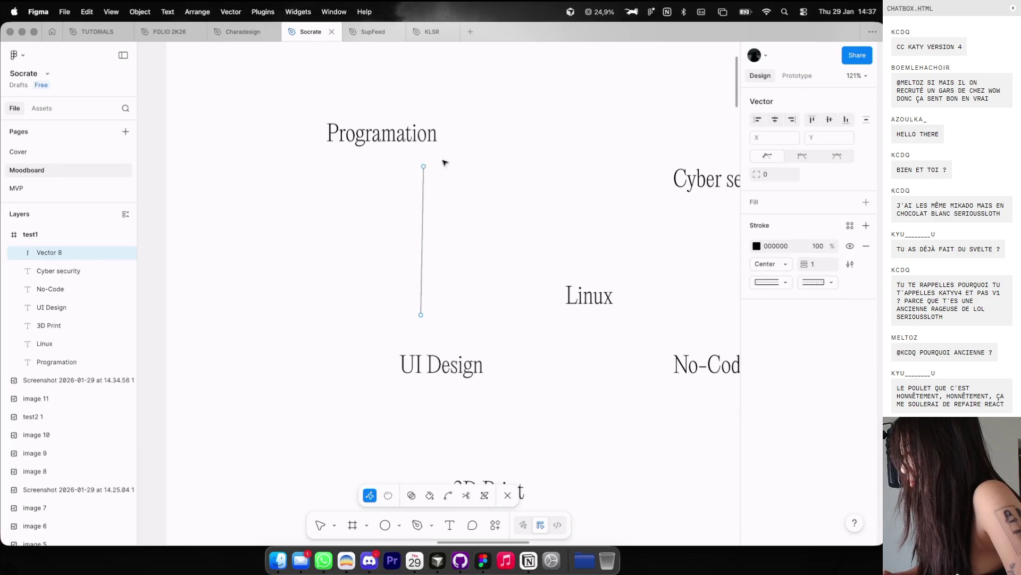
left_click(818, 283)
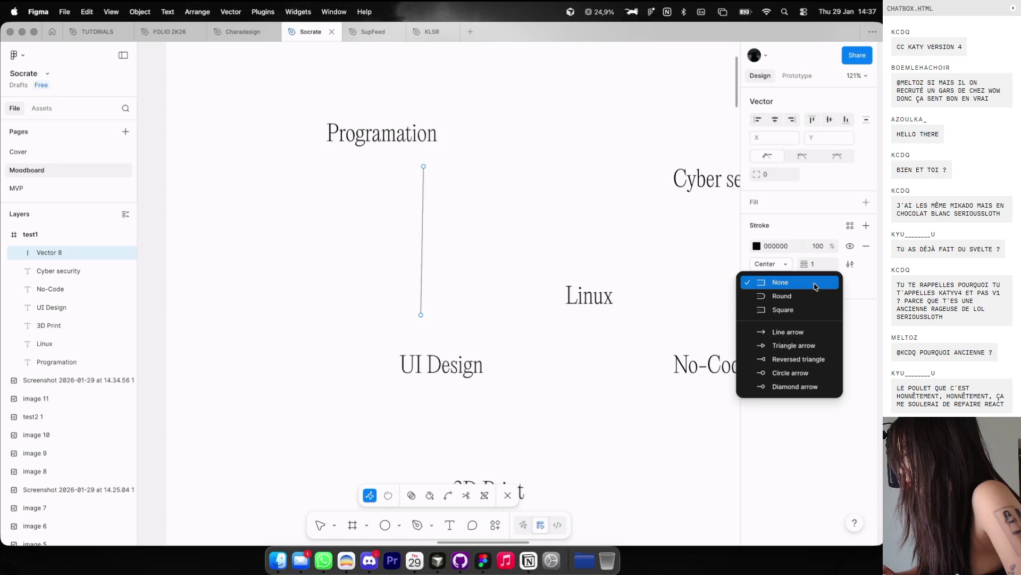
left_click(788, 372)
key("Escape")
Step: Add a Circle arrow start cap so both ends of the line are round dots
left_click(534, 280)
left_click(422, 280)
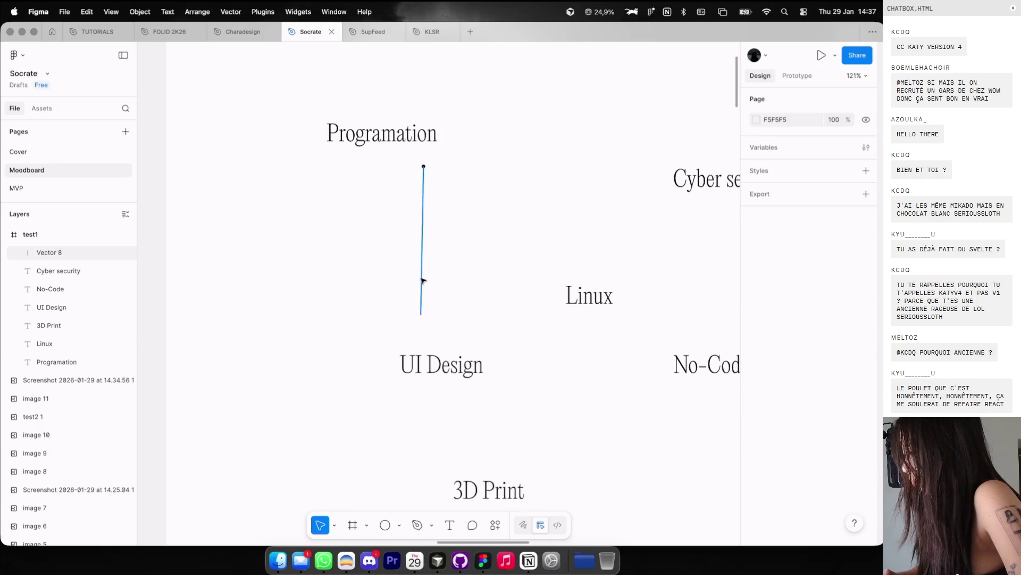
left_click(780, 427)
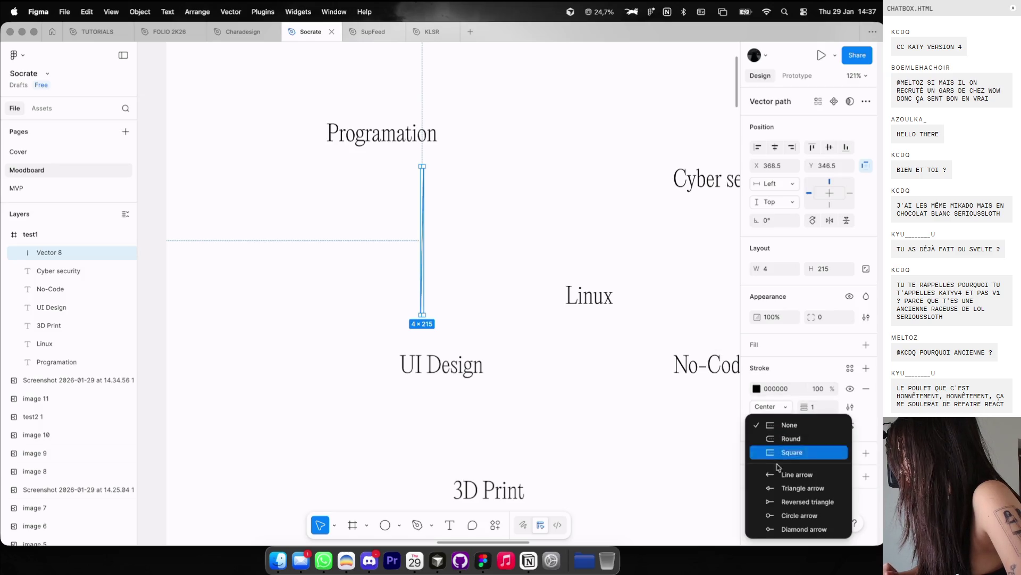
left_click(787, 512)
left_click(476, 323)
left_click(422, 315)
double_click(421, 316)
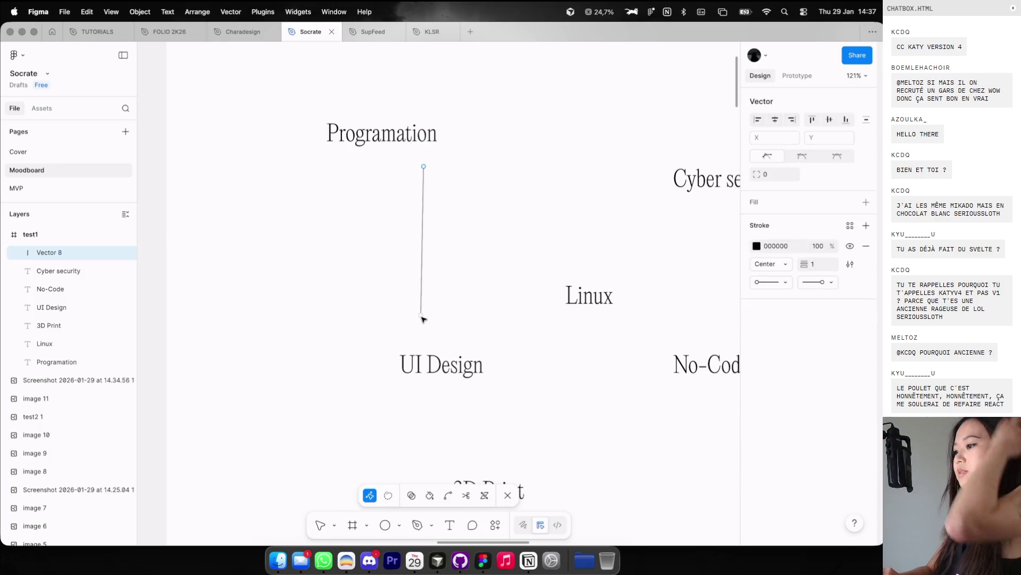
left_click(472, 267)
Step: Try a copied diagonal line from the Programation node to Linux, then delete it
left_click(432, 223)
left_click_drag(432, 224, 504, 221)
double_click(503, 222)
left_click_drag(499, 169, 463, 165)
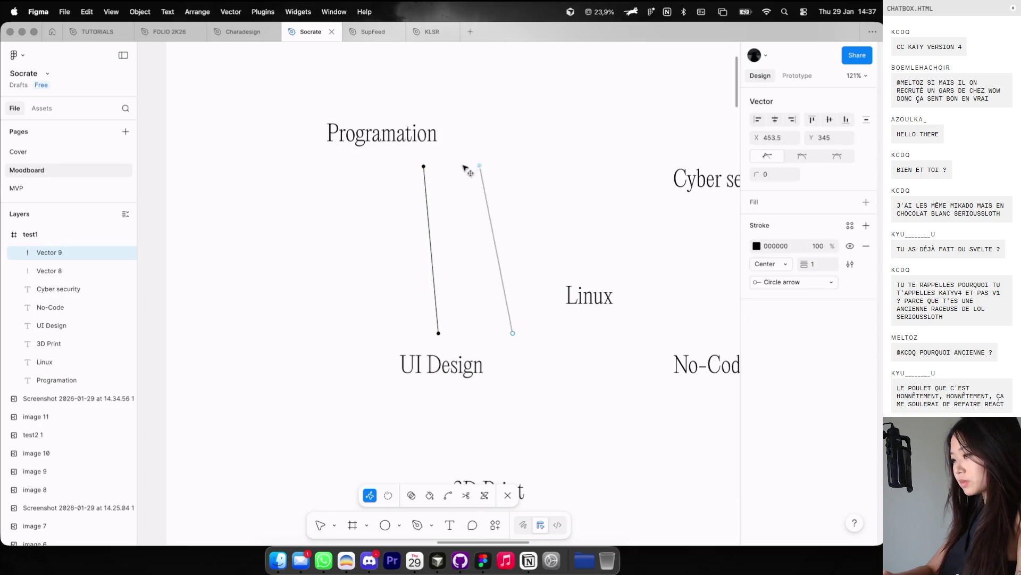
left_click_drag(513, 334, 553, 287)
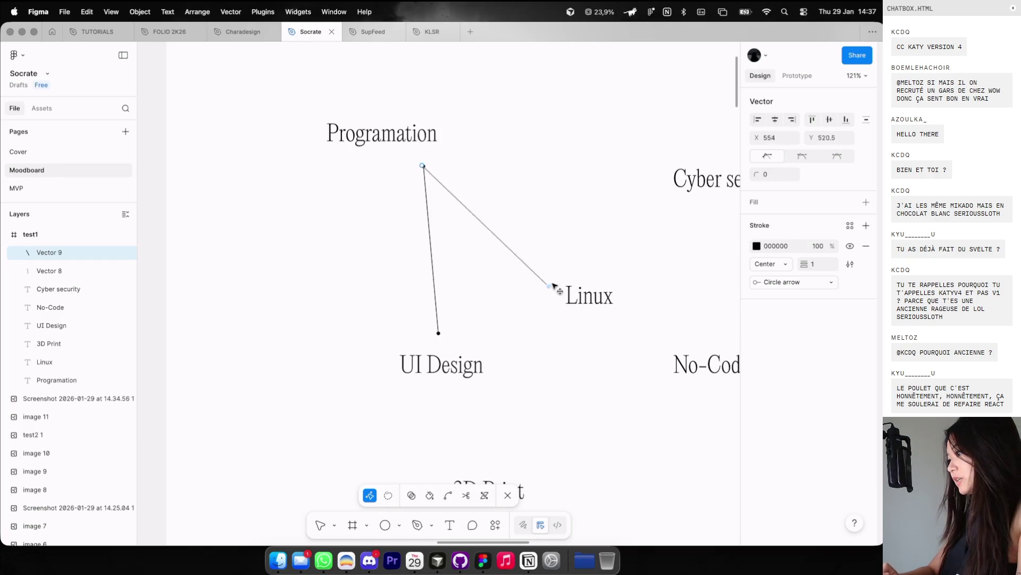
key("Escape")
key("Escape")
scroll(462, 153, "up", 5)
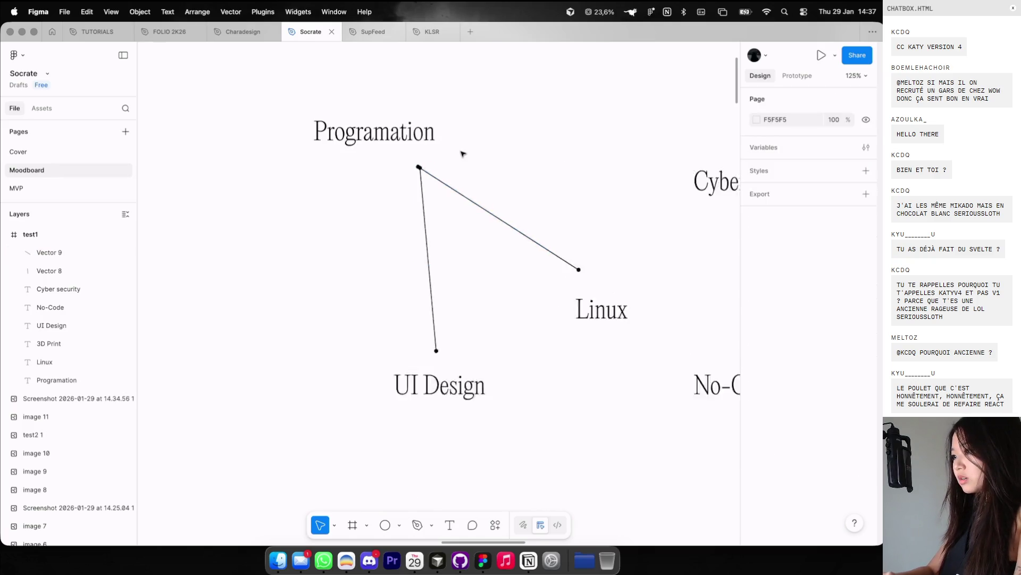
left_click(428, 203)
left_click_drag(427, 203, 417, 212)
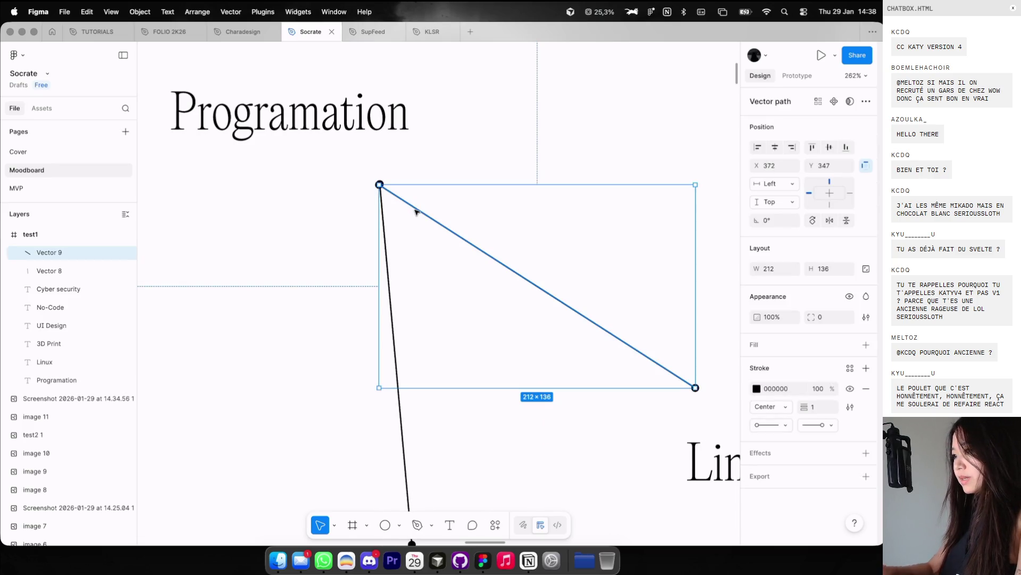
key("BackSpace")
scroll(481, 109, "down", 5)
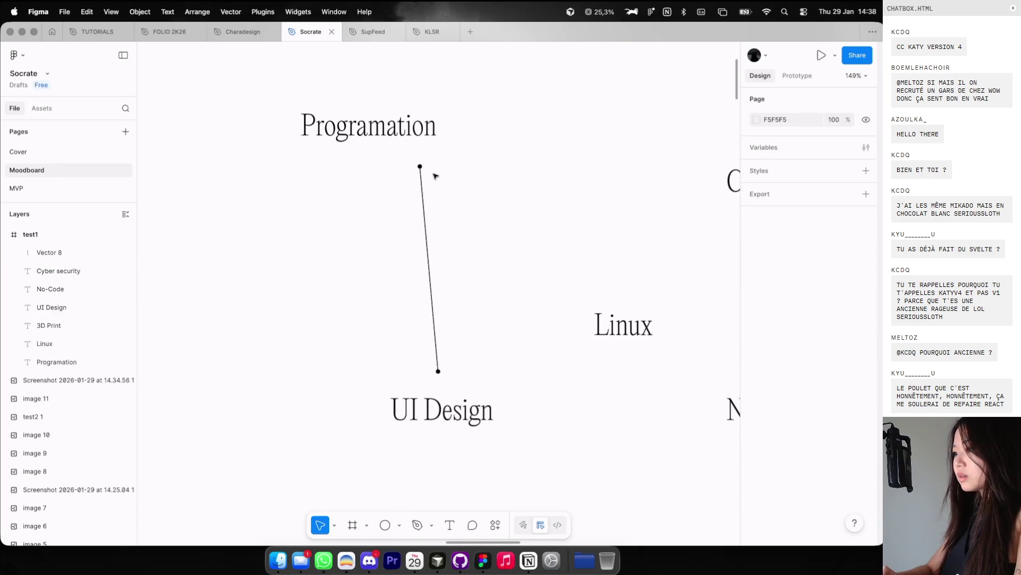
Step: Bend the original line's end beside Linux, then revert it to a vertical stroke
double_click(421, 169)
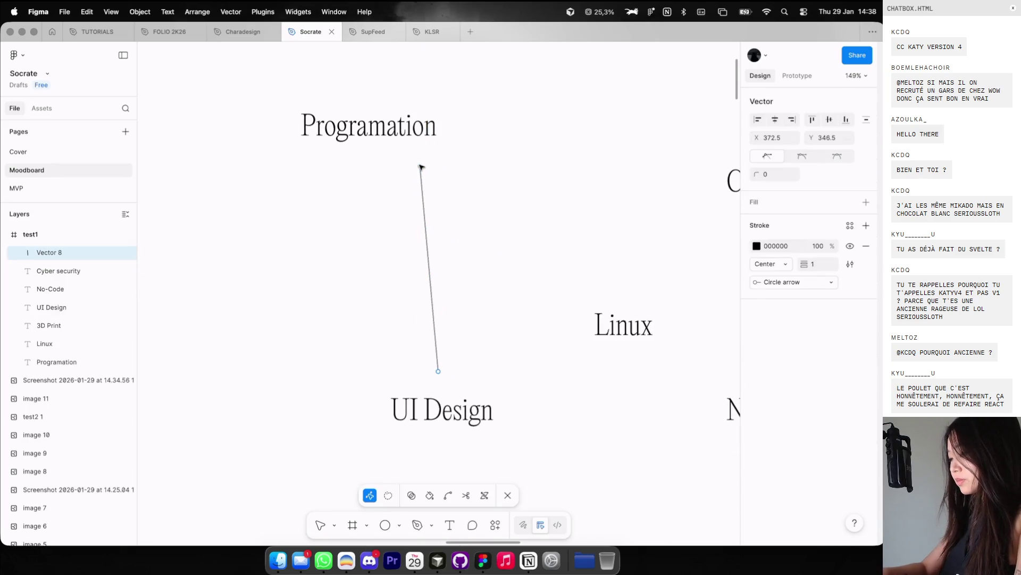
left_click_drag(576, 256, 603, 296)
key("Escape")
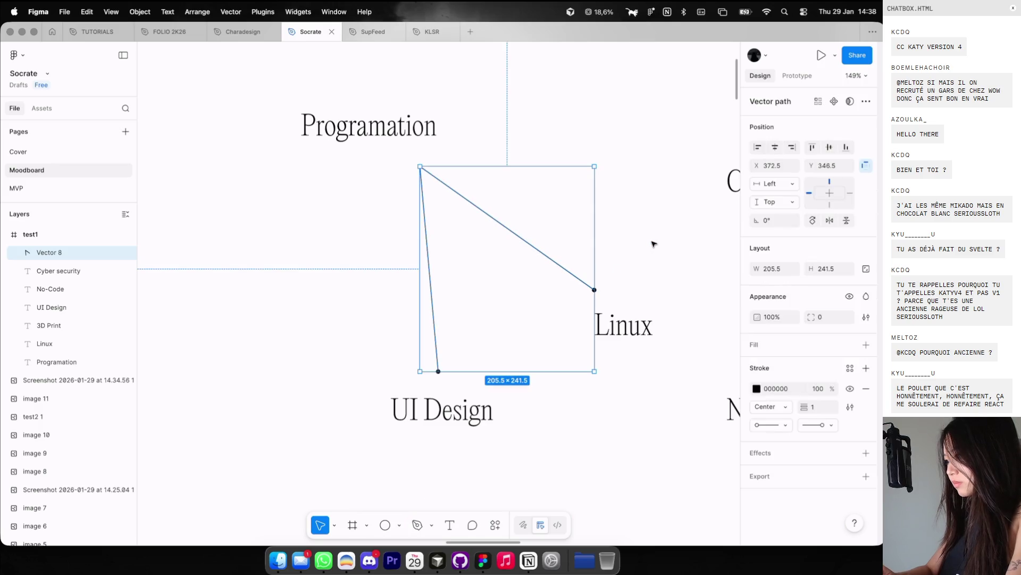
key("Escape")
left_click(568, 271)
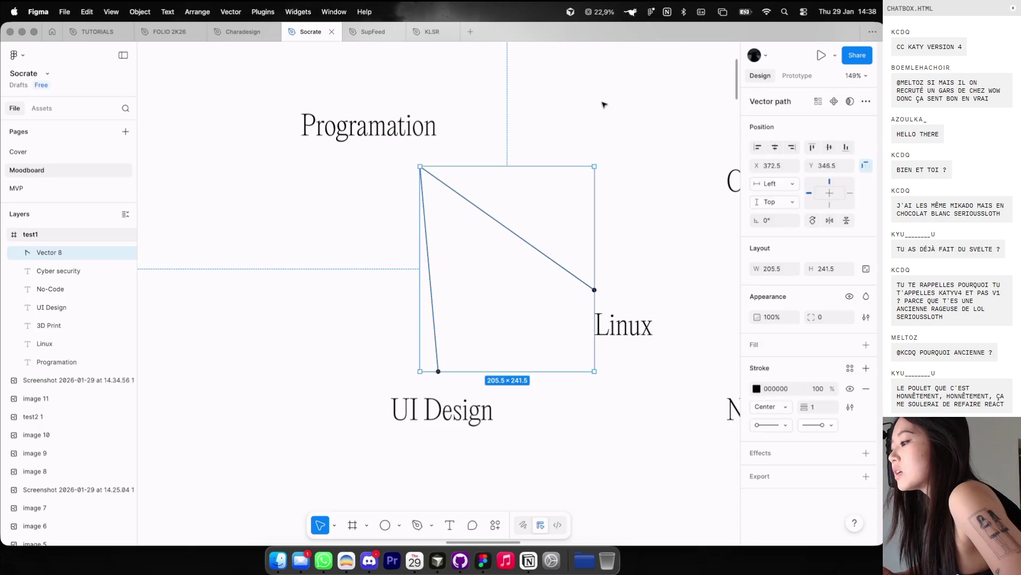
key("Return")
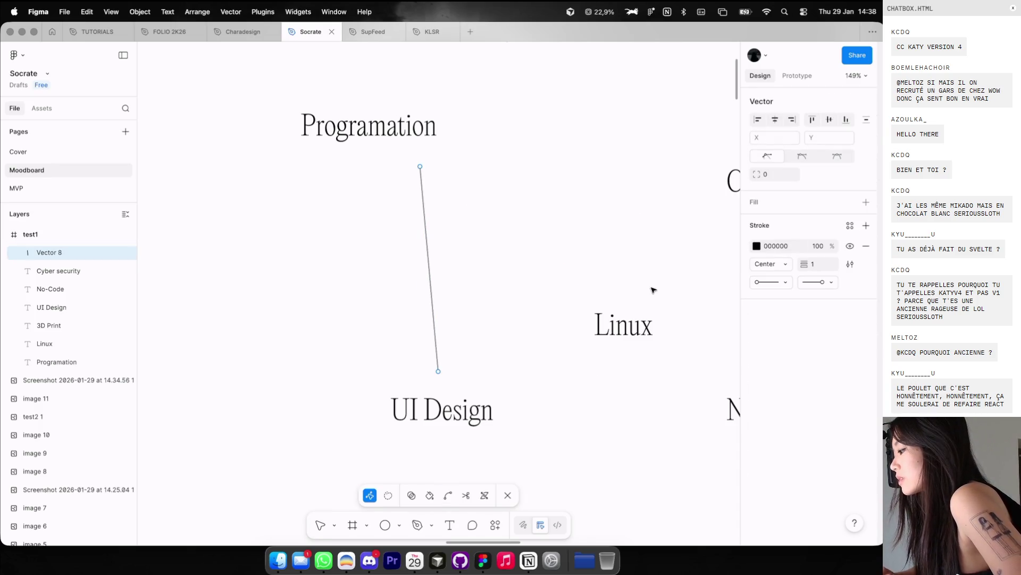
key("Escape")
Step: Set the line's end point to Circle in the advanced stroke settings and nudge it into place
left_click(783, 430)
left_click(783, 430)
left_click(809, 425)
left_click(809, 425)
left_click(849, 408)
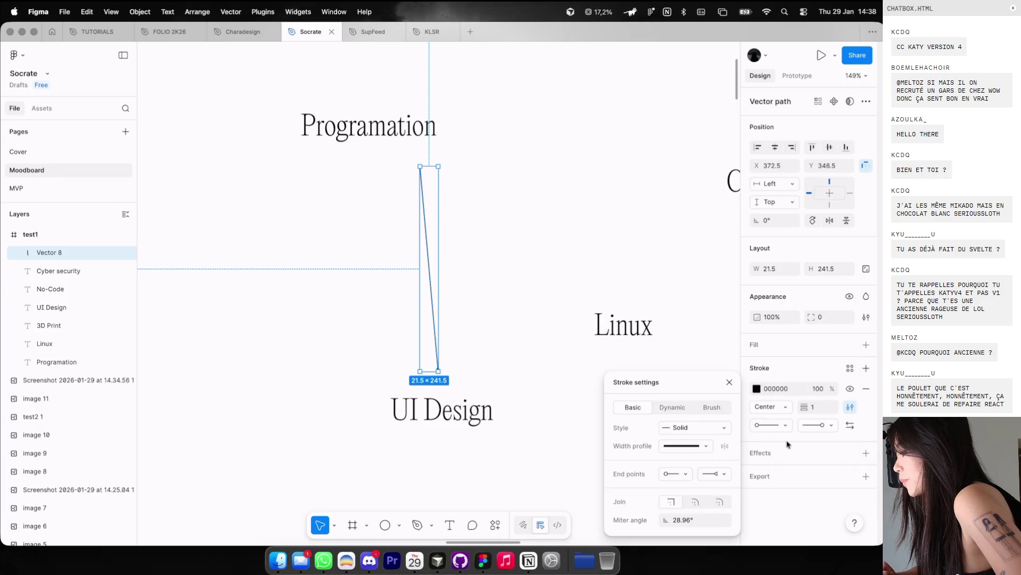
left_click(714, 474)
left_click(750, 489)
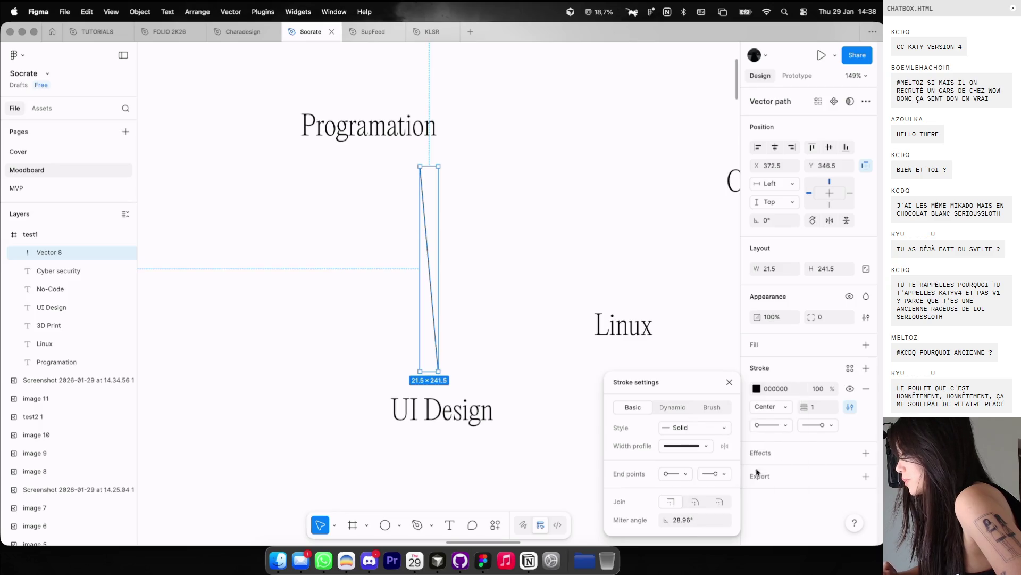
left_click(757, 472)
left_click(465, 254)
left_click(426, 210)
scroll(425, 212, "up", 3)
left_click_drag(426, 211, 429, 201)
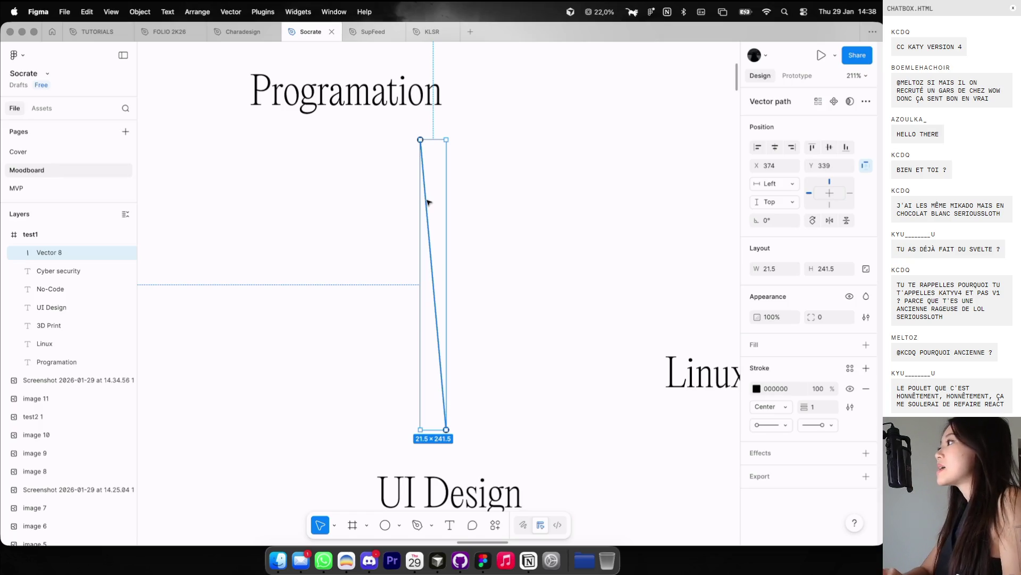
Step: Duplicate the line and run the copy from the Programation node down to Linux
left_click_drag(428, 202, 514, 183, "alt")
double_click(514, 182)
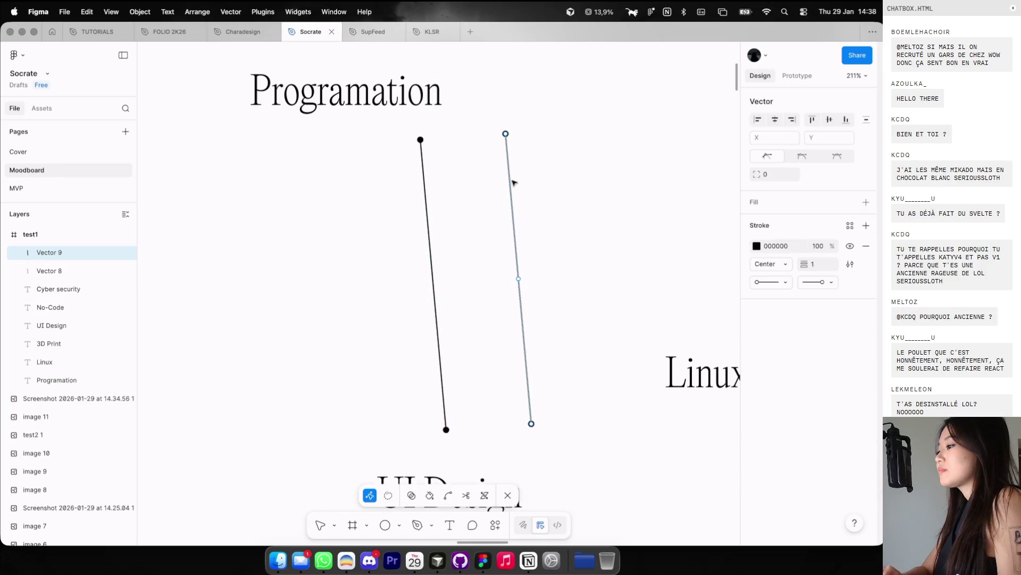
left_click_drag(507, 136, 422, 142)
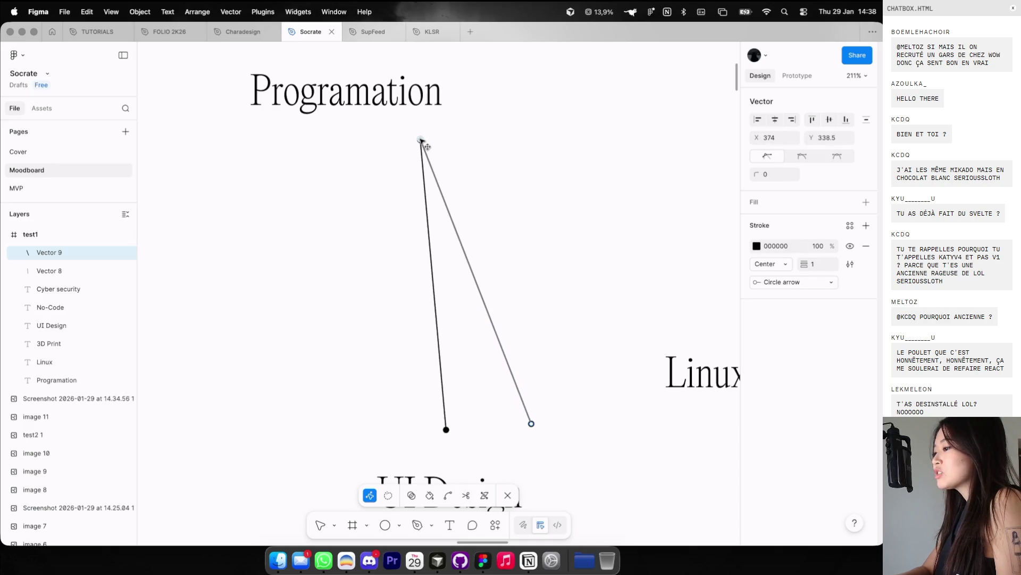
mouse_move(532, 424)
left_mouse_down()
mouse_move(646, 338)
mouse_move(681, 327)
left_mouse_up()
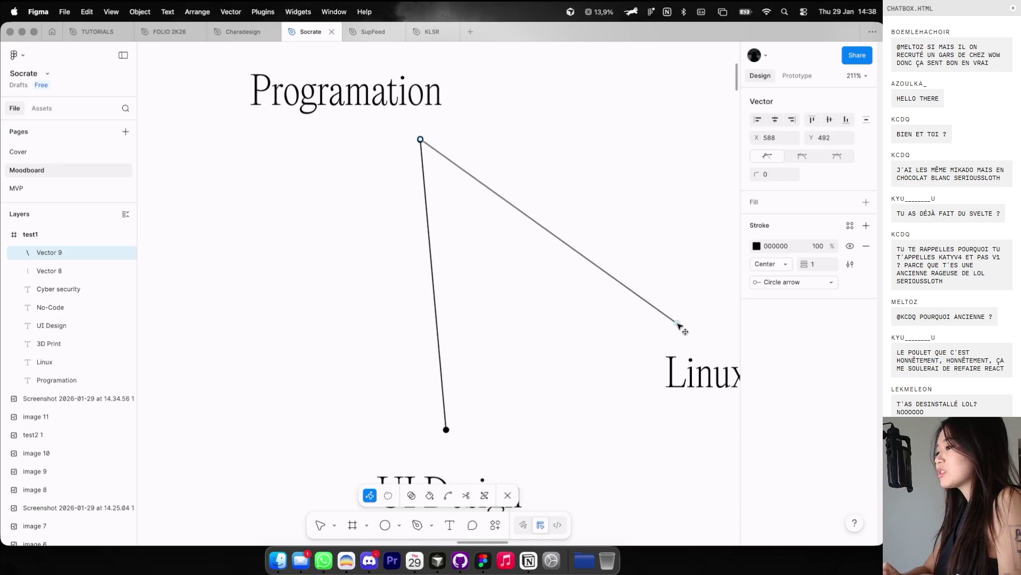
key("Escape")
scroll(423, 141, "up", 5)
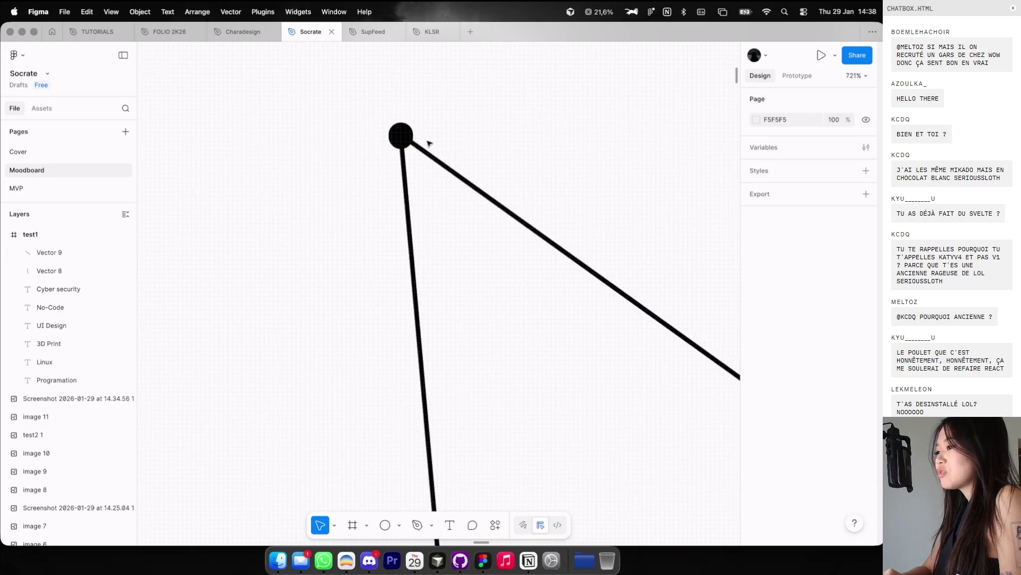
double_click(415, 147)
left_click(401, 137)
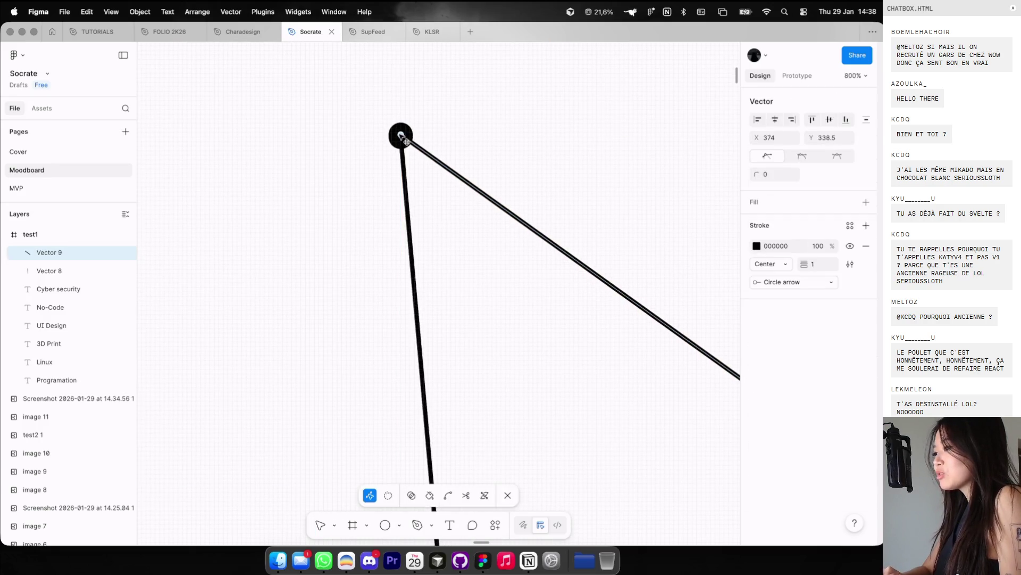
key("Escape")
key("Escape")
scroll(495, 72, "down", 10)
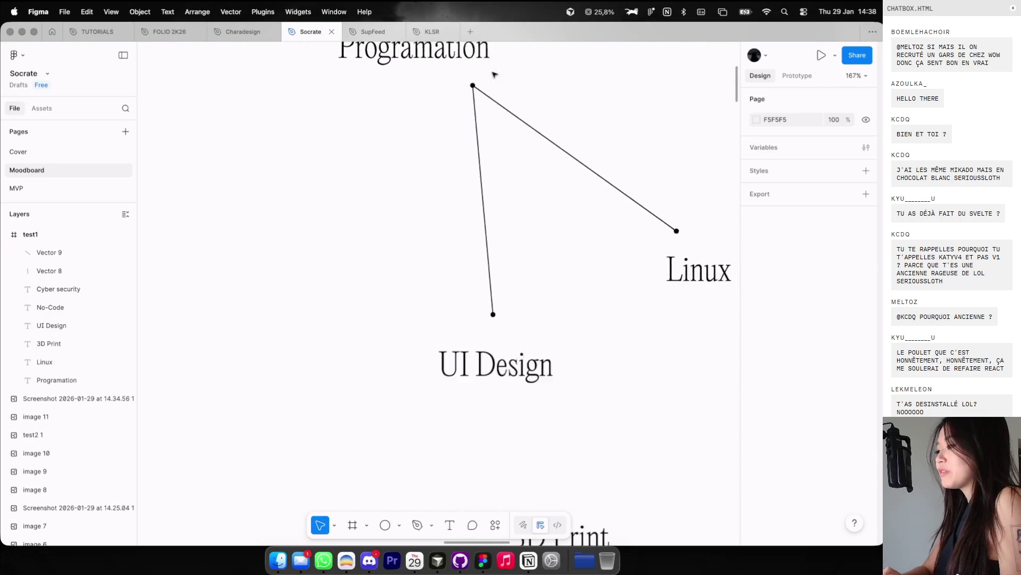
scroll(500, 71, "up", 3)
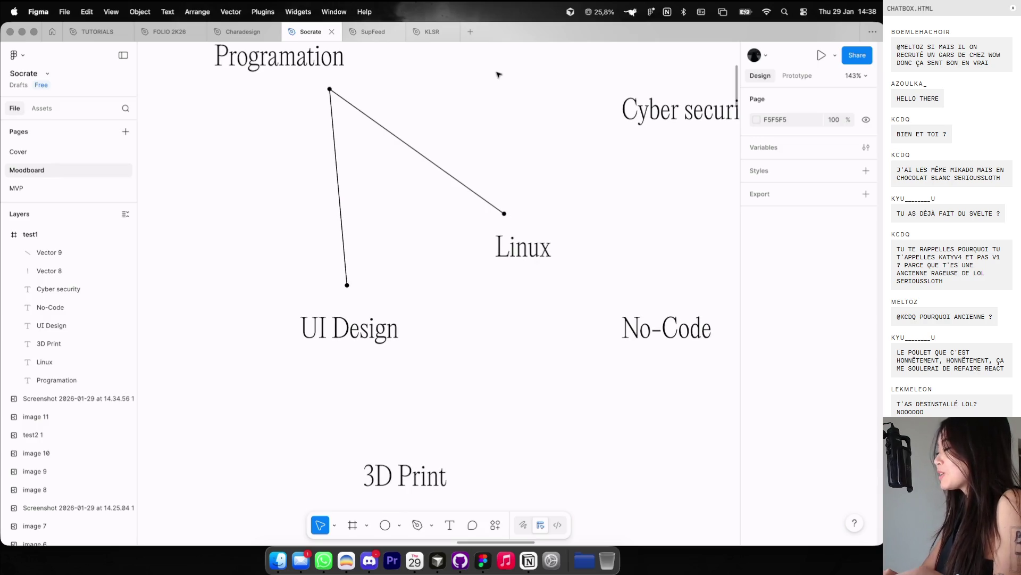
scroll(498, 75, "up", 2)
scroll(498, 75, "left", 2)
scroll(492, 140, "right", 3)
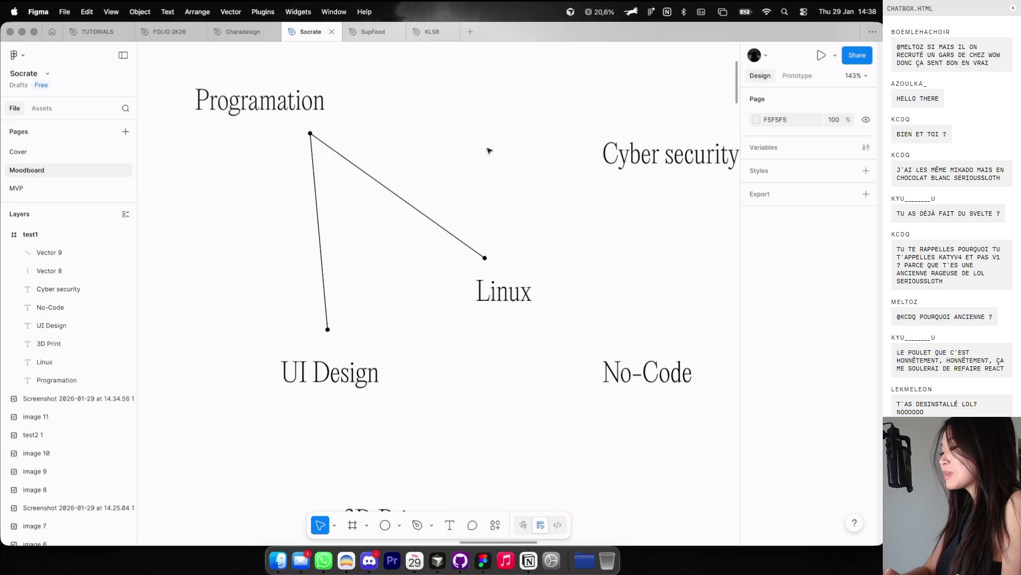
left_click(479, 261)
Step: Duplicate the Linux line, move 'Cyber security' up-left, and make the copy link Linux to it
key("super+d")
left_click_drag(463, 241, 596, 241)
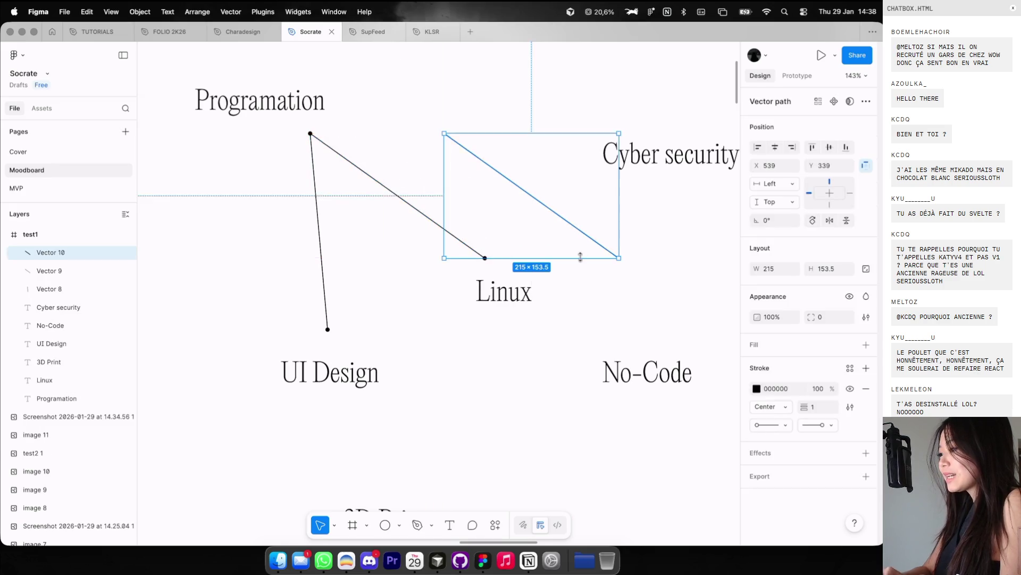
scroll(580, 257, "down", 3)
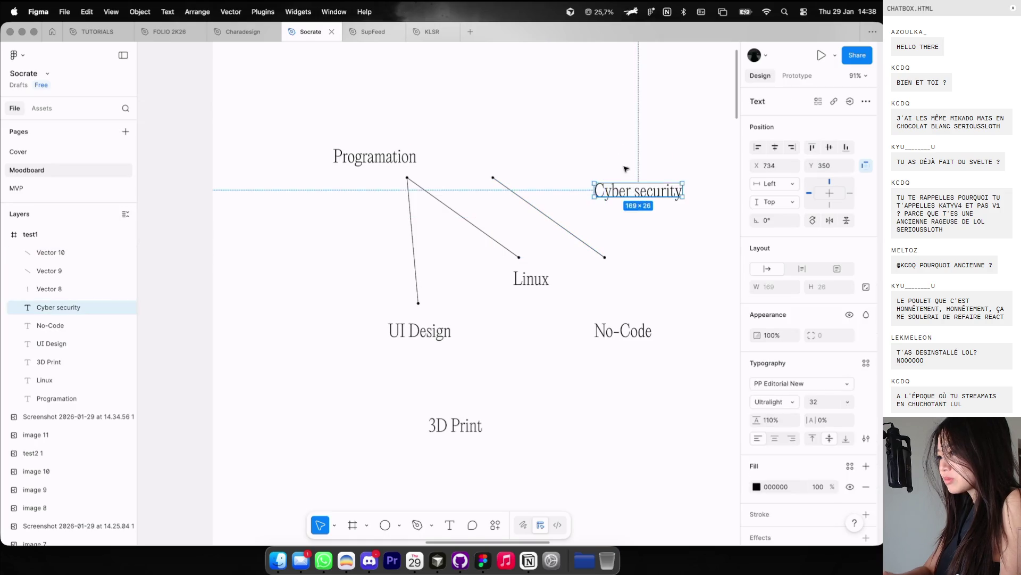
left_click_drag(631, 194, 587, 99)
double_click(502, 184)
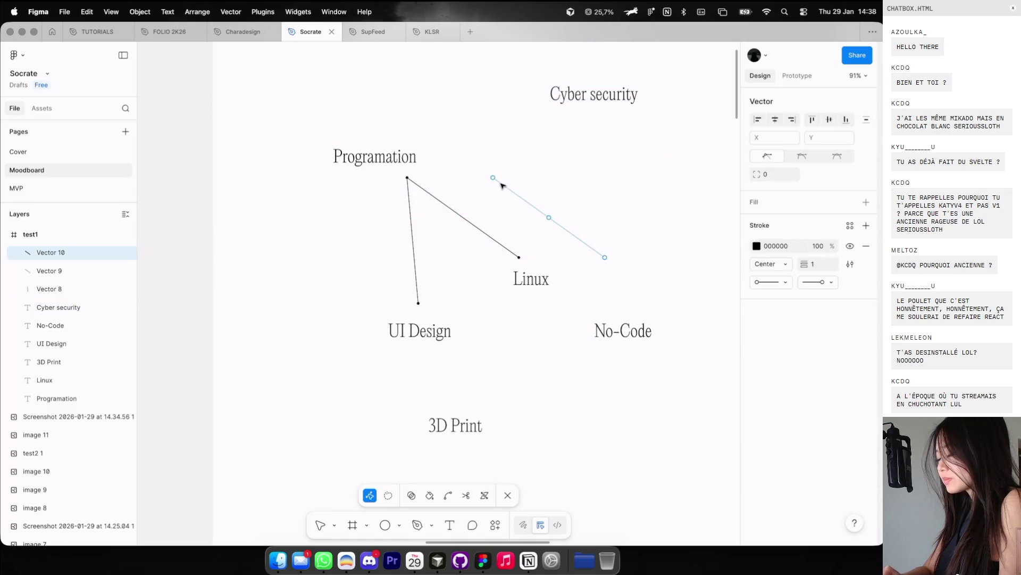
left_click_drag(603, 258, 601, 152)
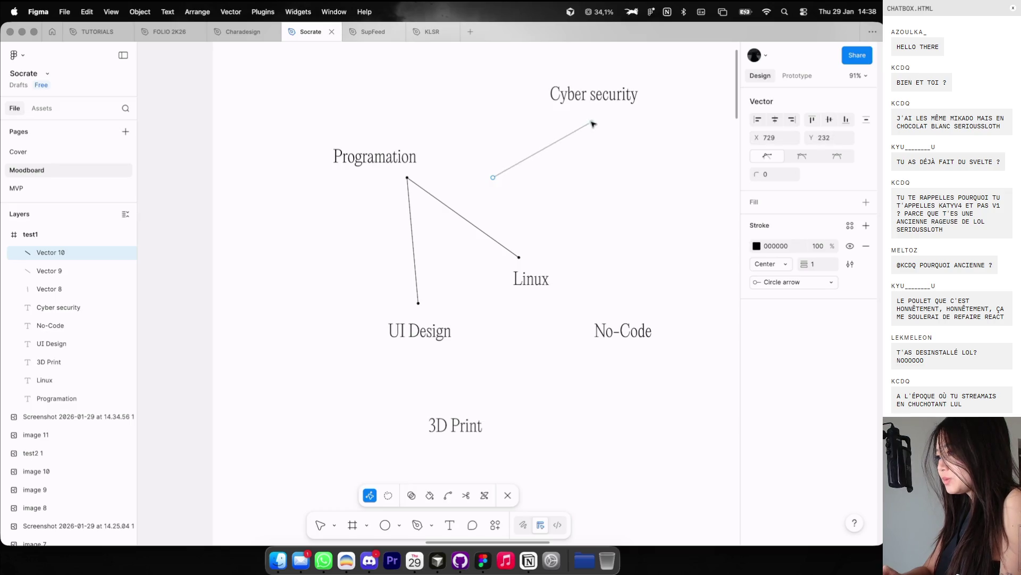
scroll(511, 171, "up", 3)
mouse_move(483, 186)
left_mouse_down()
mouse_move(524, 319)
mouse_move(541, 317)
left_mouse_up()
scroll(524, 320, "up", 5)
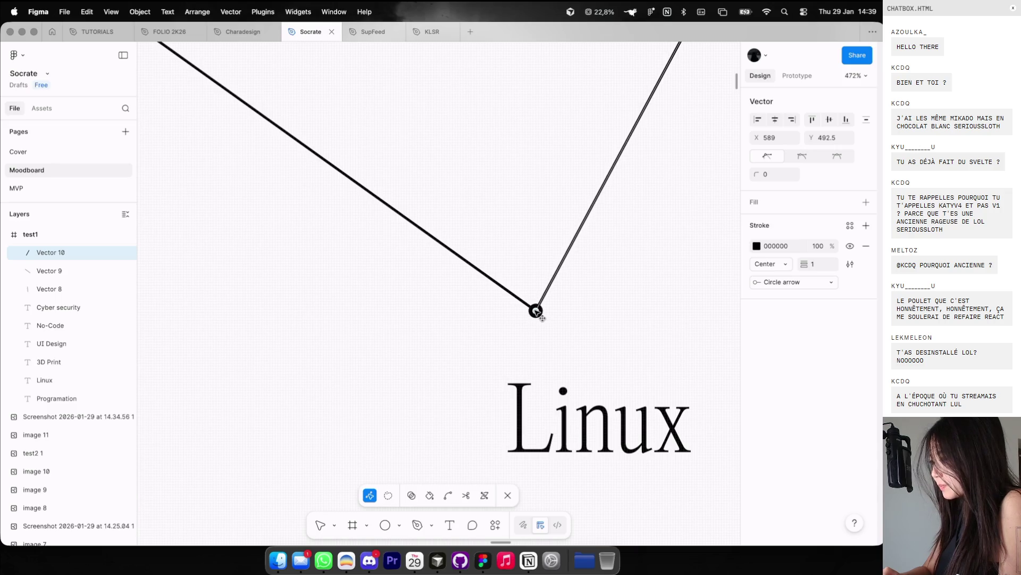
key("Escape")
key("Escape")
Step: Select all nine labels and lines in test1 and move them about 65 px lower
scroll(624, 299, "down", 5)
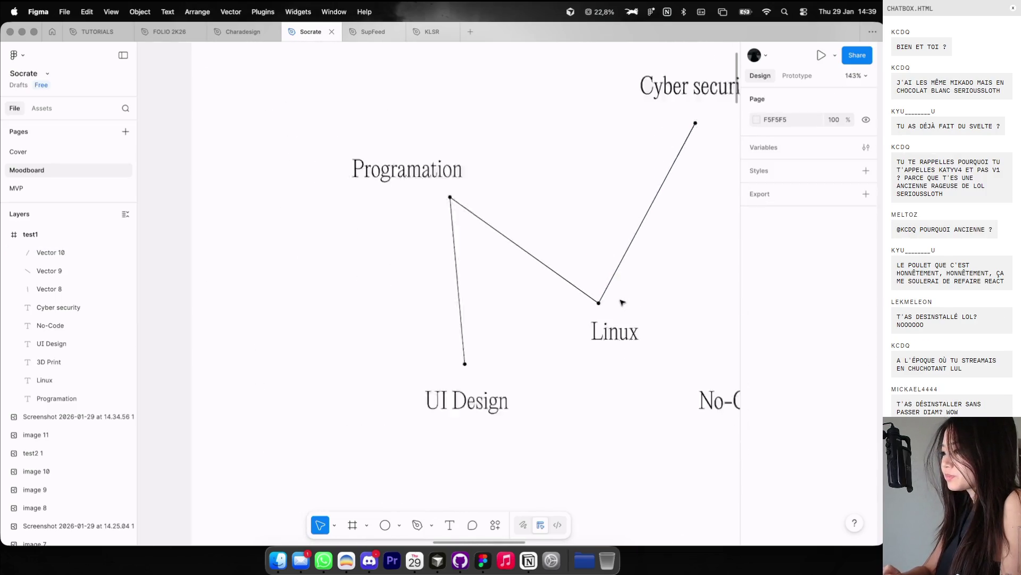
scroll(622, 301, "down", 3)
scroll(619, 298, "up", 3)
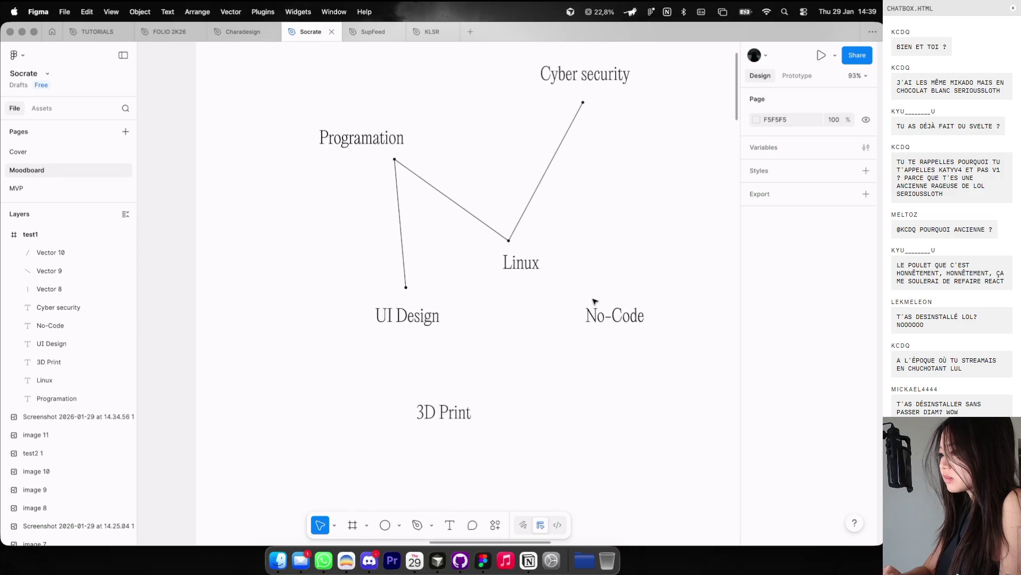
scroll(580, 283, "down", 3)
scroll(505, 228, "right", 2)
left_click_drag(416, 167, 601, 365)
left_click_drag(516, 276, 510, 310)
left_click(570, 237)
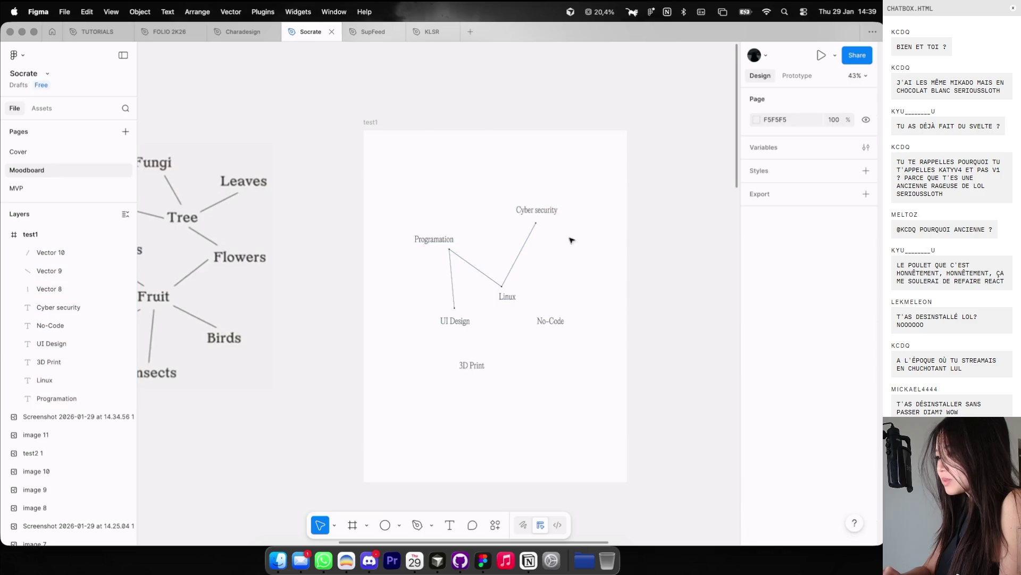
Step: Scroll over the Socrate moodboard images, then switch to the browser desktop
scroll(506, 276, "up", 3)
scroll(506, 276, "down", 5)
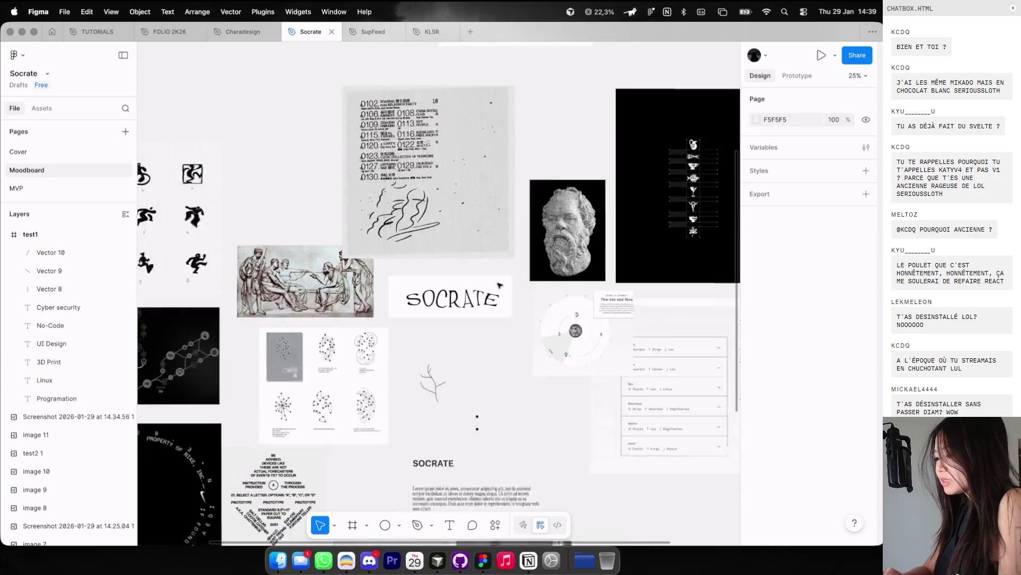
scroll(500, 286, "up", 5)
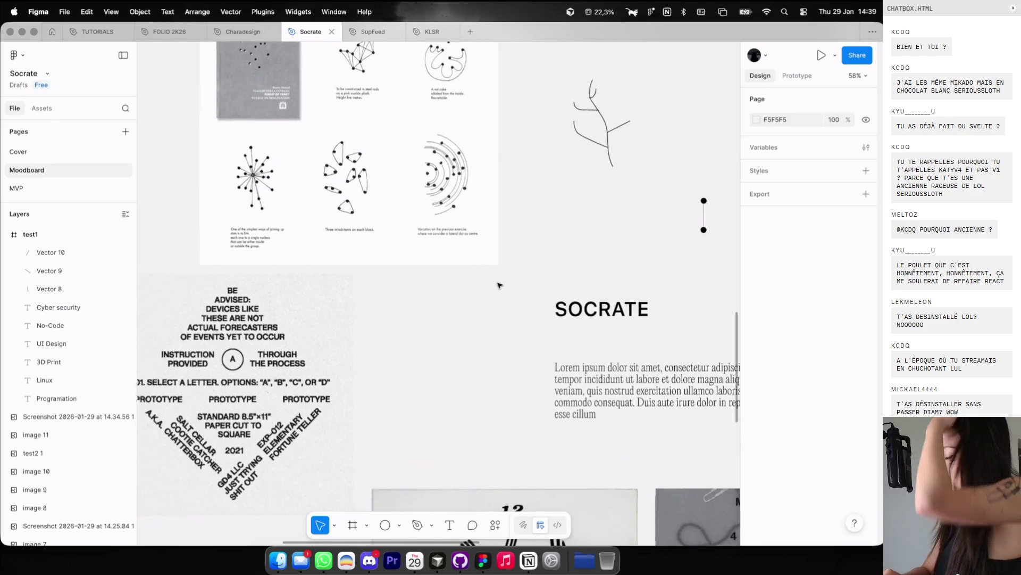
scroll(500, 285, "down", 2)
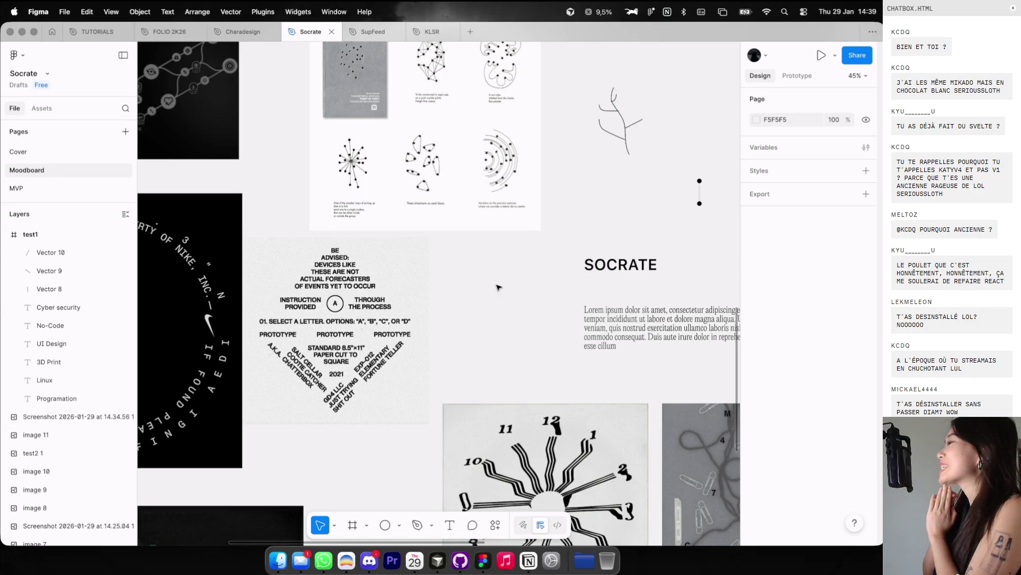
scroll(505, 266, "up", 15)
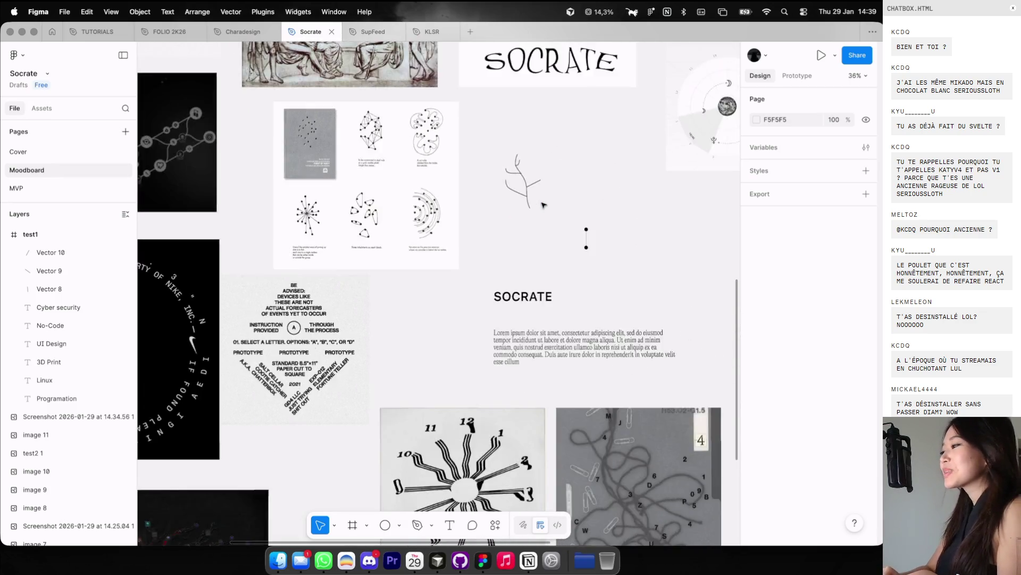
key("ctrl+Left")
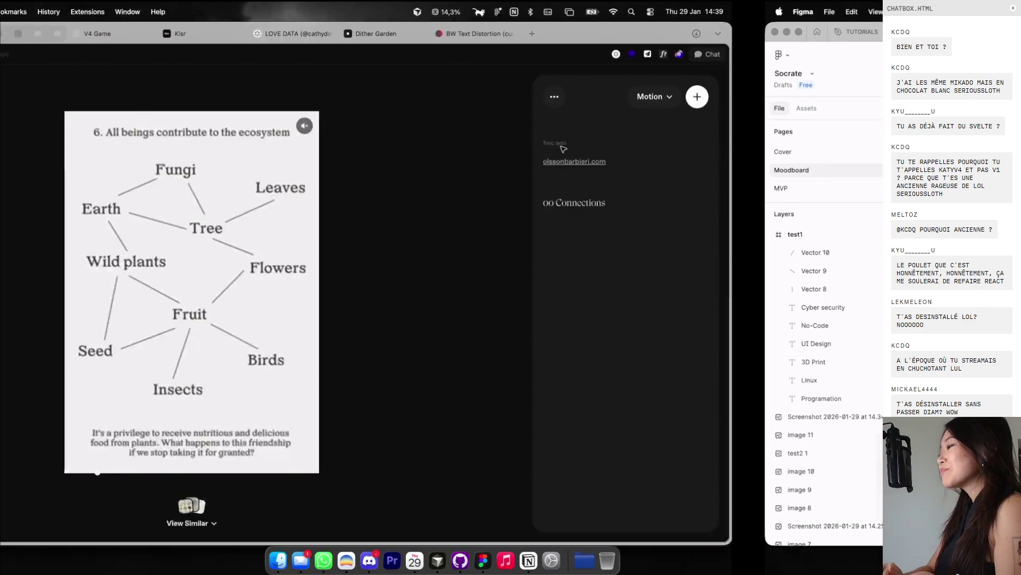
Step: Load an Instagram profile in a new tab and open the fourth post in its grid
left_click(686, 34)
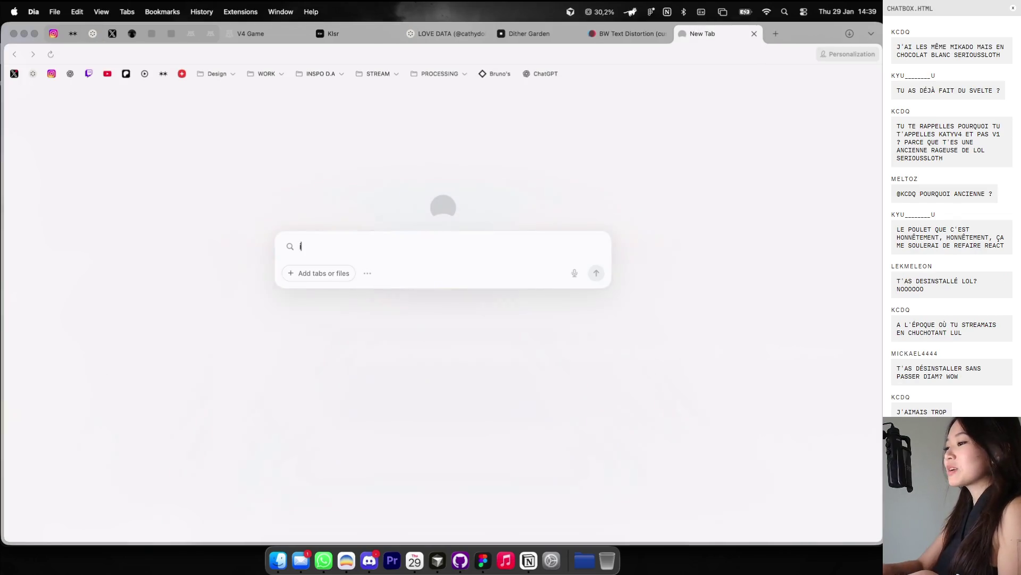
type("instagram.com/k")
key("Return")
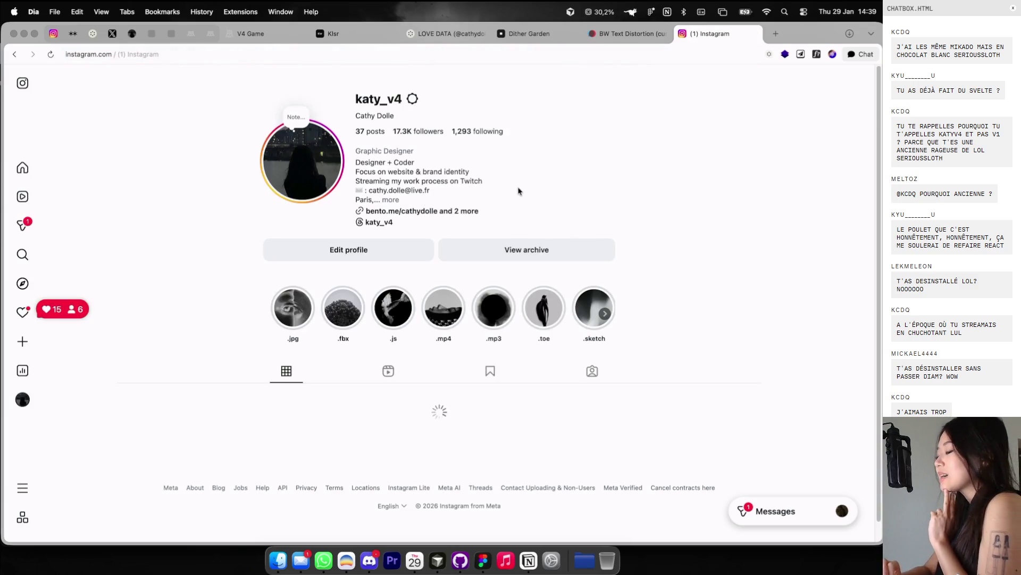
scroll(523, 158, "down", 1)
scroll(523, 158, "down", 3)
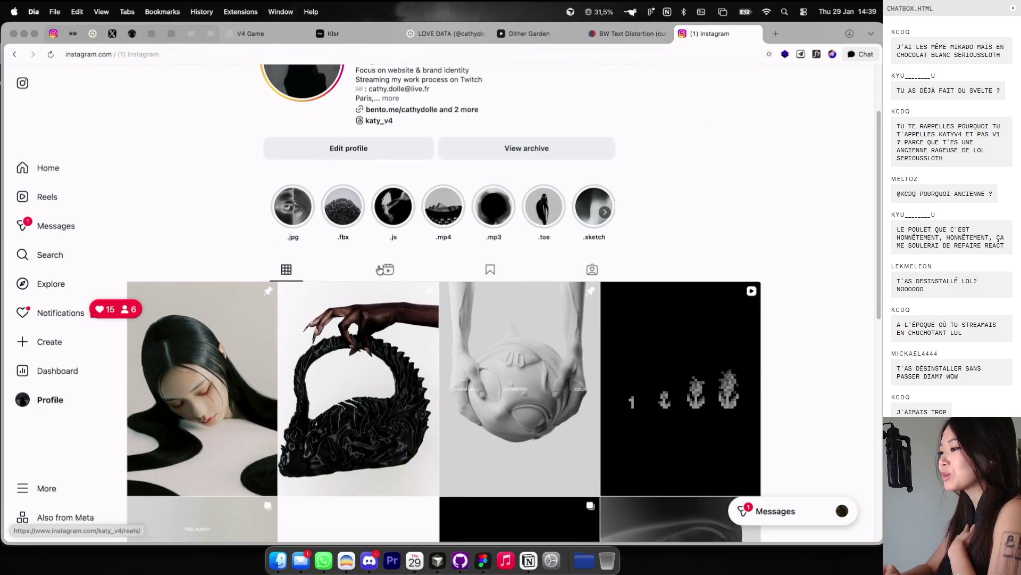
left_click(642, 345)
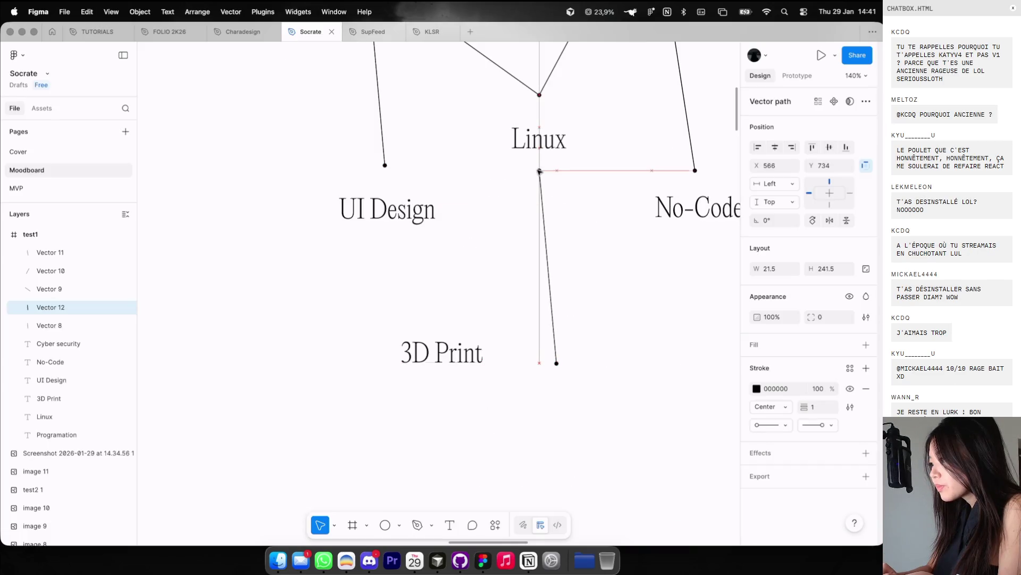
Step: Undo the endpoint change on the Linux–3D Print line
key("Escape")
left_click(555, 360)
left_click(521, 364)
scroll(521, 364, "up", 3)
scroll(473, 194, "down", 6)
key("ctrl+z")
Step: Duplicate a connecting line below No-Code and snap its bottom endpoint onto the 3D Print dot
left_click(521, 157)
mouse_move(521, 158)
left_mouse_down()
mouse_move(580, 157)
mouse_move(526, 375)
left_mouse_up()
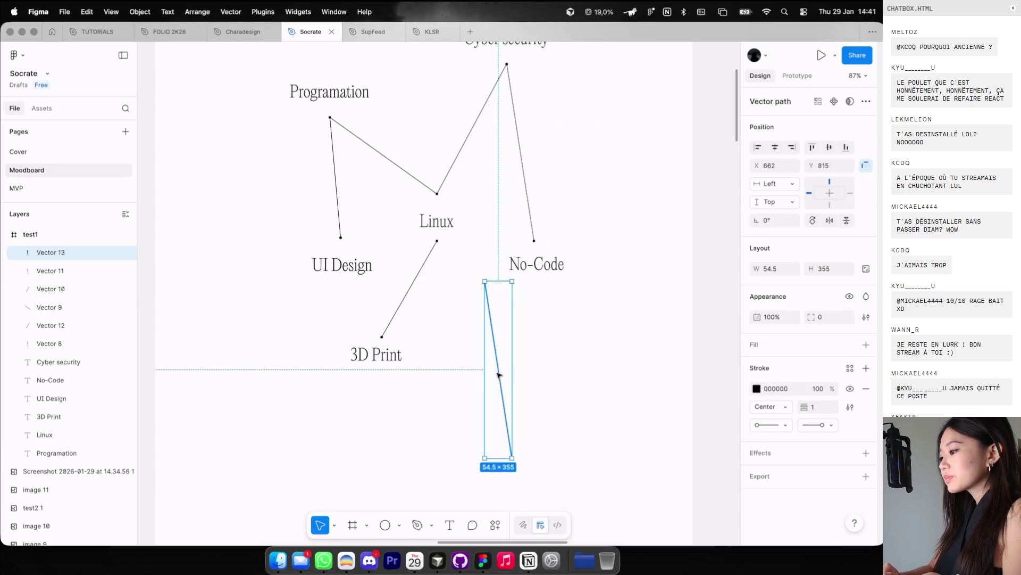
double_click(524, 375)
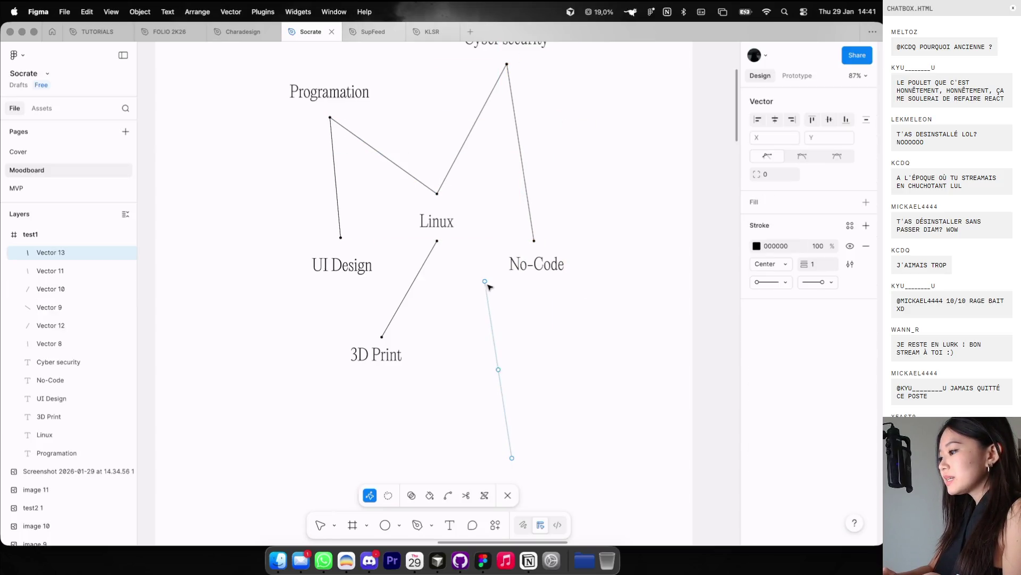
left_click(512, 458)
scroll(390, 353, "up", 10)
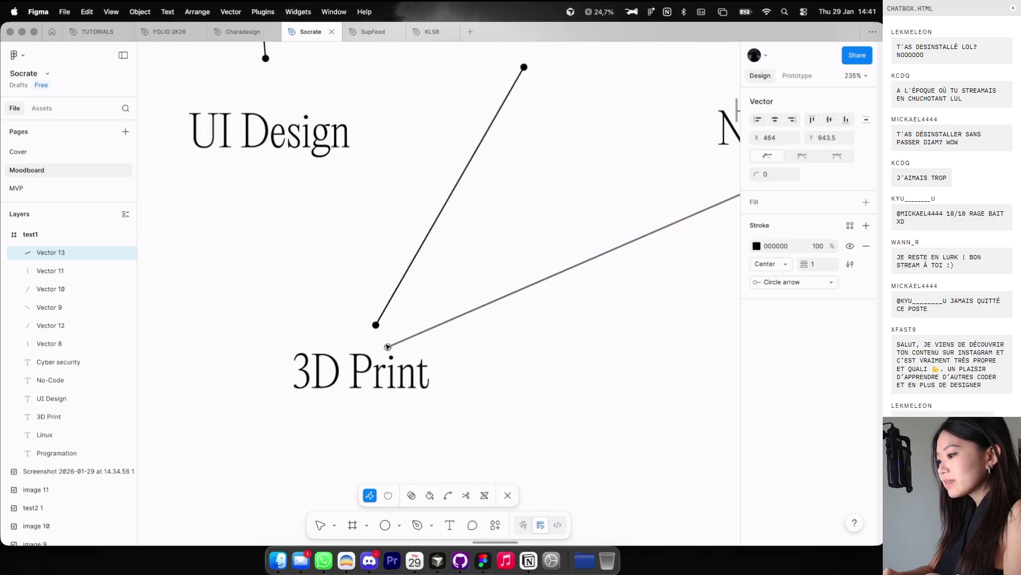
left_click_drag(388, 355, 377, 319)
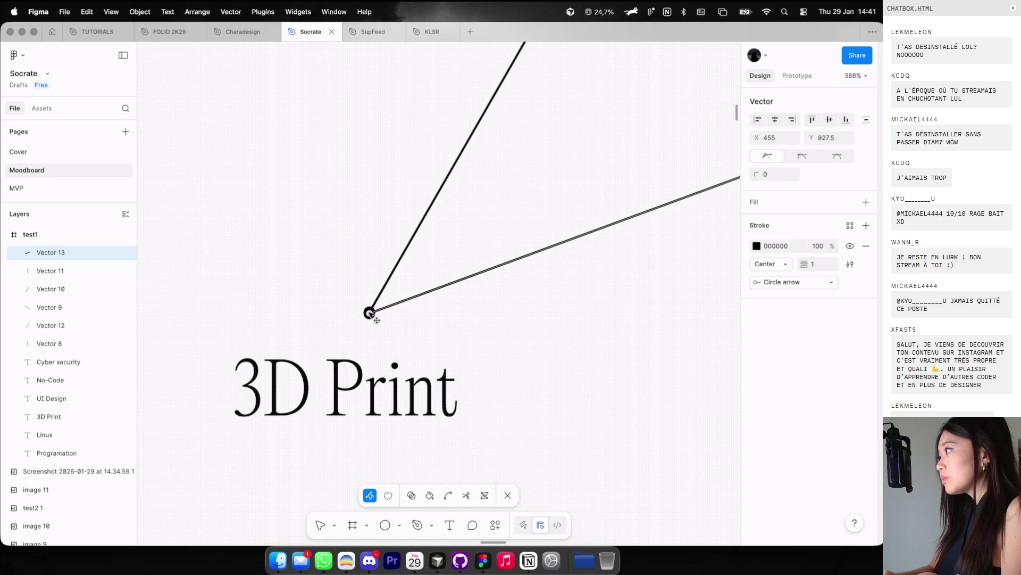
left_click_drag(378, 320, 376, 319)
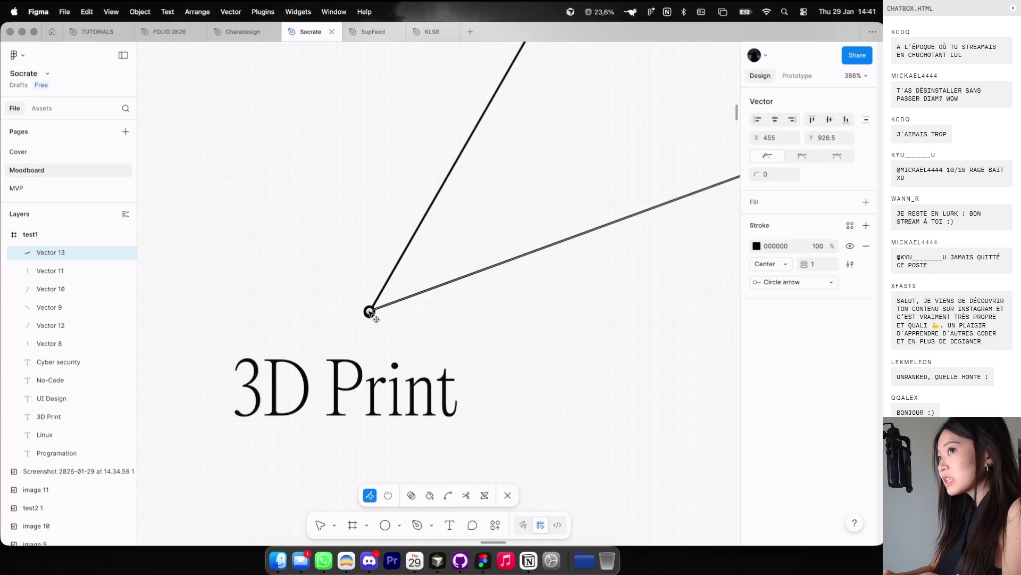
key("Escape")
key("Escape")
scroll(422, 335, "down", 5)
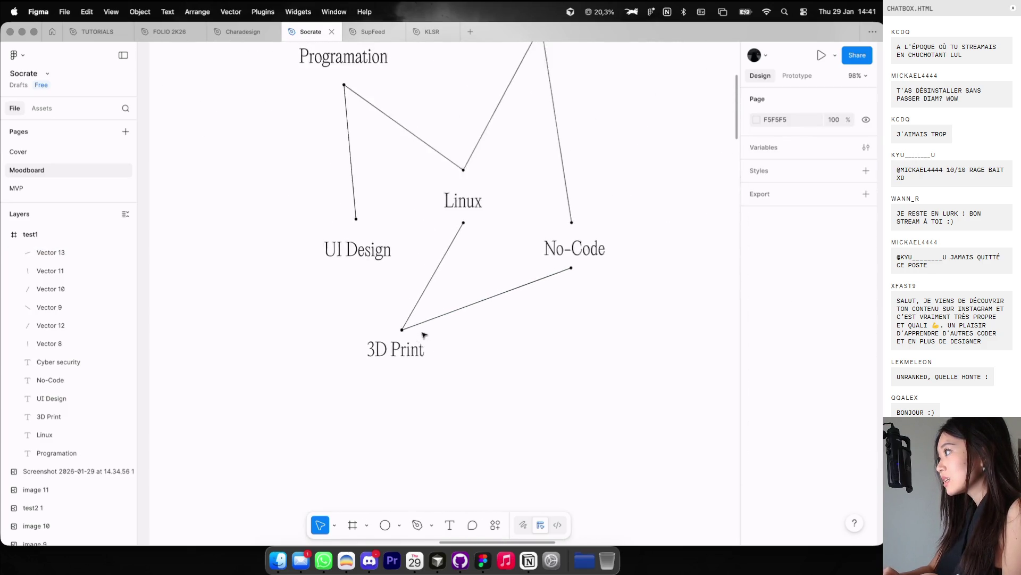
scroll(424, 334, "right", 2)
scroll(424, 334, "up", 1)
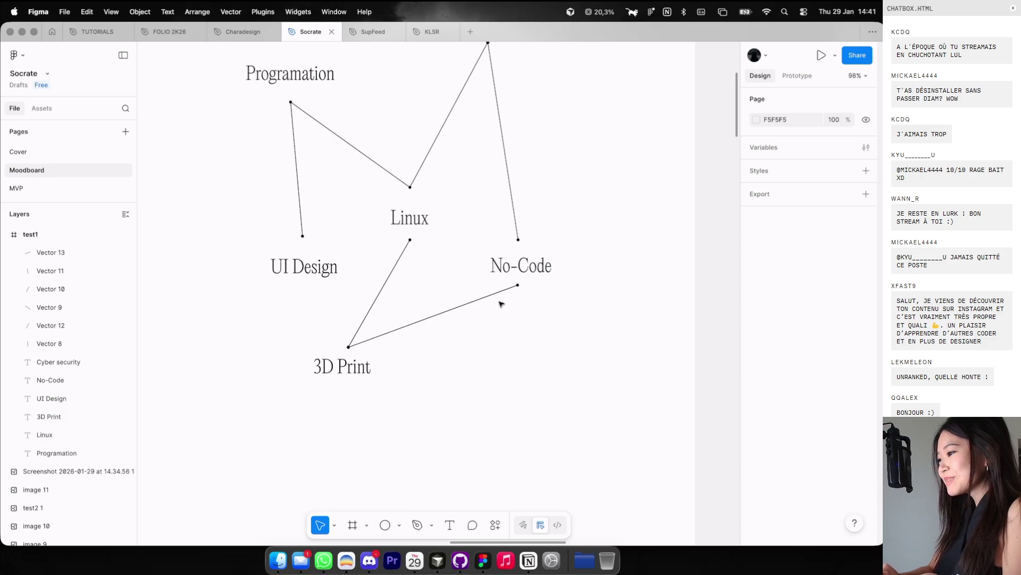
scroll(503, 343, "down", 5)
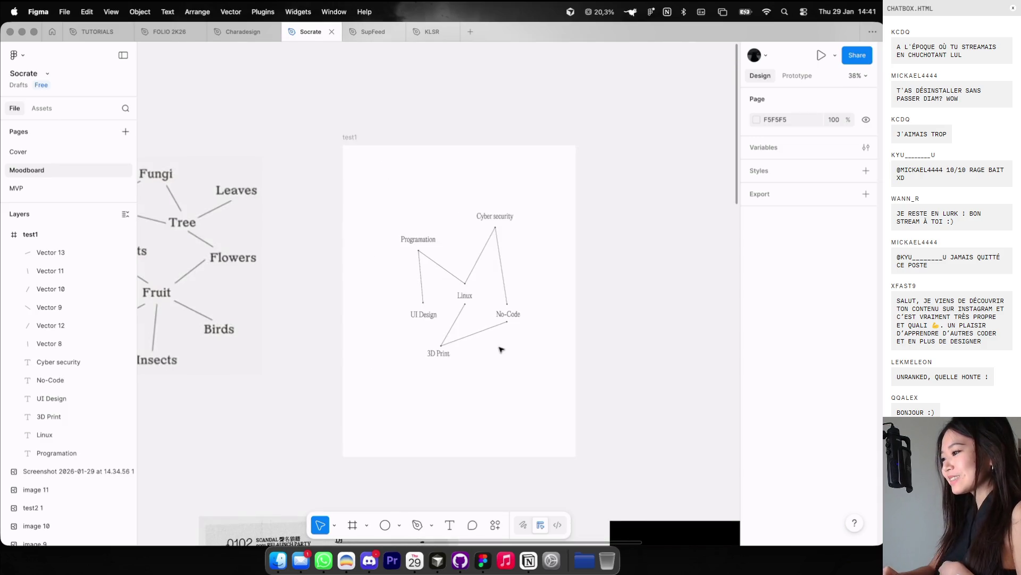
Step: Move all twelve diagram layers about 10 px down in test1
left_click_drag(523, 376, 366, 194)
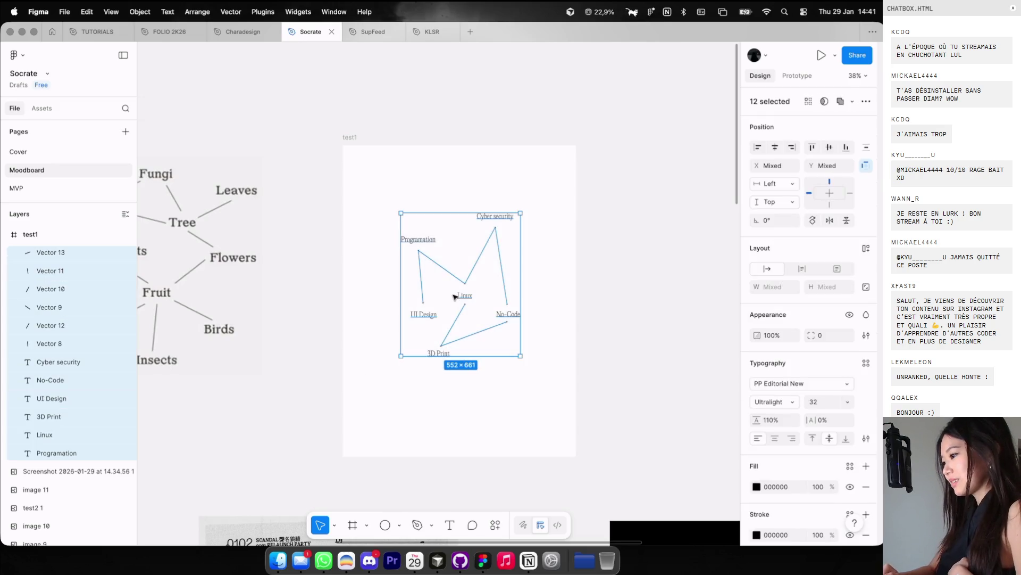
left_click_drag(454, 297, 451, 302)
scroll(451, 296, "up", 3)
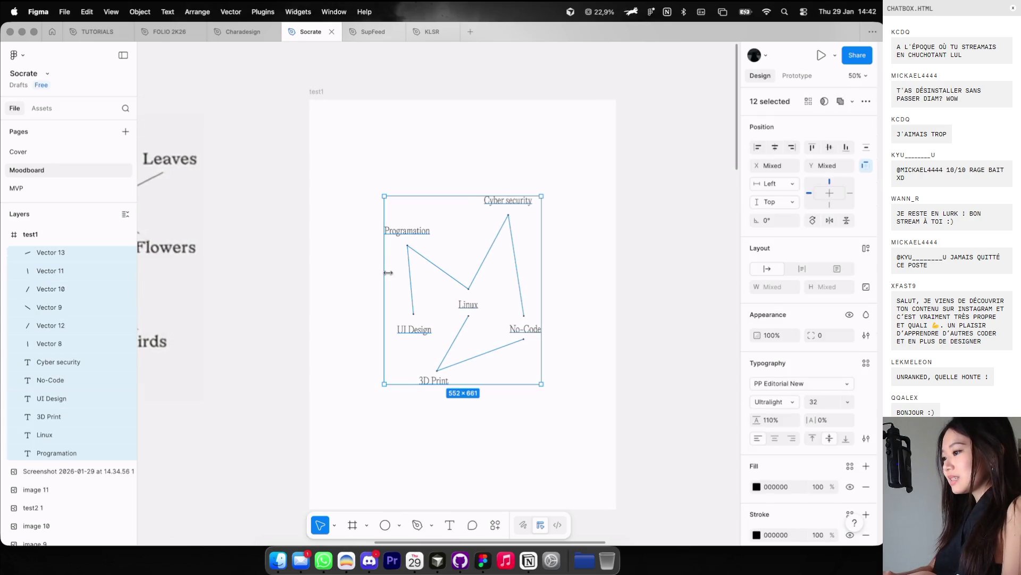
left_click(371, 266)
Step: Set the six connecting lines to 20% opacity
left_click_drag(367, 263, 528, 269)
left_click(453, 348, "shift")
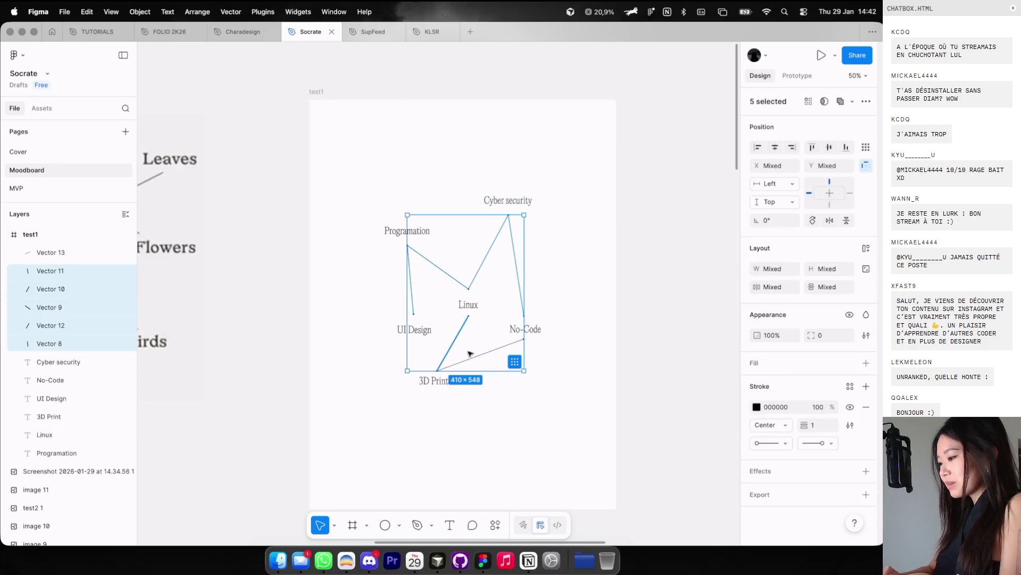
left_click(510, 347, "shift")
key("4")
left_click(499, 394)
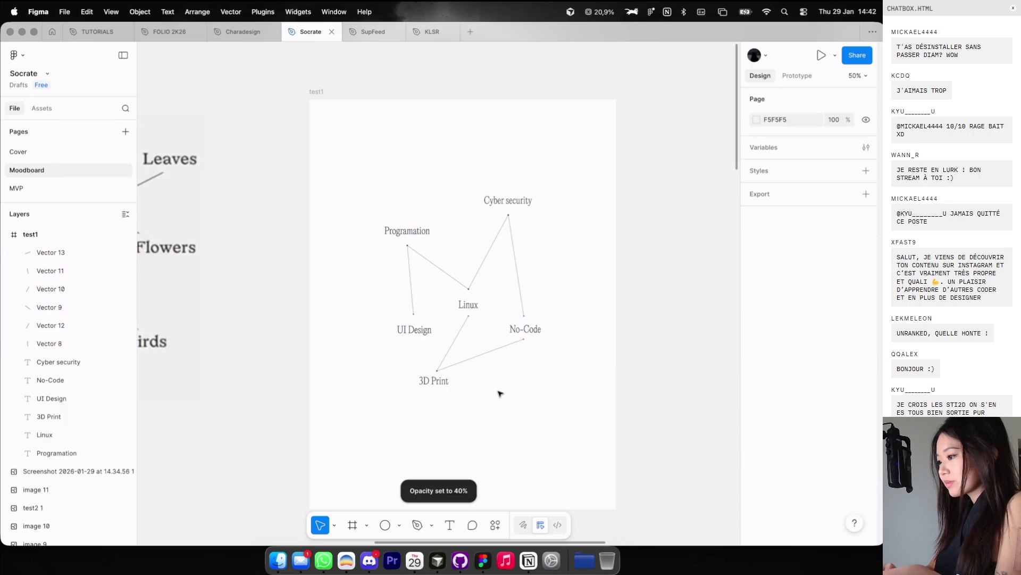
key("ctrl+z")
key("2")
left_click(495, 384)
scroll(495, 384, "up", 3)
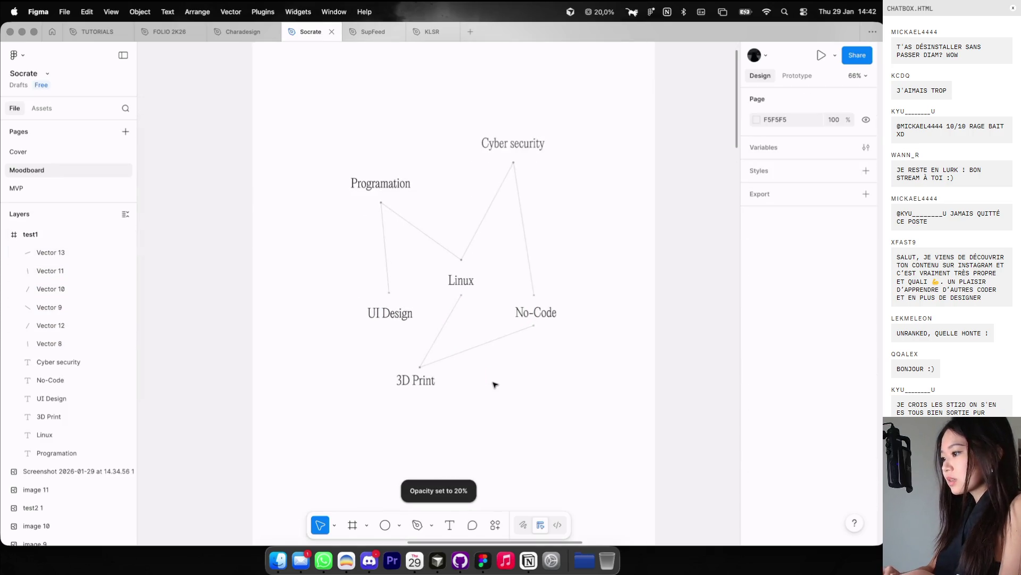
Step: Close the Cosmos image viewer on the browser desktop and return to Figma
key("ctrl+Left")
key("ctrl+Right")
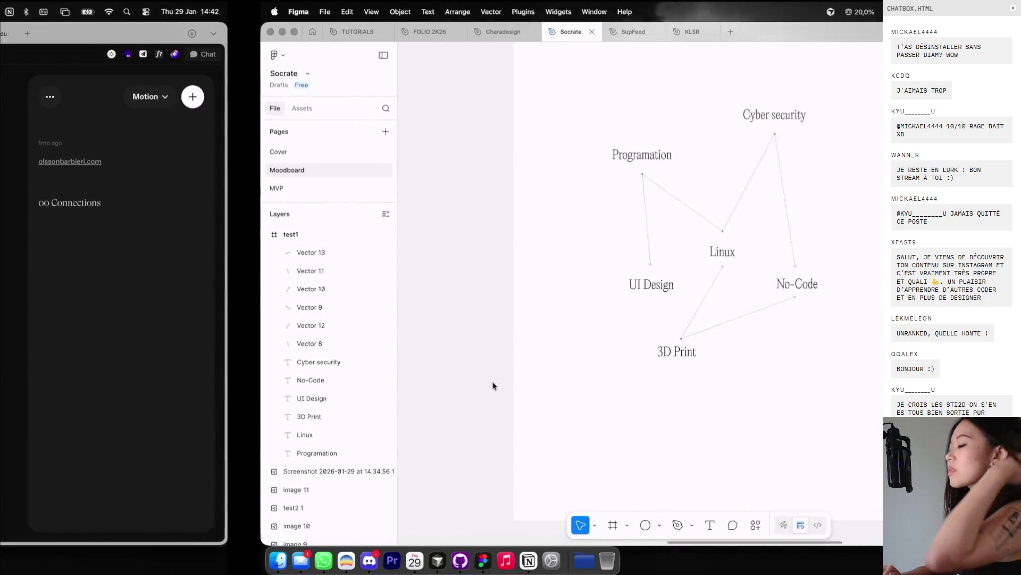
key("ctrl+Left")
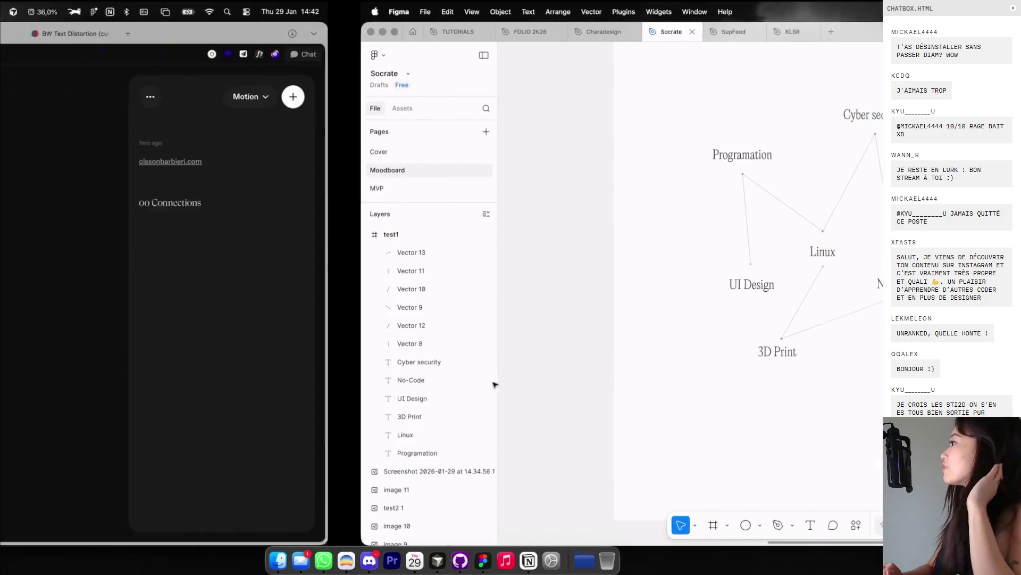
left_click(45, 90)
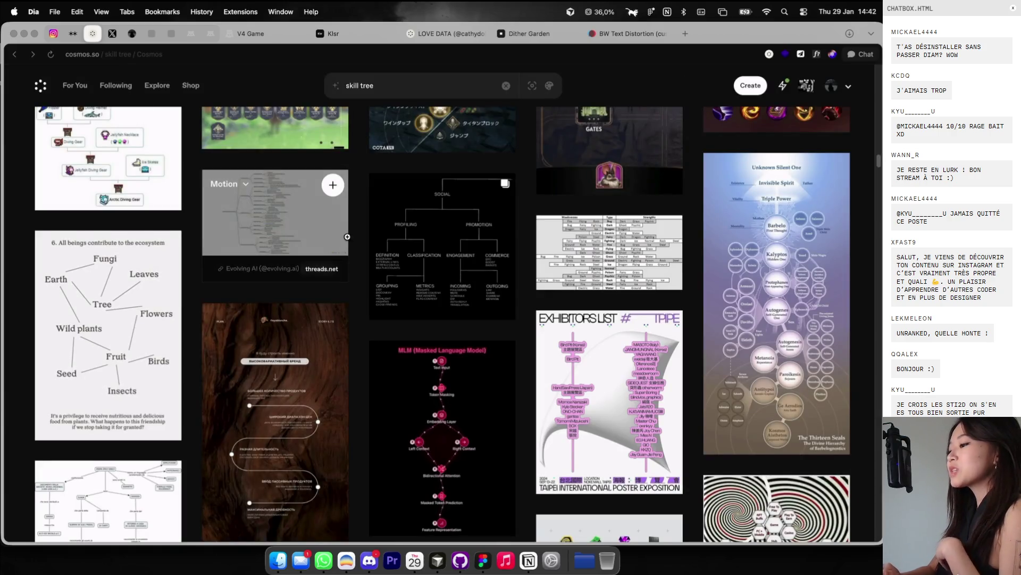
scroll(275, 184, "down", 1)
scroll(275, 184, "down", 5)
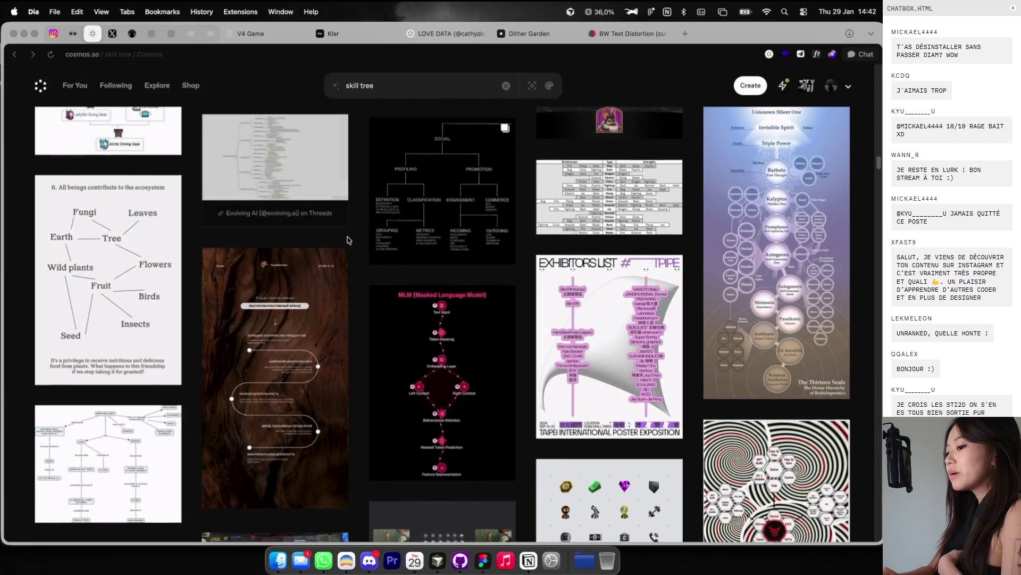
key("ctrl+Right")
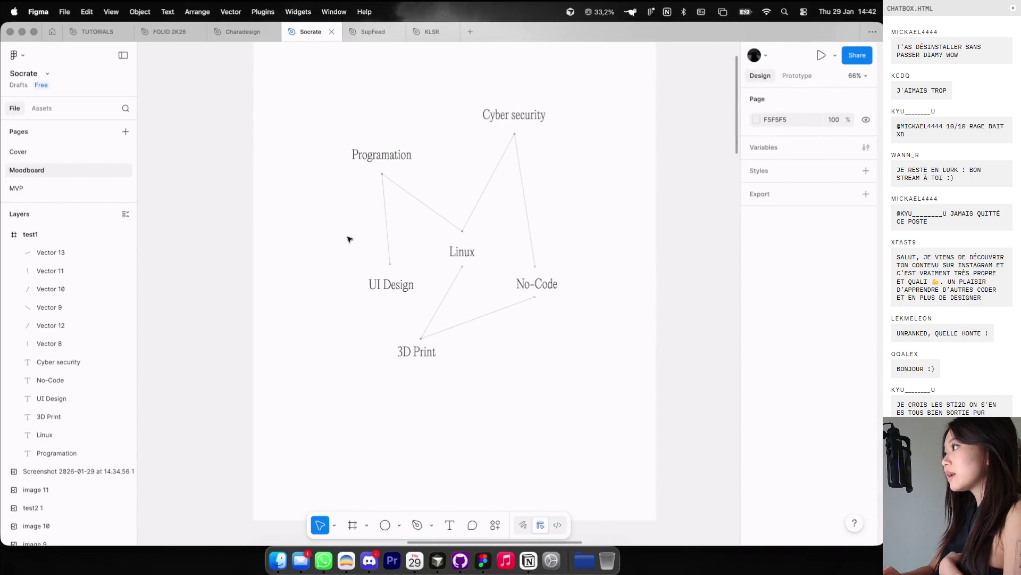
Step: Select the 3D Print–No-Code line and briefly enter its point editing without changes
scroll(467, 302, "up", 2)
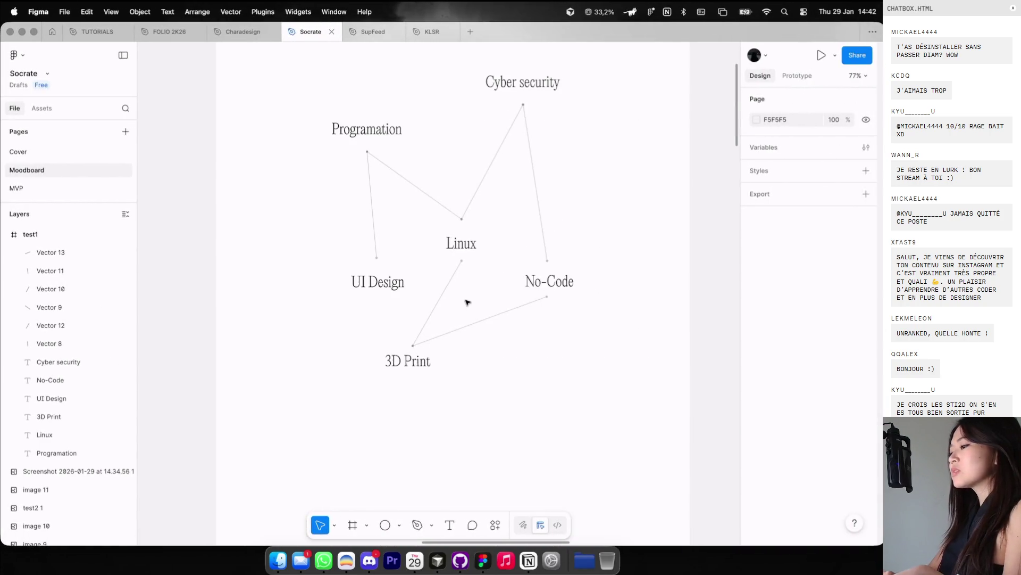
scroll(421, 349, "up", 4)
left_click(415, 346)
left_click(447, 347)
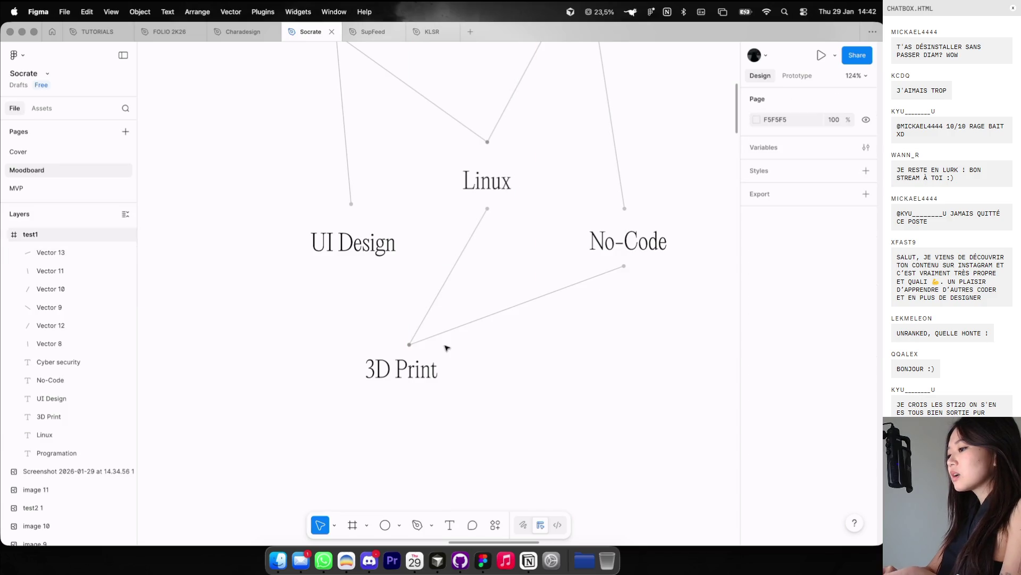
scroll(418, 348, "up", 2)
left_click(414, 344)
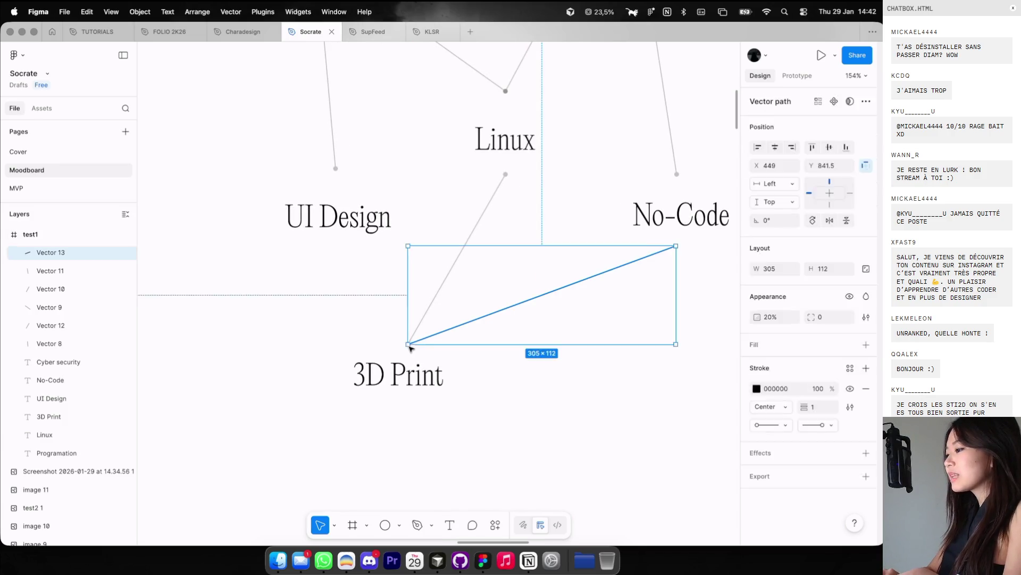
key("Return")
scroll(440, 348, "down", 5)
key("Escape")
key("Escape")
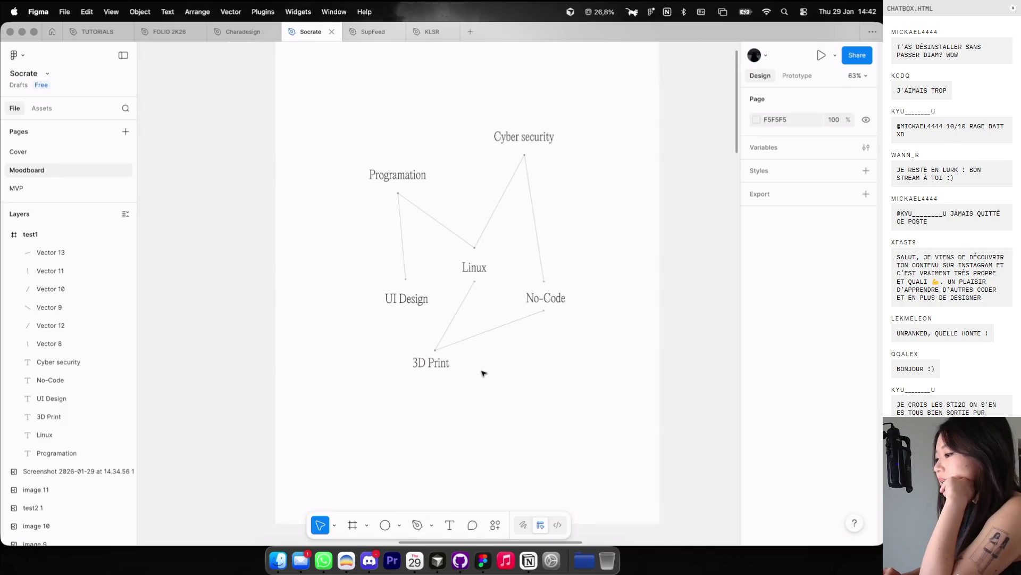
Step: Try moving the 3D Print–No-Code line's endpoint, then revert the change
scroll(482, 373, "up", 2)
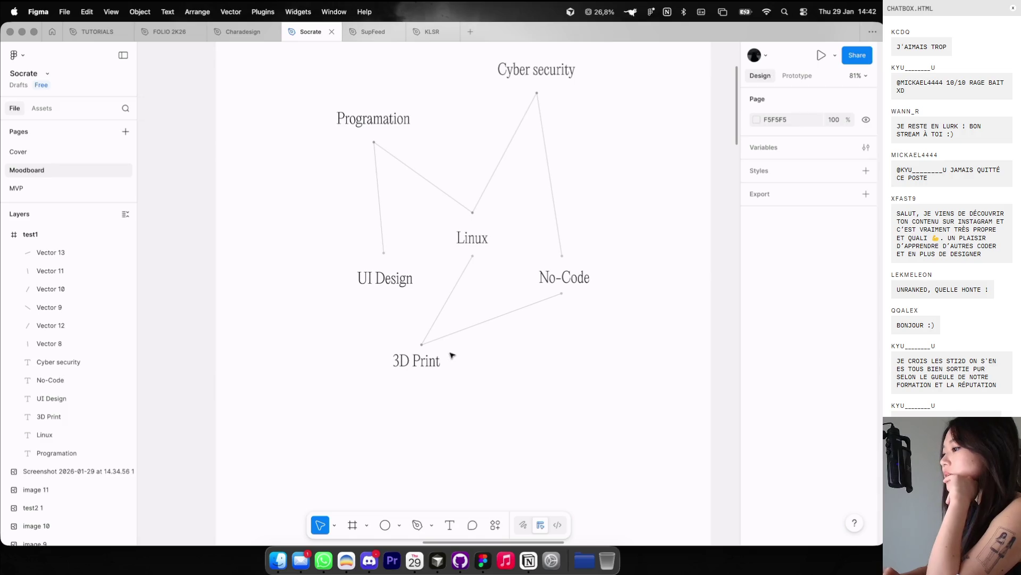
double_click(425, 343)
left_click_drag(422, 344, 528, 350)
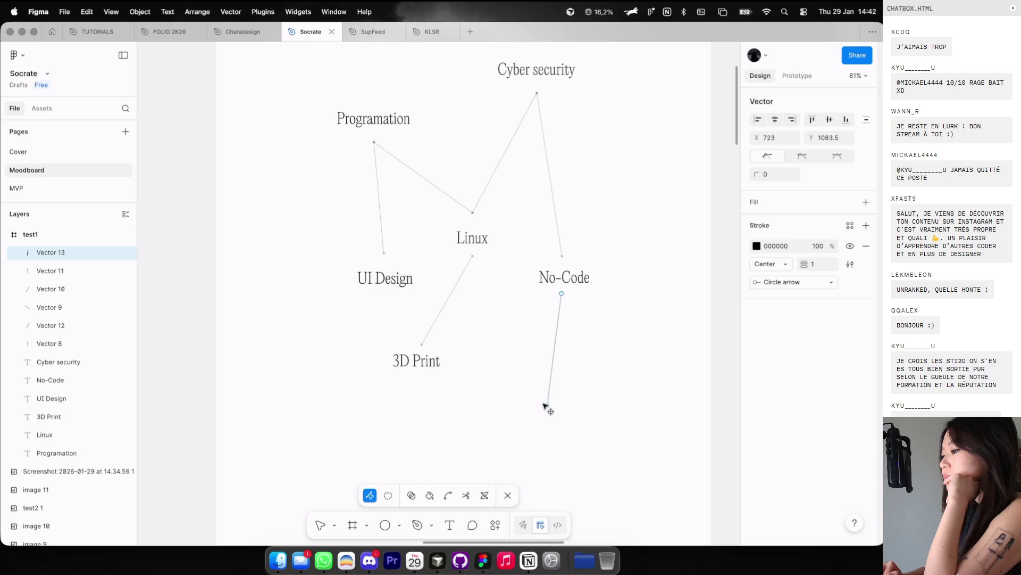
key("Escape")
scroll(559, 400, "down", 2)
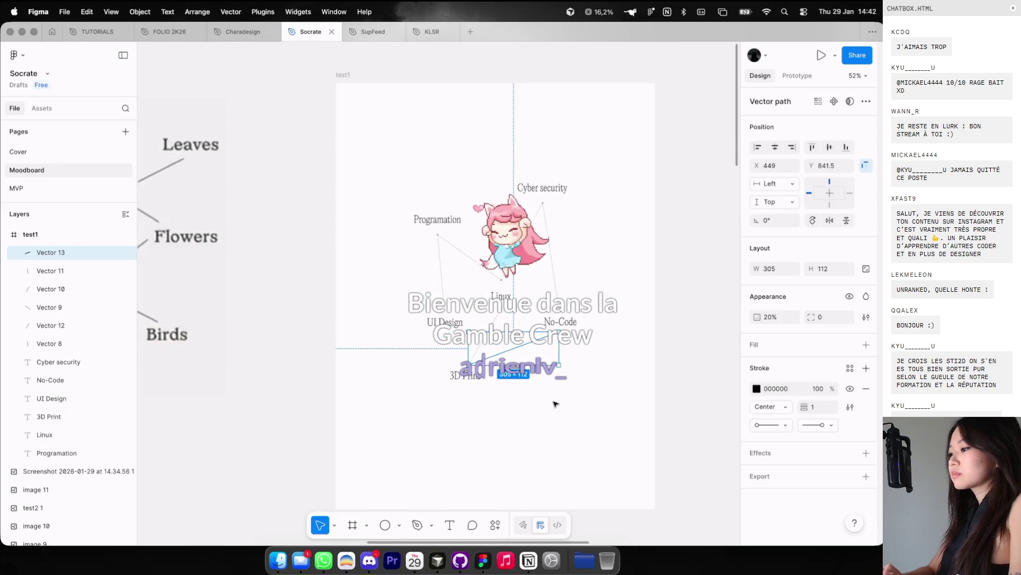
left_click(554, 403)
Step: Raise all diagram labels and lines about 12 px, then duplicate the test1 frame beside it
scroll(556, 404, "right", 2)
scroll(554, 403, "down", 2)
left_click_drag(367, 255, 458, 402)
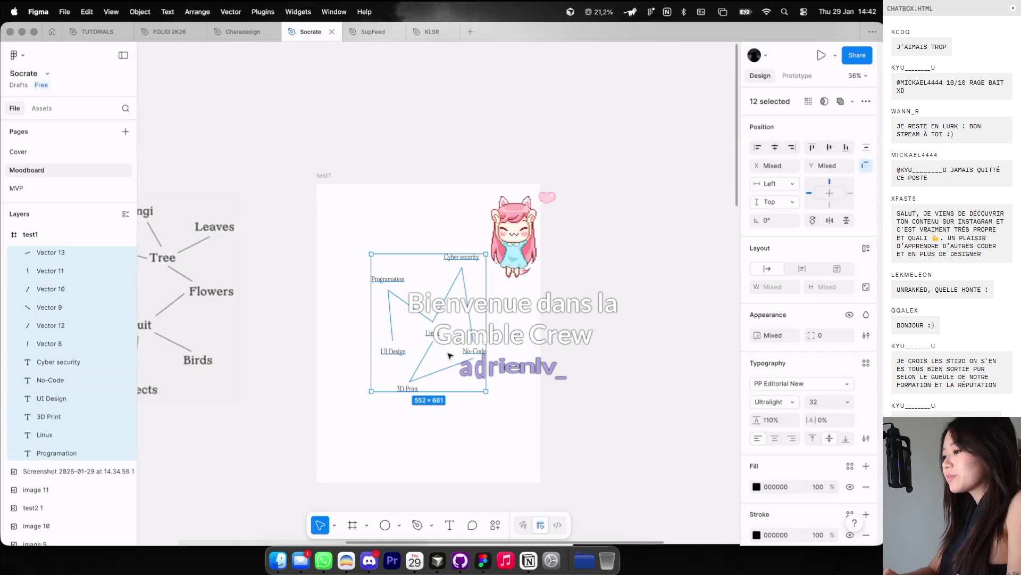
left_click_drag(449, 363, 449, 356)
left_click(422, 210)
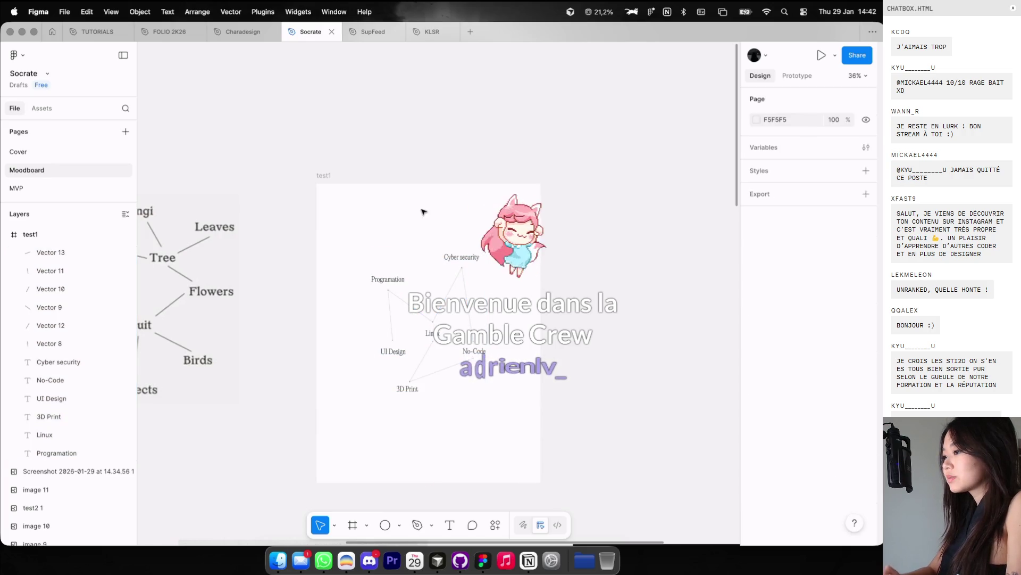
left_click_drag(327, 181, 565, 198)
Step: In the duplicated frame, move the 3D Print label right and down
scroll(566, 198, "right", 2)
scroll(566, 198, "down", 1)
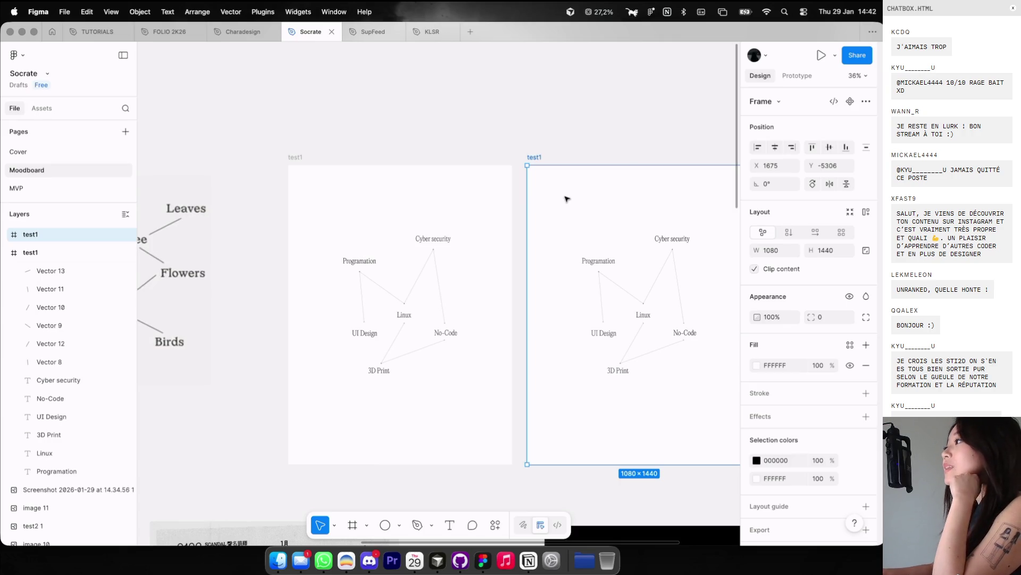
scroll(612, 232, "up", 3)
scroll(617, 230, "down", 1)
scroll(618, 230, "right", 1)
scroll(592, 255, "up", 2)
scroll(519, 322, "up", 2)
left_click(518, 325)
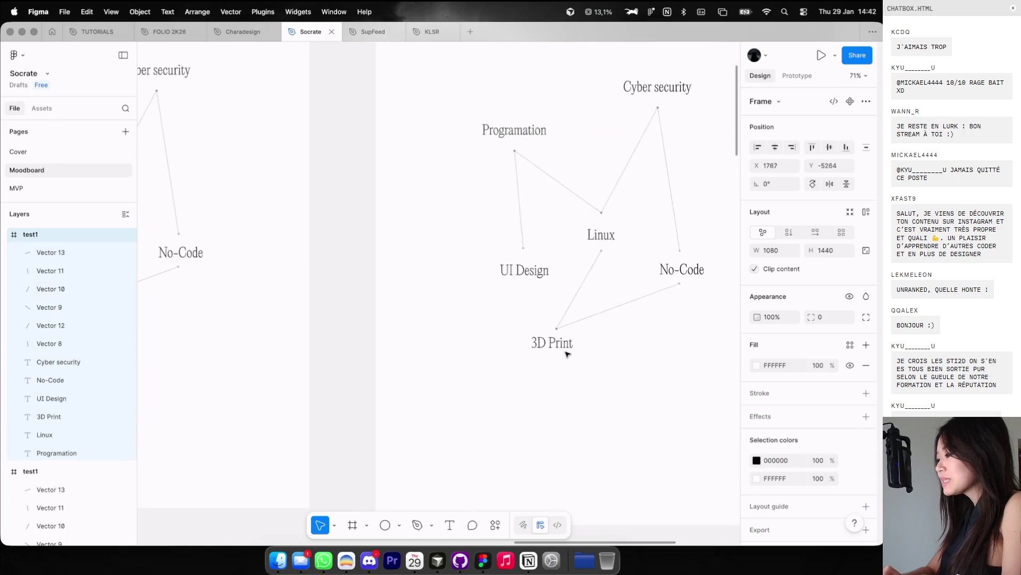
key("Return")
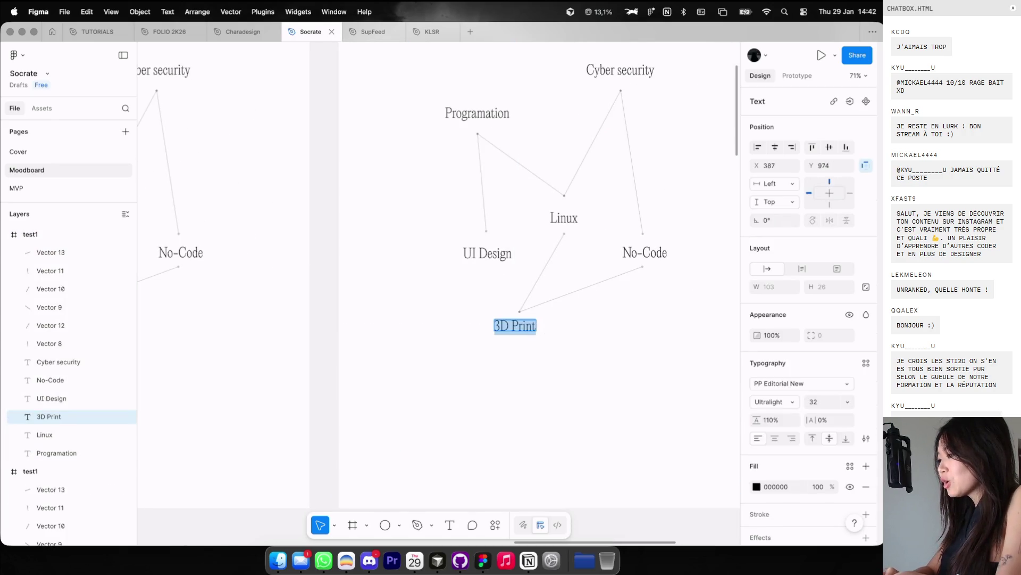
scroll(551, 332, "up", 2)
key("Escape")
left_click_drag(515, 328, 585, 347)
scroll(605, 352, "up", 2)
Step: Reattach the No-Code line and the Linux–3D Print line ends onto the moved 3D Print label
left_click(501, 296)
double_click(502, 298)
left_click_drag(502, 297, 583, 315)
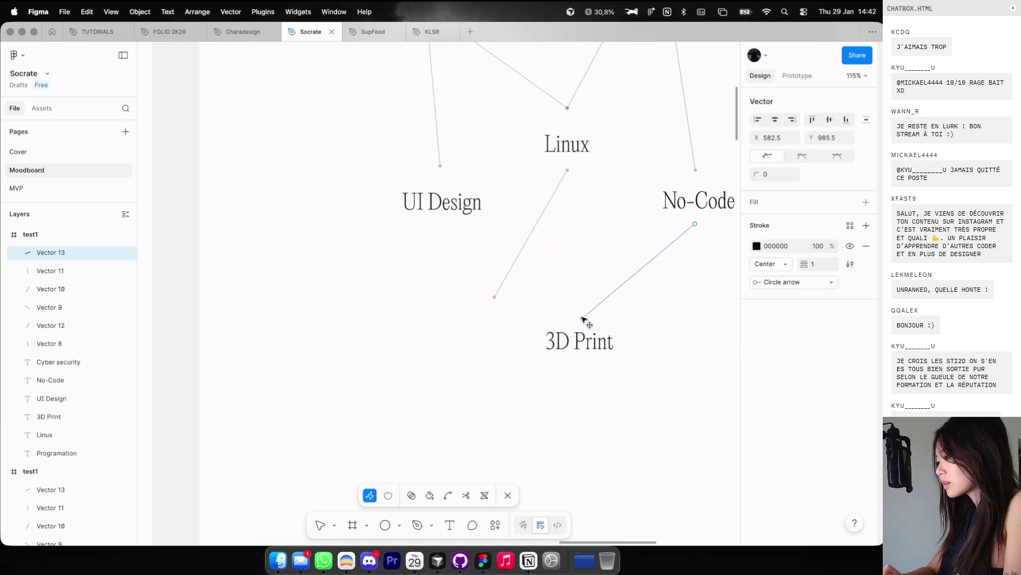
scroll(583, 314, "down", 3)
scroll(493, 234, "up", 2)
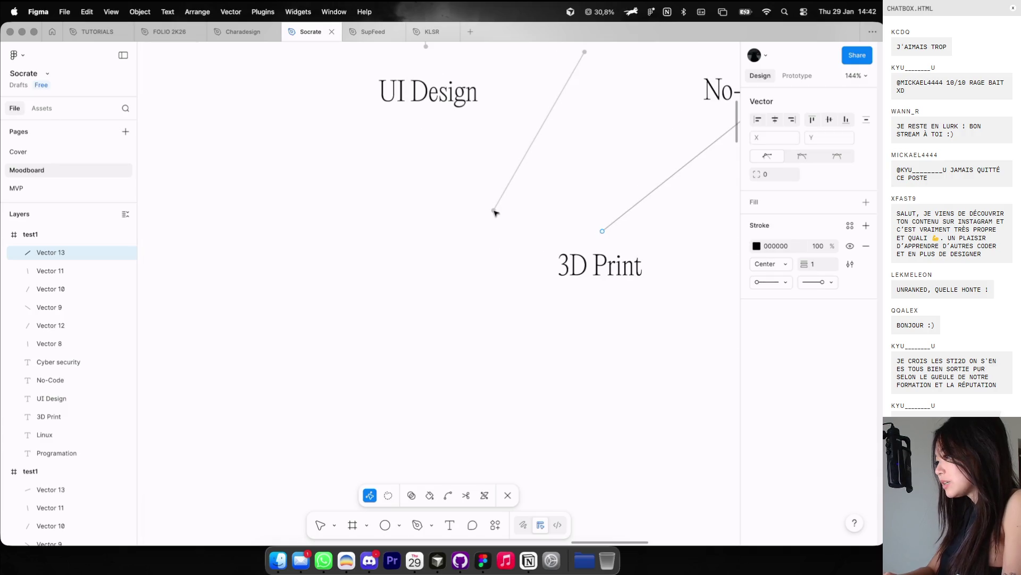
key("Escape")
left_click(494, 210)
scroll(494, 211, "up", 4)
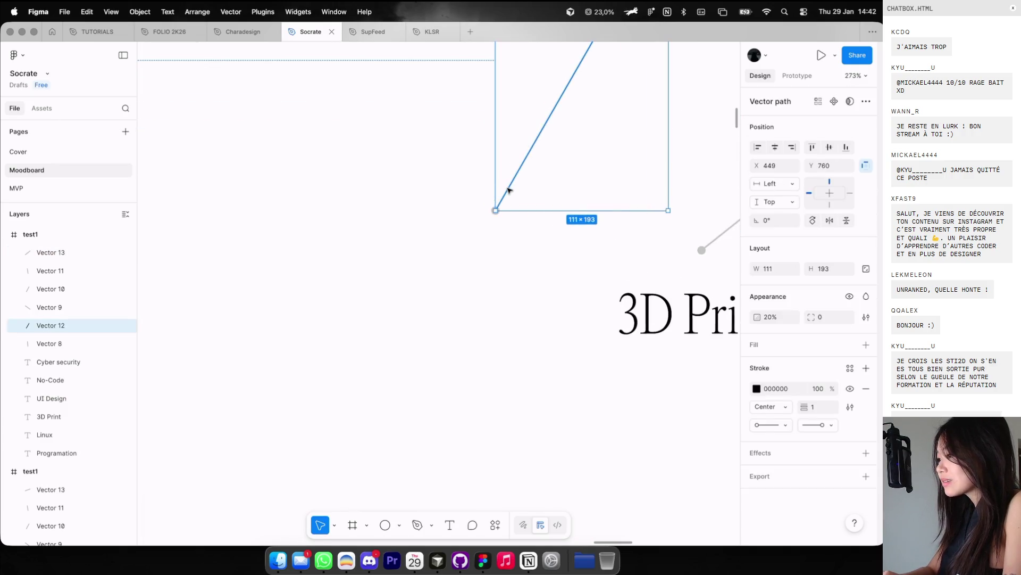
double_click(495, 210)
mouse_move(494, 211)
left_mouse_down()
mouse_move(684, 266)
mouse_move(703, 252)
left_mouse_up()
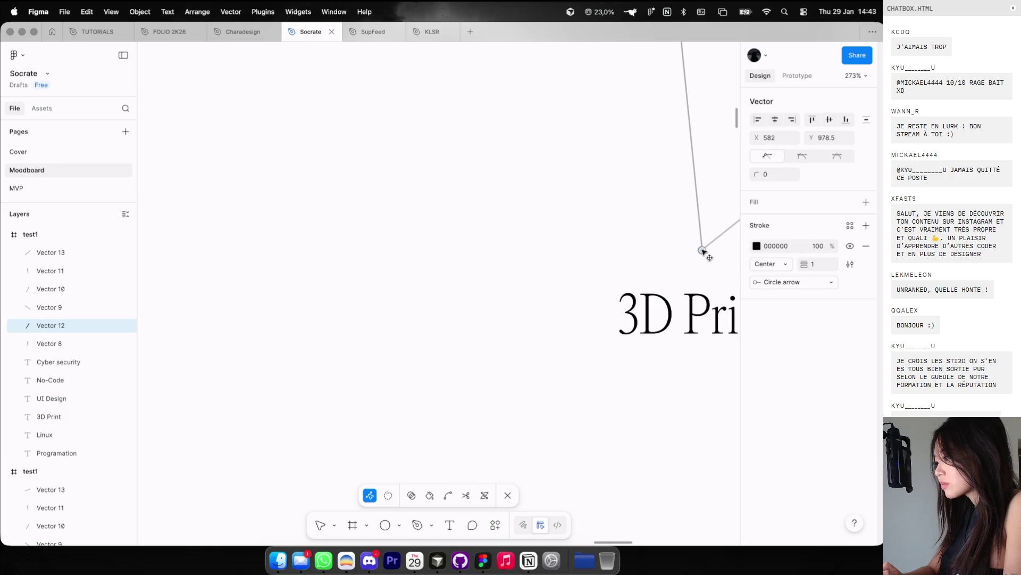
scroll(577, 260, "down", 5)
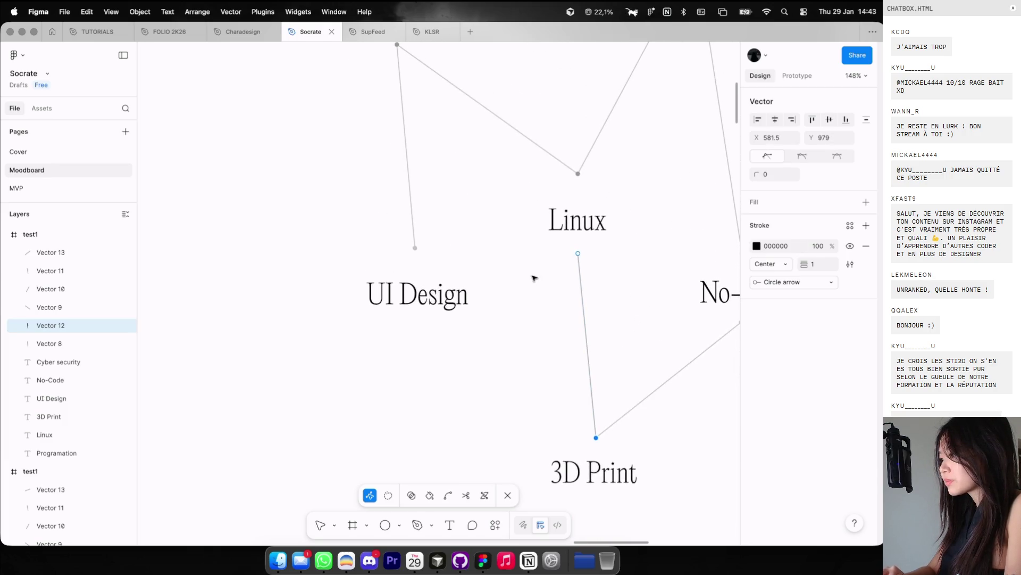
key("Escape")
Step: Shift Linux left, moving the line below it and joining the two lines above it there
left_click(582, 226)
left_click_drag(585, 224, 525, 223)
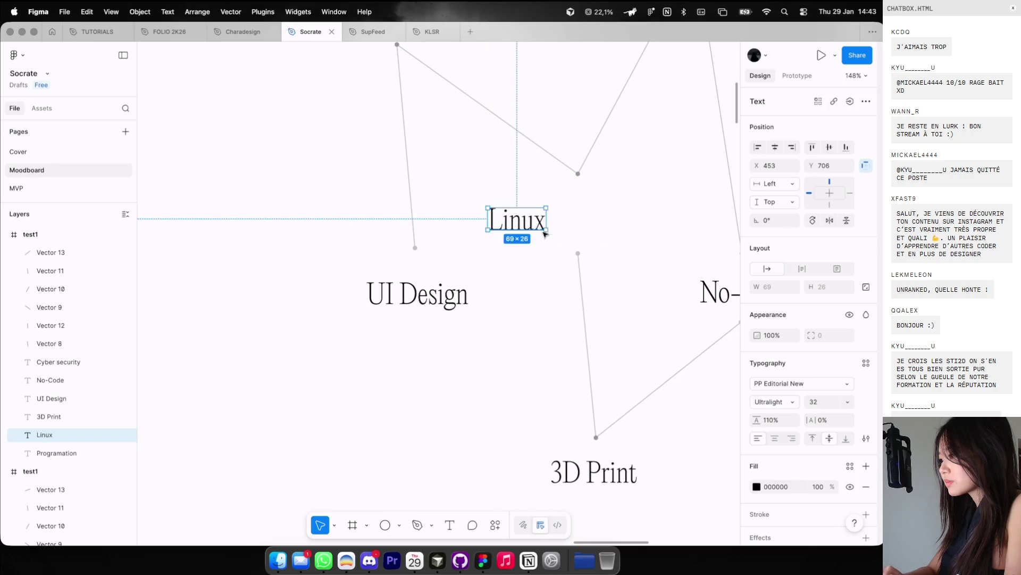
double_click(578, 255)
left_click_drag(579, 255, 526, 251)
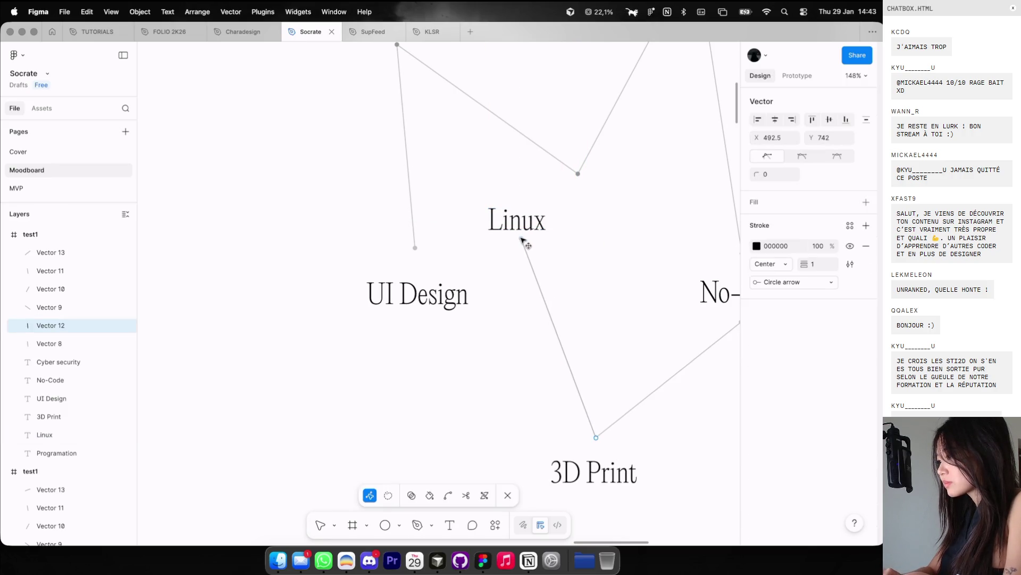
left_click(581, 172)
scroll(579, 174, "up", 3)
double_click(578, 174)
left_click_drag(579, 174, 486, 203)
left_click(541, 141)
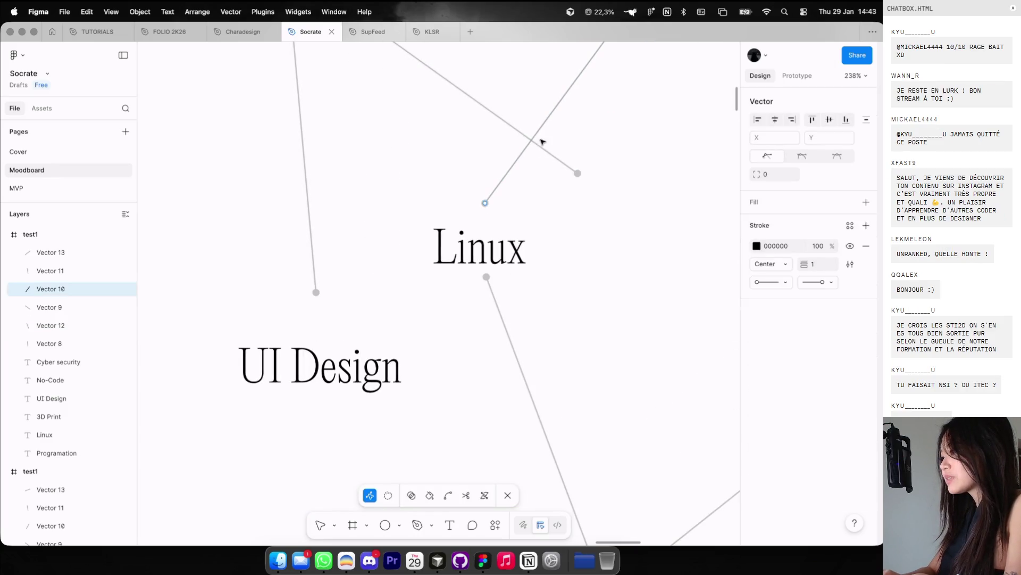
left_click(577, 174)
double_click(577, 175)
left_click(576, 175)
left_click_drag(577, 175, 486, 205)
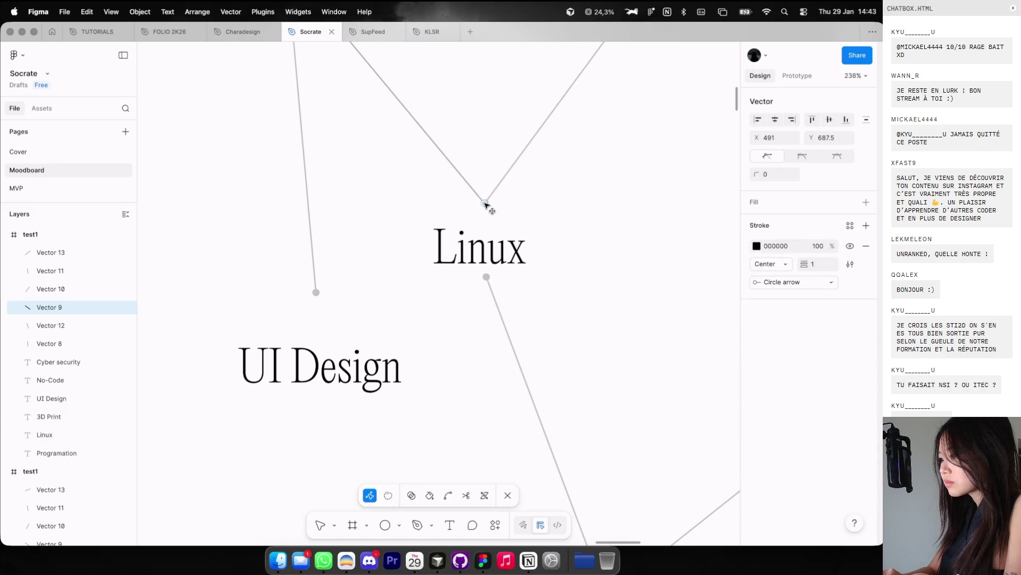
key("shift+0")
Step: Move the UI Design label left and drag its line's endpoint to follow
left_click(430, 275)
left_click_drag(430, 275, 352, 261)
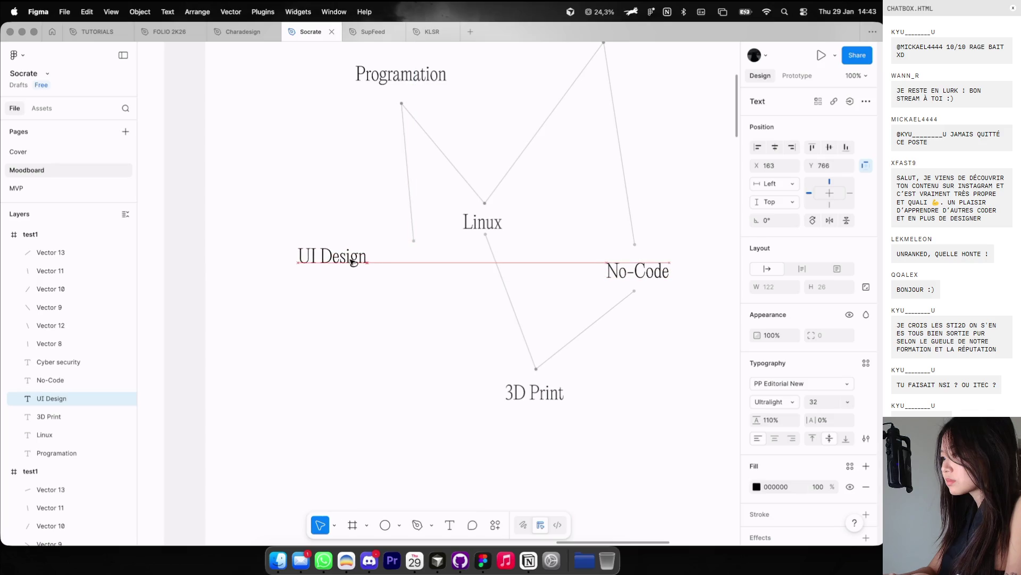
double_click(413, 212)
left_click_drag(415, 241, 338, 235)
left_click(391, 294)
Step: Raise No-Code up and right, with the incoming line and the 3D Print line meeting beside it
scroll(507, 277, "right", 5)
mouse_move(507, 277)
left_mouse_down()
mouse_move(553, 260)
mouse_move(588, 218)
left_mouse_up()
key("Escape")
double_click(480, 201)
left_click_drag(487, 244, 564, 190)
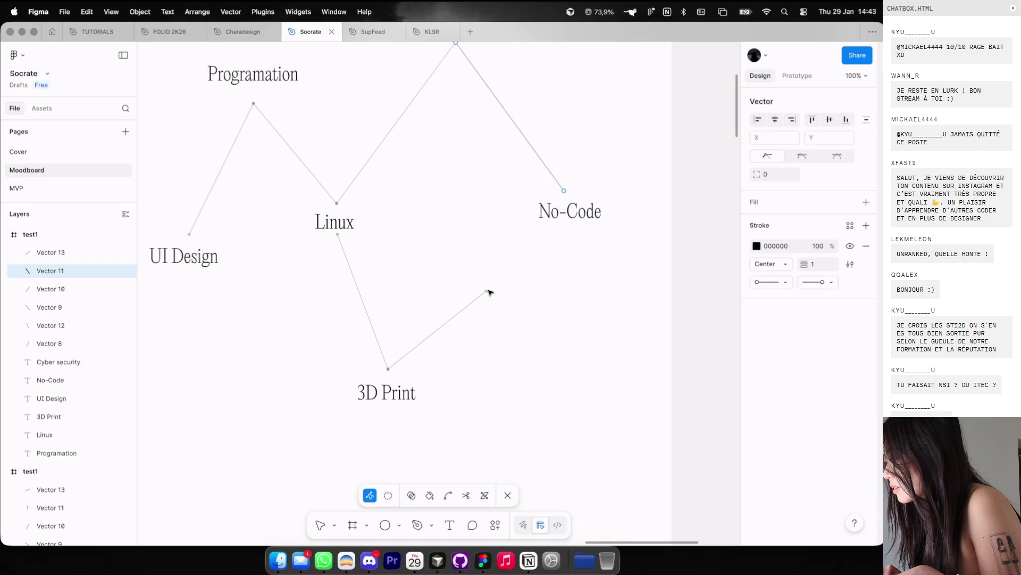
left_click(487, 291)
double_click(487, 292)
left_click_drag(486, 291, 568, 245)
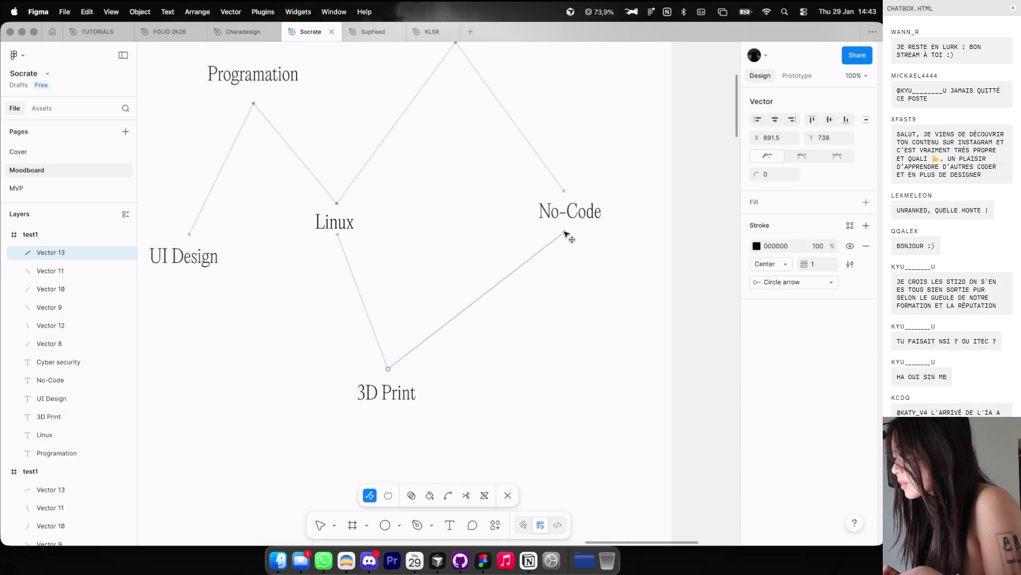
key("Escape")
scroll(562, 269, "down", 2)
scroll(349, 118, "up", 4)
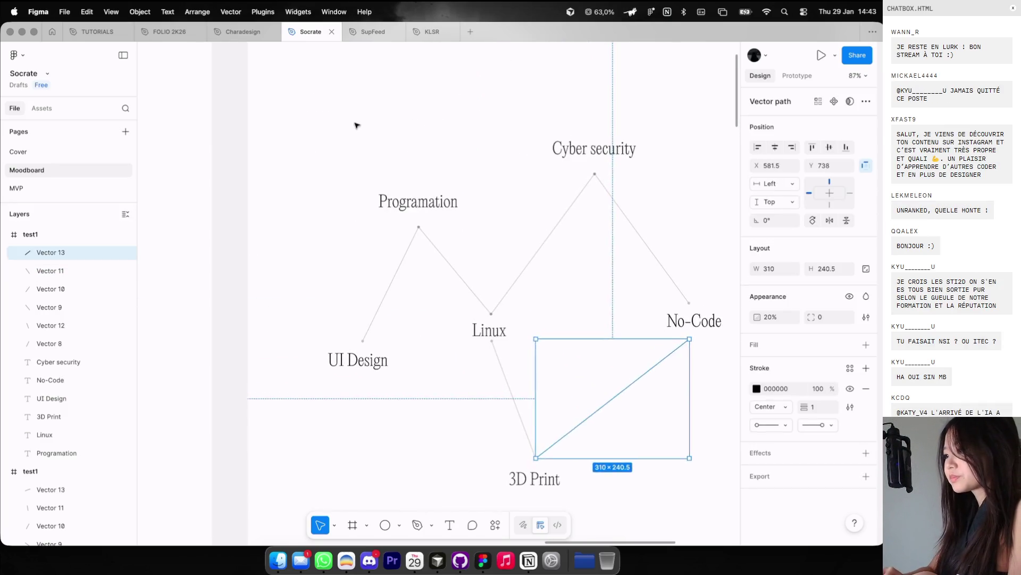
left_click(401, 212)
Step: Move the Programmation label to the right
left_click(365, 210)
scroll(366, 206, "up", 3)
left_click_drag(366, 206, 422, 209)
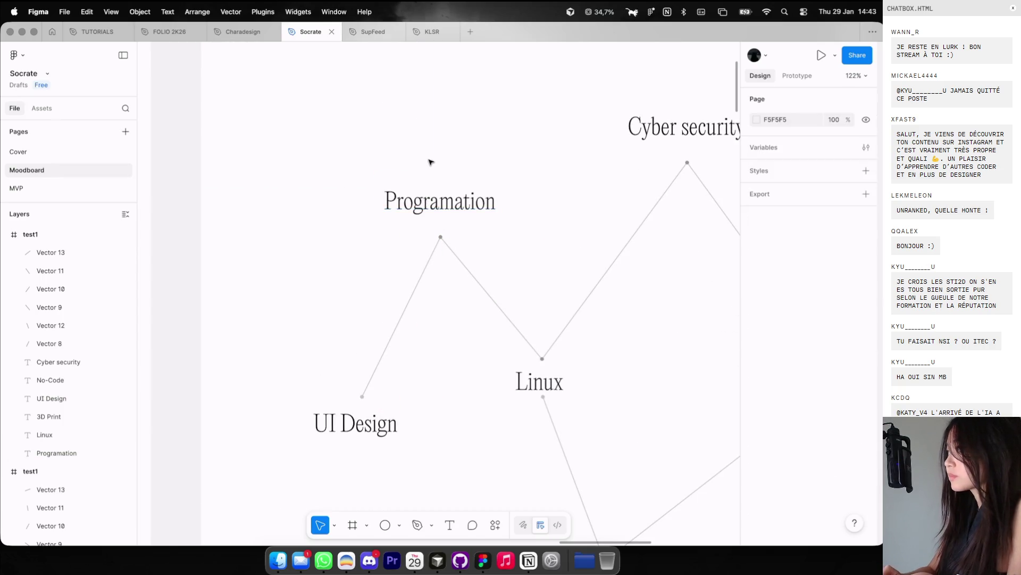
scroll(431, 160, "down", 10)
scroll(407, 143, "up", 2)
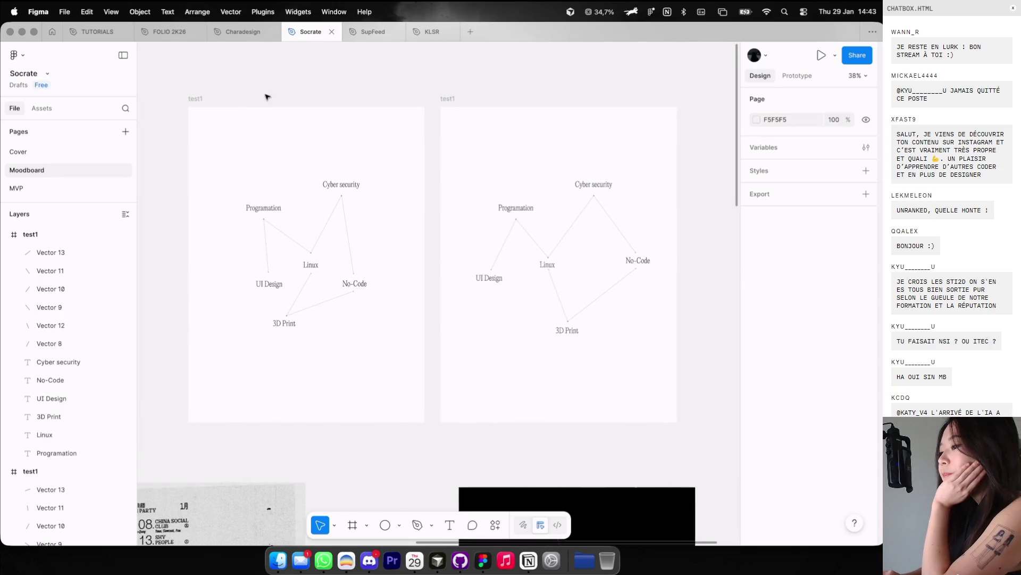
Step: Link the original test1 to its copy: On click, Navigate to test1, Smart animate, Ease in and out
left_click(198, 98)
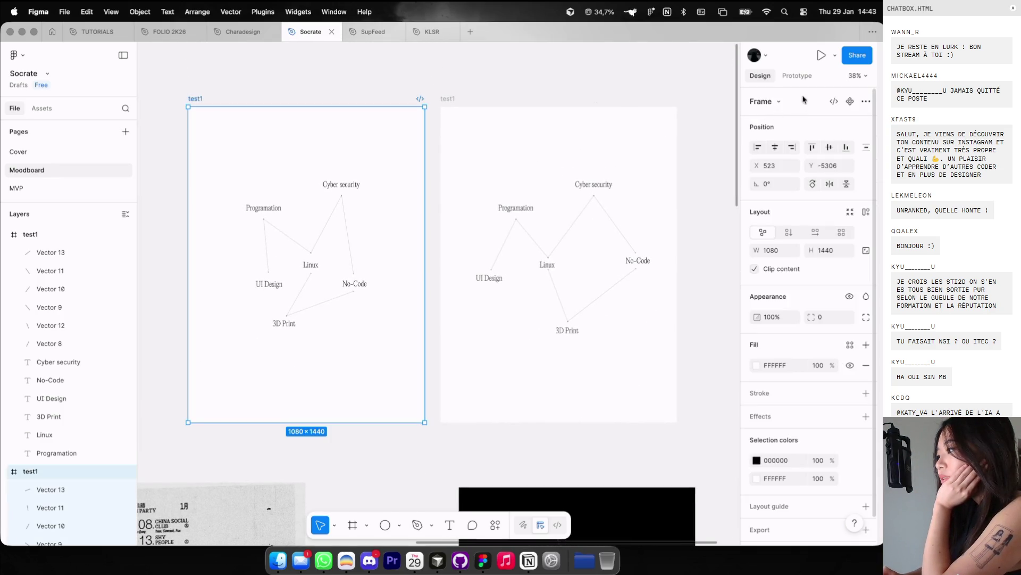
key("shift+e")
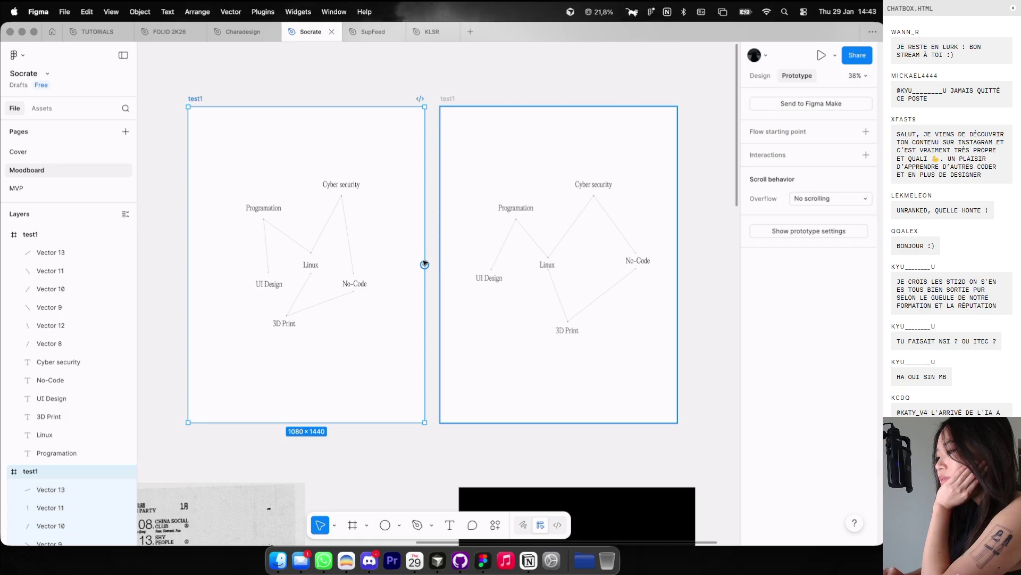
left_click_drag(425, 264, 454, 263)
left_click(444, 318)
left_click(441, 318)
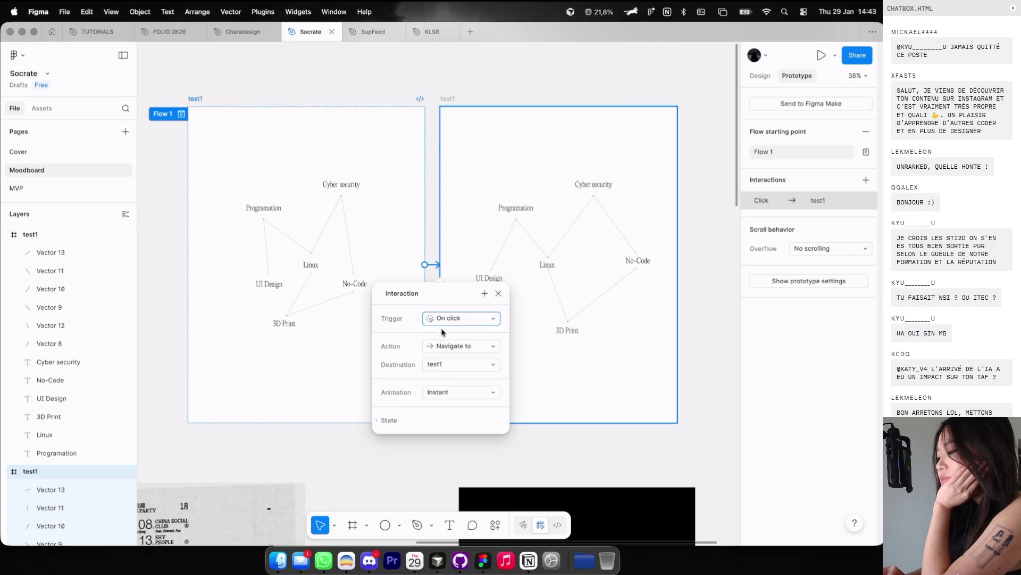
left_click(445, 346)
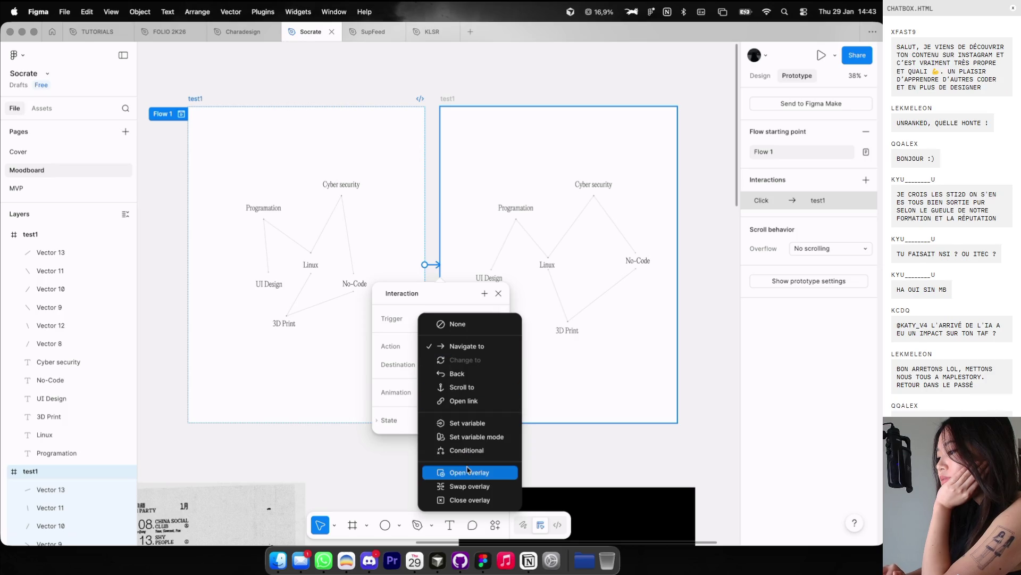
left_click(464, 347)
left_click(452, 364)
left_click(451, 365)
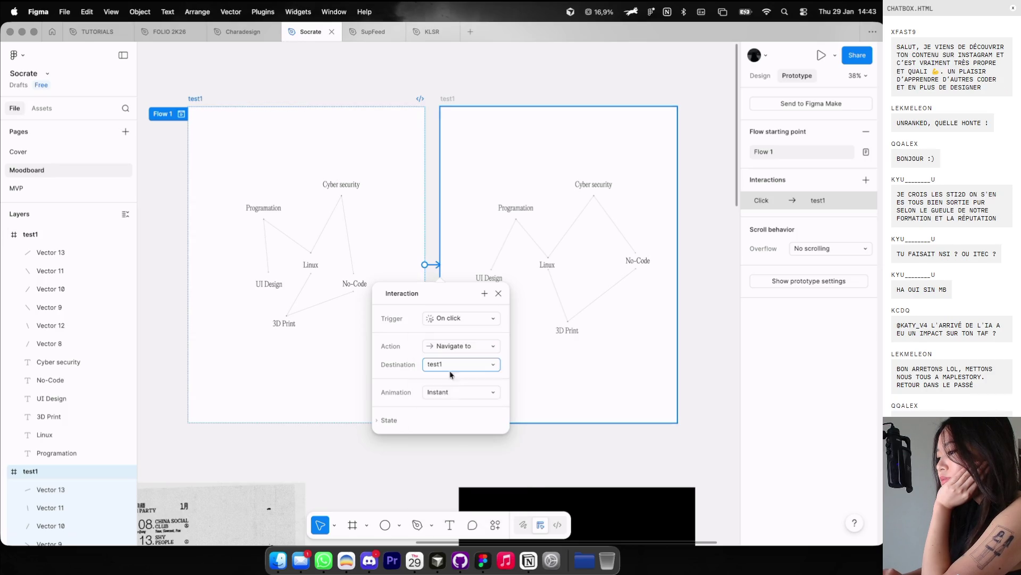
left_click(452, 392)
left_click(456, 420)
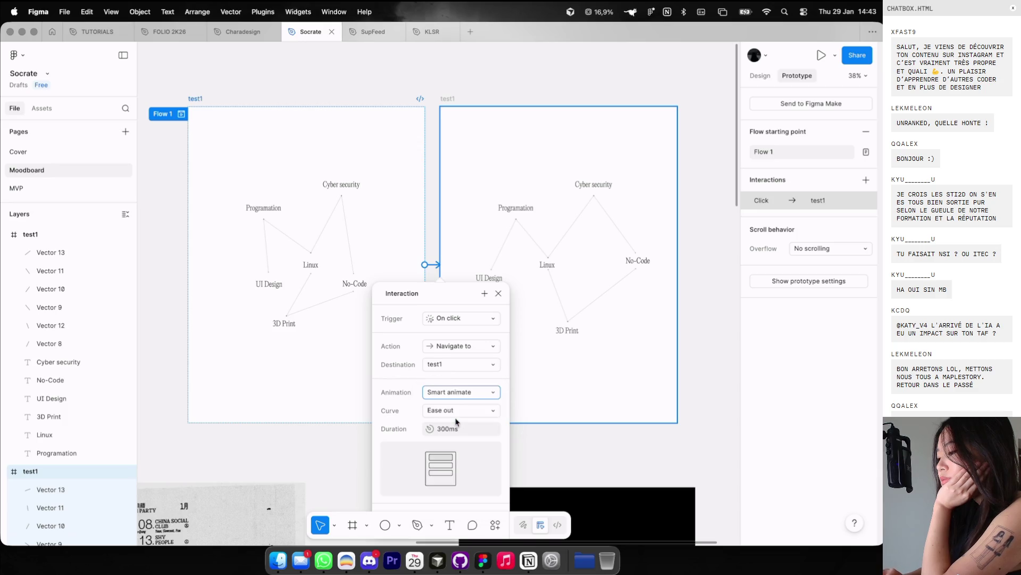
left_click(457, 429)
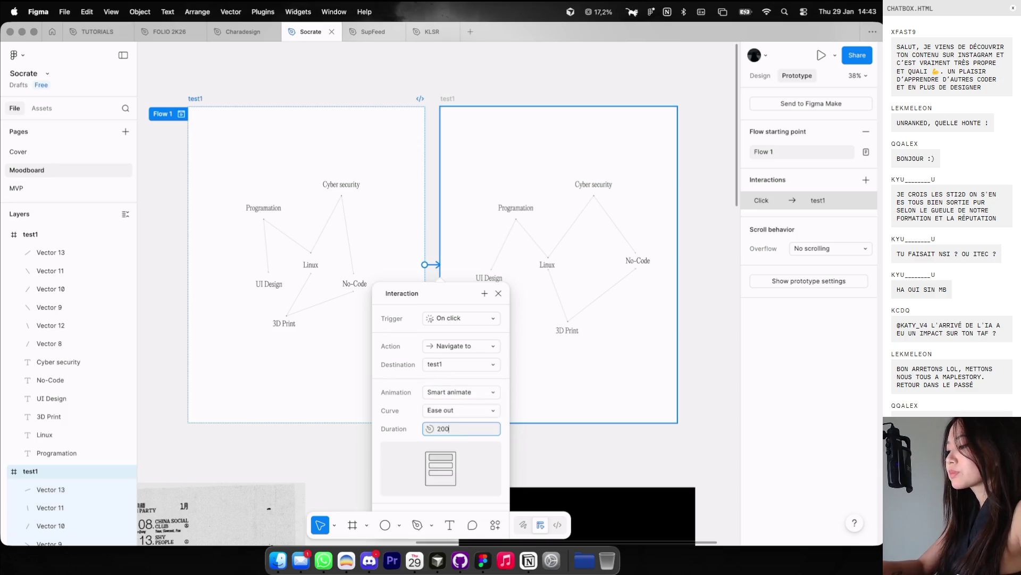
left_click(456, 410)
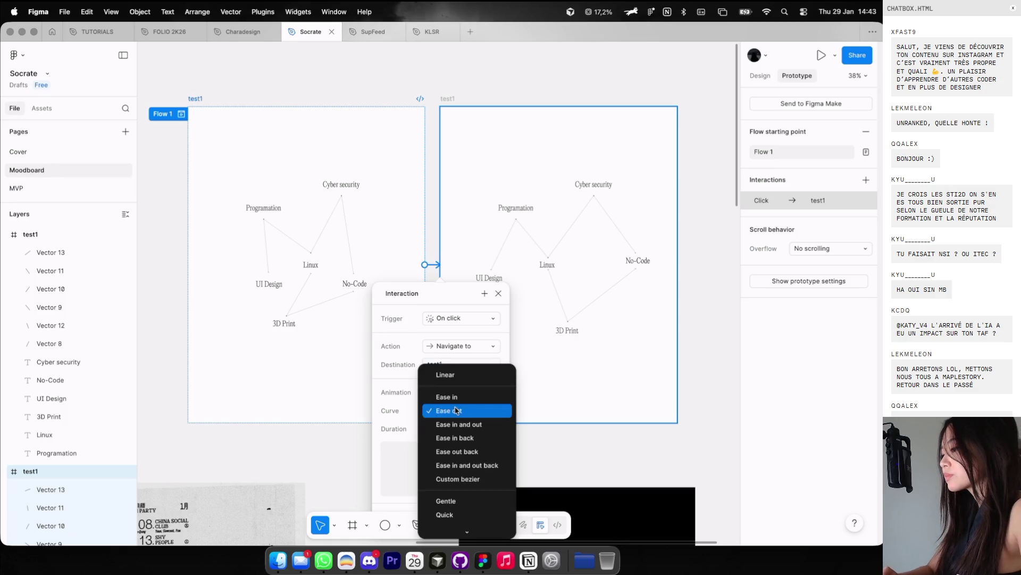
left_click(460, 424)
left_click(457, 115)
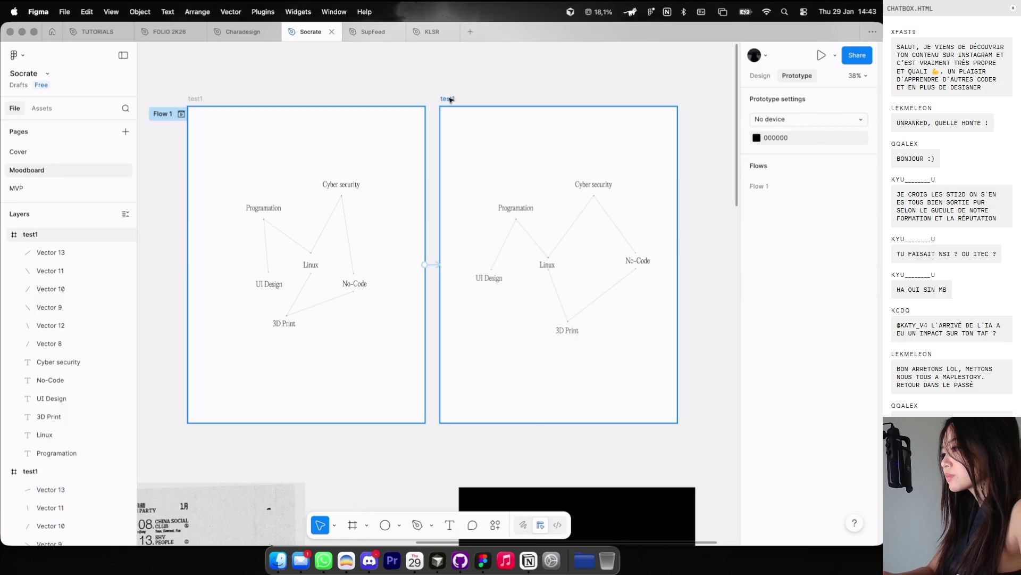
Step: Add a return connection from the right test1 frame back to the left one
mouse_move(677, 265)
left_mouse_down()
mouse_move(424, 298)
mouse_move(388, 317)
left_mouse_up()
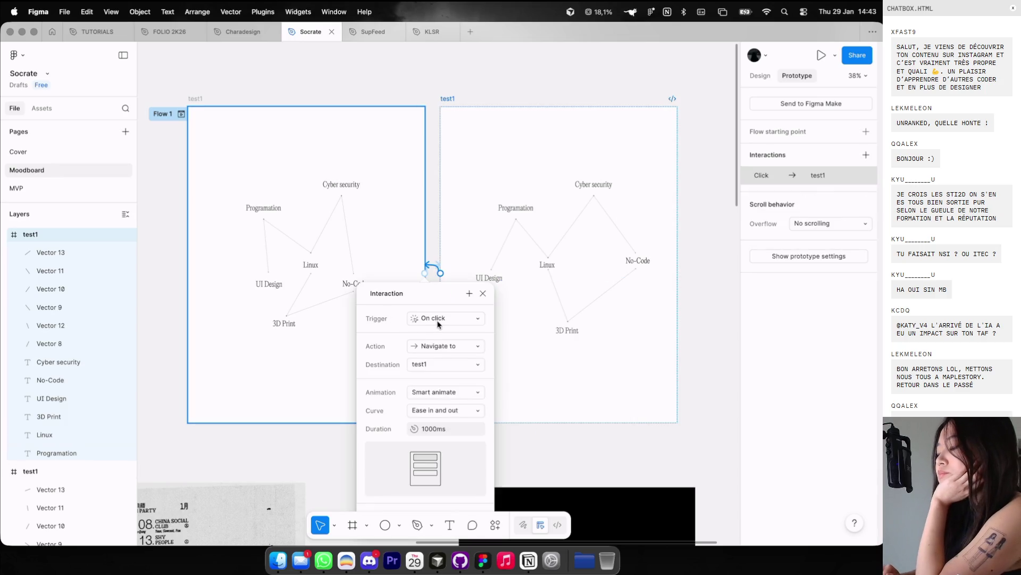
left_click(237, 87)
left_click(198, 99)
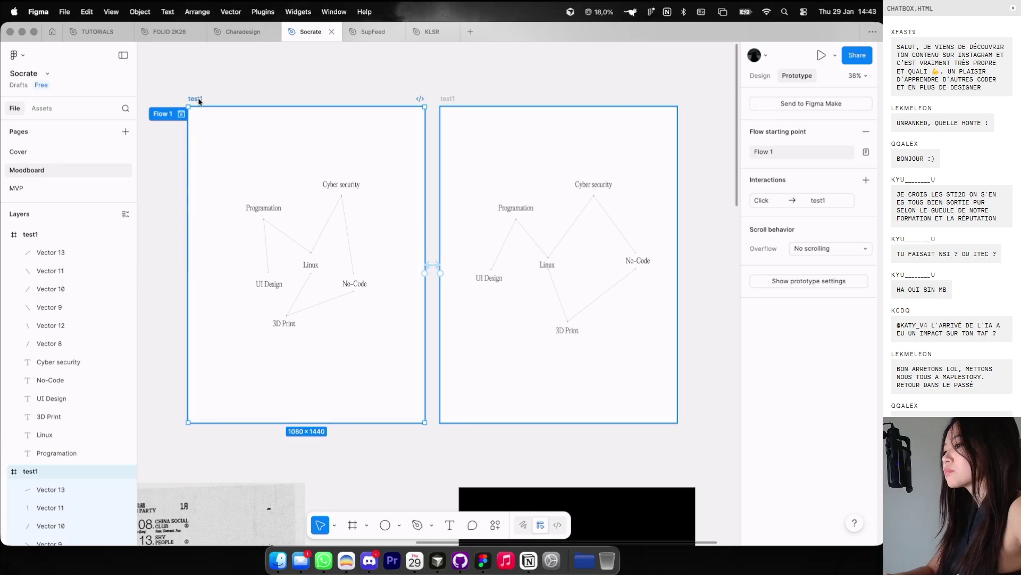
Step: Play the prototype, click to run the transition, then shrink the preview window beside the canvas
key("shift+space")
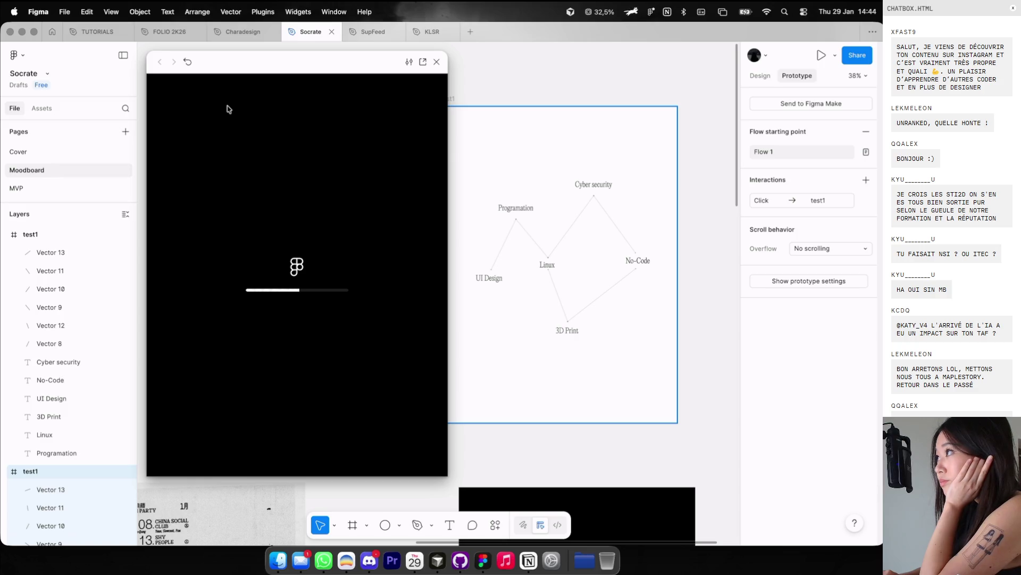
left_click(275, 155)
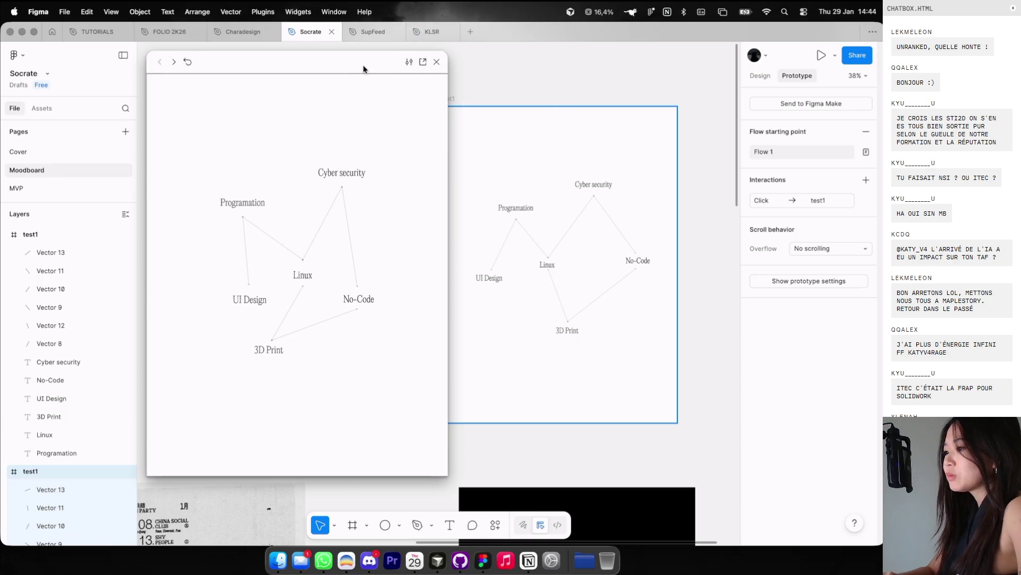
left_click_drag(365, 69, 279, 83)
mouse_move(362, 488)
left_mouse_down()
mouse_move(222, 210)
mouse_move(229, 348)
mouse_move(261, 350)
left_mouse_up()
left_click(751, 79)
scroll(525, 222, "down", 2)
scroll(526, 221, "left", 3)
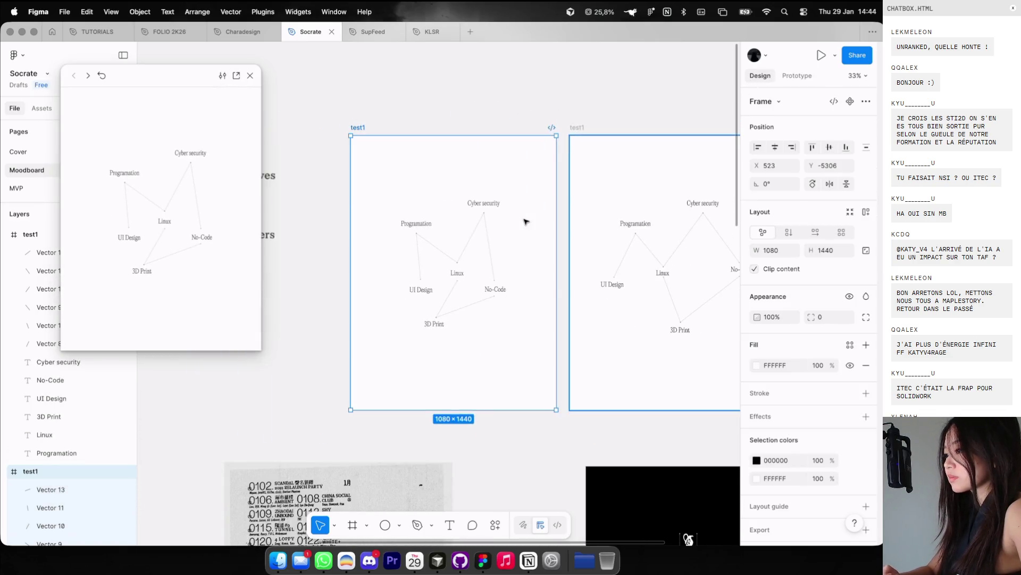
Step: Select the right frame's diagram content, accidentally delete it, and undo the deletion
left_click(479, 226)
key("super+a")
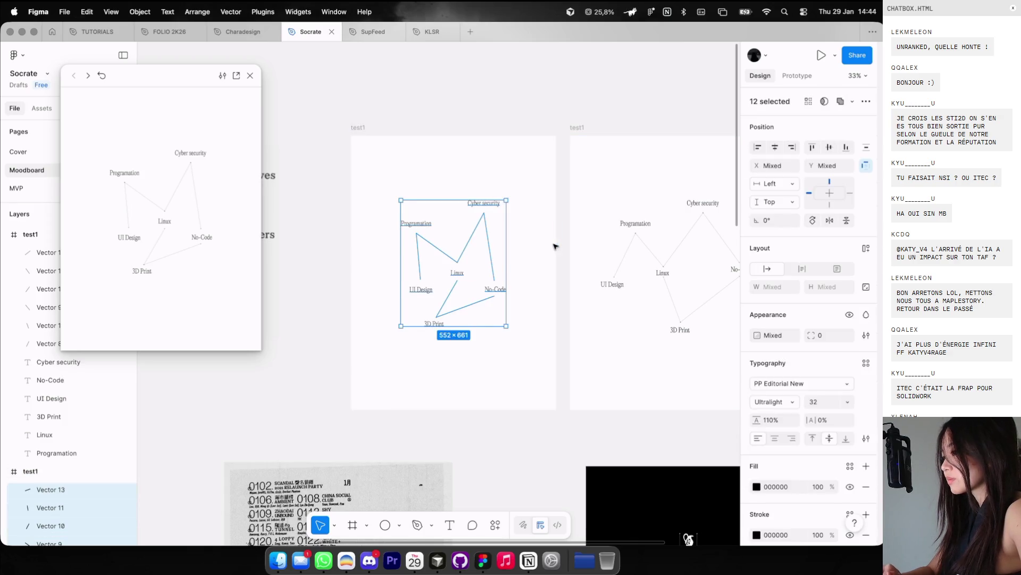
scroll(555, 246, "right", 3)
left_click(551, 227)
left_click(554, 222)
key("super+a")
key("Delete")
left_click(519, 136)
key("super+z")
scroll(582, 237, "up", 5)
Step: Move UI Design left and down, and reattach the Programation–UI Design line to it
mouse_move(572, 264)
left_mouse_down()
mouse_move(533, 271)
mouse_move(536, 279)
left_mouse_up()
double_click(533, 273)
double_click(561, 231)
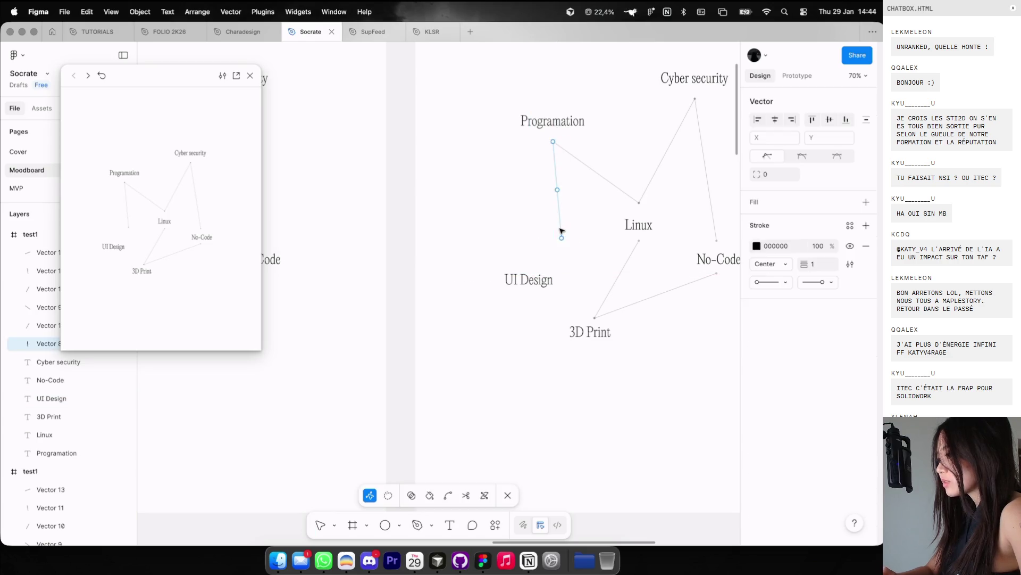
left_click_drag(561, 238, 530, 261)
scroll(530, 261, "right", 3)
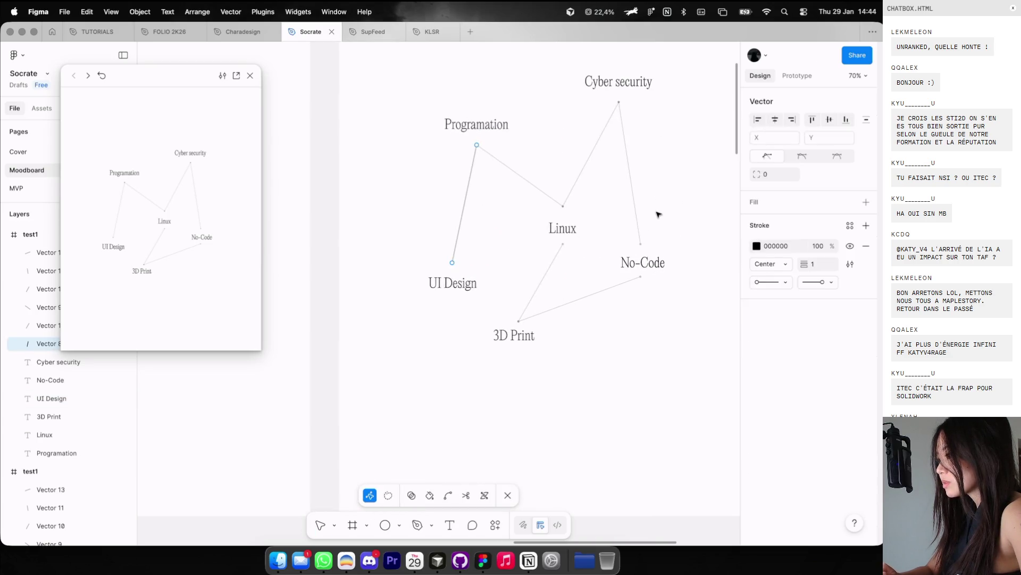
key("Escape")
Step: Shift Linux about 57 px left and move the 3D Print–Linux line's top end under it
left_click(563, 228)
left_click(527, 332)
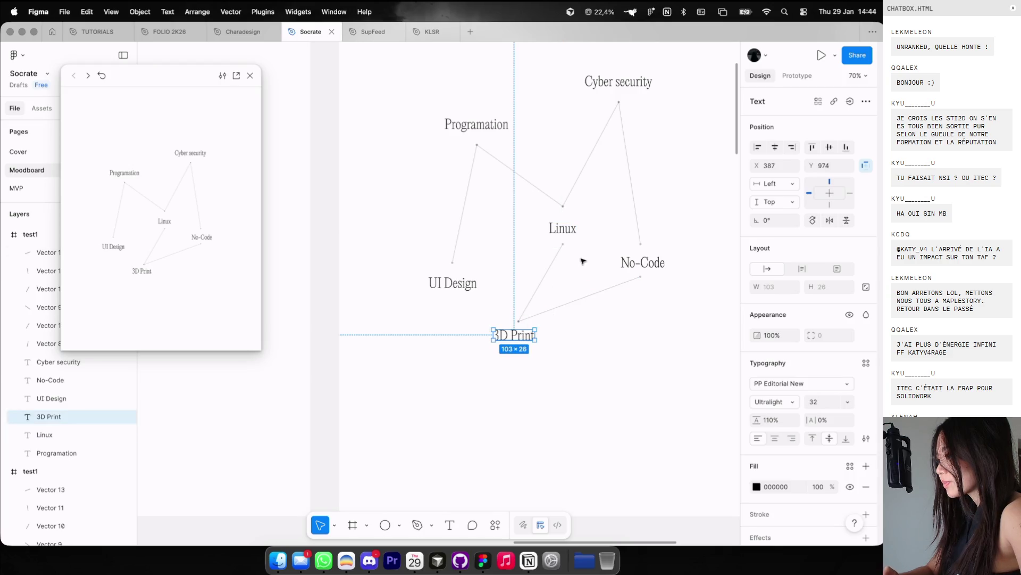
left_click(563, 229)
mouse_move(563, 229)
left_mouse_down()
mouse_move(532, 229)
mouse_move(541, 247)
left_mouse_up()
left_click(556, 257)
double_click(563, 244)
key("Escape")
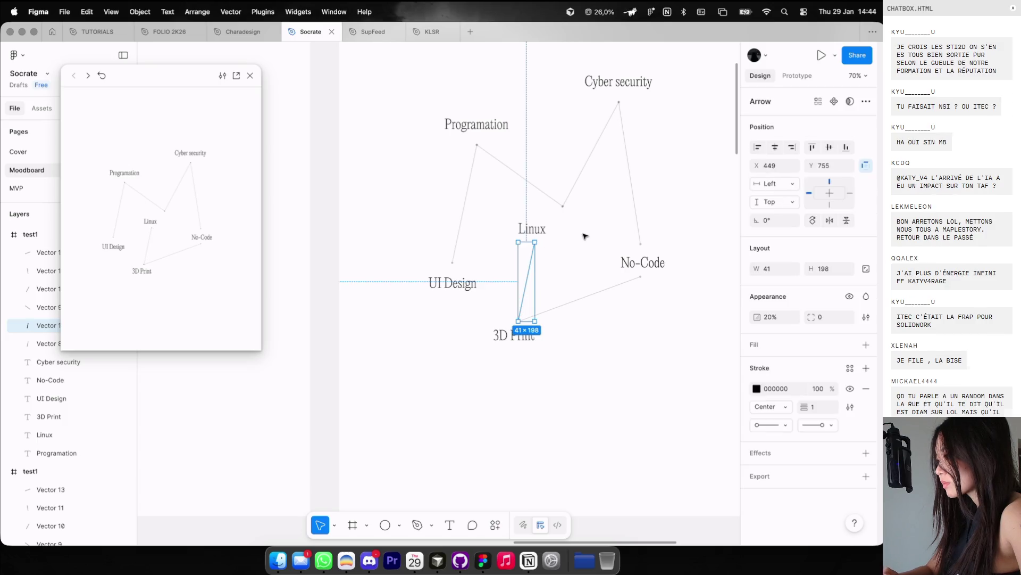
Step: Try moving No-Code right twice, cancel both moves, then replay the transition in the preview
left_click_drag(650, 261, 682, 261)
key("Escape")
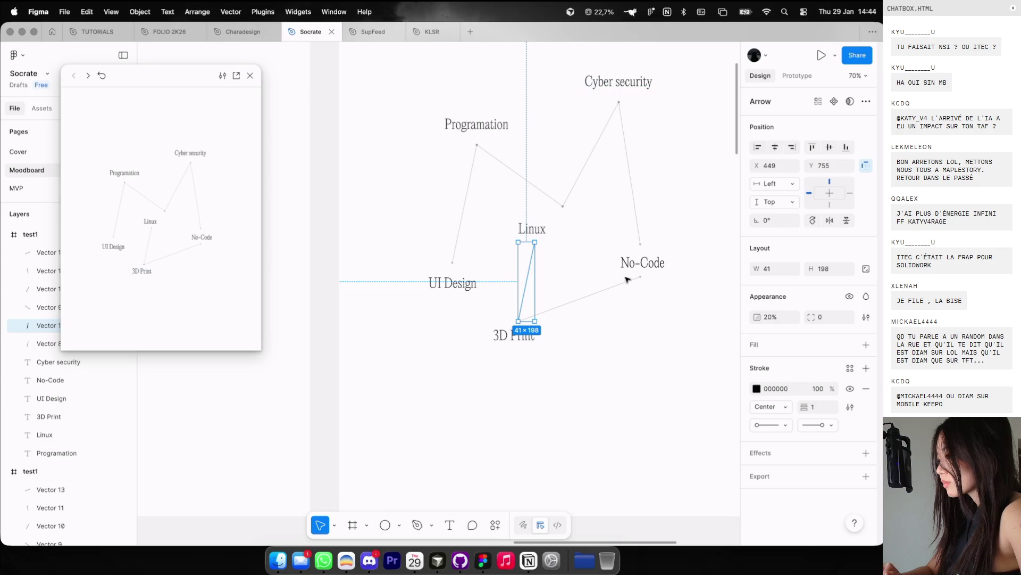
left_click_drag(646, 262, 687, 263)
key("Escape")
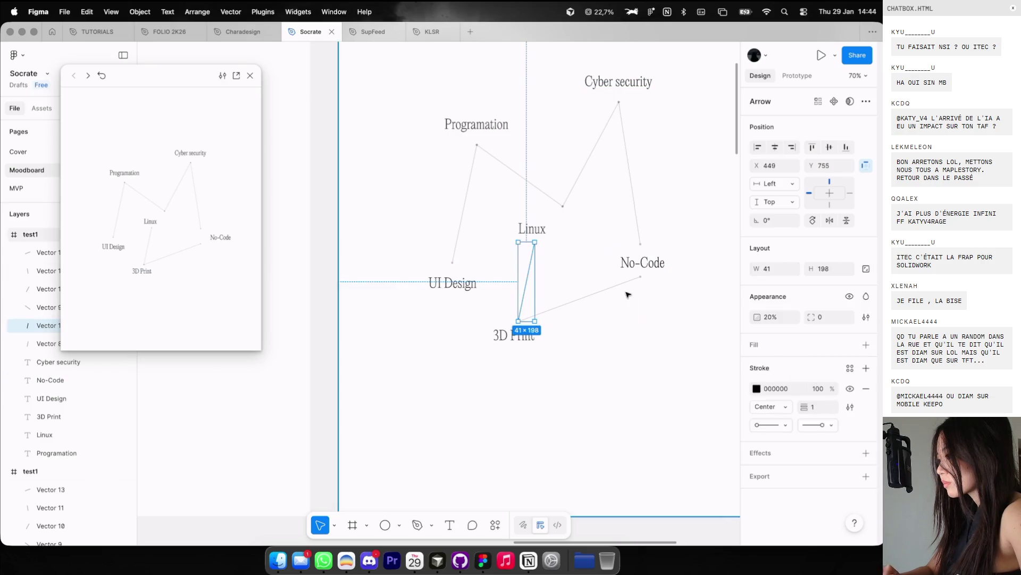
left_click(433, 271)
left_click(169, 266)
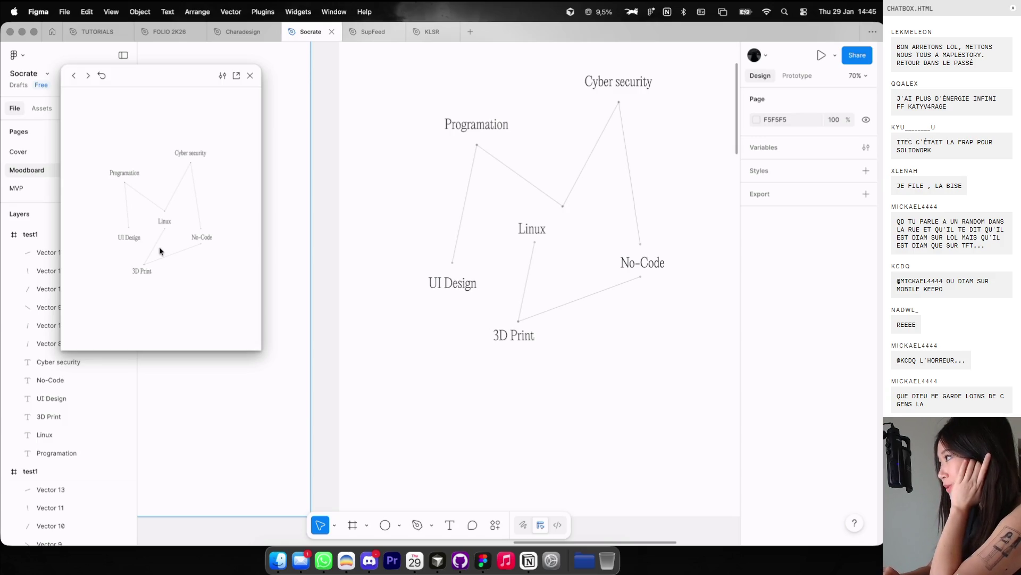
Step: Replay the transition several times in the prototype preview
left_click(162, 255)
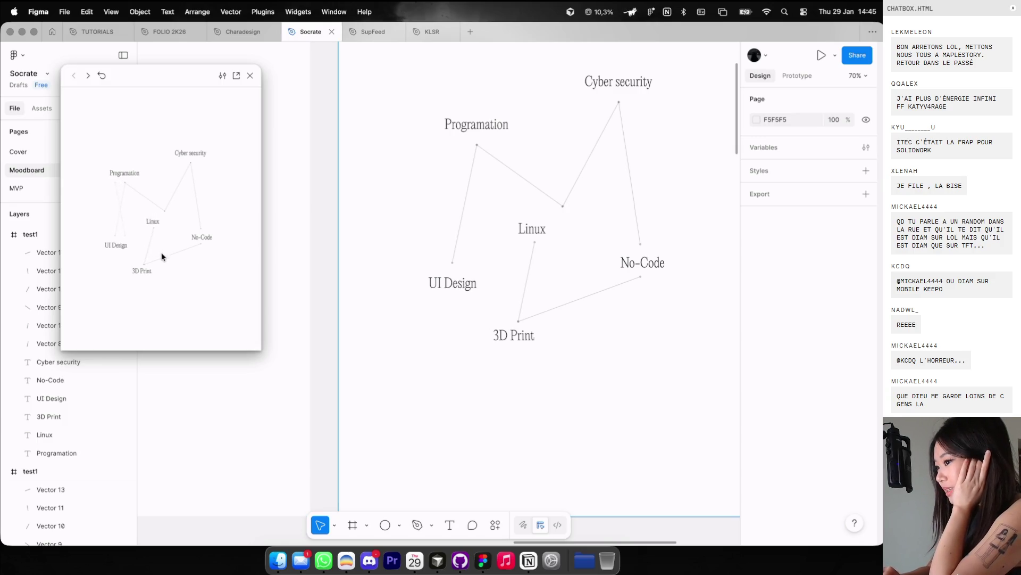
left_click(162, 257)
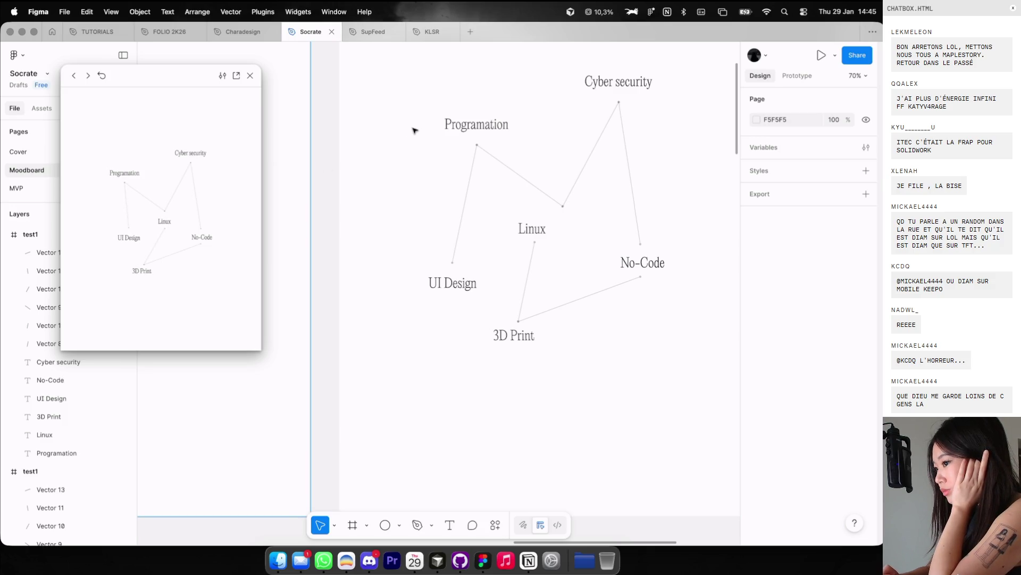
left_click(250, 205)
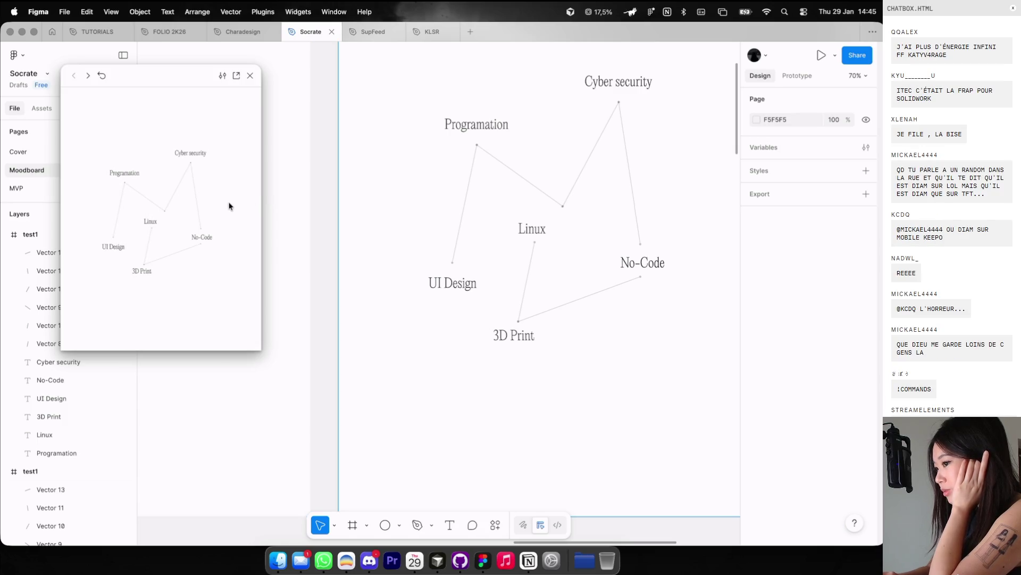
left_click(229, 206)
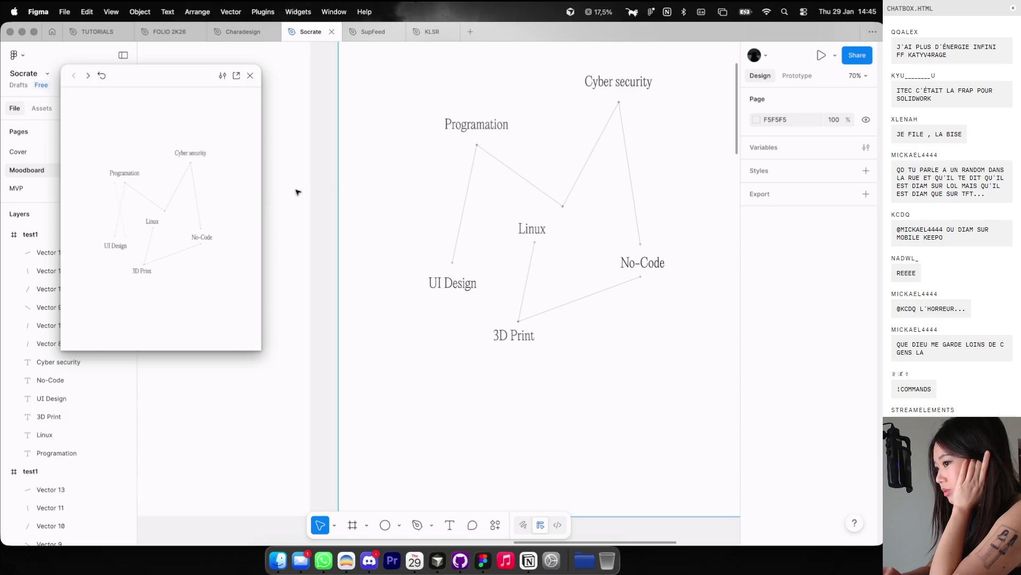
scroll(413, 183, "left", 5)
scroll(413, 183, "down", 3, "ctrl")
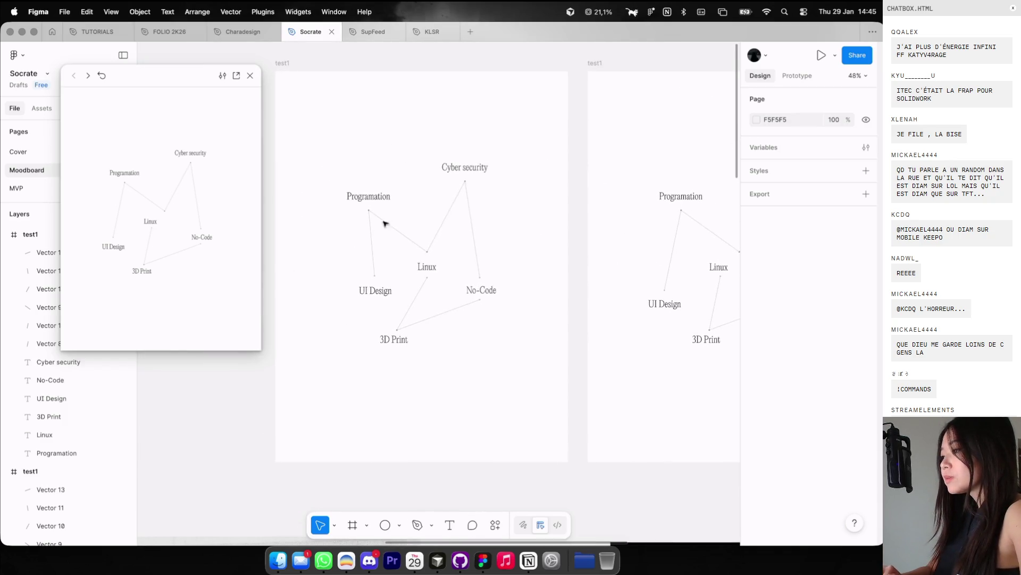
Step: Delete the UI Design label and its Programation line, then restore them with undo
left_click(372, 237)
left_click(375, 291, "shift")
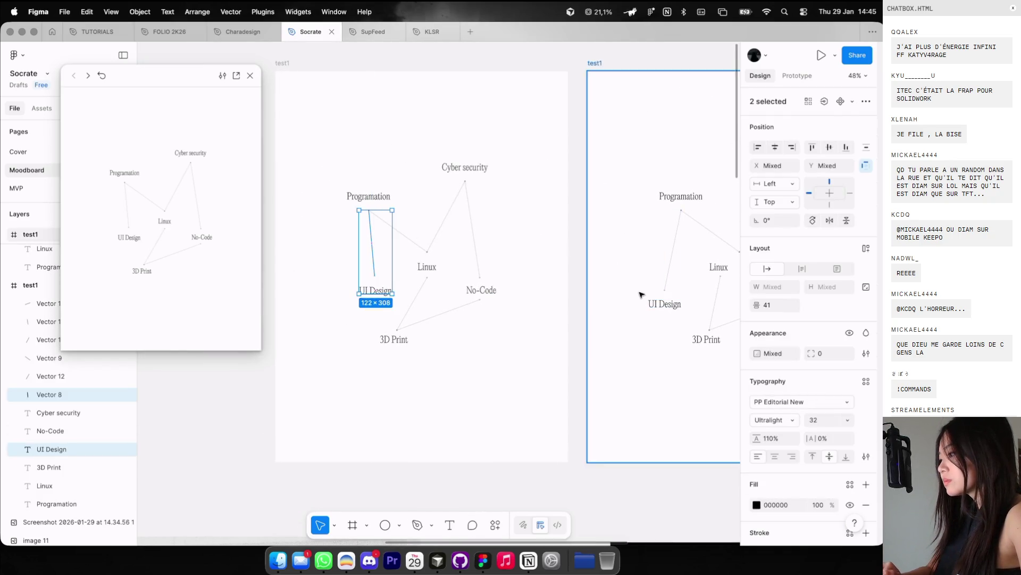
left_click(664, 304)
left_click(672, 255, "shift")
key("Delete")
left_click(600, 63)
key("ctrl+z")
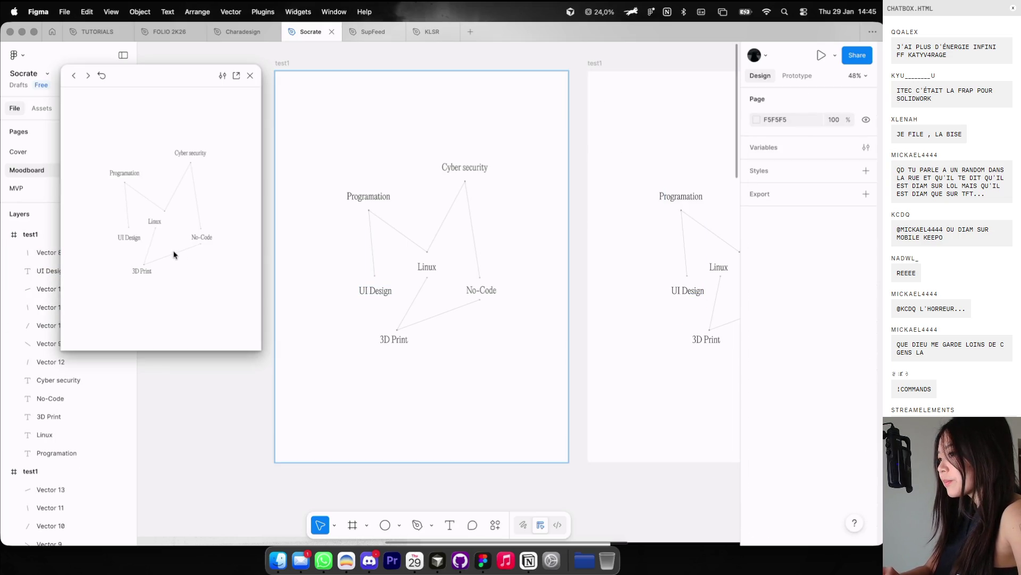
Step: Scroll the canvas back toward the Socrate moodboard images
scroll(473, 236, "right", 2)
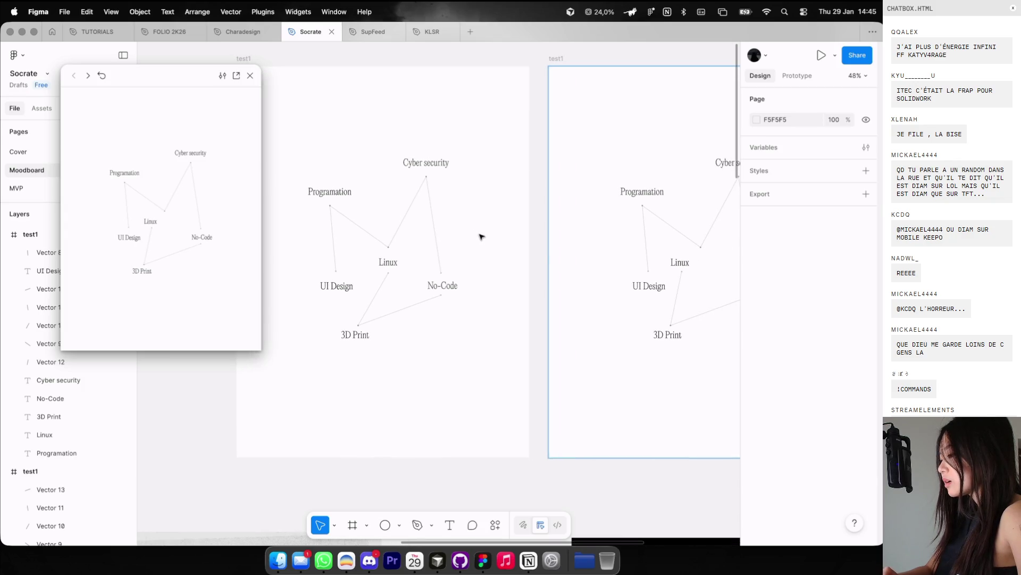
scroll(369, 219, "down", 5)
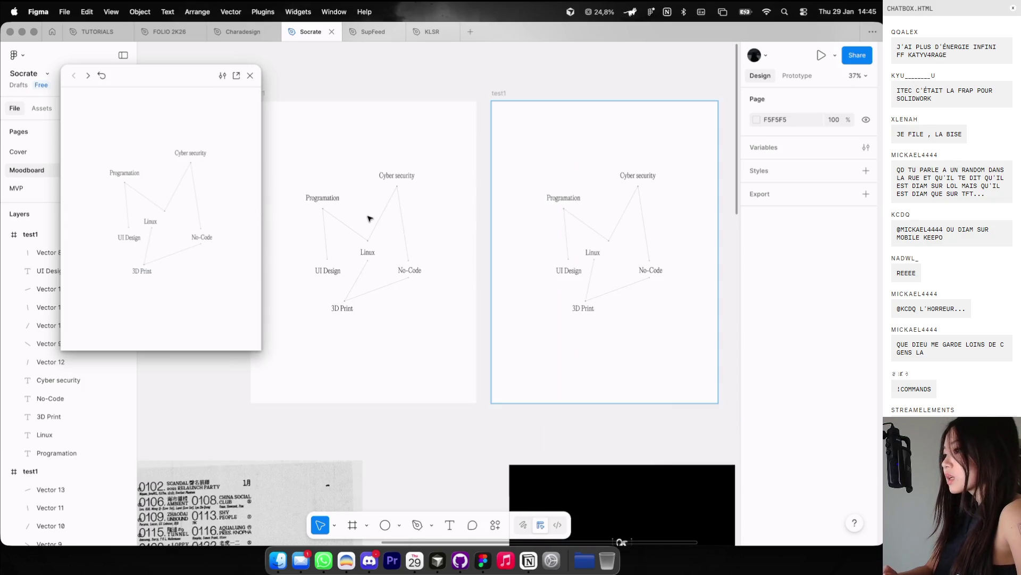
scroll(372, 218, "up", 10)
scroll(371, 216, "down", 3)
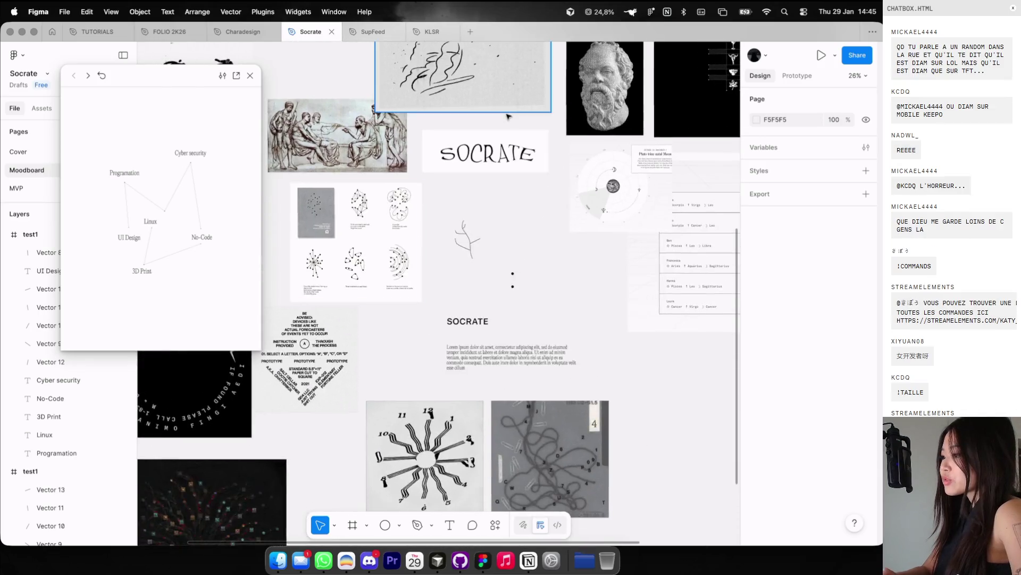
Step: Close Figma's floating diagram preview window
scroll(495, 138, "up", 6)
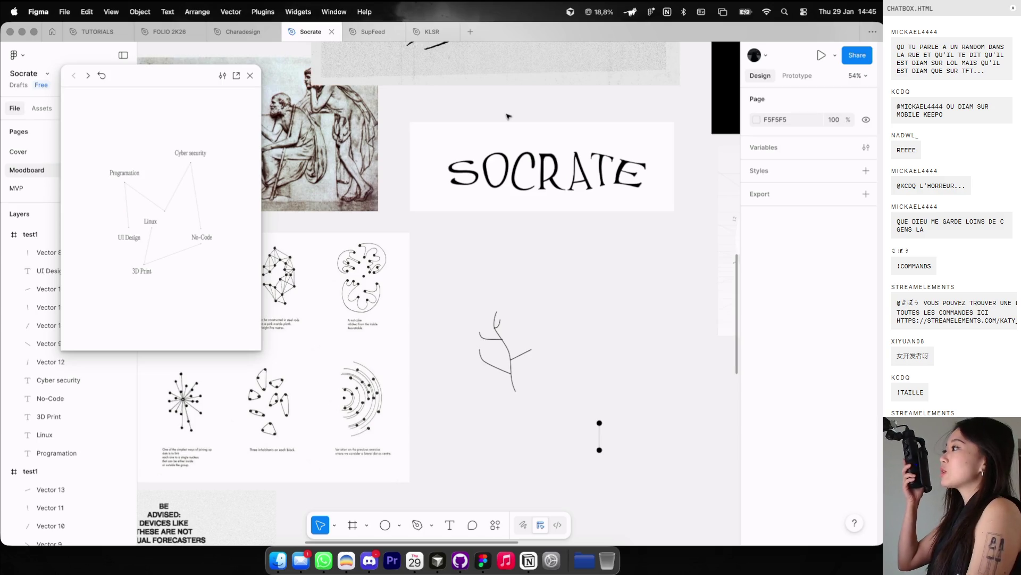
scroll(506, 128, "down", 3)
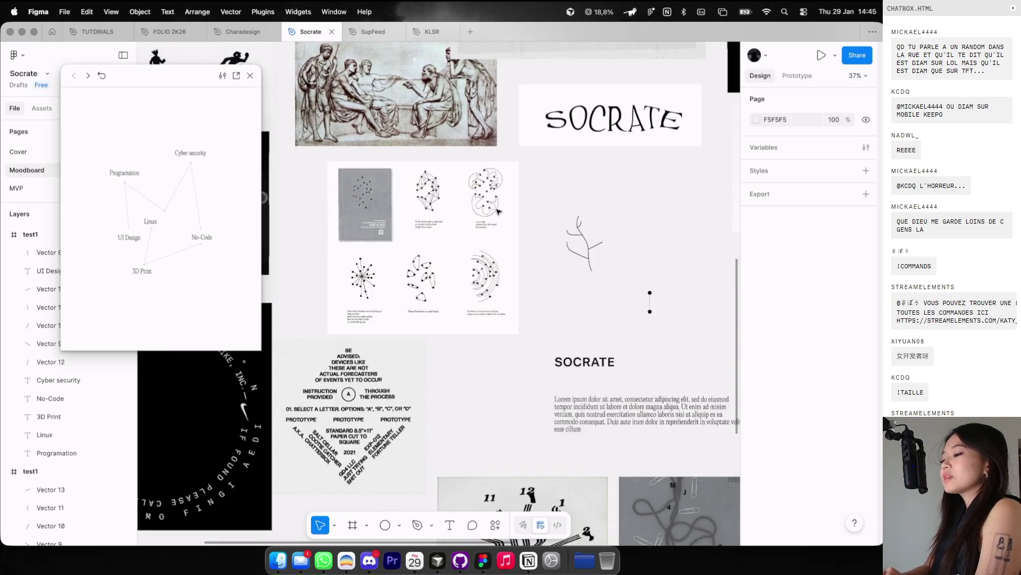
scroll(501, 187, "down", 5)
scroll(498, 212, "up", 2)
scroll(452, 210, "right", 3)
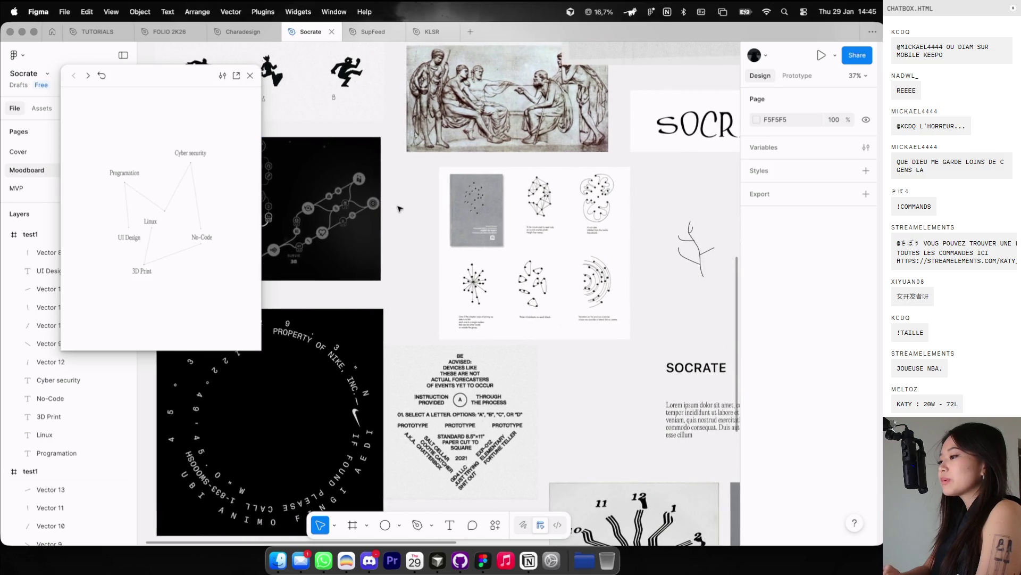
left_click(250, 75)
Step: Open the ecosystem node diagram on Cosmos in the browser for a detailed view
scroll(319, 186, "down", 5)
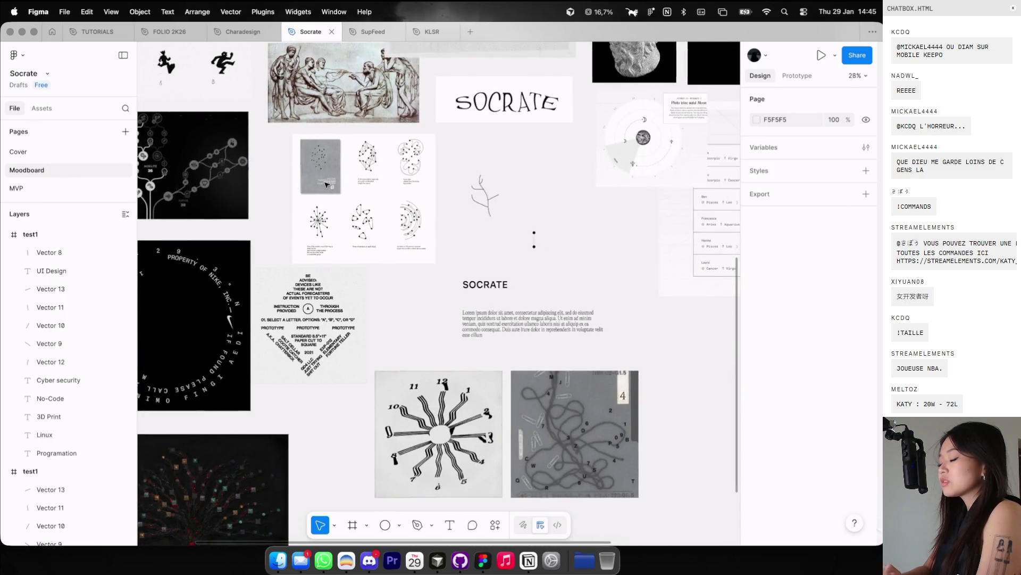
key("super+Tab")
left_click(135, 179)
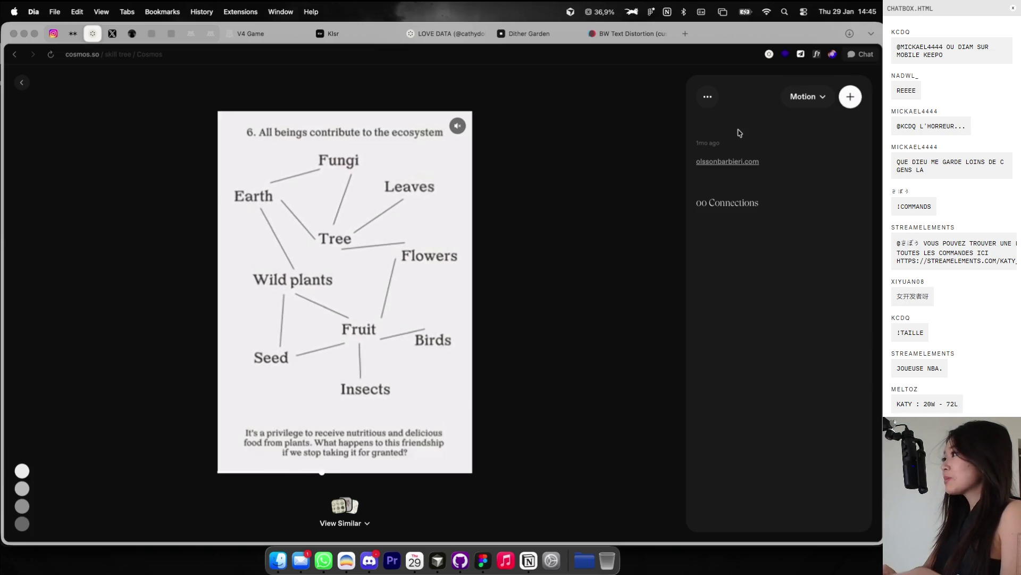
Step: Reload the Cosmos image page, then navigate back to the cosmos.so home address
key("super+r")
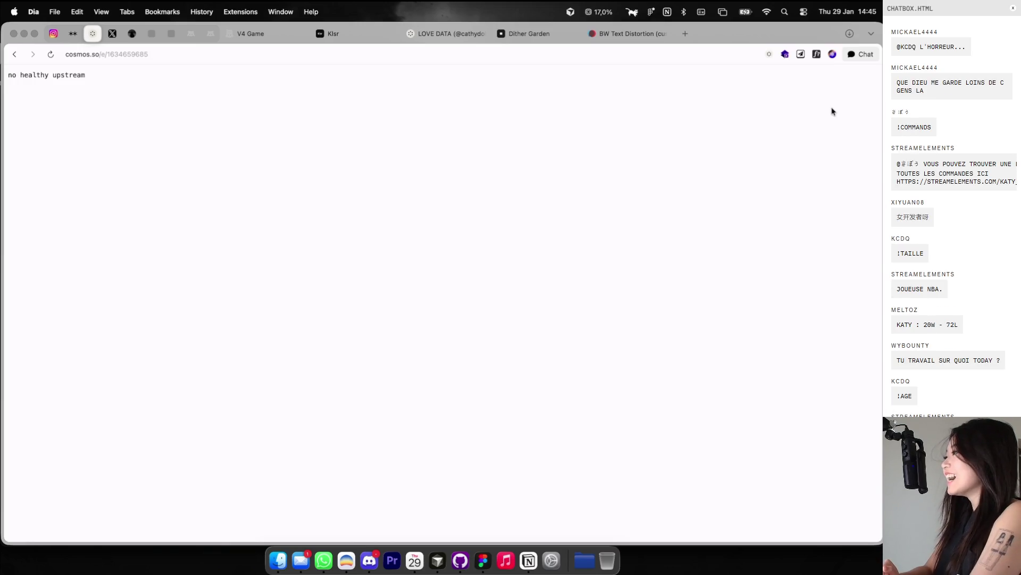
left_click(270, 55)
key("Return")
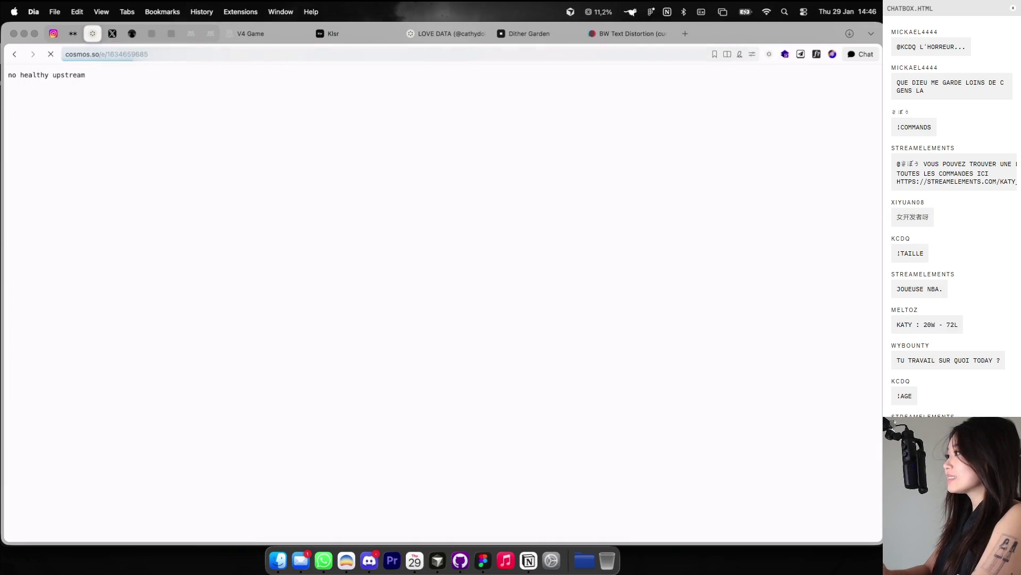
left_click(81, 55)
type("cosmos.so")
key("Return")
left_click(102, 50)
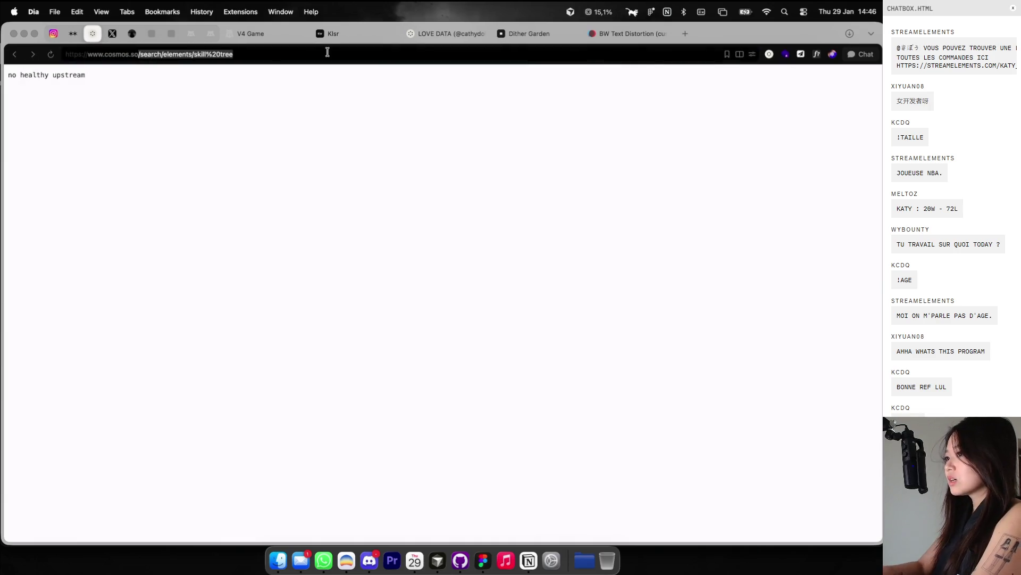
key("BackSpace")
key("Return")
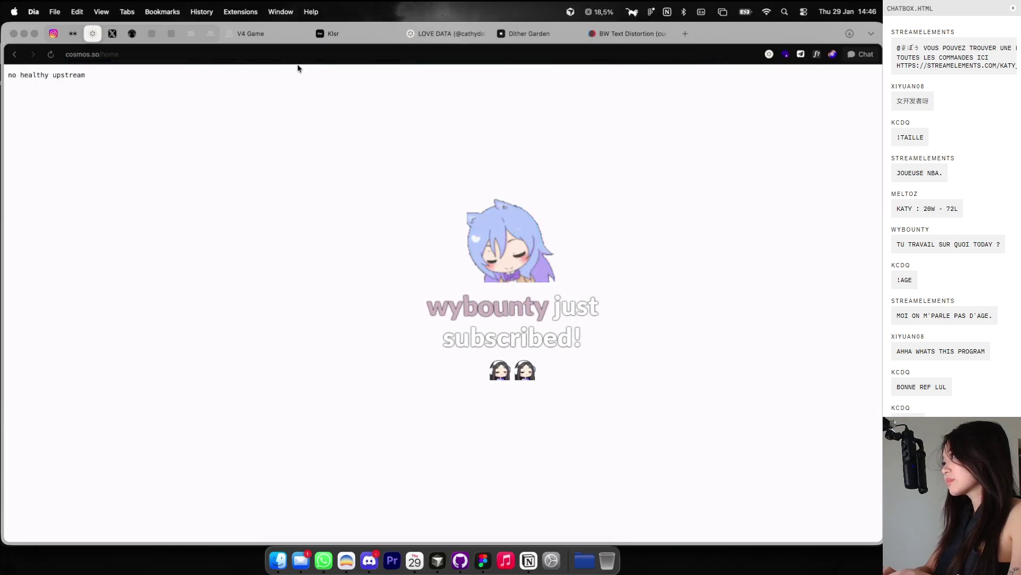
Step: Reload the failing Cosmos home page and check the V4 Game and Klsr tabs
key("super+r")
key("super+l")
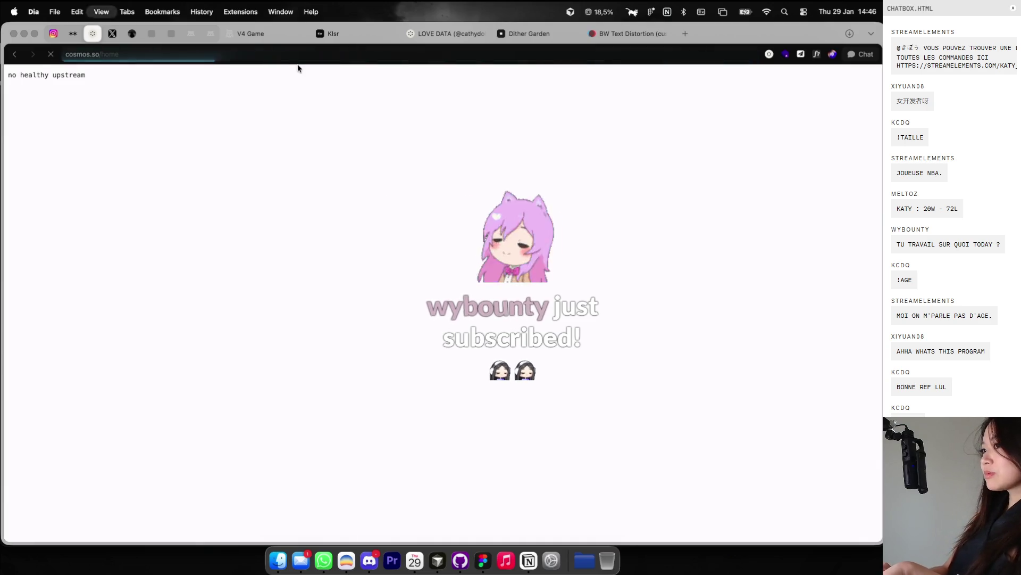
type("cosm")
key("Escape")
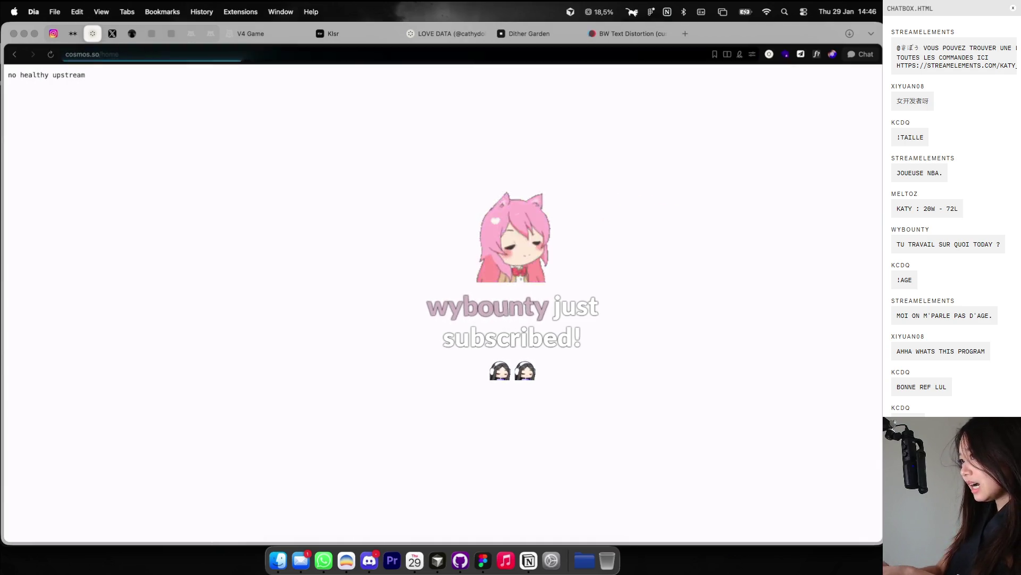
left_click(260, 35)
left_click(333, 35)
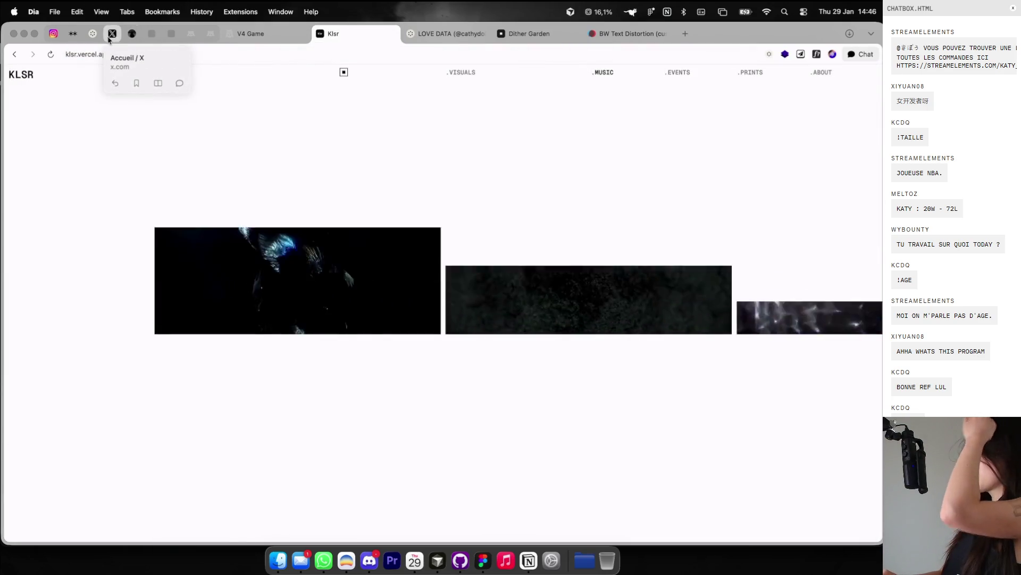
left_click(93, 35)
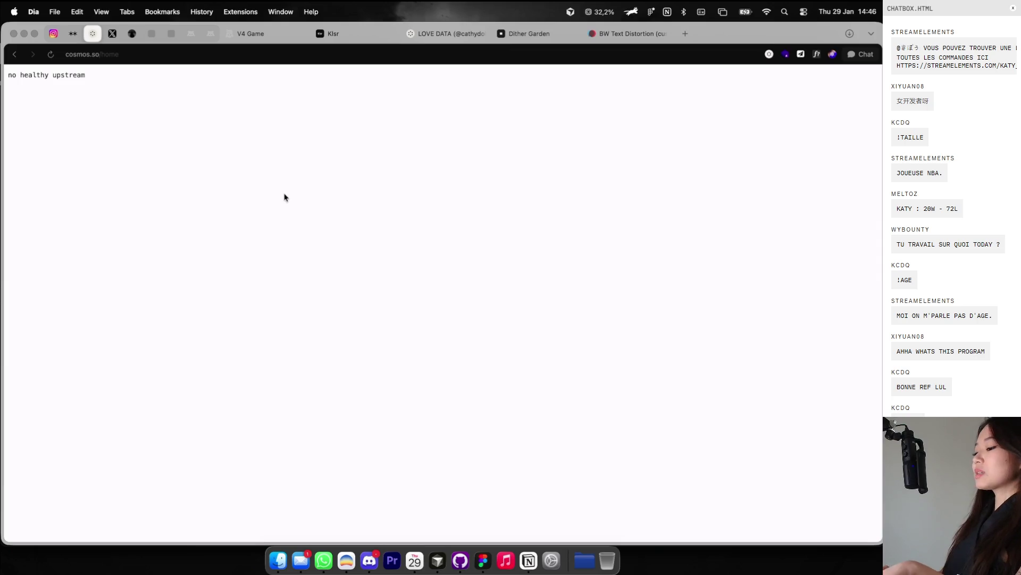
Step: Open cosmos.so in a new tab, close that extra tab, and open a blank tab
left_click(686, 32)
type("co")
key("Return")
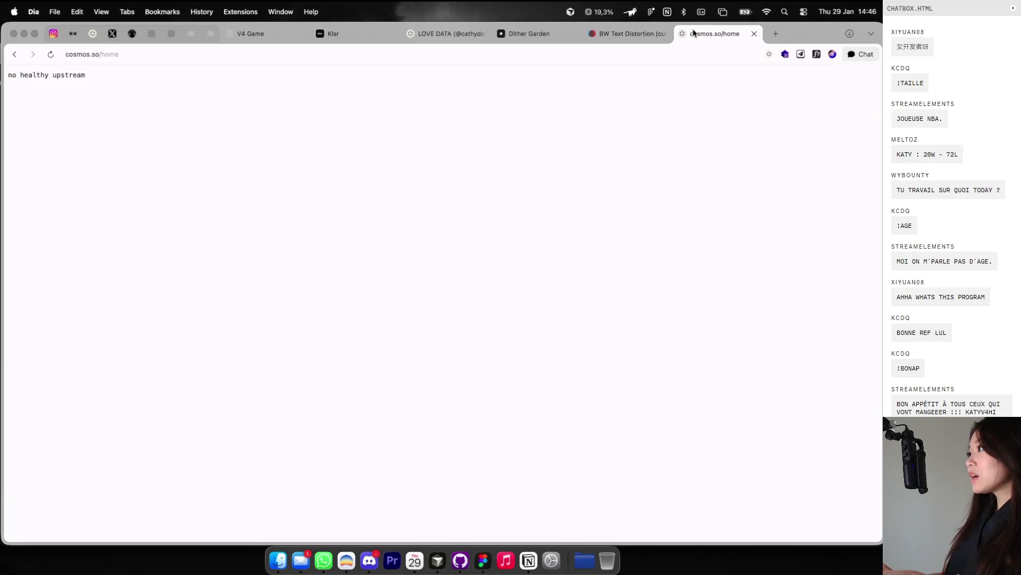
left_click(755, 33)
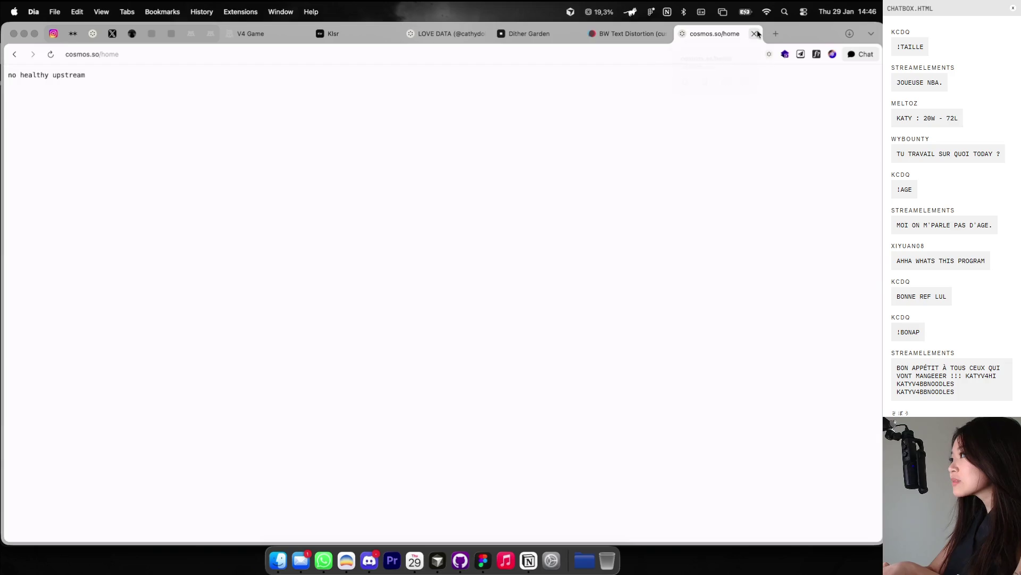
left_click(436, 34)
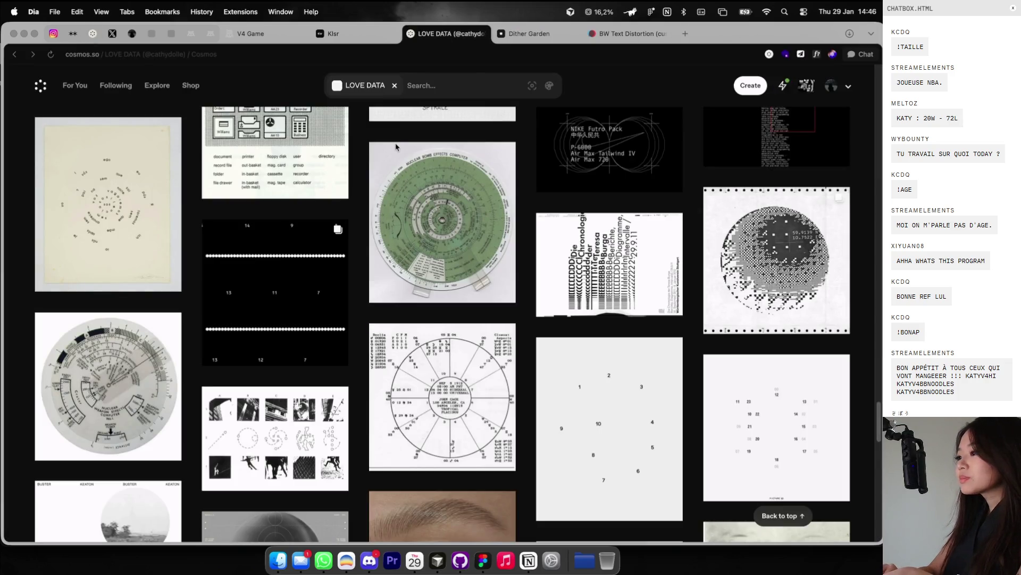
left_click(691, 33)
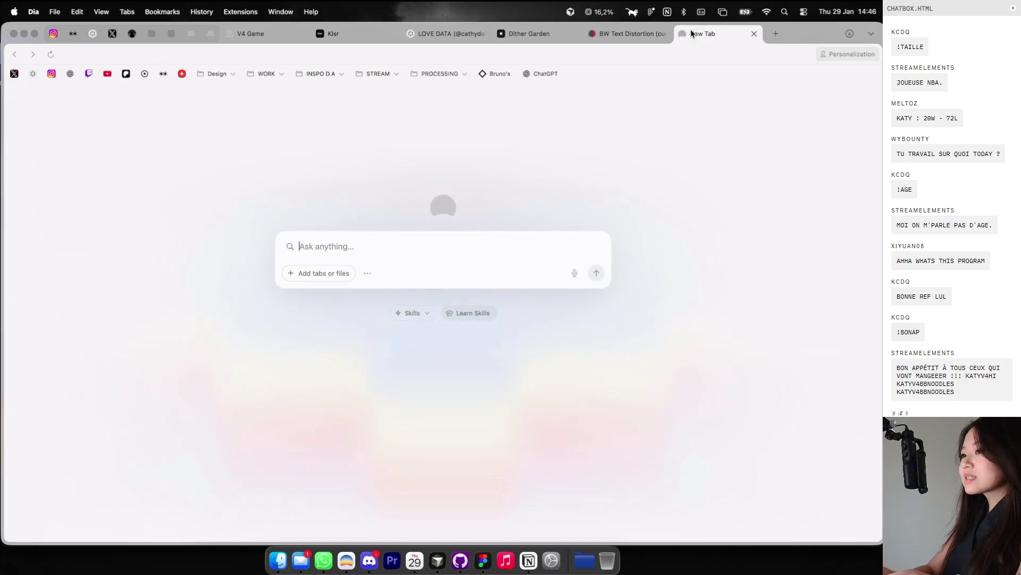
Step: Go to are.na in the new tab and pin the Are.na tab
type("aren")
key("Return")
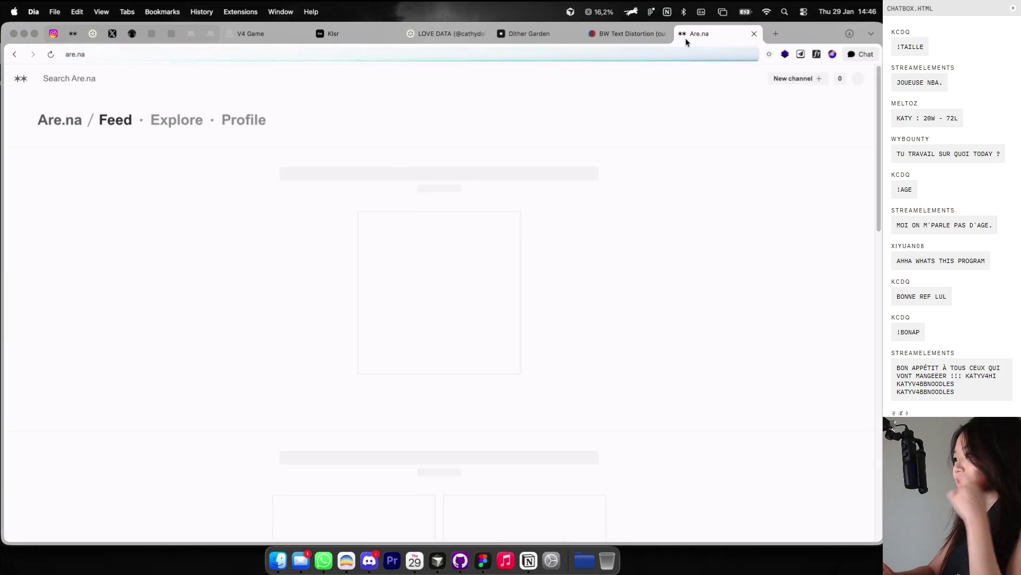
right_click(690, 37)
left_click(699, 47)
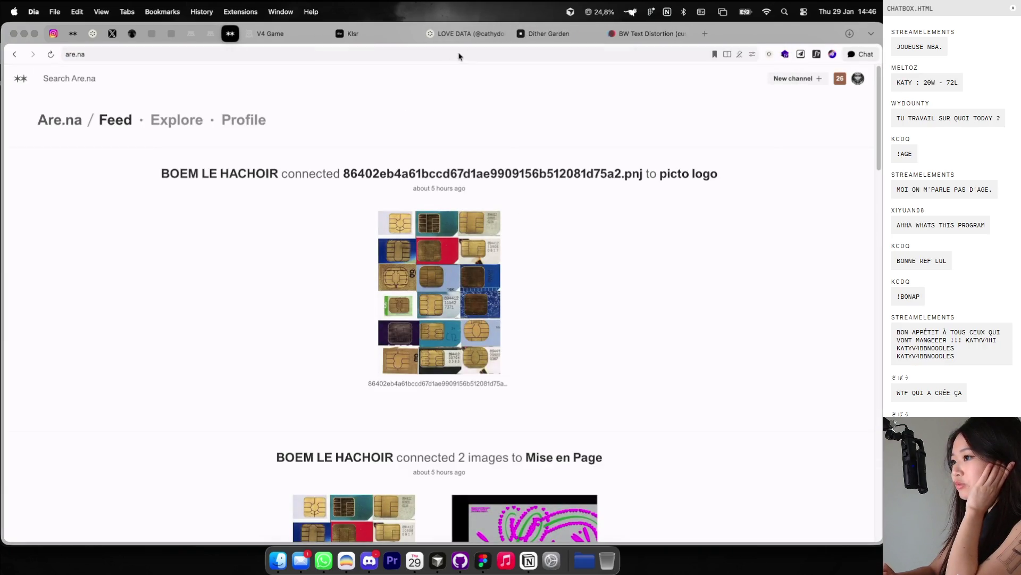
scroll(316, 202, "down", 10)
scroll(314, 192, "up", 10)
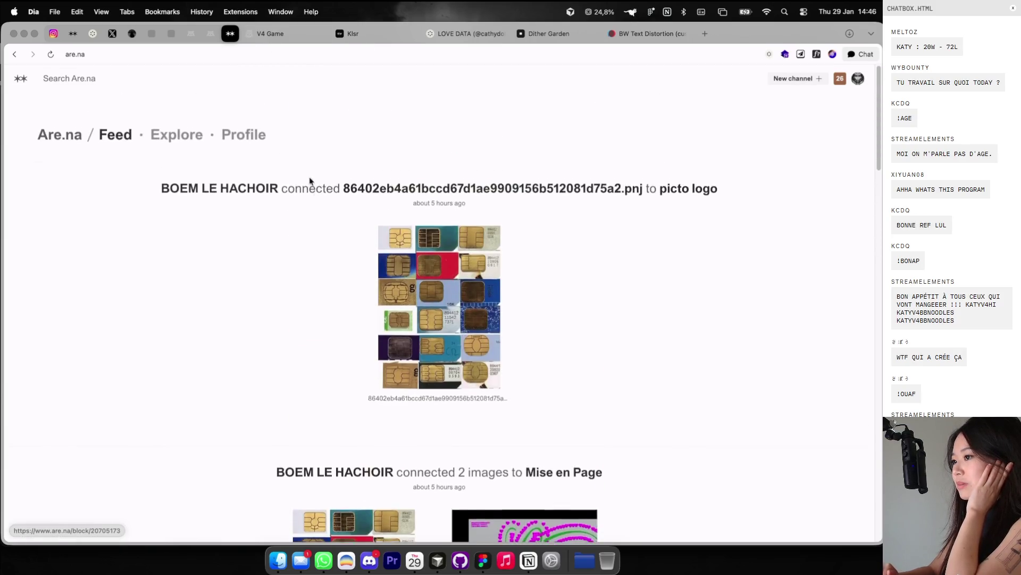
Step: Return to the Are.na feed and browse the poster's profile
left_click(296, 34)
key("ctrl+Tab")
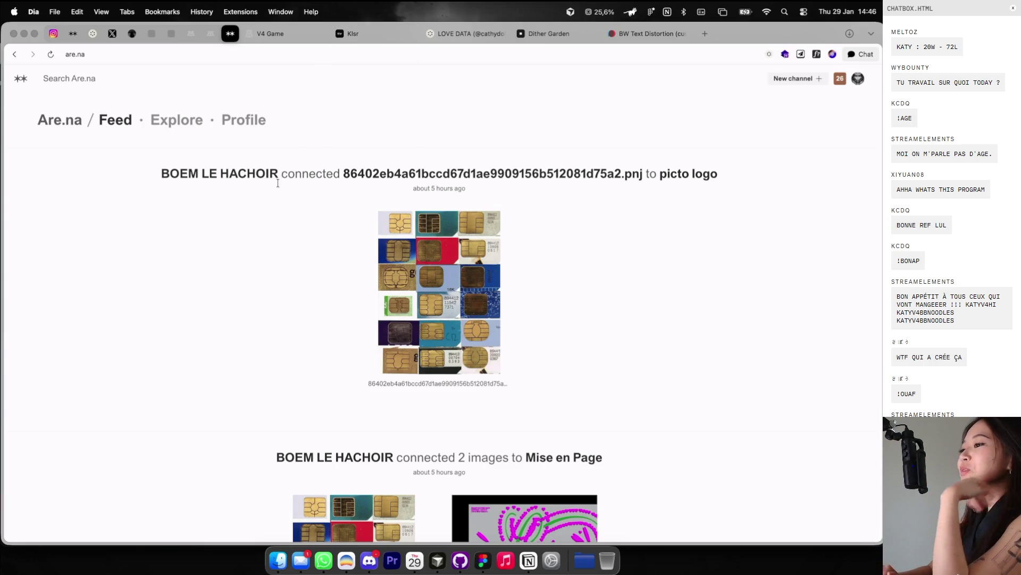
left_click(259, 178)
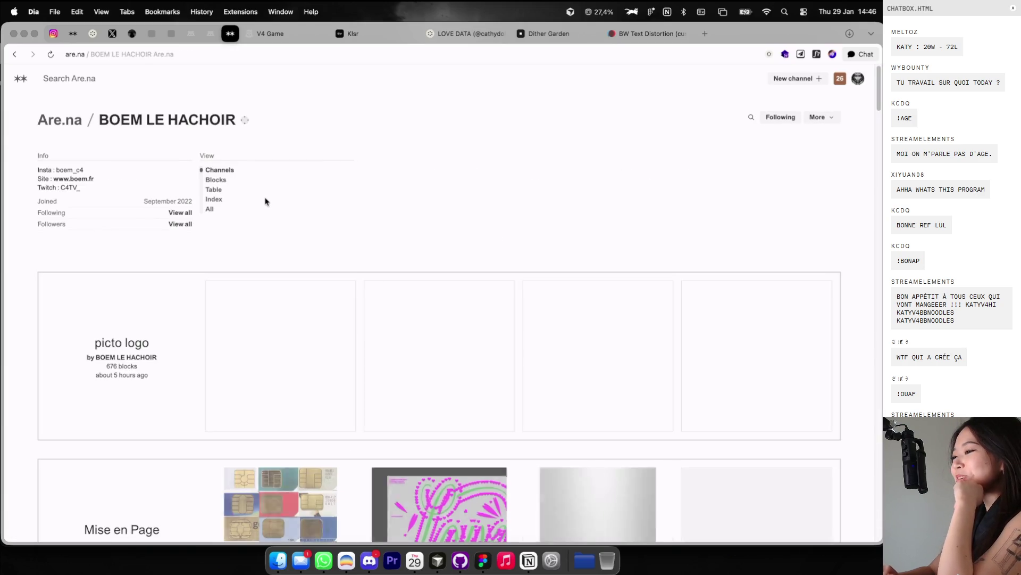
scroll(272, 224, "down", 3)
scroll(274, 249, "down", 12)
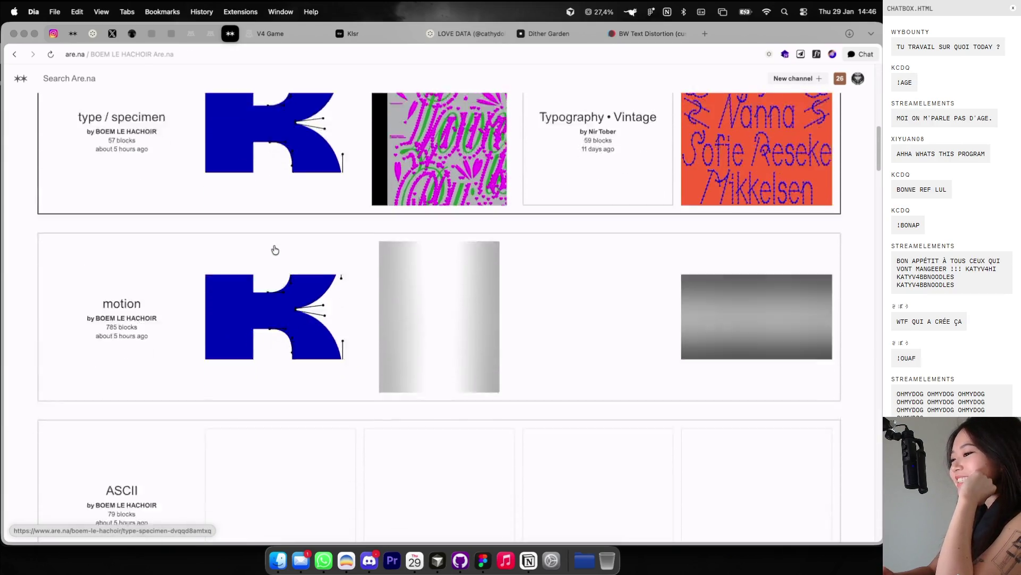
scroll(274, 249, "up", 3)
scroll(275, 239, "down", 9)
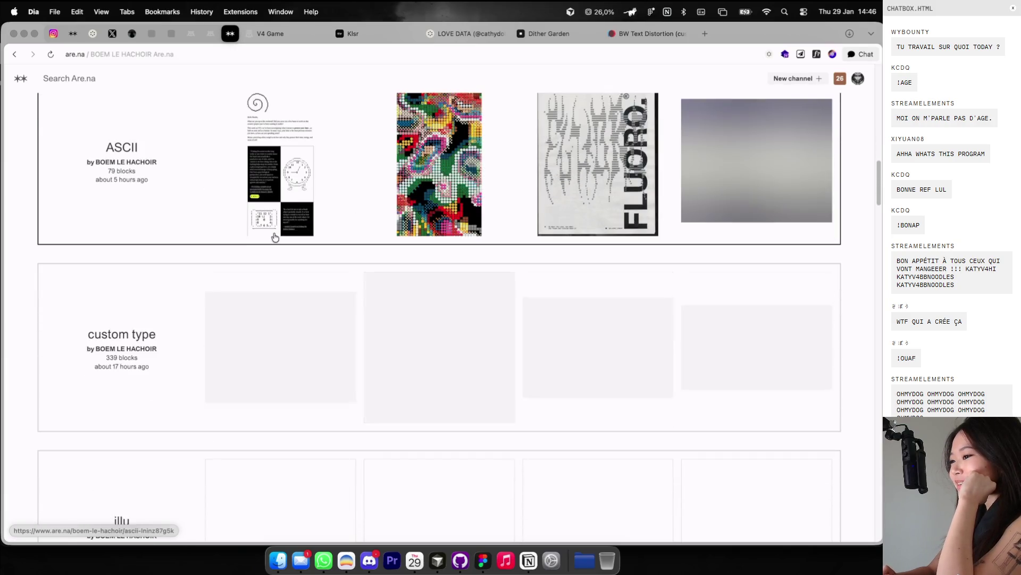
scroll(275, 238, "down", 15)
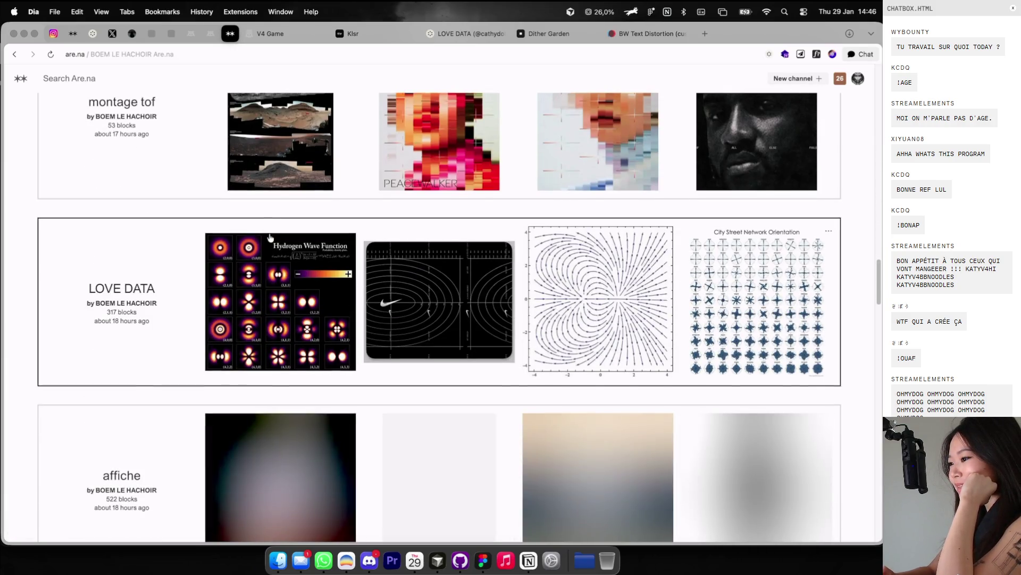
Step: Open the LOVE DATA channel and scroll its diagram images, then return to Cosmos
left_click(270, 237)
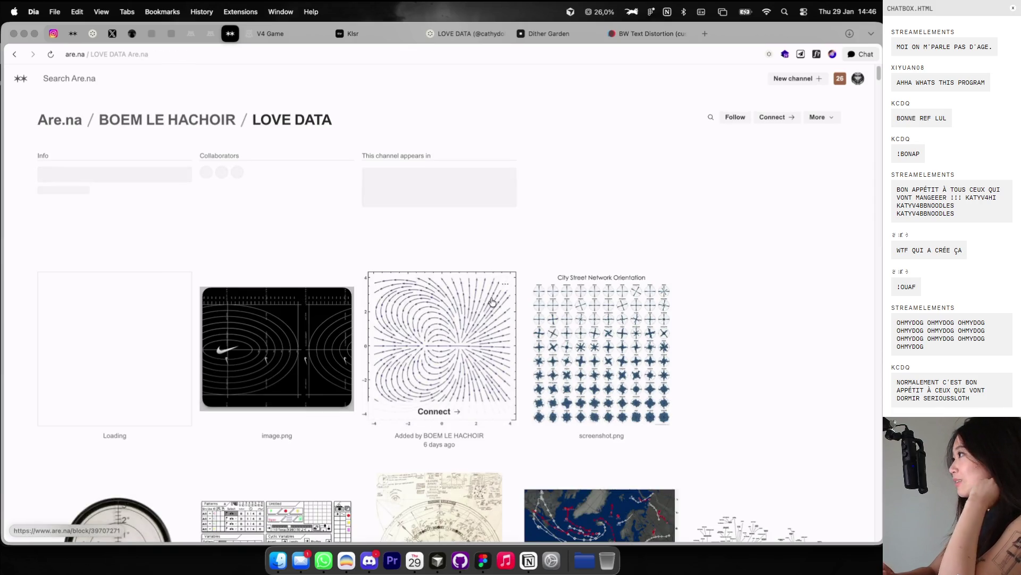
scroll(521, 314, "down", 7)
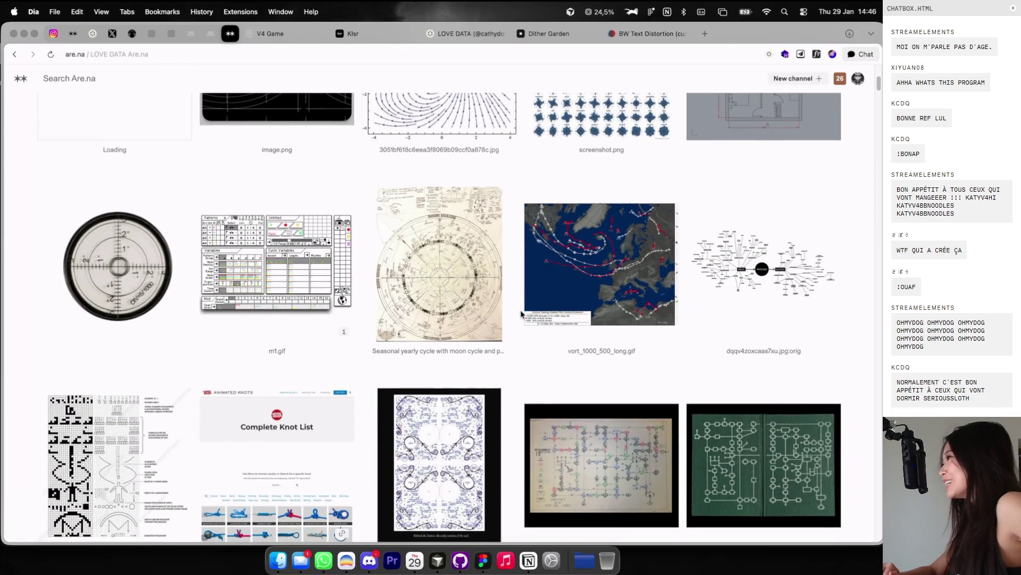
scroll(521, 314, "down", 3)
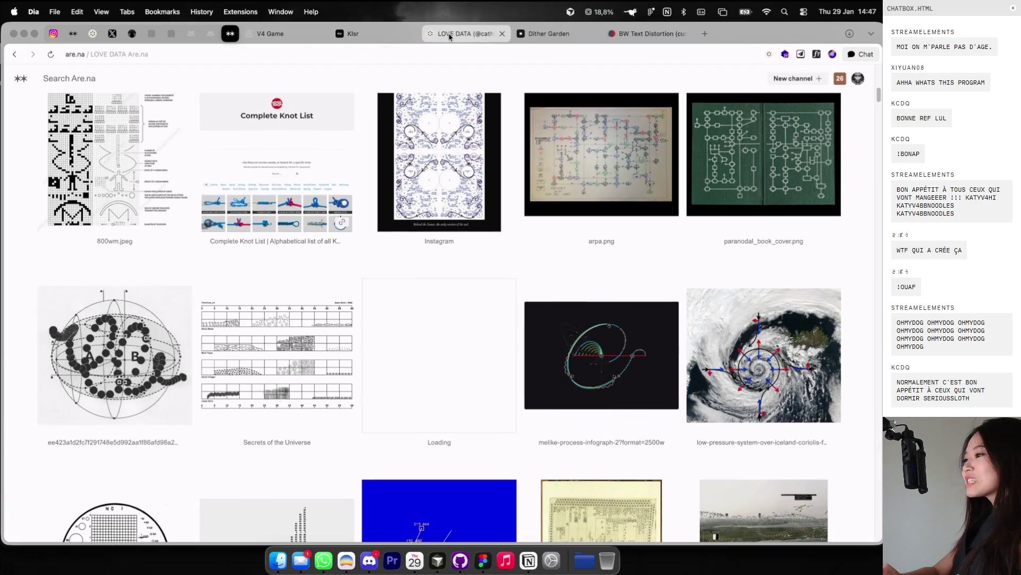
left_click(463, 33)
Step: Return to the Cosmos home page and reload the For You feed
scroll(421, 234, "down", 5)
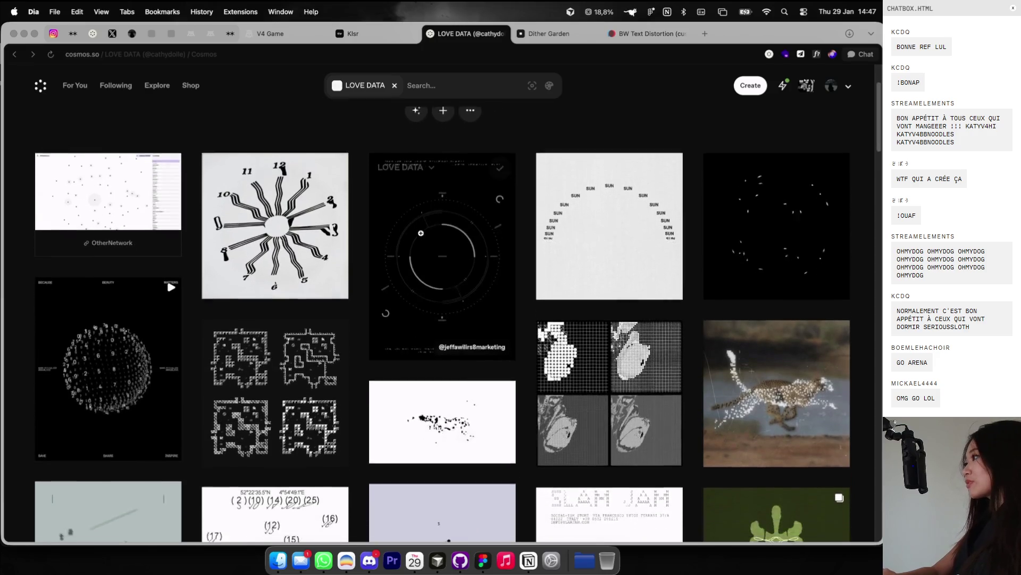
scroll(421, 233, "down", 10)
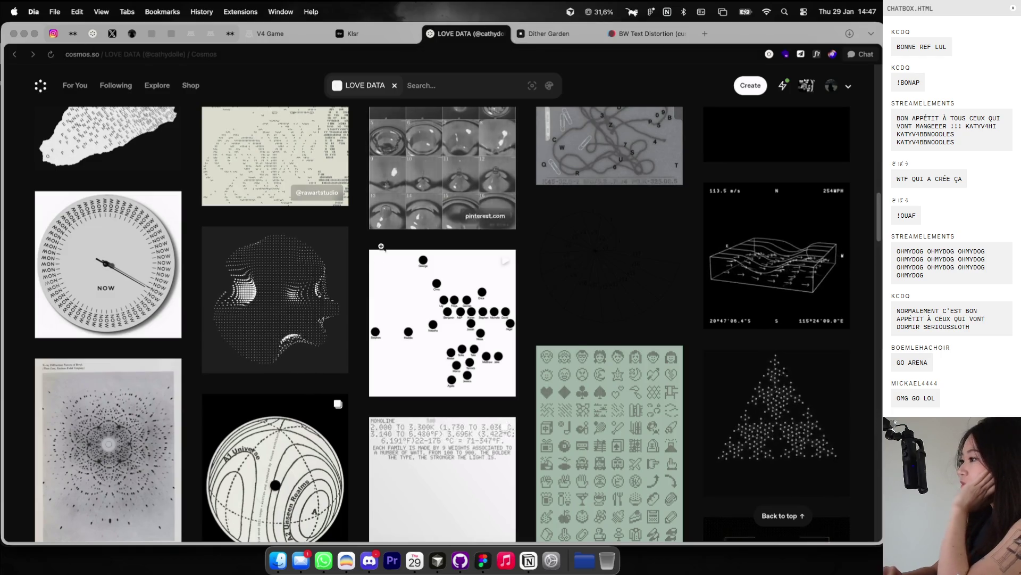
scroll(377, 260, "down", 5)
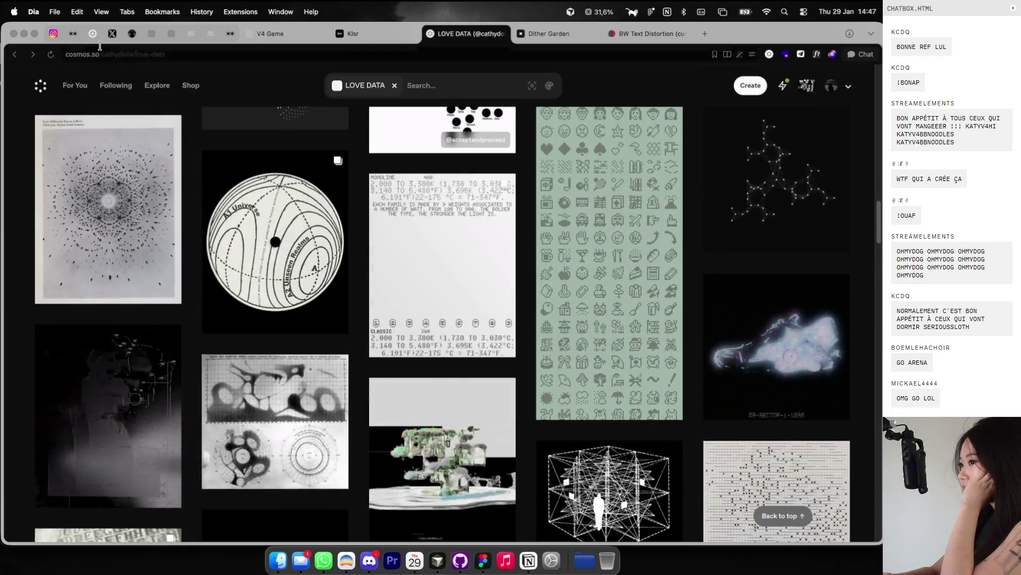
left_click(92, 33)
left_click(65, 56)
key("Return")
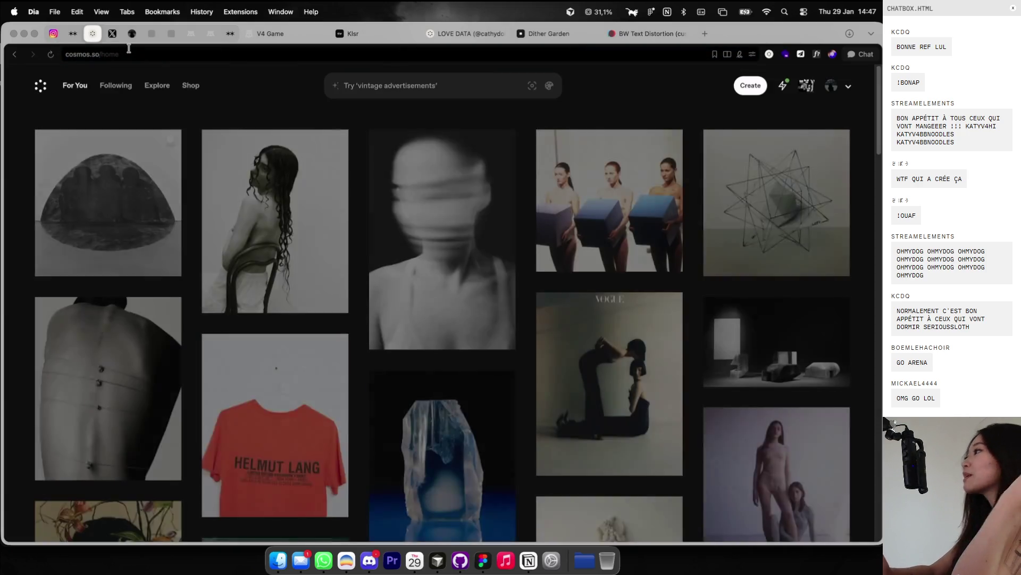
scroll(664, 267, "down", 10)
scroll(664, 266, "down", 10)
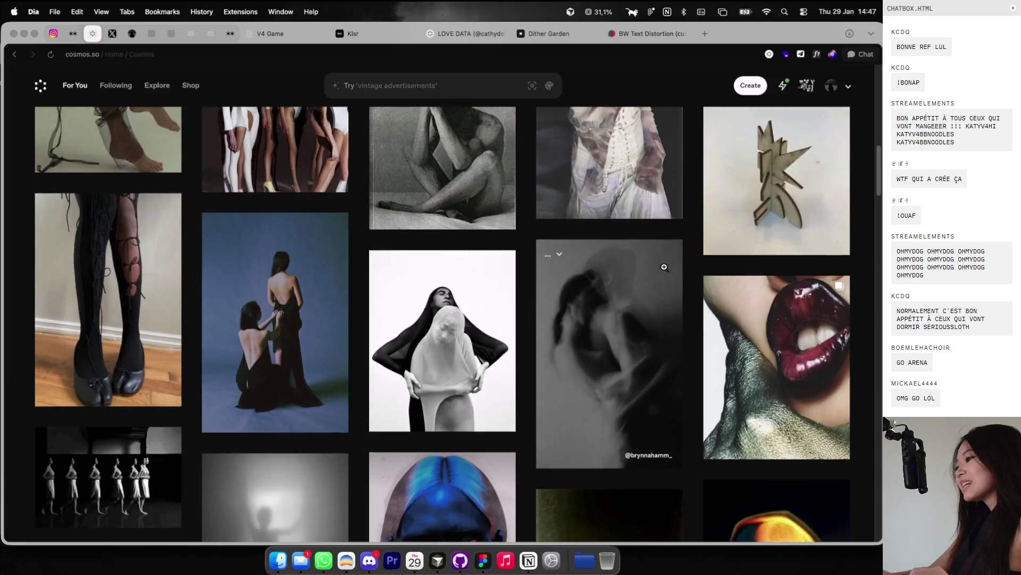
Step: Show your profile's Clusters (LAYOUTS, EFFECTS, LOVE DATA, V4) and start a search
left_click(831, 86)
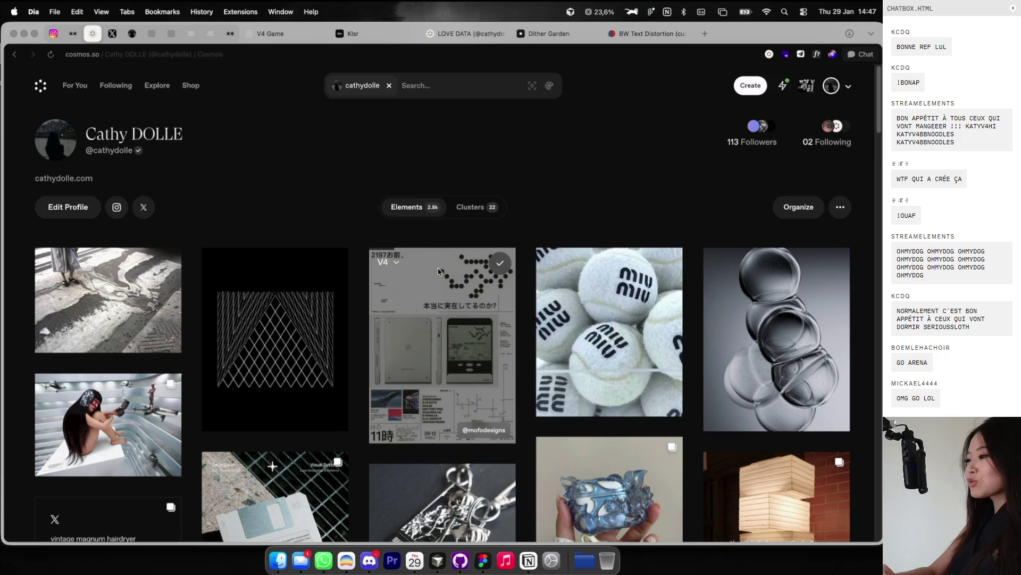
left_click(481, 208)
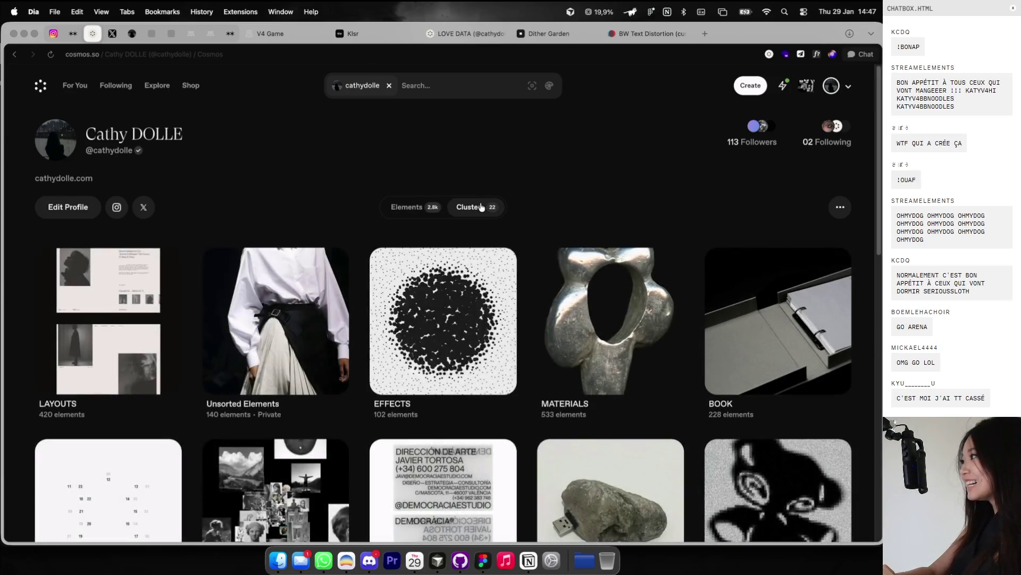
scroll(457, 248, "down", 2)
scroll(457, 248, "down", 3)
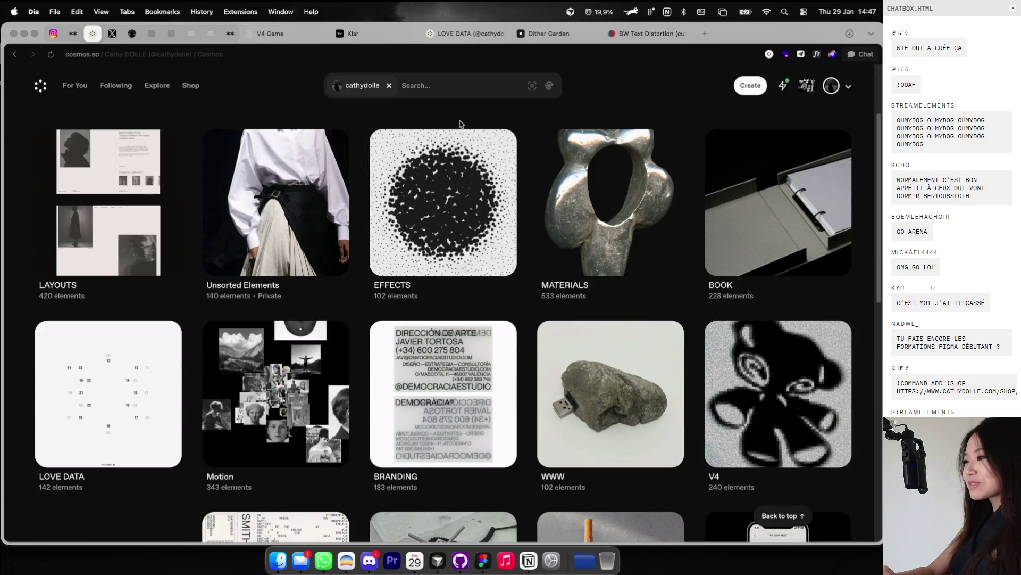
scroll(458, 125, "up", 3)
left_click(387, 82)
Step: Search Cosmos for skill tree ('sk') and preview the ecosystem diagram result
type("skill tree")
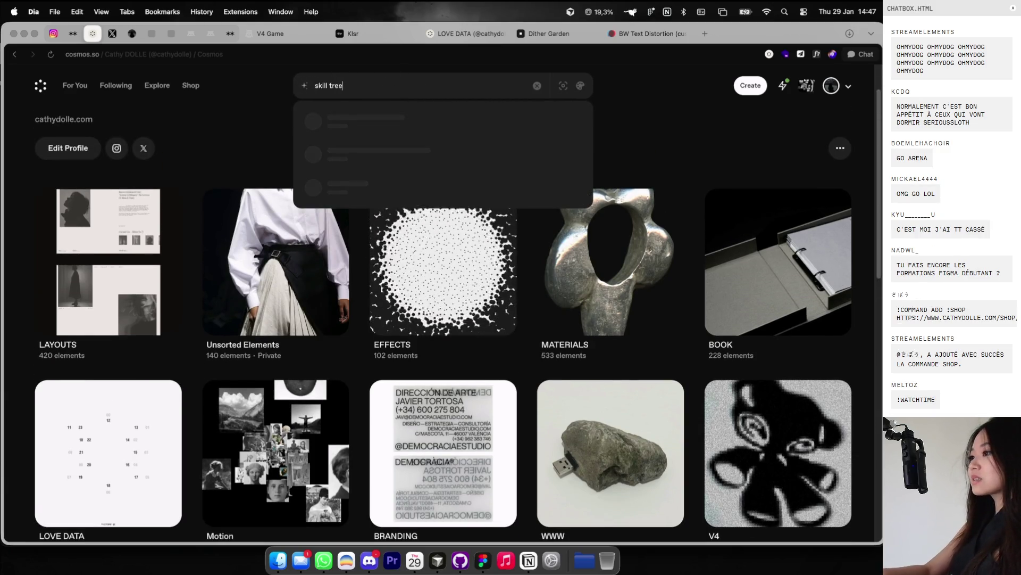
key("Return")
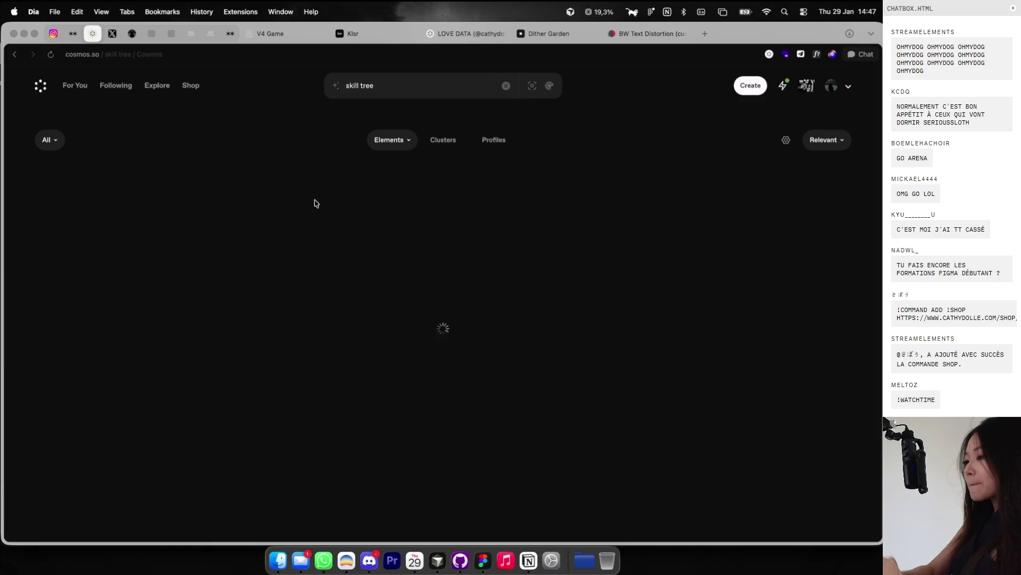
scroll(304, 307, "down", 15)
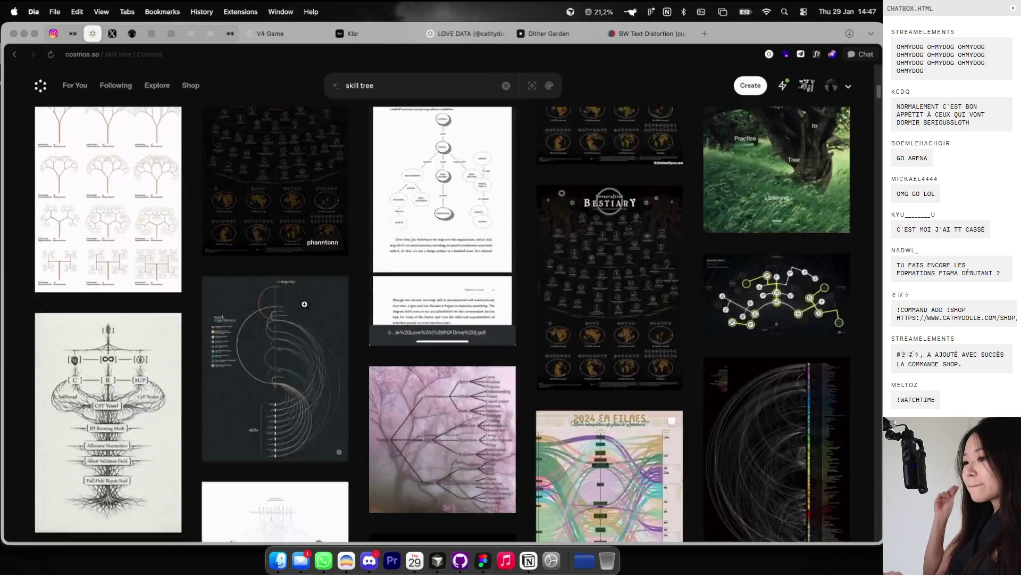
scroll(304, 304, "down", 15)
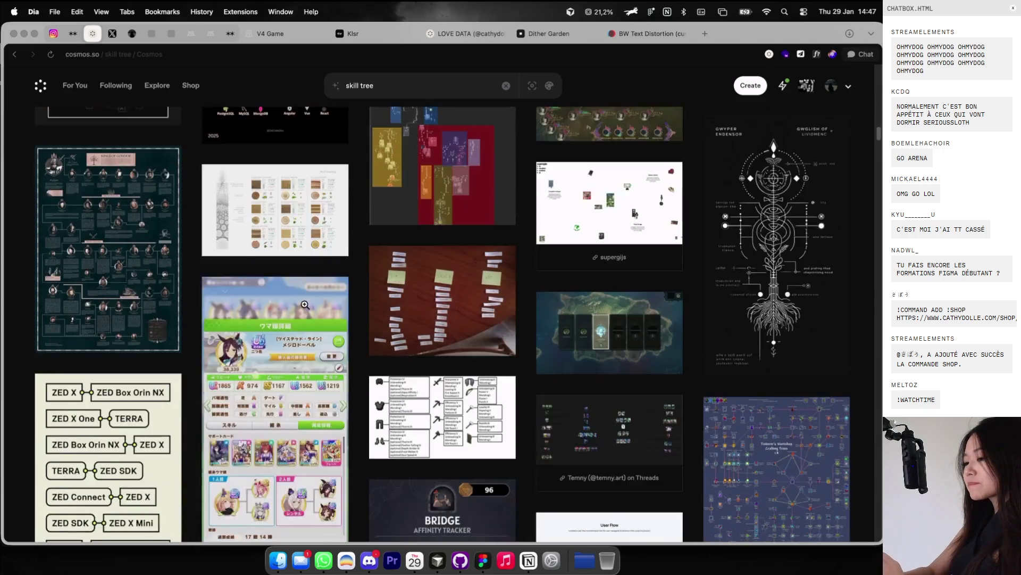
scroll(304, 306, "down", 5)
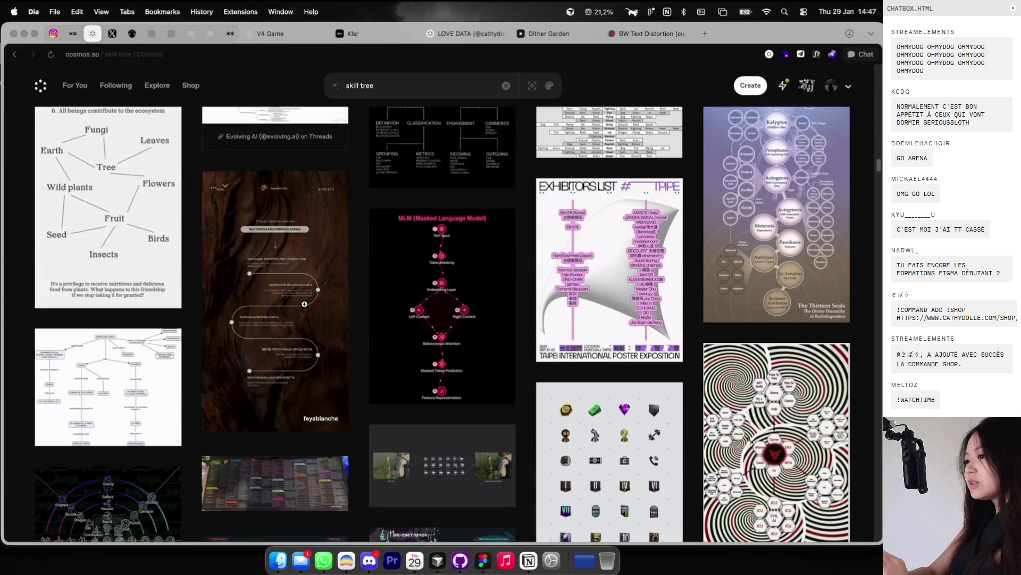
left_click(107, 213)
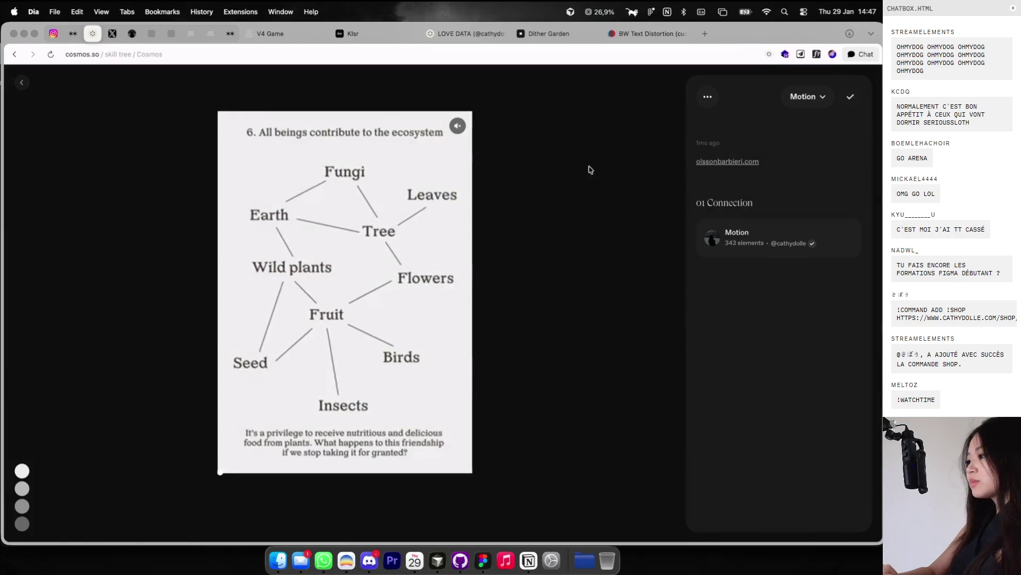
left_click(589, 170)
scroll(536, 269, "down", 10)
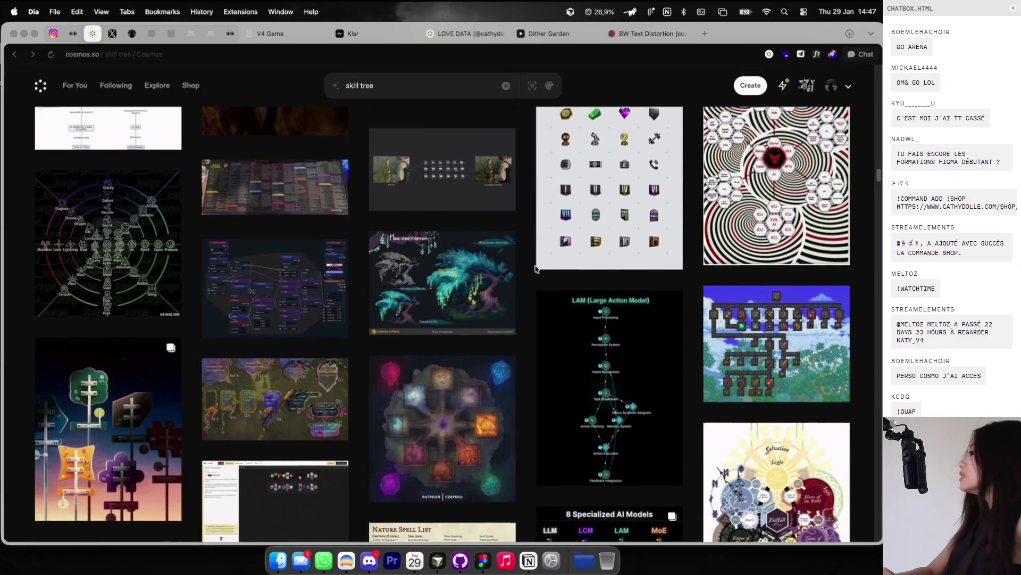
scroll(676, 244, "up", 2)
Step: View the spiral skill-tree image, then reopen the Fungi–Tree–Fruit–Seed ecosystem diagram
left_click(705, 254)
key("Escape")
scroll(634, 353, "down", 8)
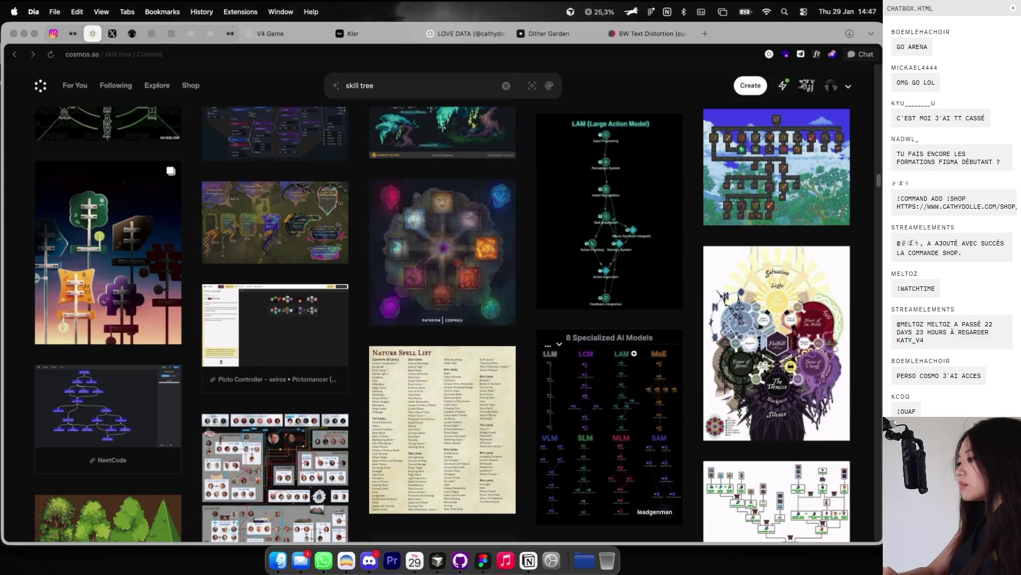
scroll(635, 357, "up", 10)
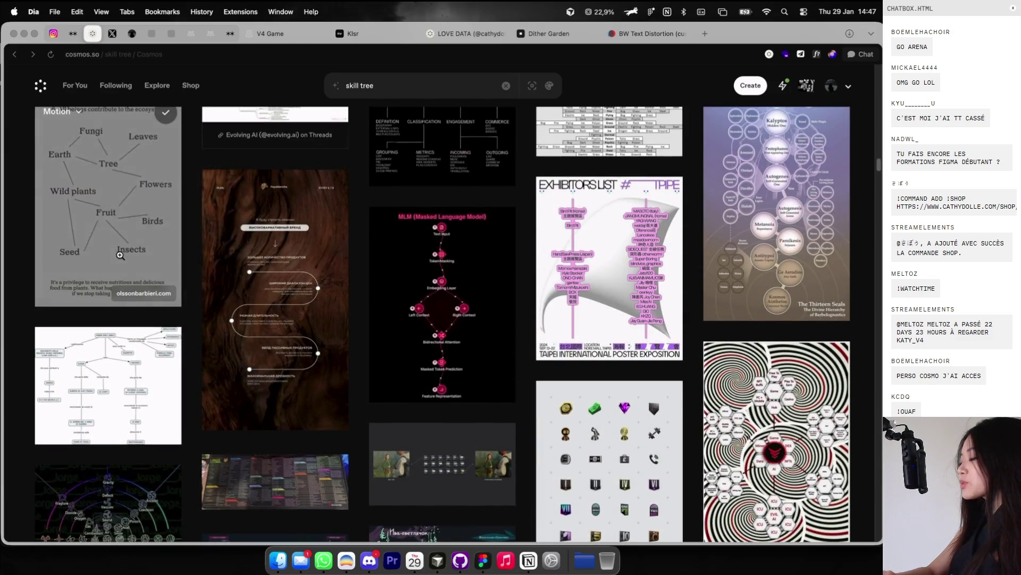
left_click(128, 223)
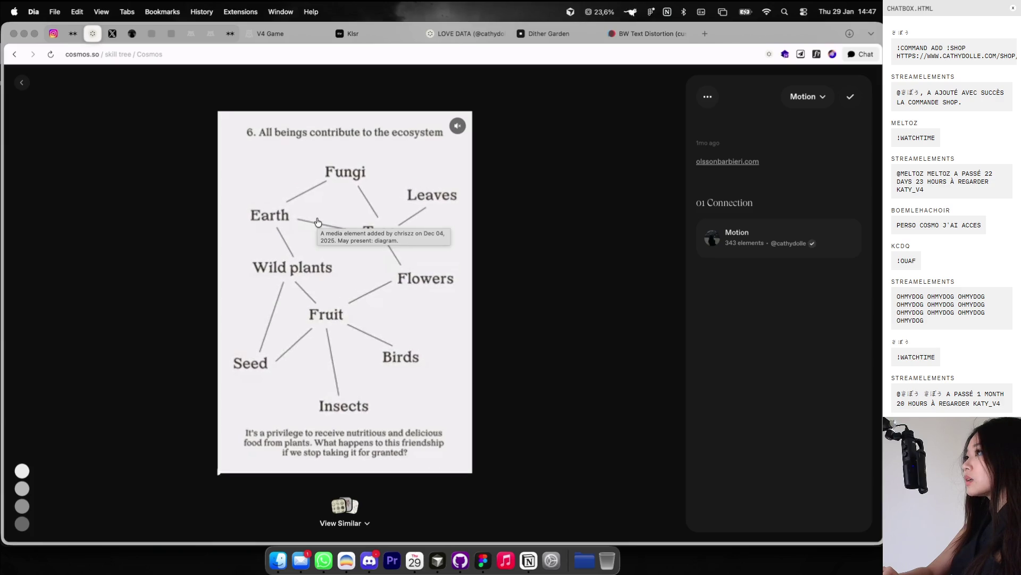
key("super+Tab")
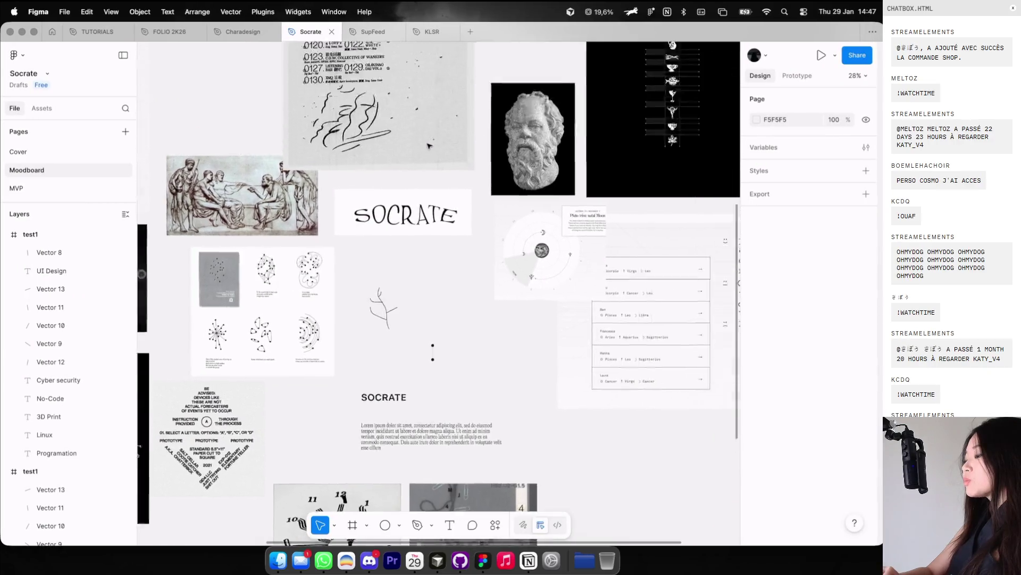
Step: Select the first test1 frame and open its live preview
scroll(428, 146, "up", 6)
scroll(429, 146, "right", 2)
left_click(274, 59)
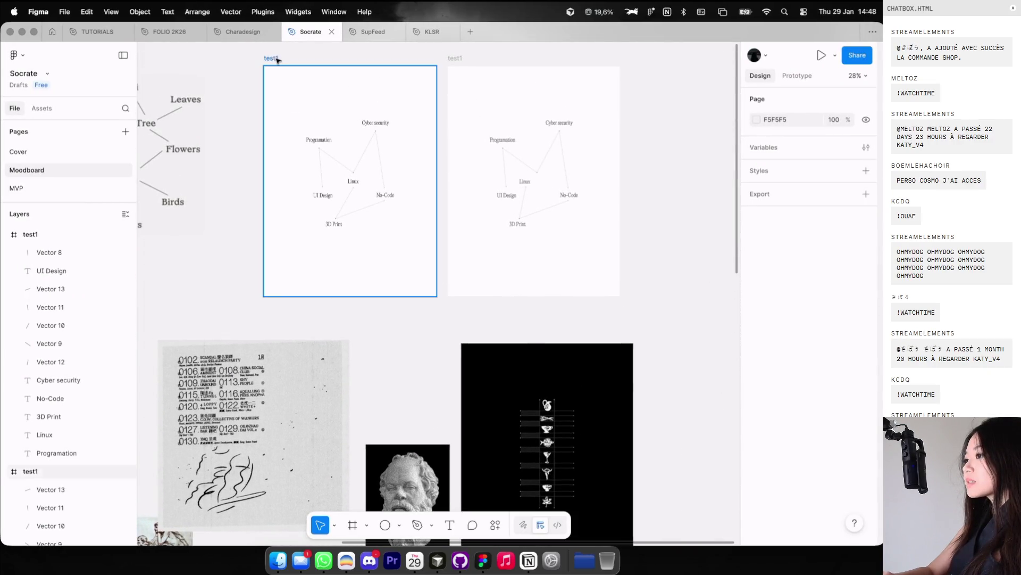
key("shift+space")
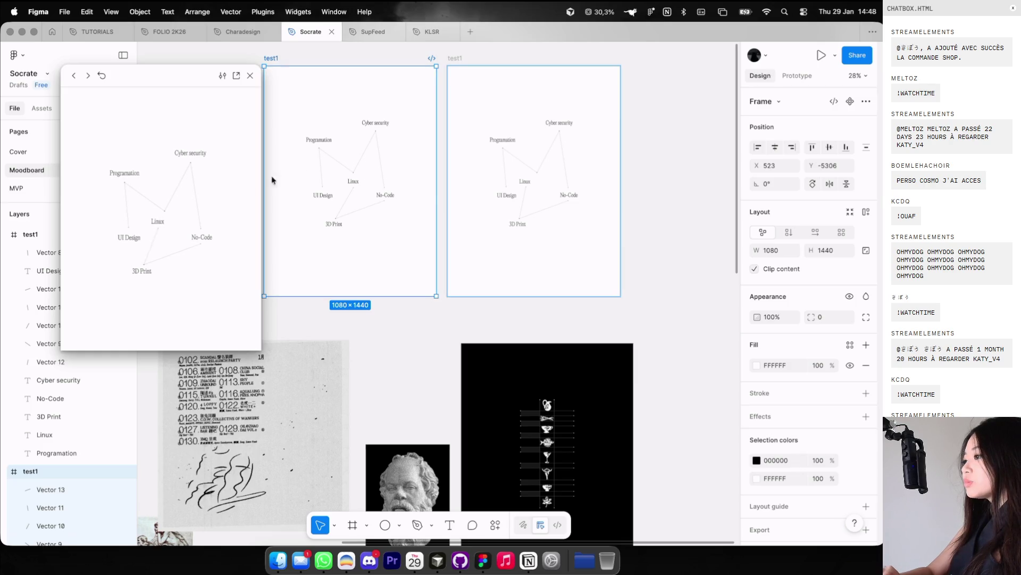
scroll(452, 181, "up", 3)
Step: Move the UI Design label down-left and adjust its connecting line from Programation
left_click_drag(528, 203, 498, 223)
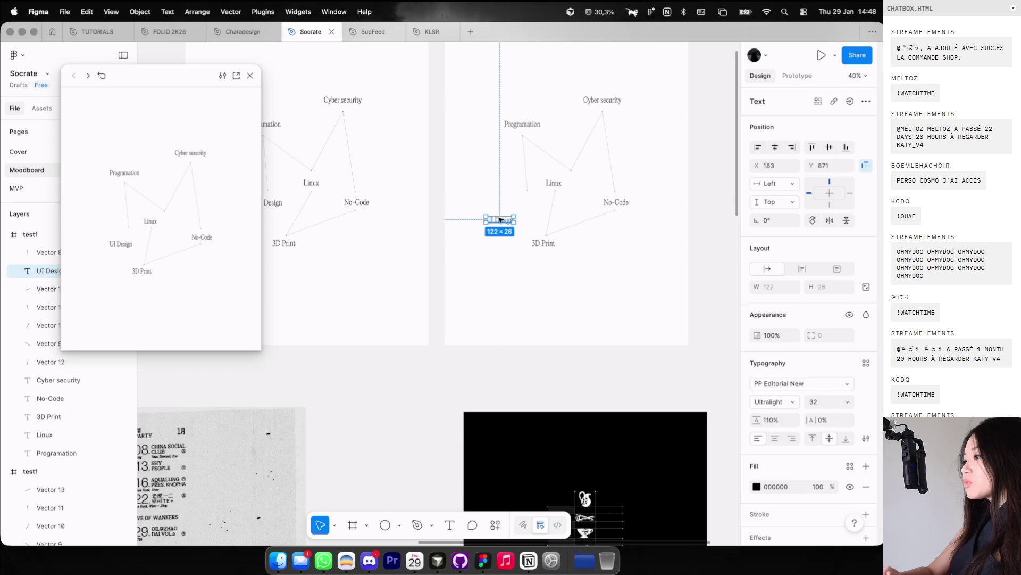
scroll(498, 223, "up", 2)
double_click(534, 184)
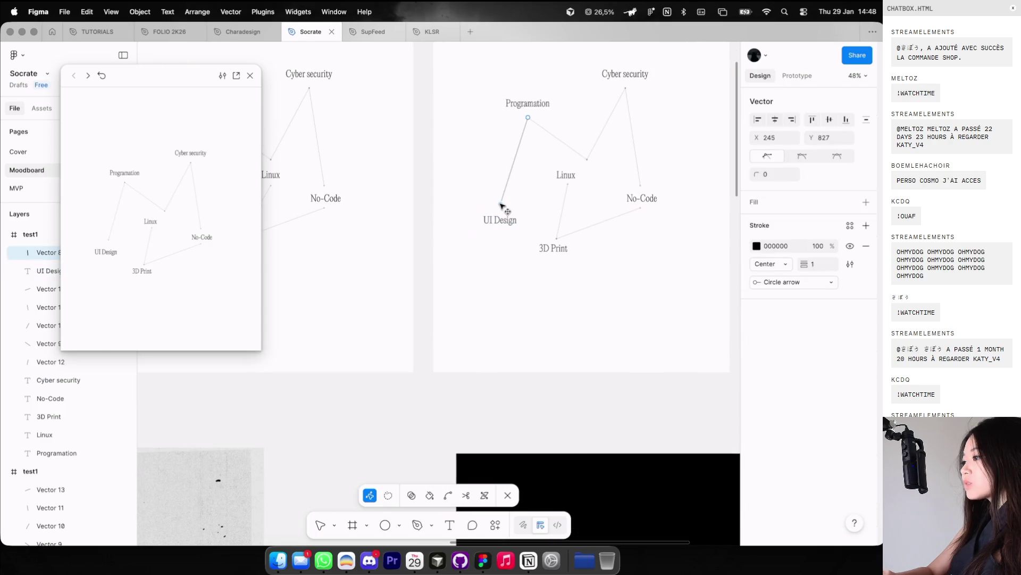
key("Escape")
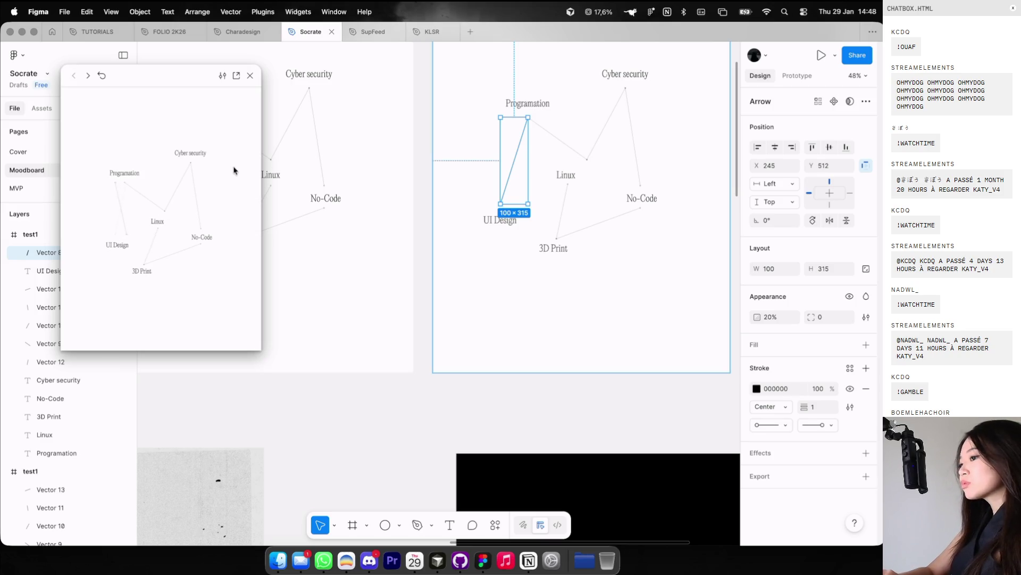
left_click(463, 201)
scroll(463, 200, "down", 5)
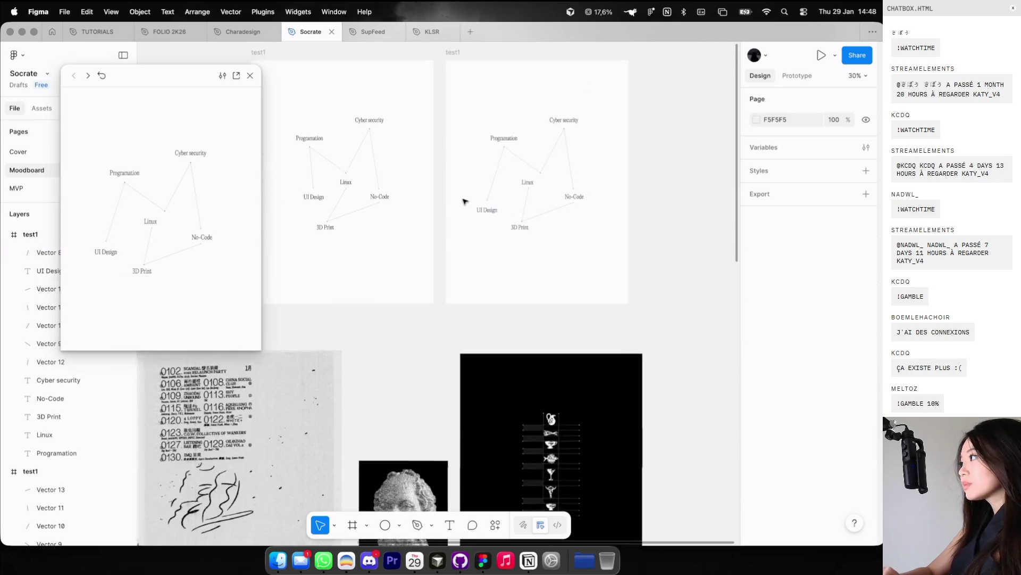
Step: Close the frame preview and draw a vertical pen line between the two dots
scroll(463, 201, "down", 5)
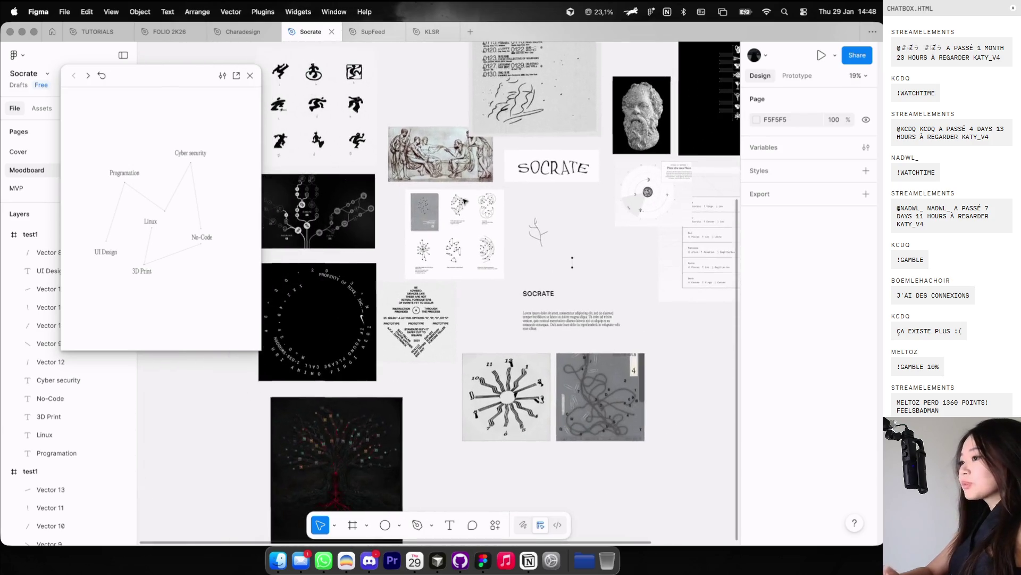
left_click(250, 75)
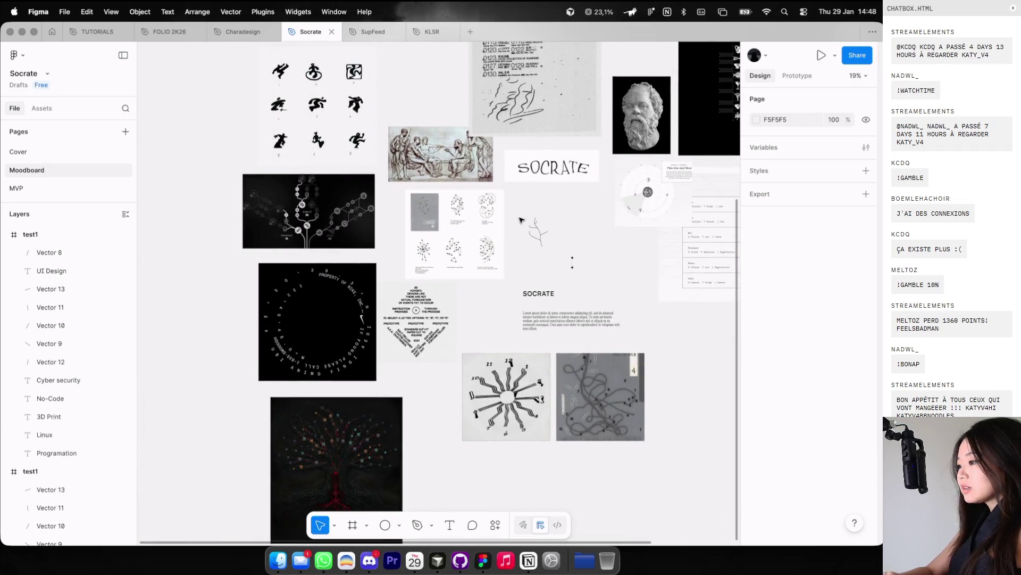
scroll(305, 292, "up", 10)
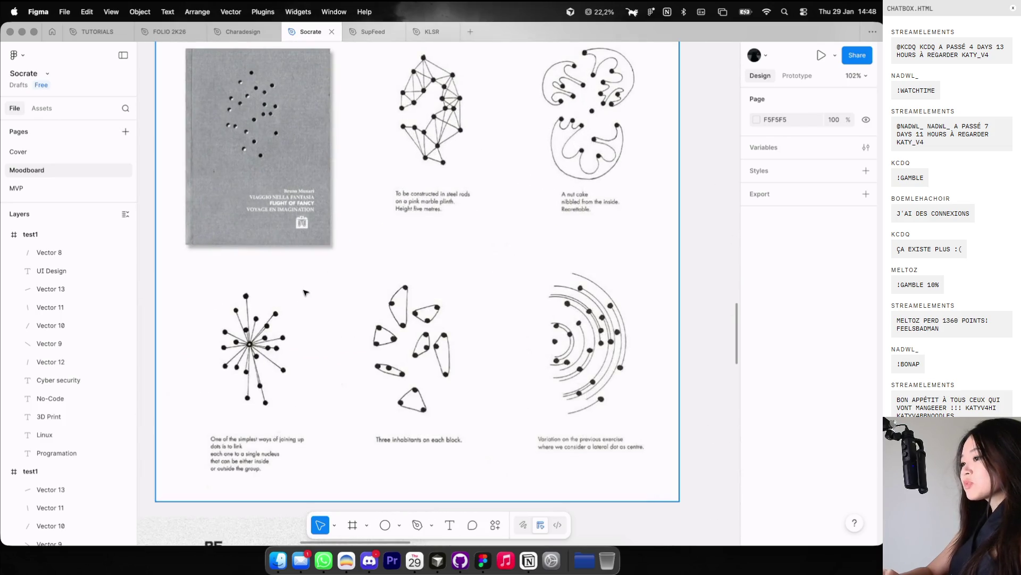
scroll(305, 292, "down", 3)
scroll(303, 291, "left", 3)
key("p")
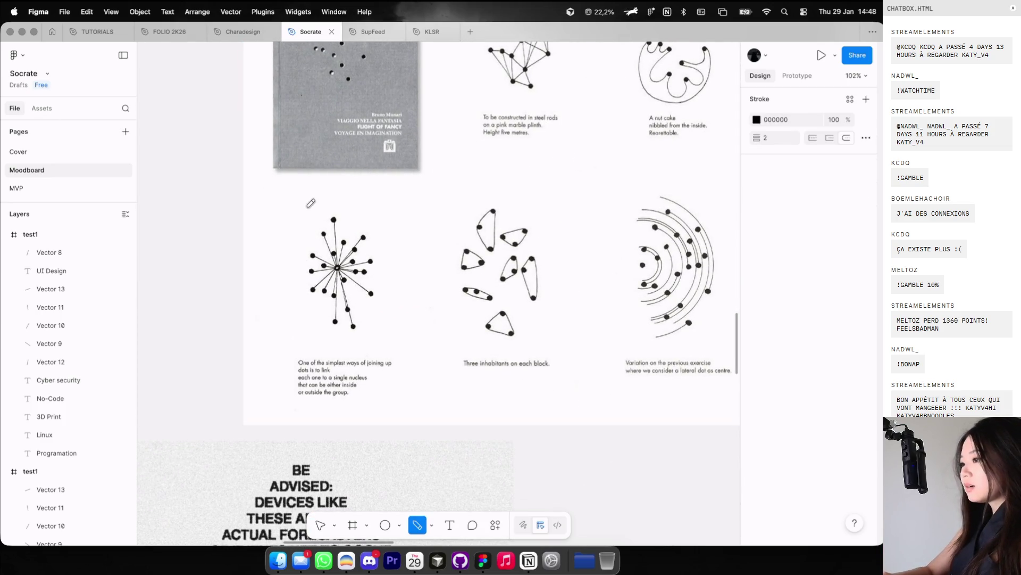
left_click(274, 326)
key("Escape")
Step: Select the skills mind-map, paste a copy and group its layers
scroll(572, 193, "down", 3)
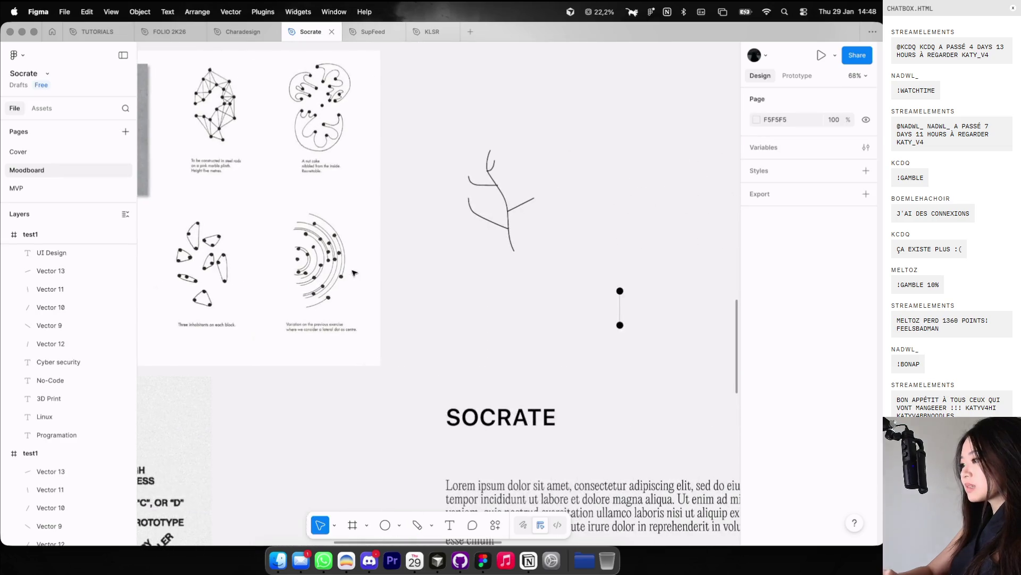
left_click(620, 307)
scroll(623, 298, "down", 2)
left_click(636, 282)
scroll(637, 283, "up", 5)
scroll(629, 245, "down", 5)
scroll(629, 244, "up", 10)
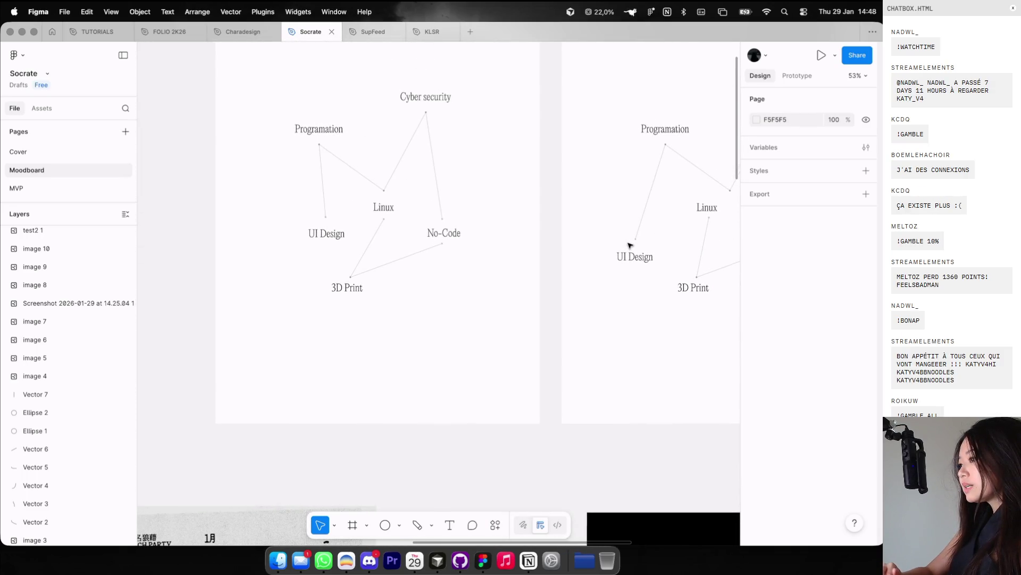
left_click_drag(258, 67, 526, 291)
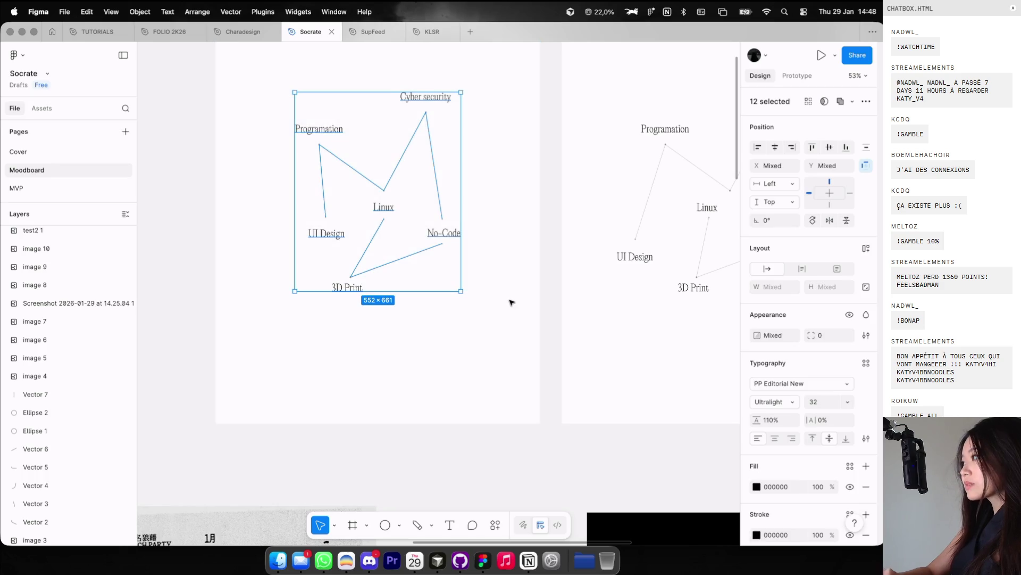
scroll(509, 303, "down", 5)
scroll(513, 299, "down", 10)
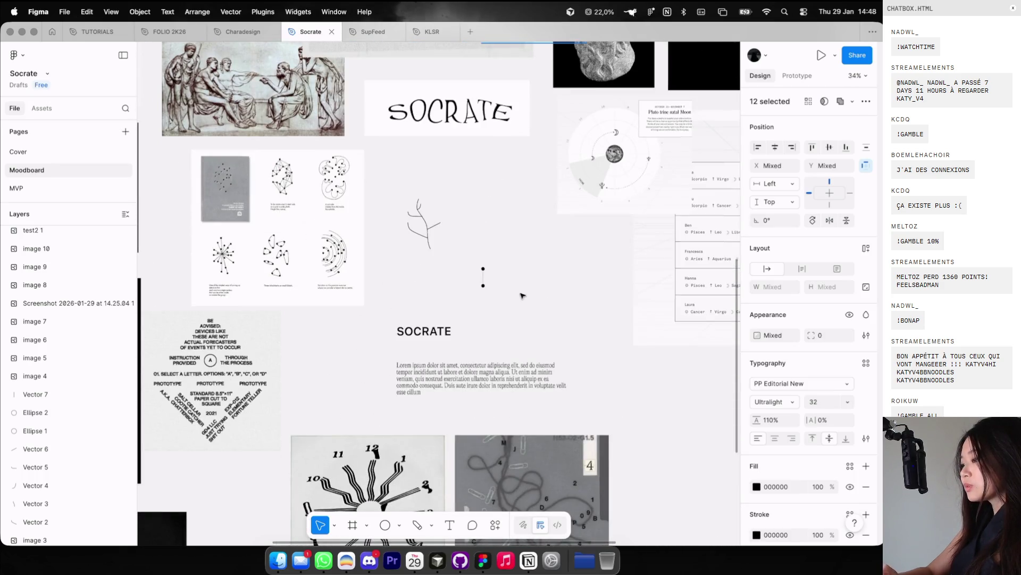
key("ctrl+v")
key("ctrl+g")
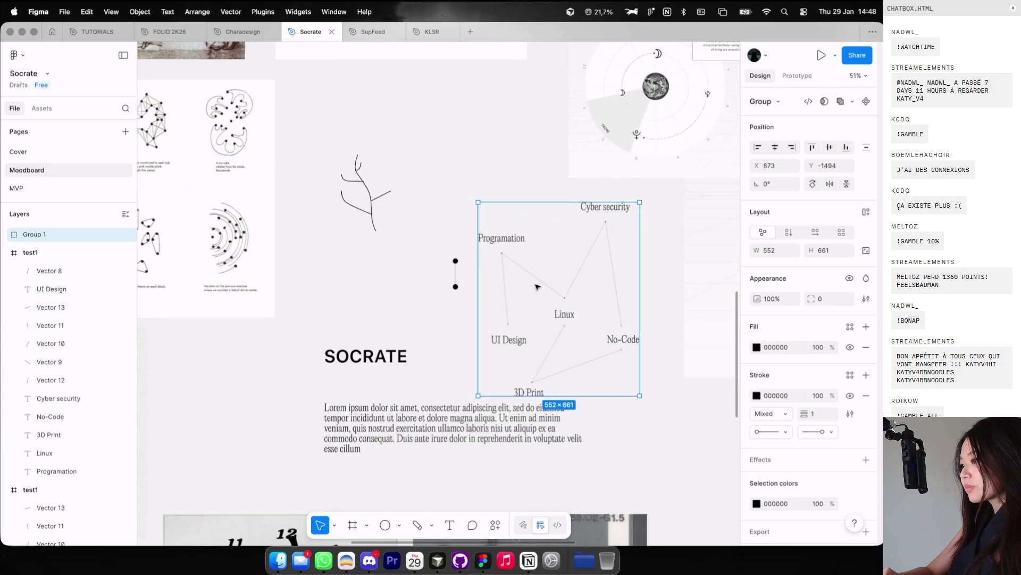
Step: Move the skill-tree group beside the two-dot sample, undoing an accidental line move
scroll(532, 287, "down", 5)
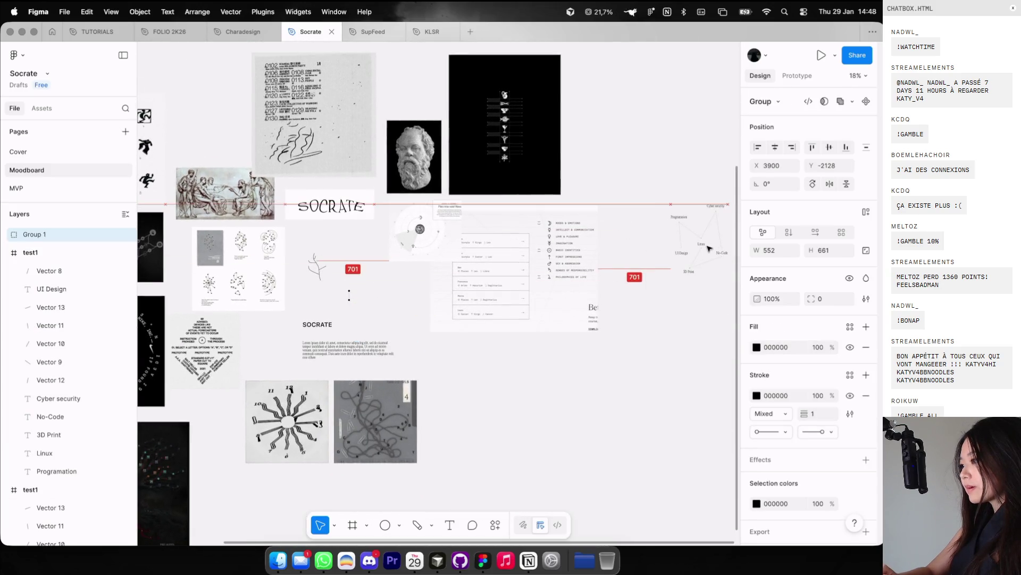
scroll(282, 268, "up", 3)
left_click_drag(375, 288, 393, 337)
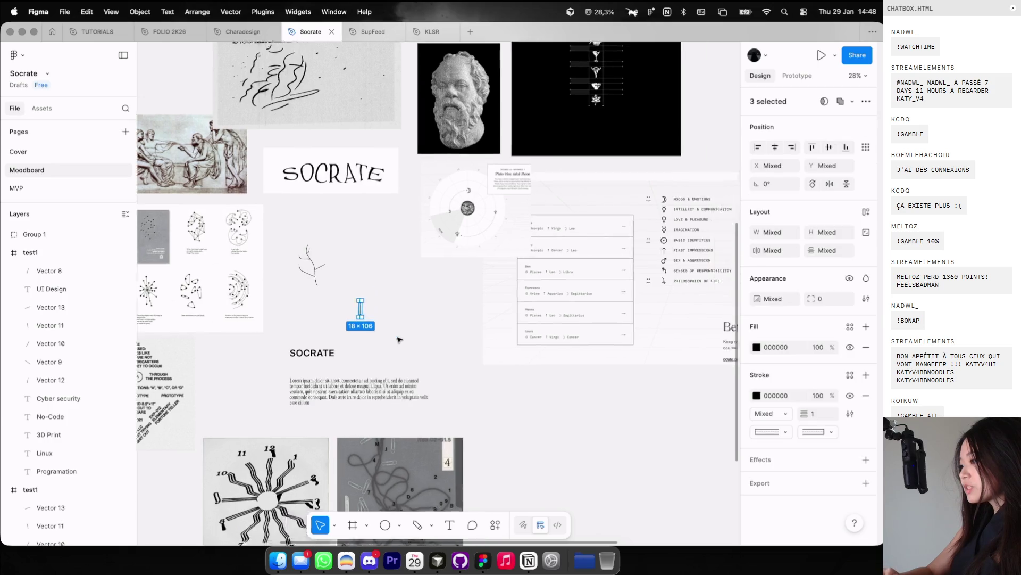
scroll(399, 335, "up", 5)
left_click(396, 239)
scroll(397, 239, "left", 5)
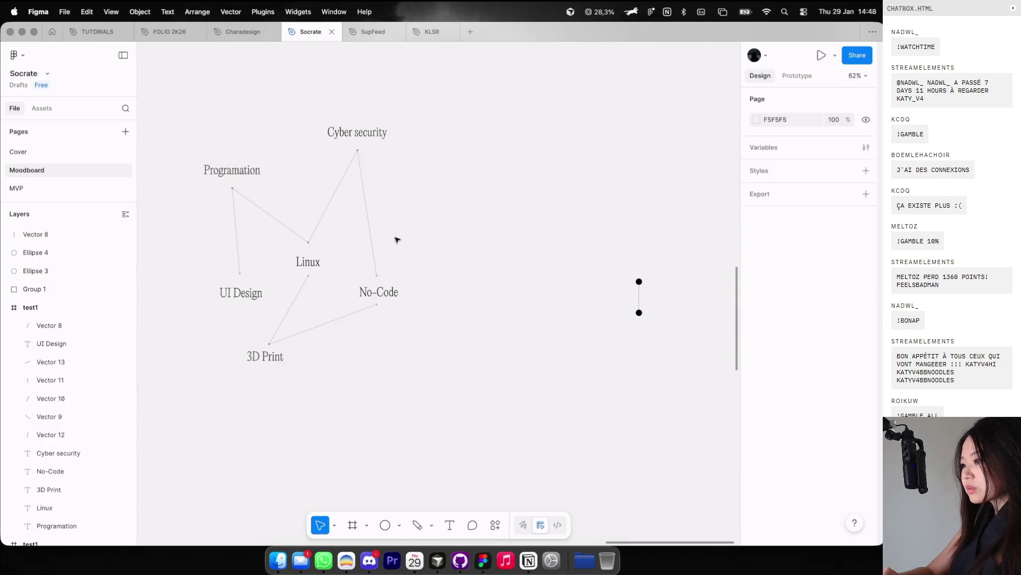
left_click_drag(640, 283, 334, 276)
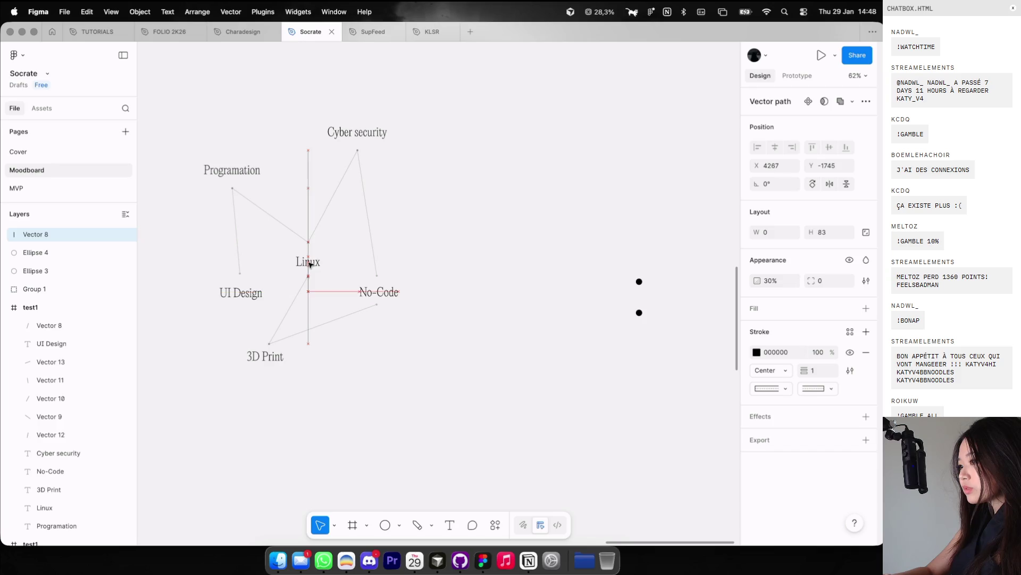
key("ctrl+z")
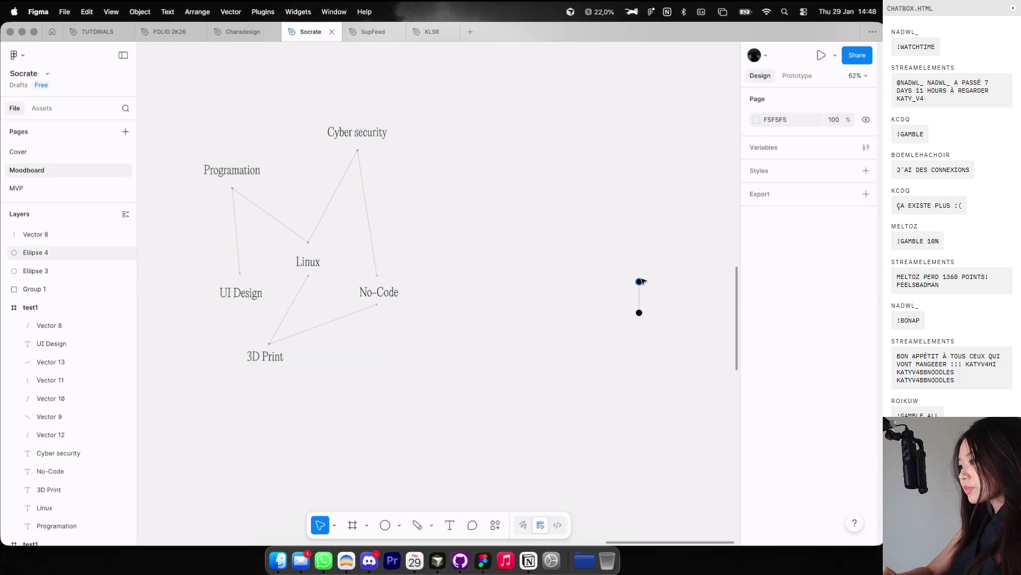
Step: Place copies of the black dot on the skill nodes, including Linux, No-Code and 3D Print
left_click_drag(640, 282, 455, 282)
left_click_drag(310, 261, 310, 262)
scroll(313, 263, "up", 2)
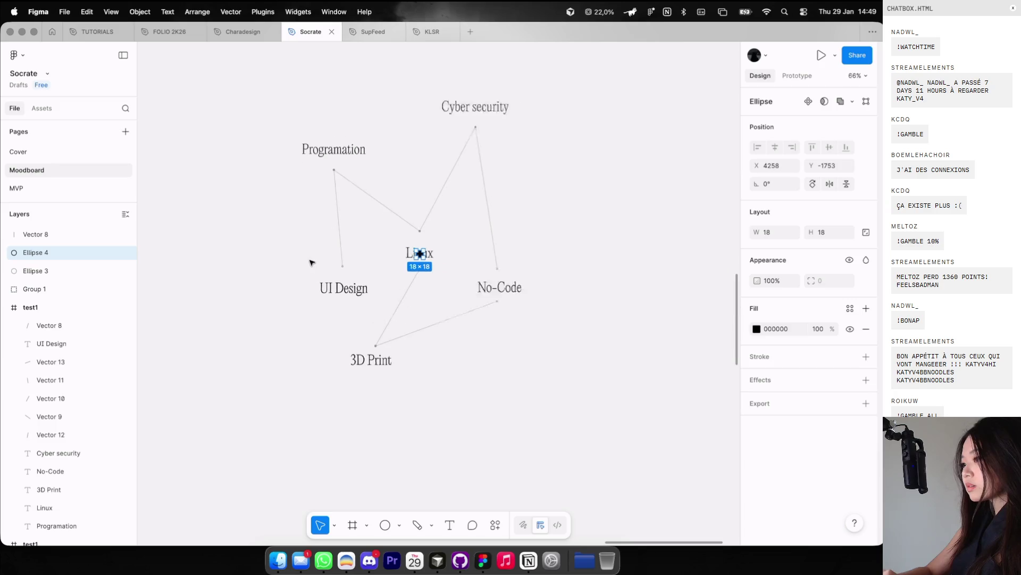
mouse_move(418, 254)
left_mouse_down()
mouse_move(364, 262)
mouse_move(351, 286)
mouse_move(349, 145)
left_mouse_up()
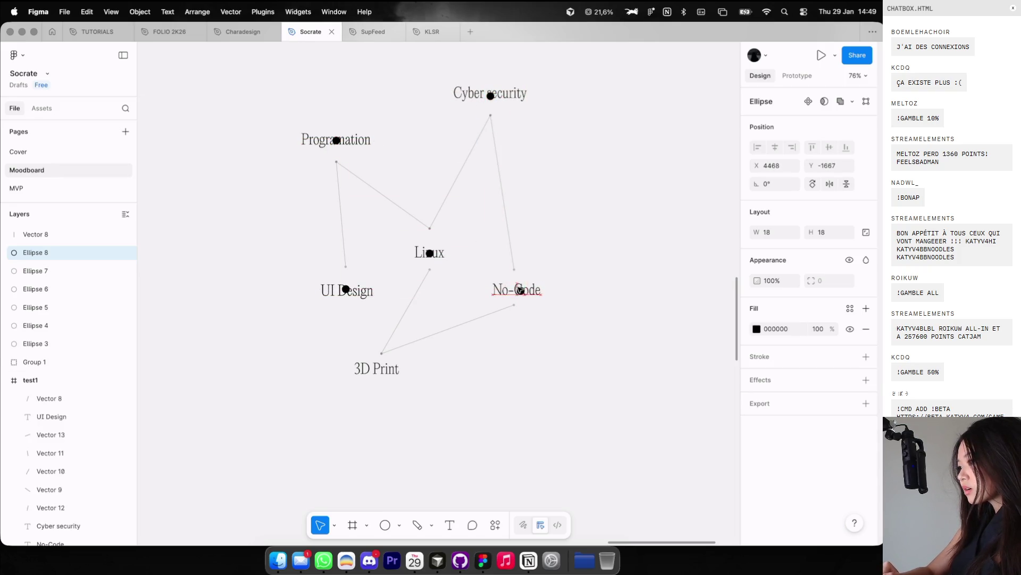
left_click_drag(521, 290, 521, 289)
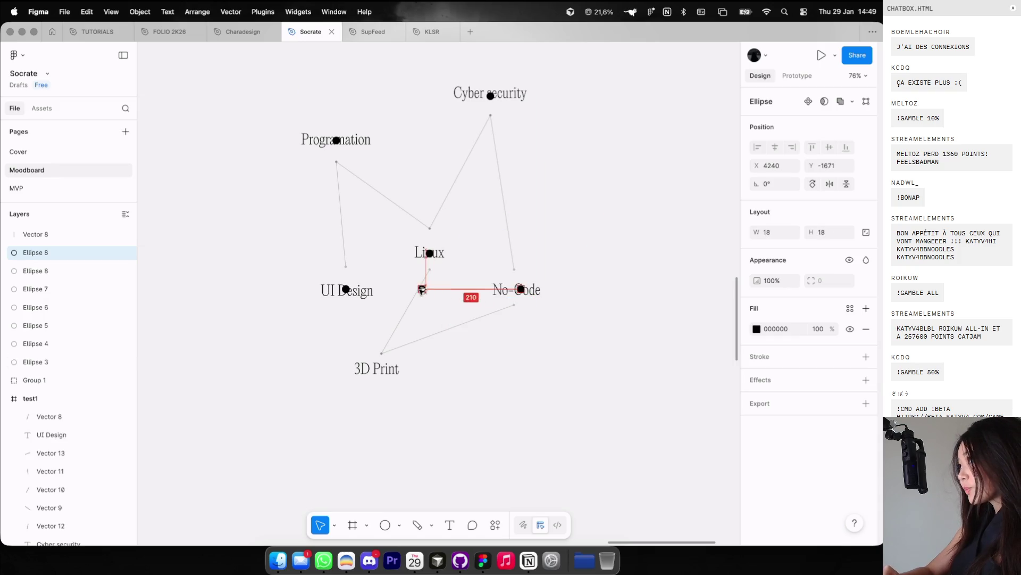
left_click_drag(424, 289, 399, 350)
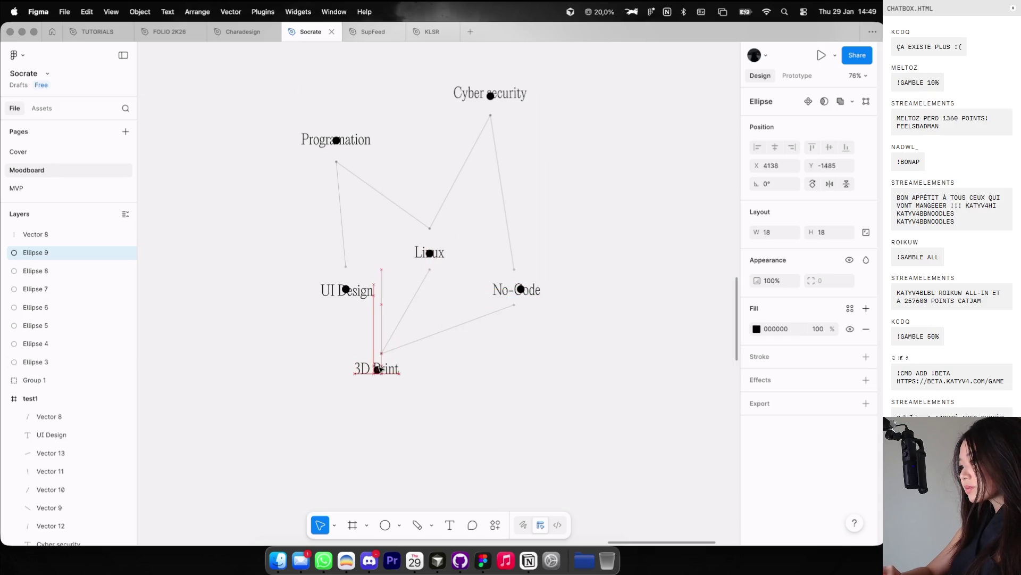
Step: Group the six dots as Group 2 and move it right of the diagram
left_click(430, 253, "shift")
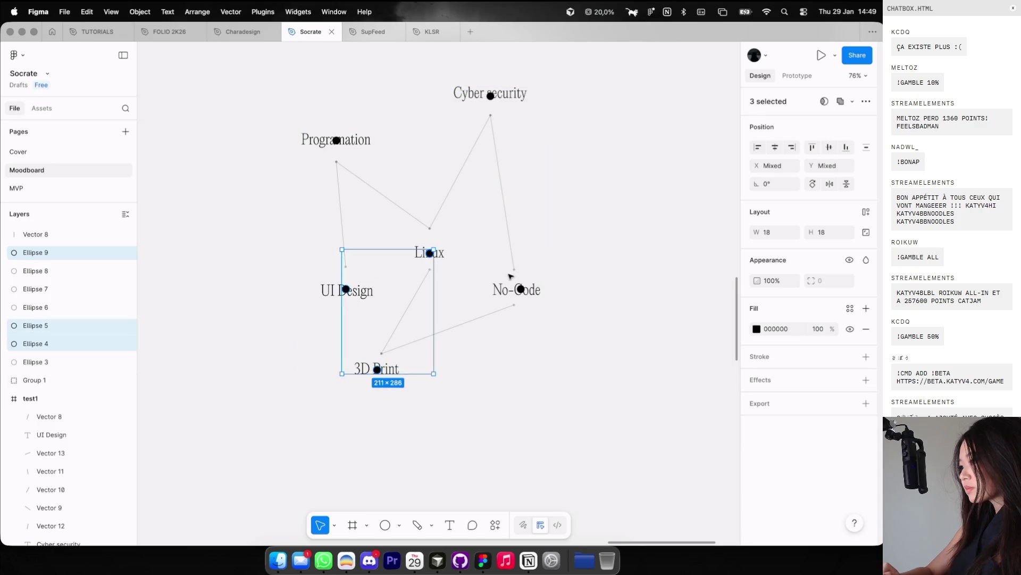
left_click(521, 289, "shift")
left_click(491, 96, "shift")
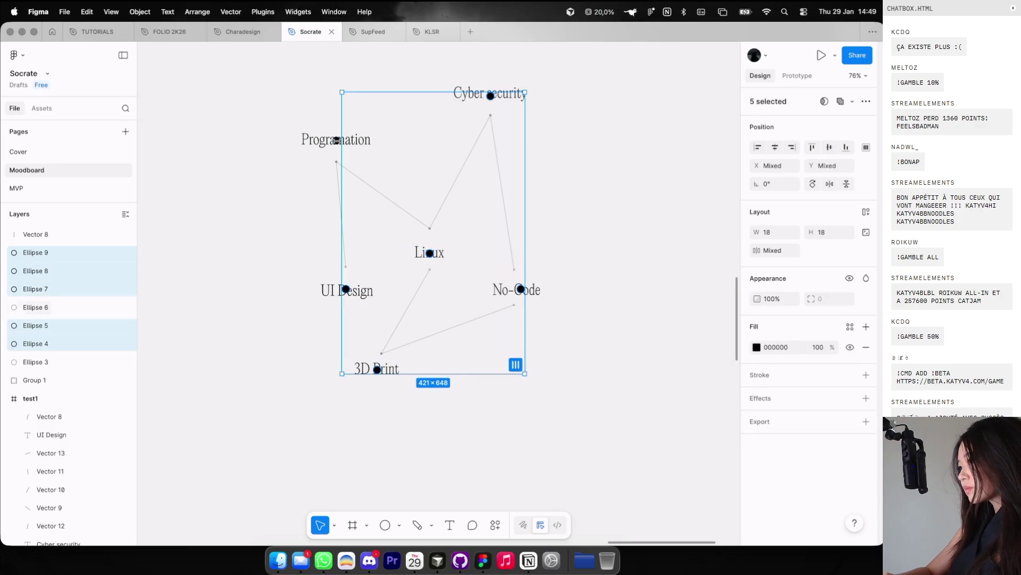
left_click(336, 140, "shift")
key("super+g")
scroll(416, 209, "down", 3)
left_click_drag(416, 210, 599, 210)
scroll(593, 210, "right", 5)
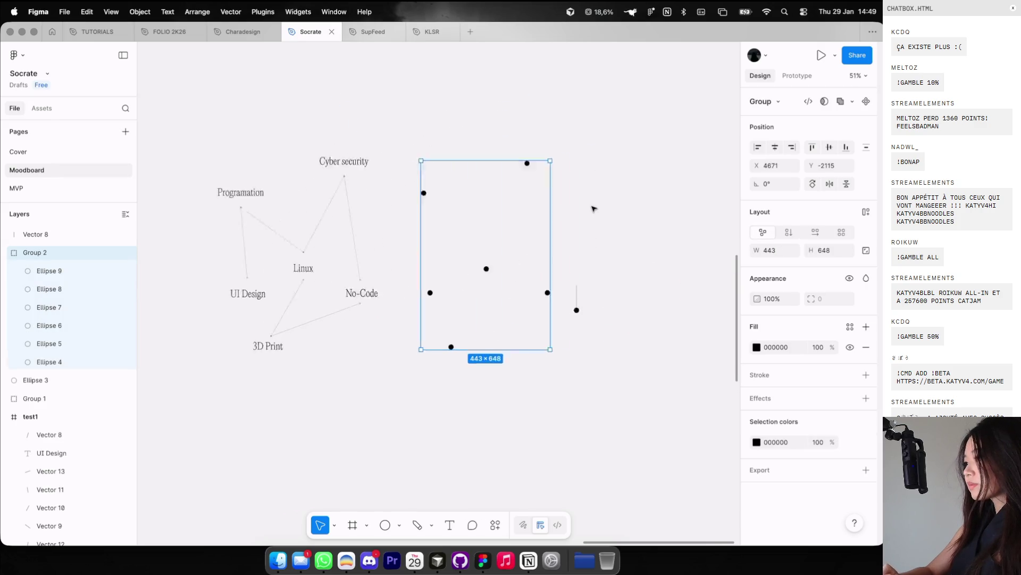
Step: Delete the leftover sample dot beside the diagram
left_click(555, 328)
mouse_move(558, 334)
left_mouse_down()
mouse_move(584, 337)
mouse_move(547, 319)
left_mouse_up()
key("Delete")
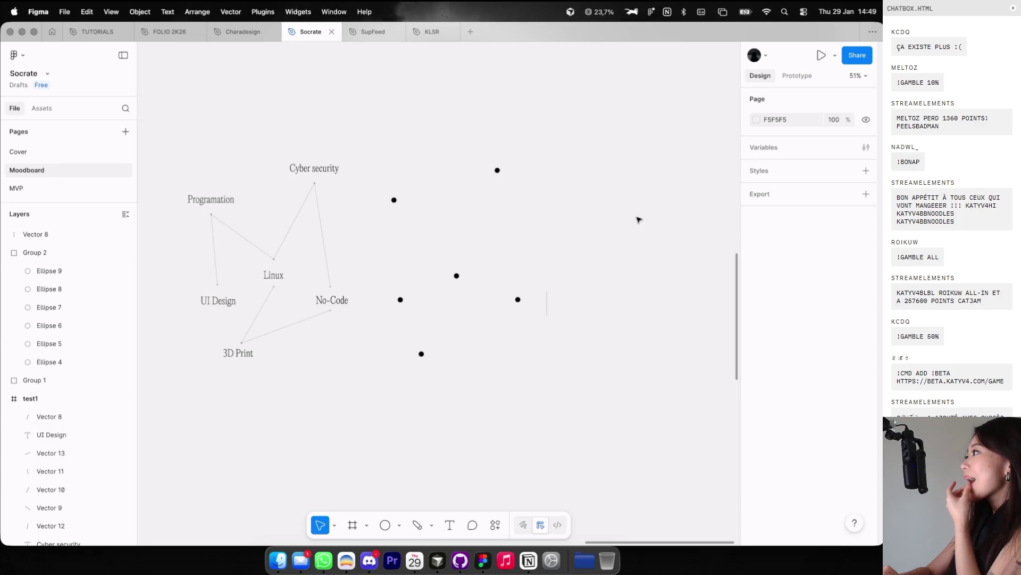
Step: Shift the six-dot group slightly right and delete the stray vertical Vector 8 line
left_click_drag(554, 304, 605, 292)
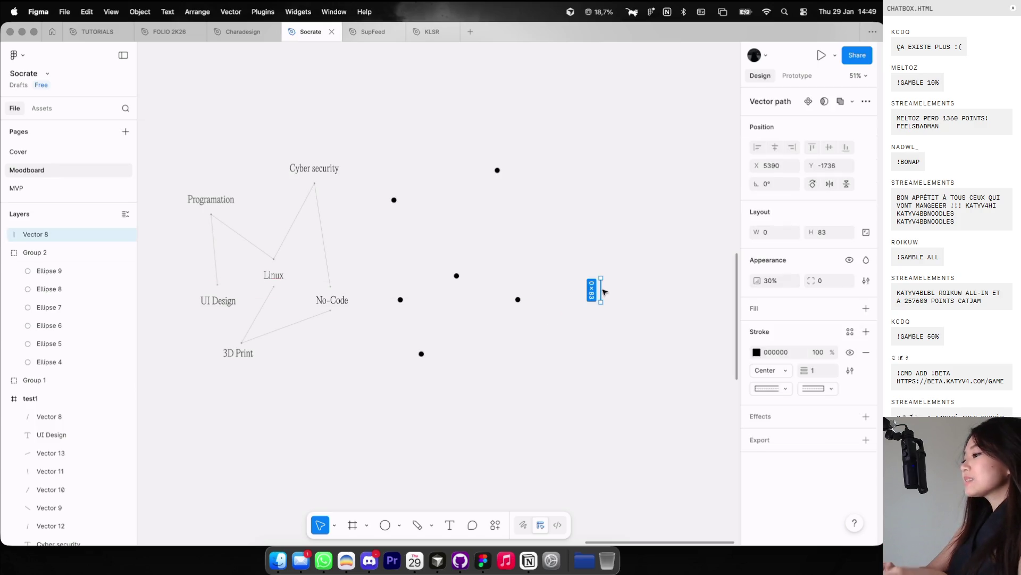
left_click(492, 280)
left_click_drag(463, 279, 526, 291)
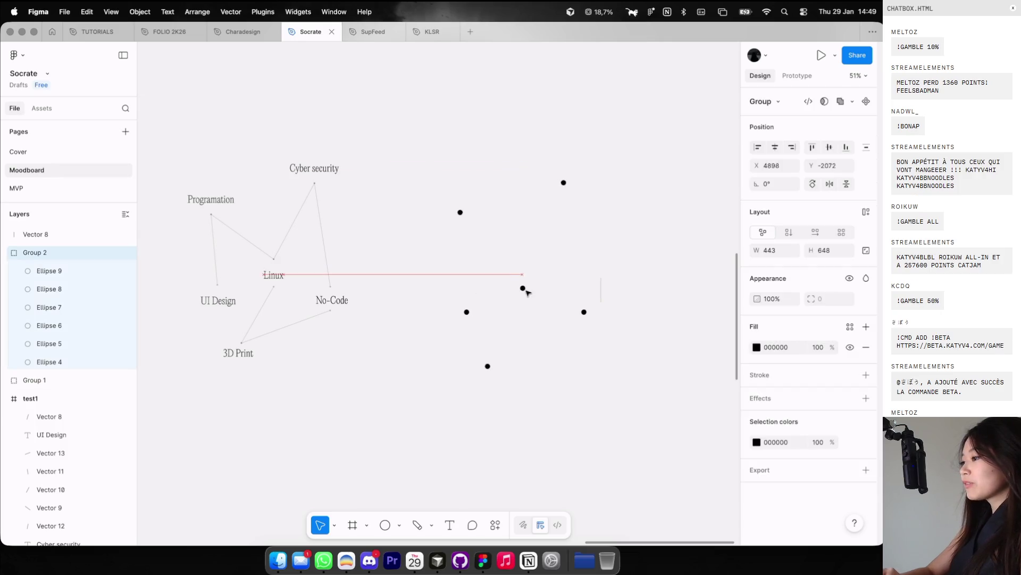
left_click(601, 283)
mouse_move(438, 284)
left_mouse_down()
mouse_move(470, 289)
mouse_move(461, 213)
left_mouse_up()
key("Delete")
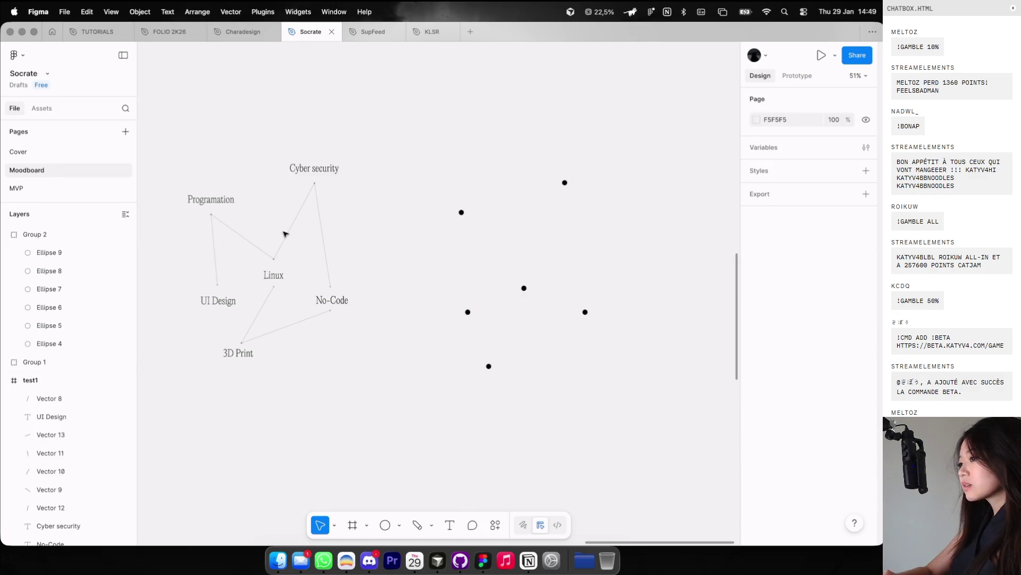
double_click(286, 234)
Step: Select the five connecting lines, including Programmation–Linux and 3D Print–No-Code, and group them as Group 4
key("Escape")
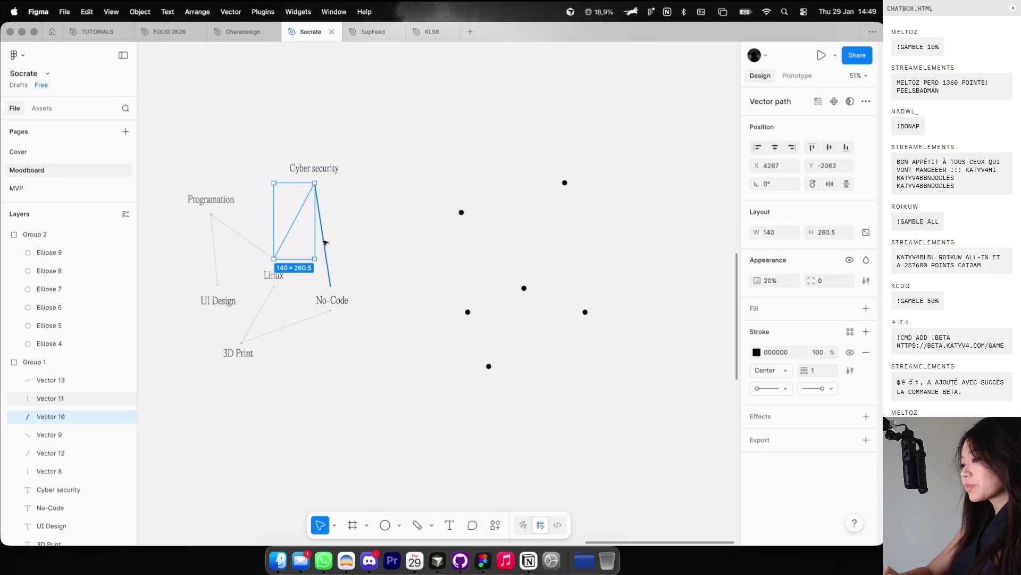
left_click(324, 242, "shift")
left_click(265, 305, "shift")
left_click(282, 328, "shift")
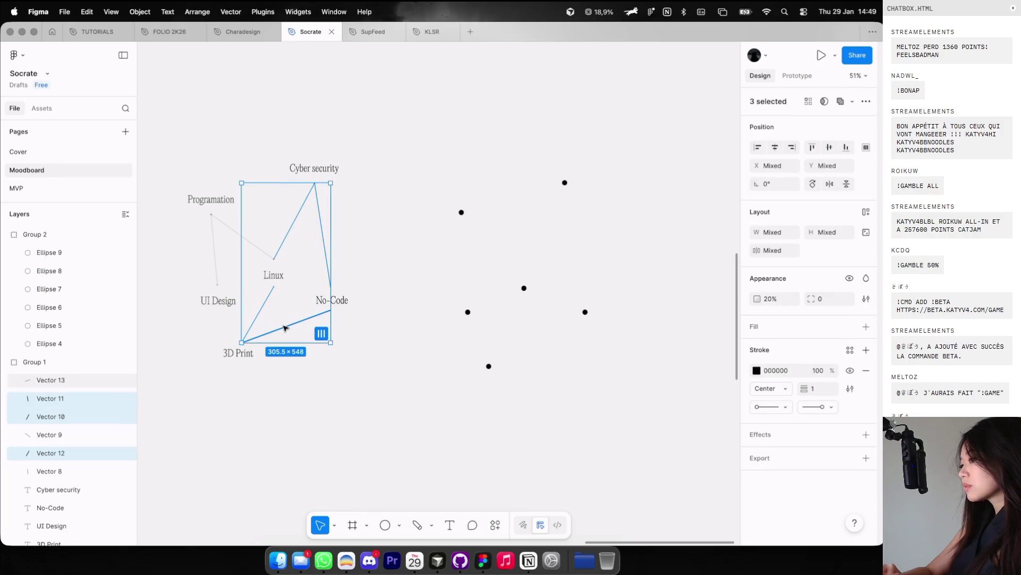
left_click(220, 222, "shift")
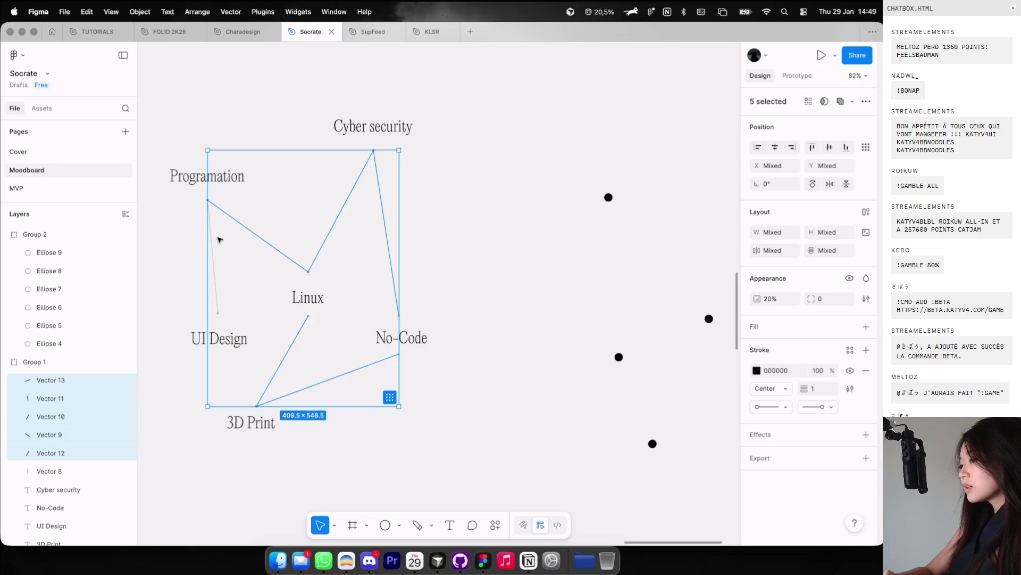
scroll(217, 273, "down", 2)
key("super+g")
Step: Lay a copy of the line group over the six dots, leaving the stroke endpoints unchanged
mouse_move(238, 275)
left_mouse_down()
mouse_move(468, 274)
mouse_move(422, 280)
mouse_move(433, 292)
left_mouse_up()
scroll(445, 278, "up", 2)
scroll(428, 287, "up", 2)
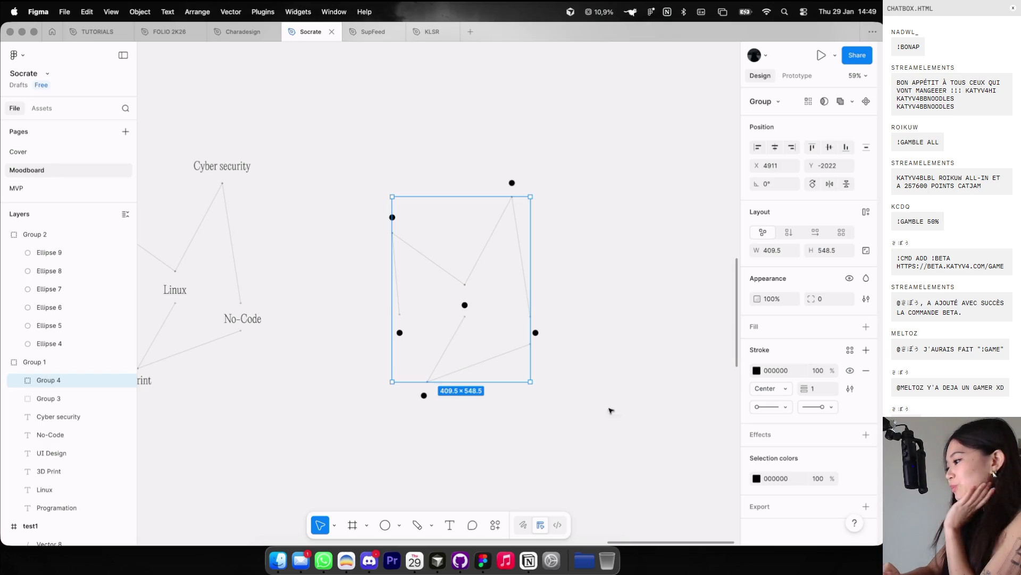
left_click(766, 407)
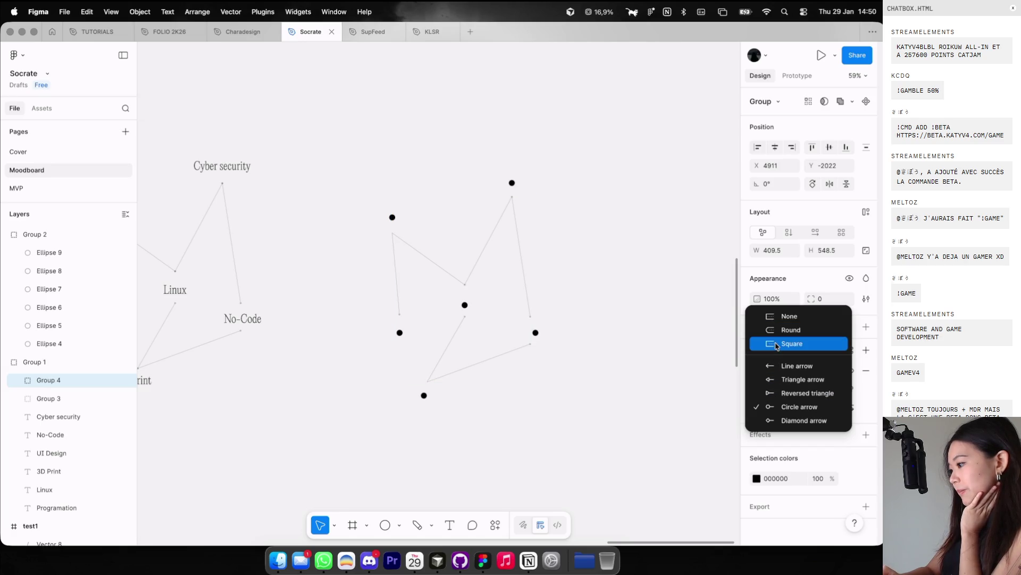
key("Escape")
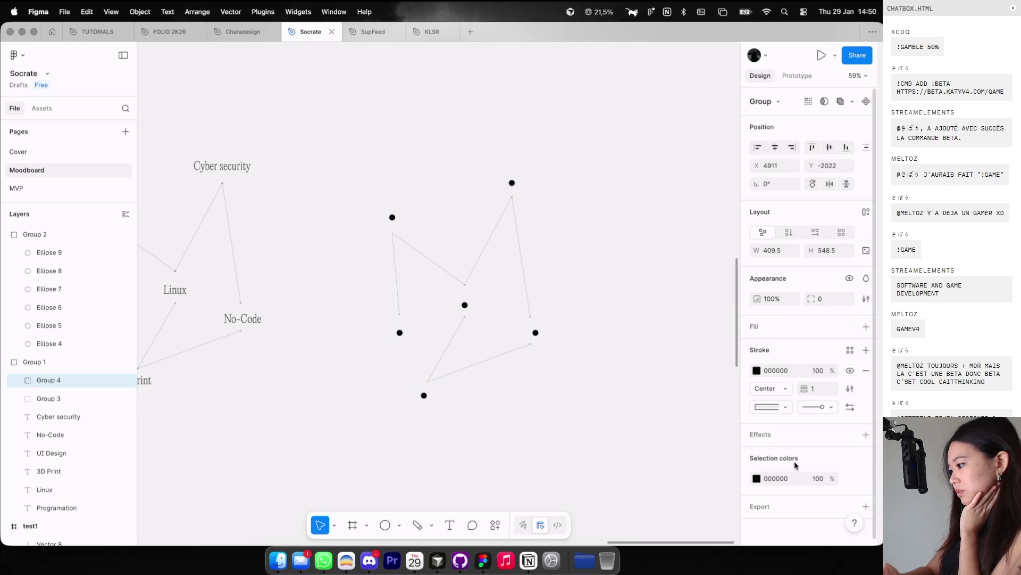
left_click(822, 406)
left_click(755, 314)
left_click(627, 316)
scroll(614, 314, "left", 3)
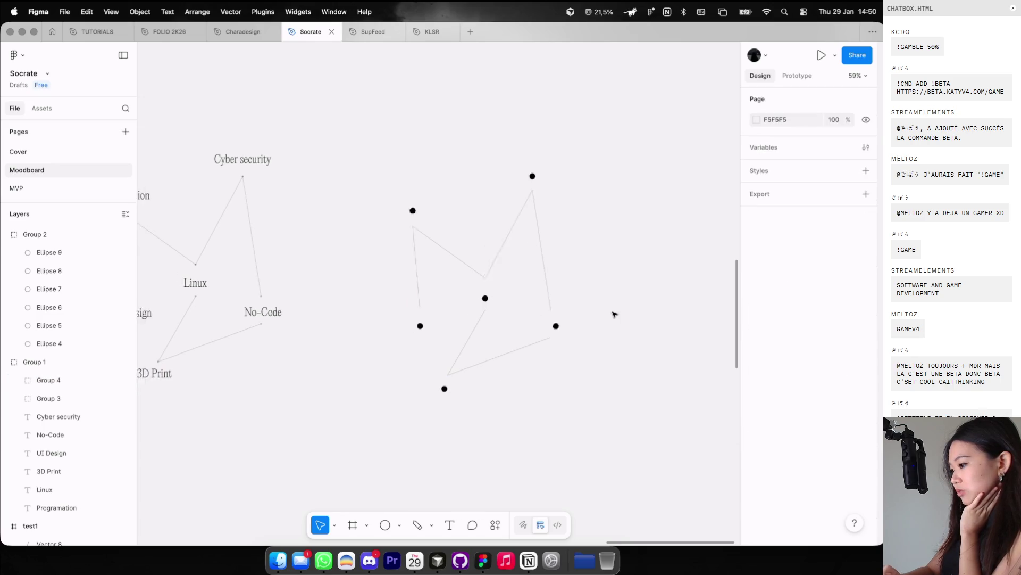
scroll(605, 274, "down", 5)
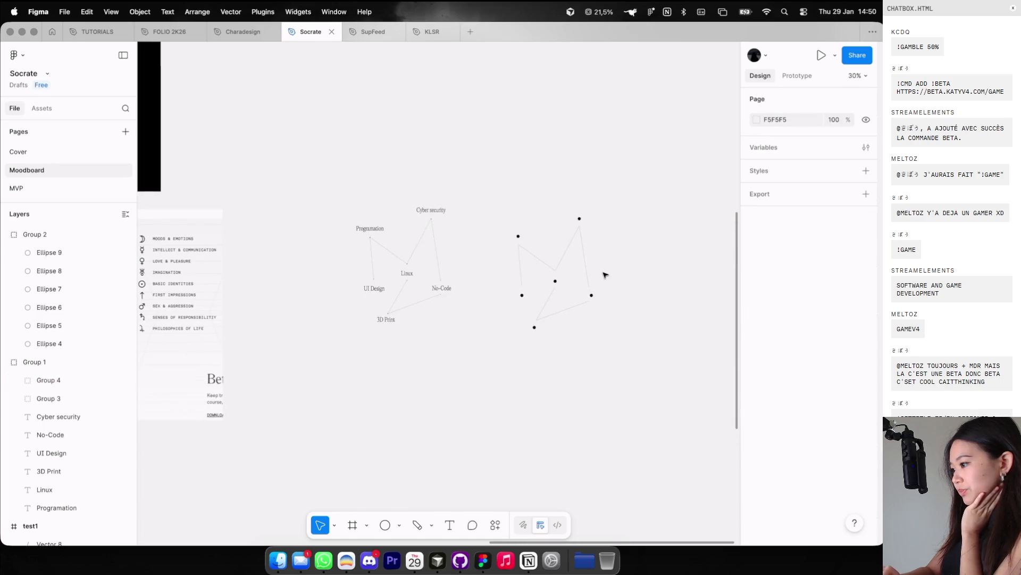
left_click(569, 251)
key("super+shift+g")
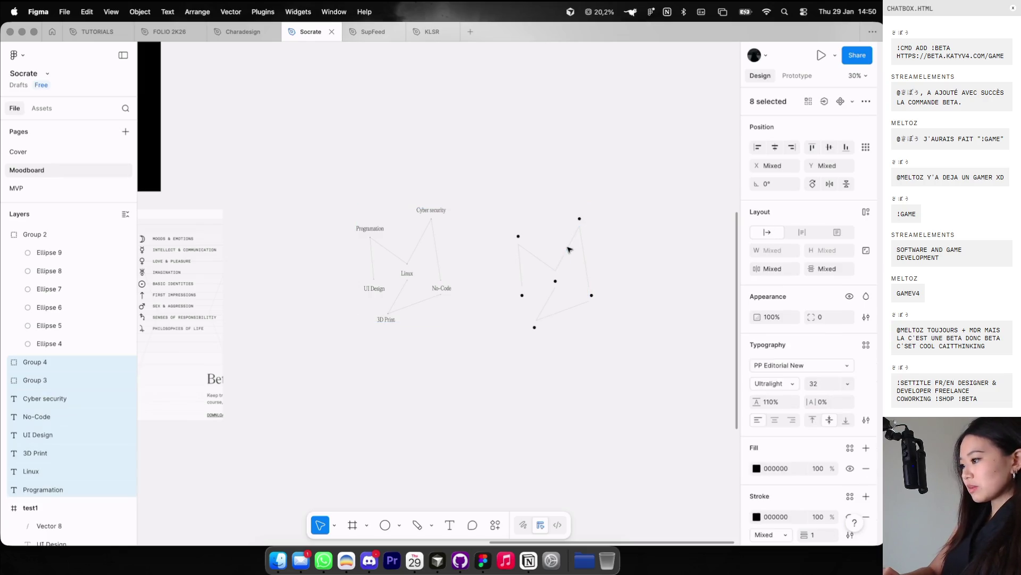
left_click(569, 251)
key("Delete")
left_click(555, 281)
left_click_drag(555, 283, 568, 267)
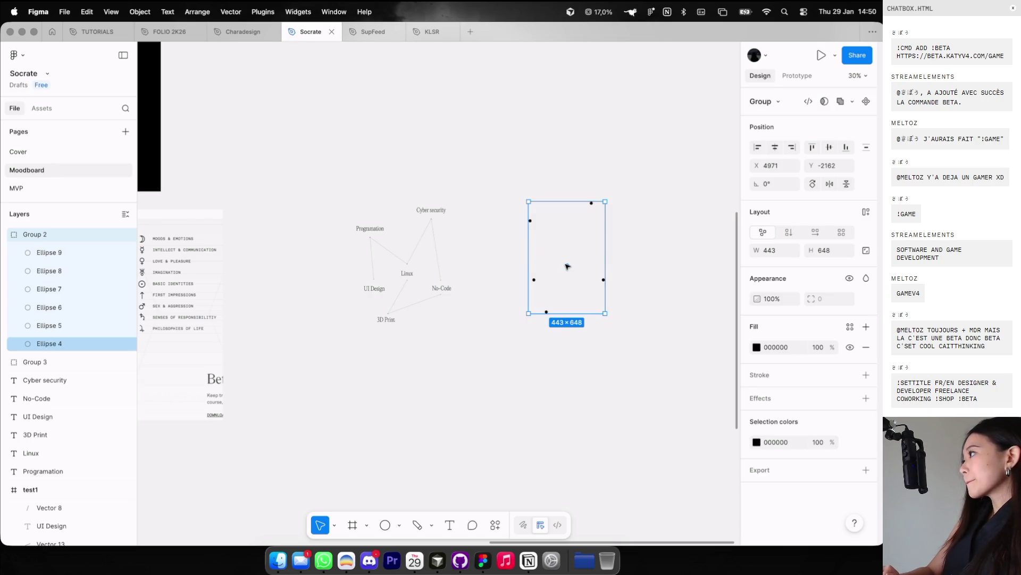
key("super+z")
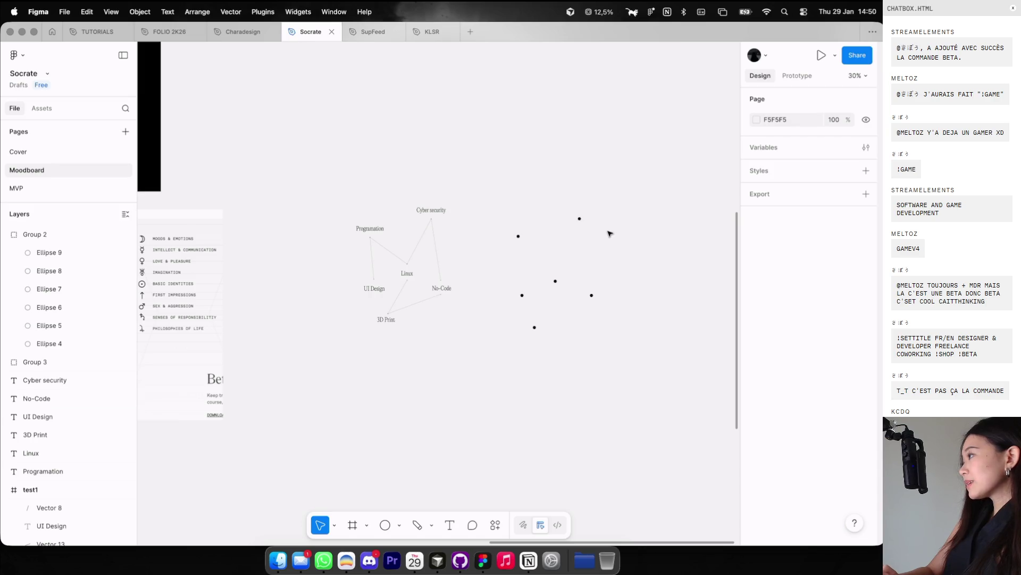
left_click(553, 281)
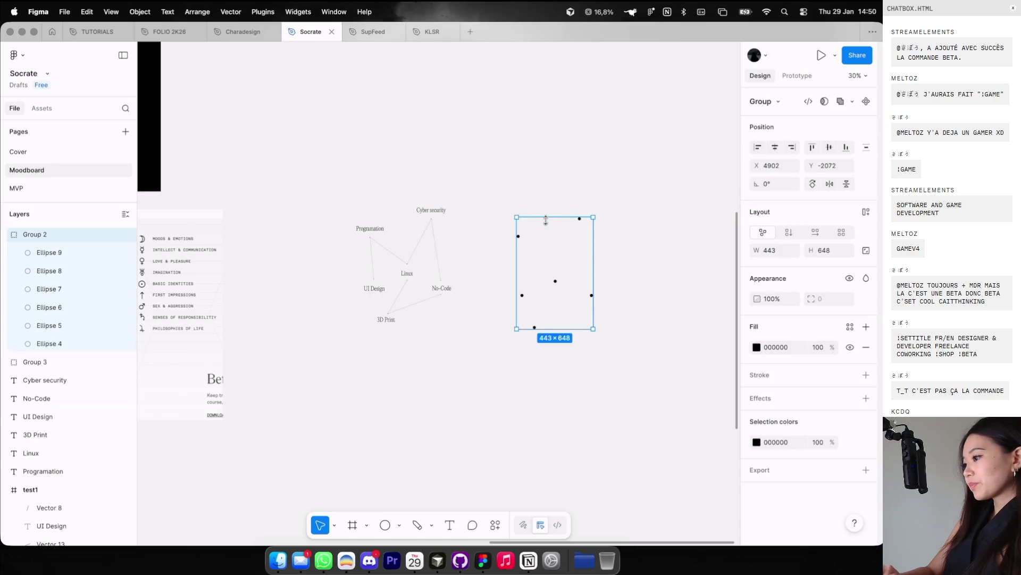
left_click(550, 167)
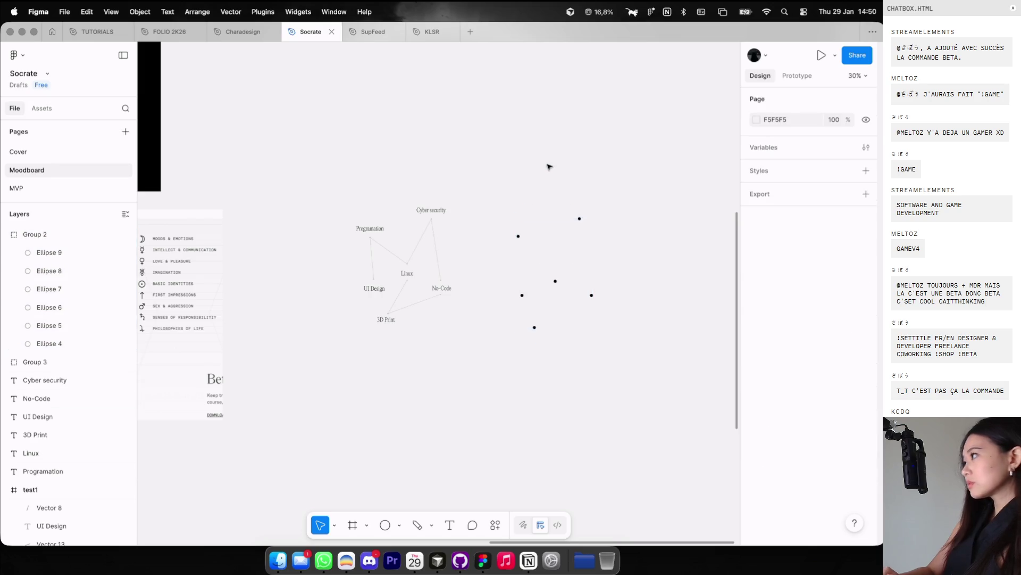
scroll(549, 168, "down", 3)
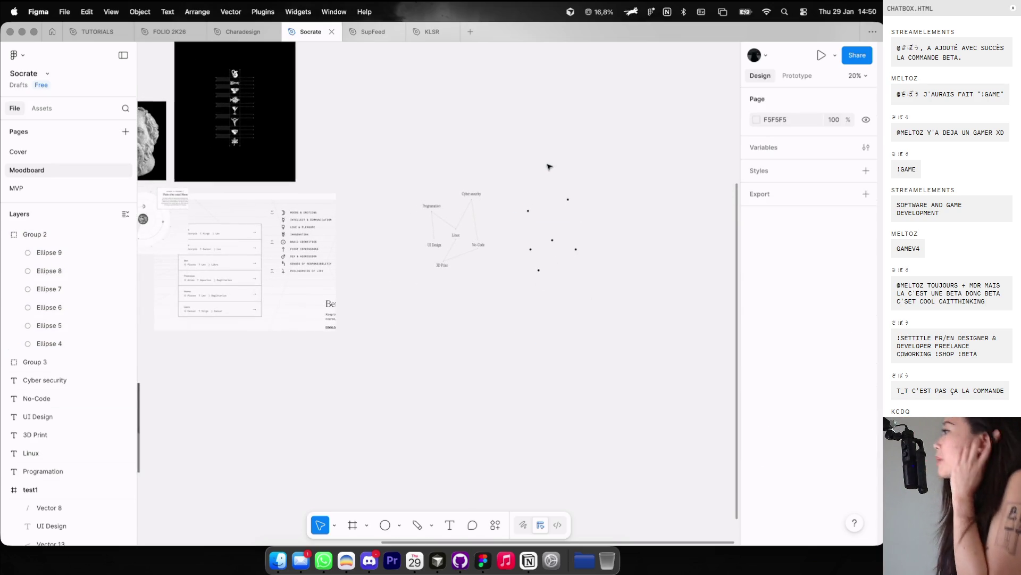
scroll(616, 171, "left", 5)
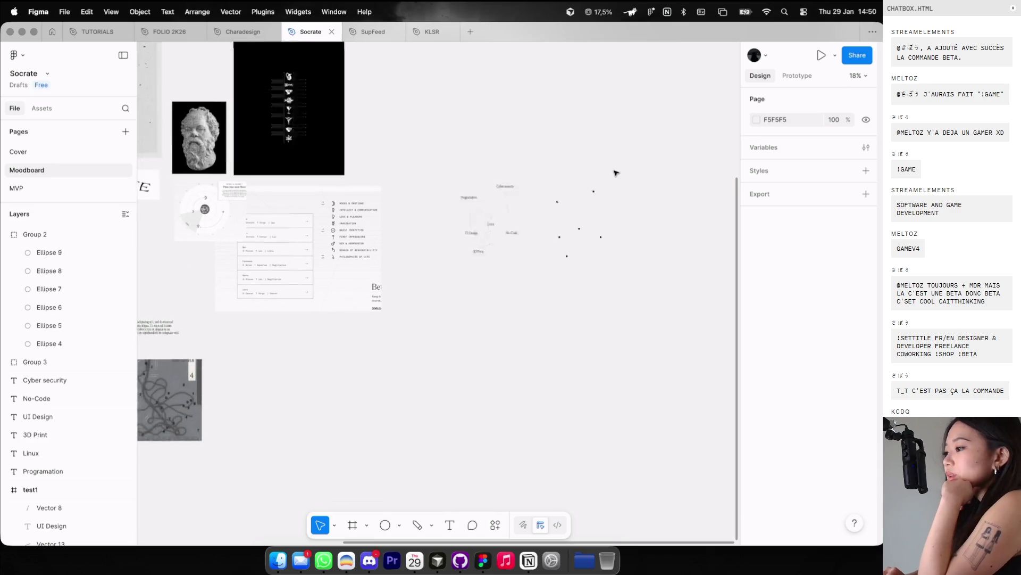
scroll(532, 213, "up", 5)
scroll(472, 248, "up", 3)
scroll(472, 248, "up", 3)
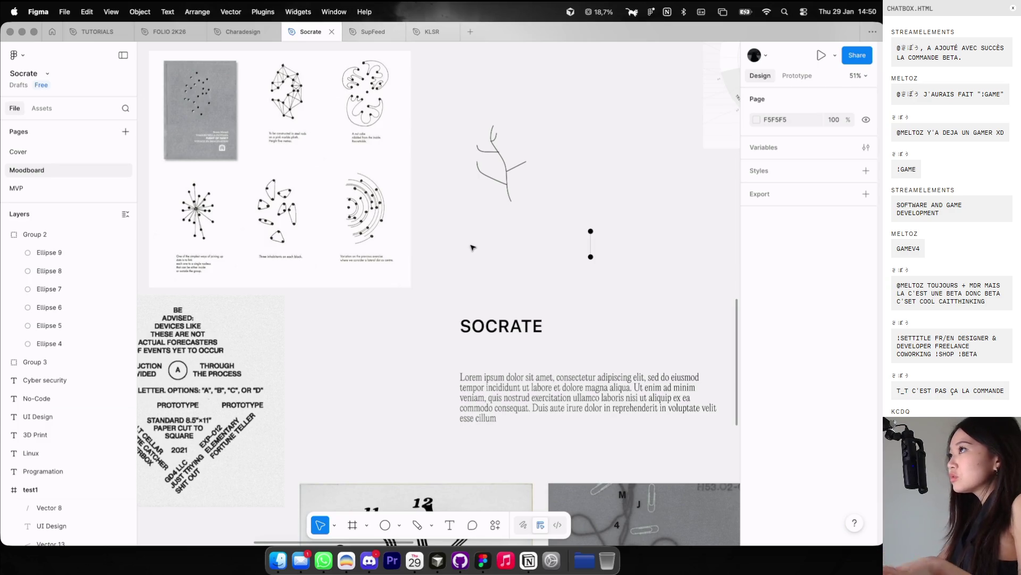
scroll(472, 248, "up", 5)
scroll(472, 247, "up", 5)
scroll(532, 234, "down", 2)
scroll(583, 221, "up", 3)
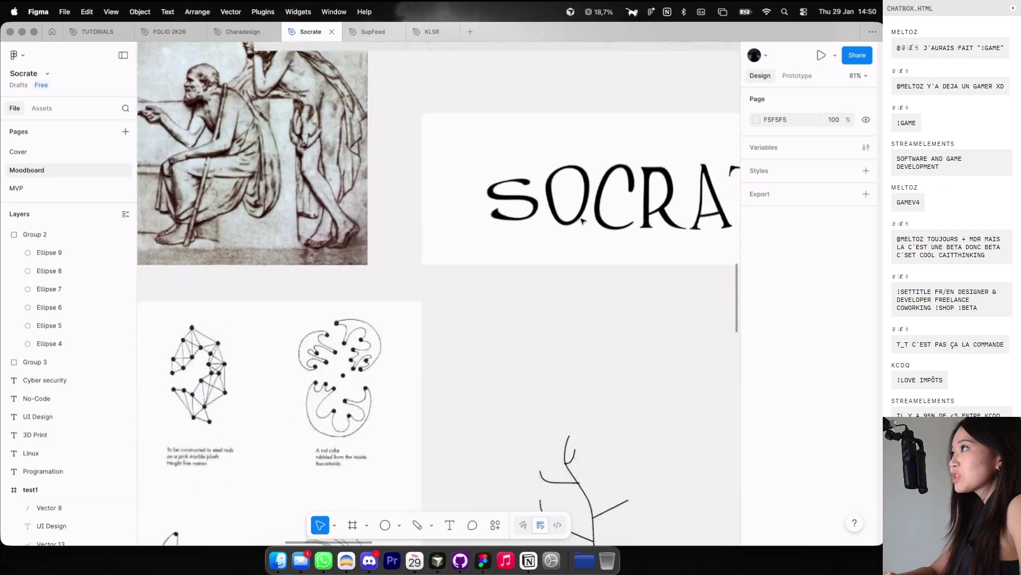
scroll(583, 221, "up", 3)
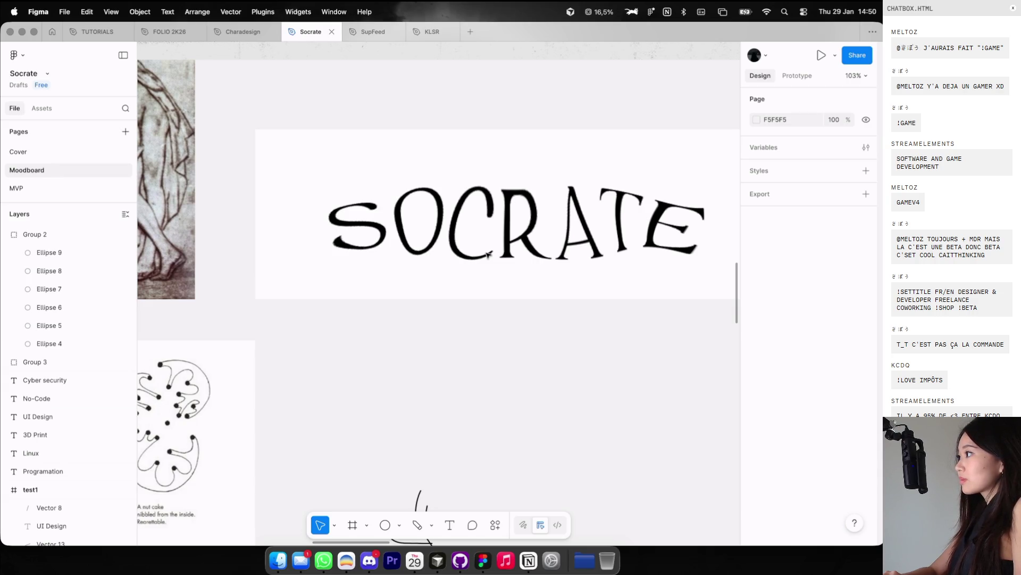
left_click(487, 254)
key("Escape")
key("ctrl+Left")
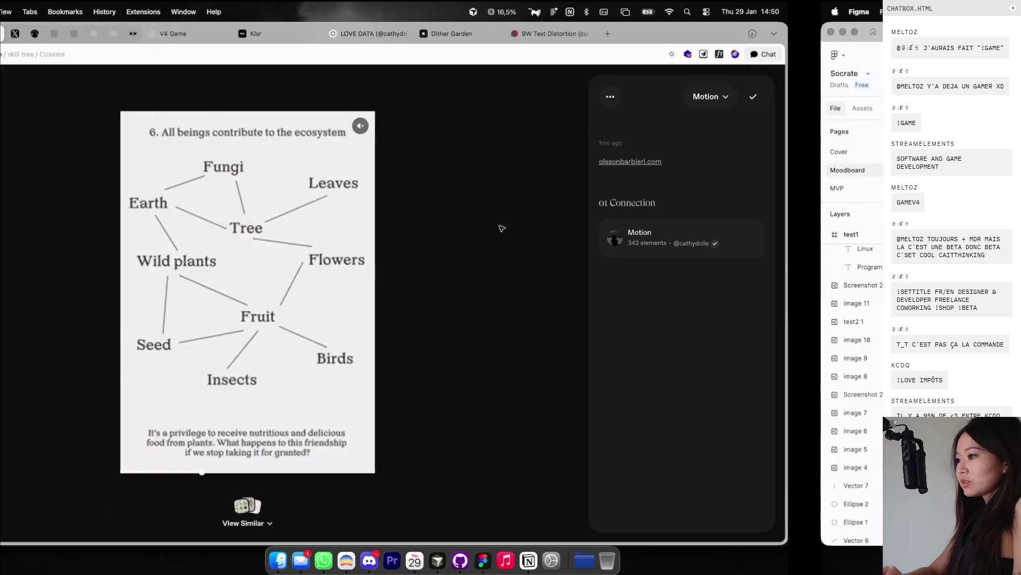
left_click(548, 33)
left_click(628, 35)
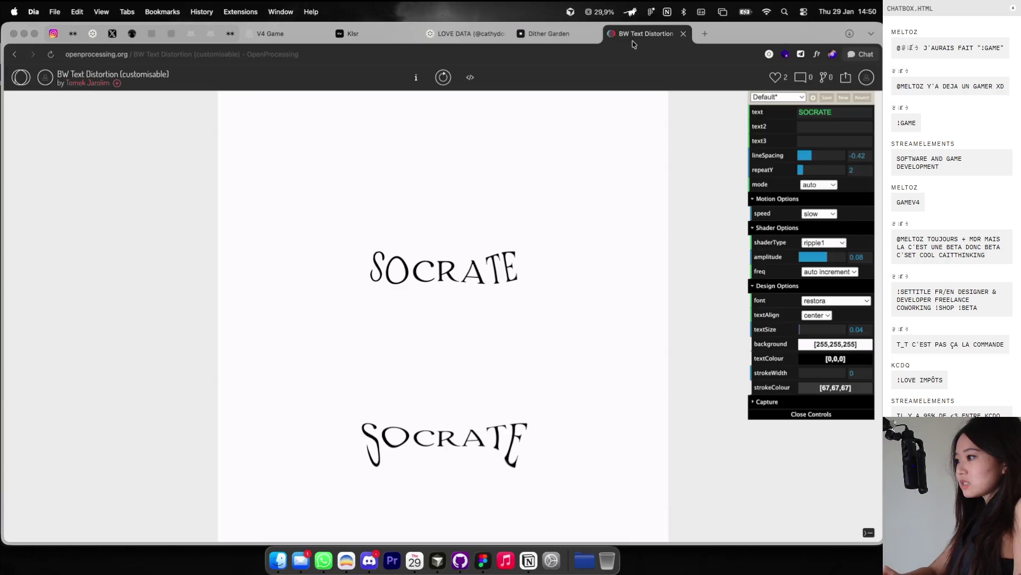
left_click(551, 35)
key("ctrl+Right")
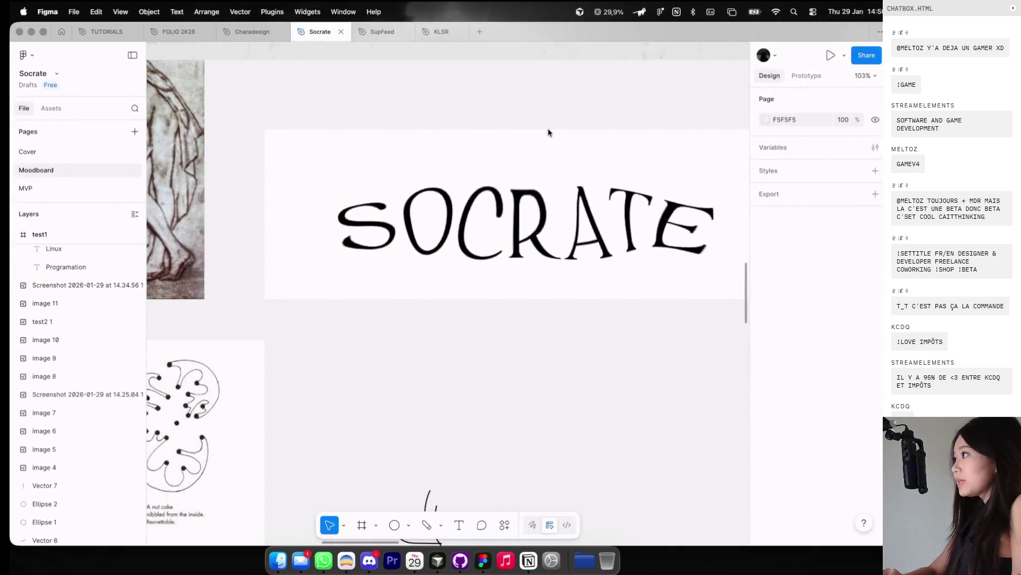
Step: Pan and zoom around the Socrate moodboard to review the wordmark, bust, zodiac chart and skill trees
scroll(519, 183, "down", 2)
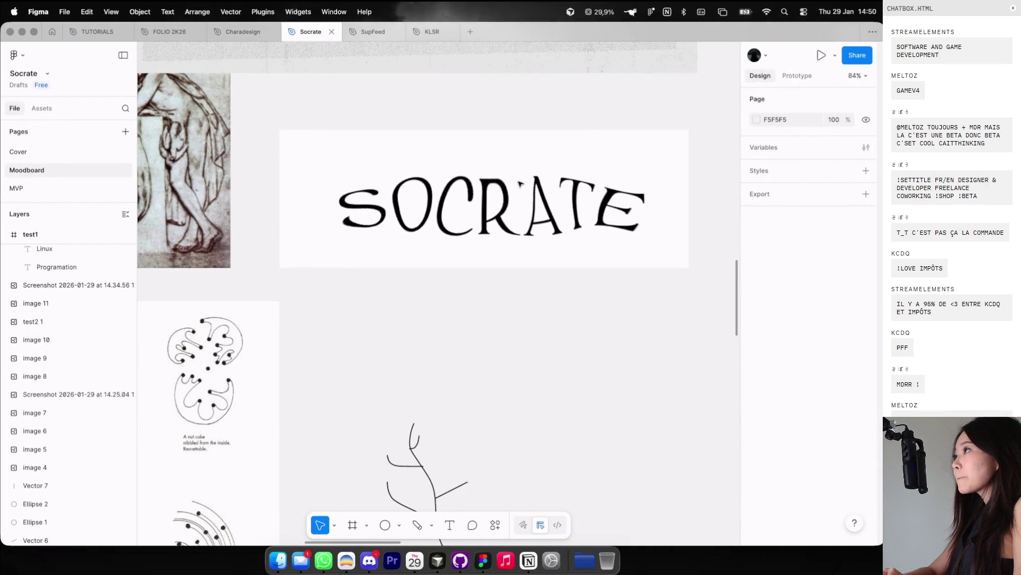
scroll(519, 184, "down", 5)
scroll(516, 183, "down", 2)
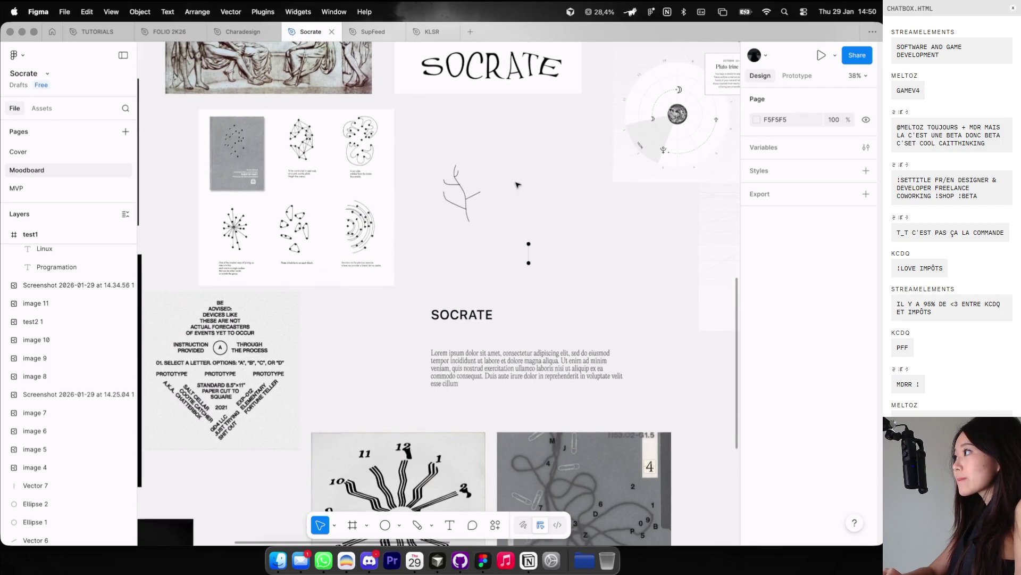
scroll(511, 178, "up", 4)
scroll(485, 158, "up", 2)
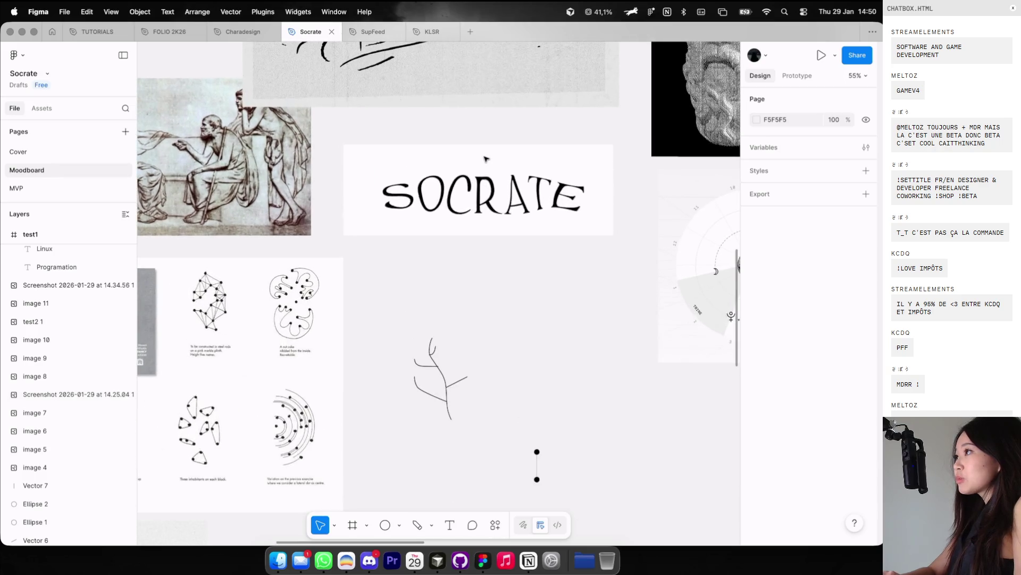
scroll(485, 158, "down", 5)
scroll(484, 161, "right", 5)
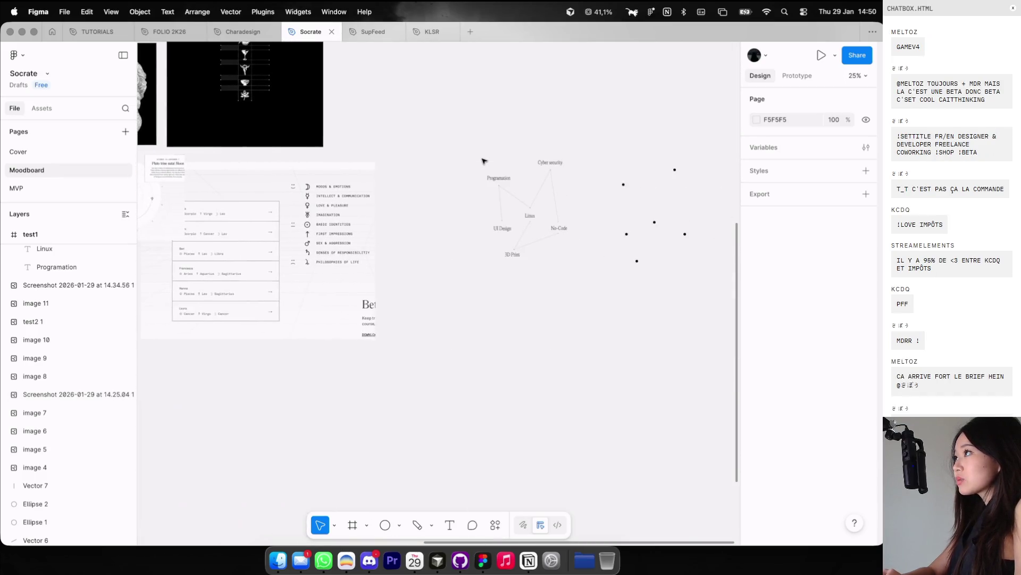
scroll(484, 161, "up", 4)
scroll(538, 219, "left", 5)
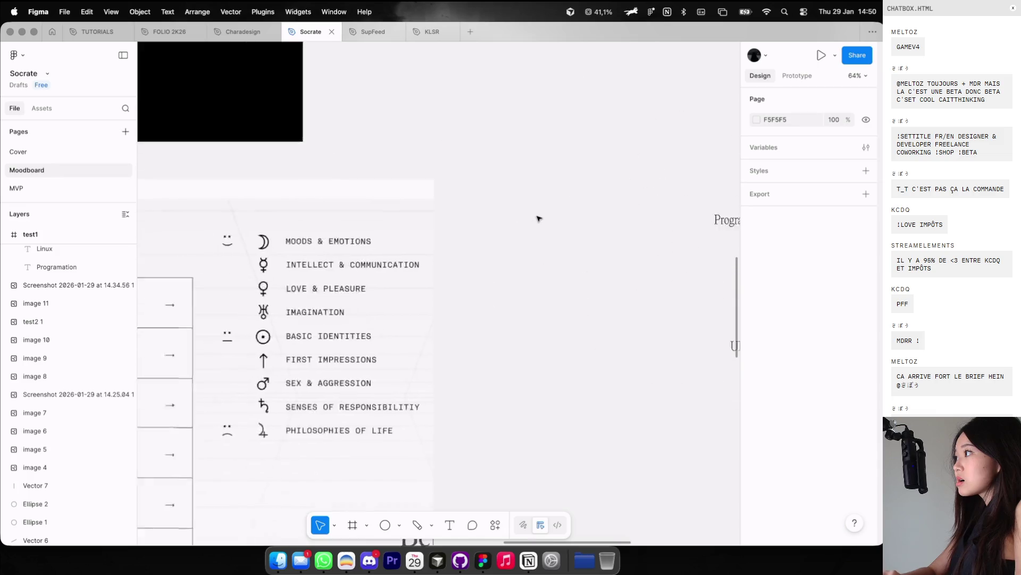
scroll(539, 218, "down", 3)
scroll(539, 218, "up", 2)
scroll(539, 218, "left", 5)
scroll(539, 218, "down", 1)
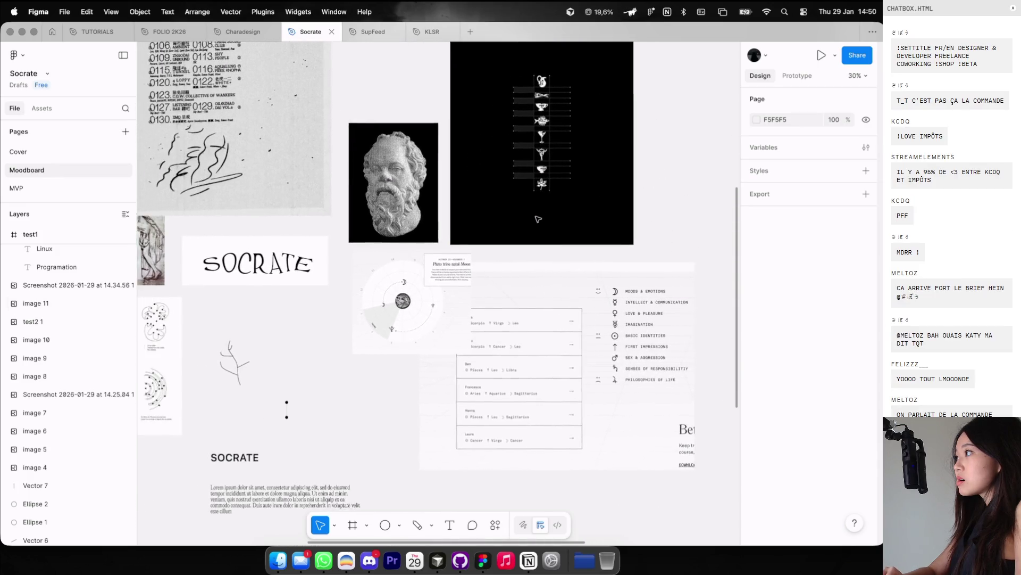
Step: Switch to the browser desktop showing the Dither Garden Socrates bust
key("ctrl+Left")
key("ctrl+Right")
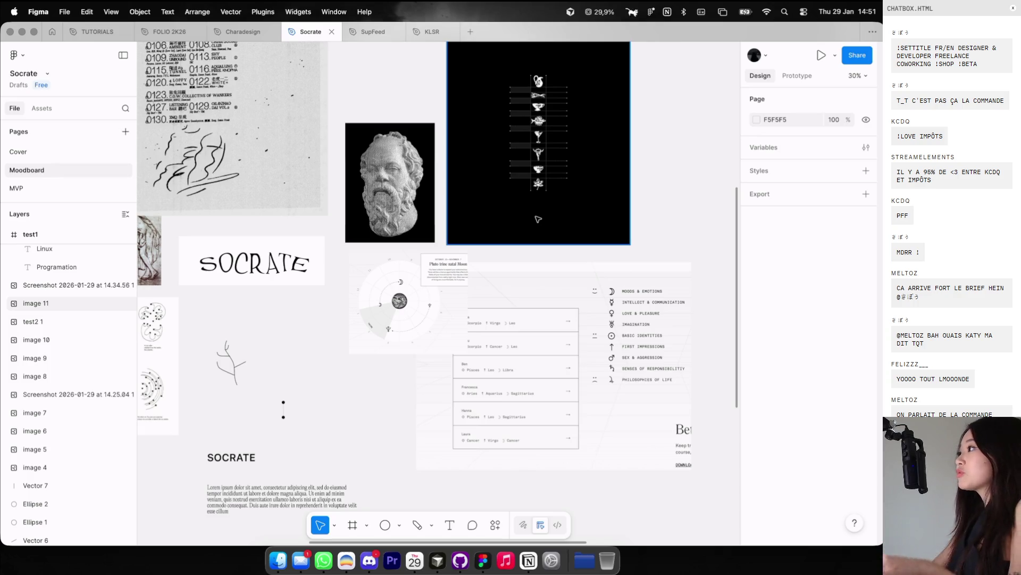
key("ctrl+Left")
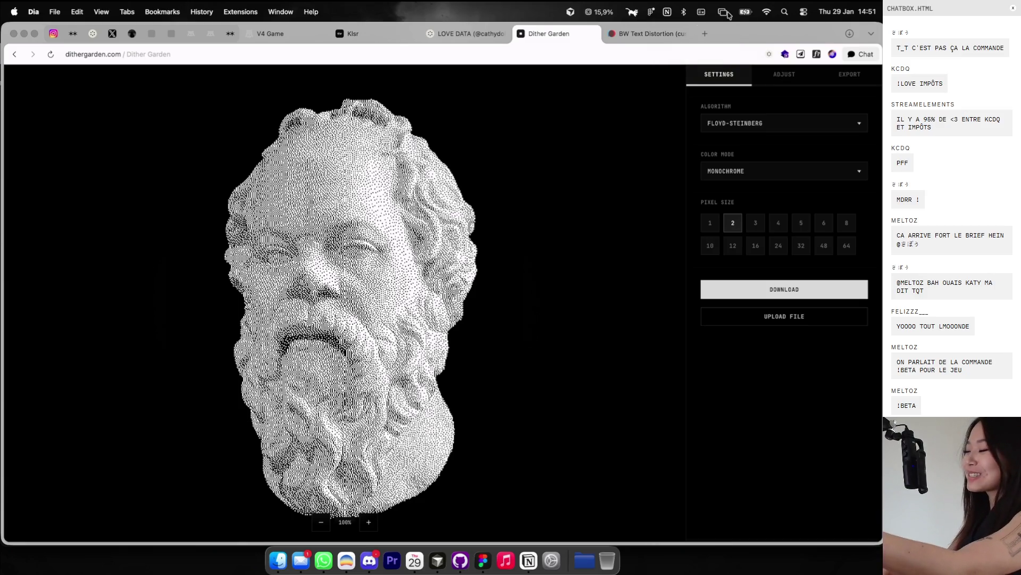
left_click(710, 33)
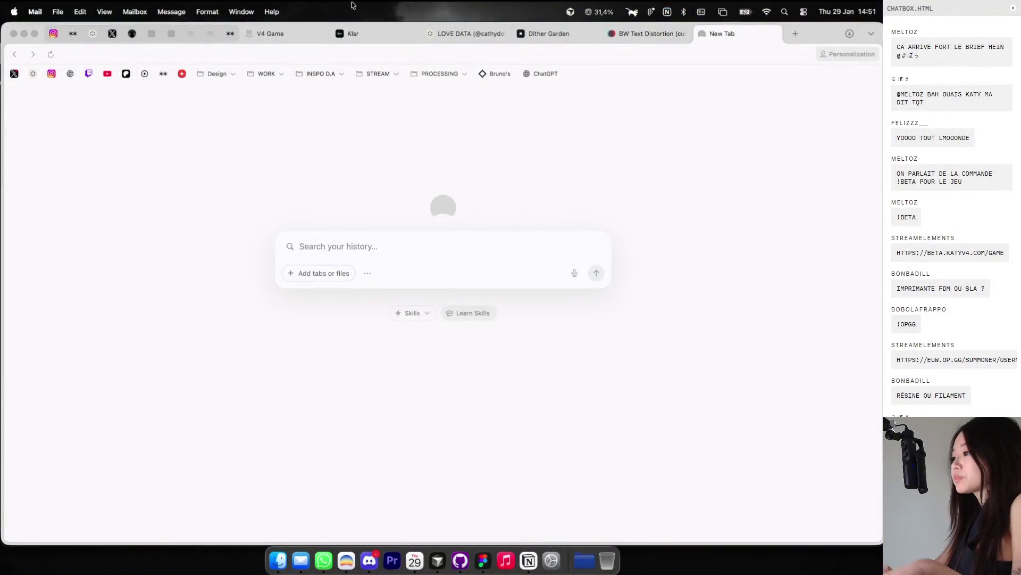
left_click(404, 127)
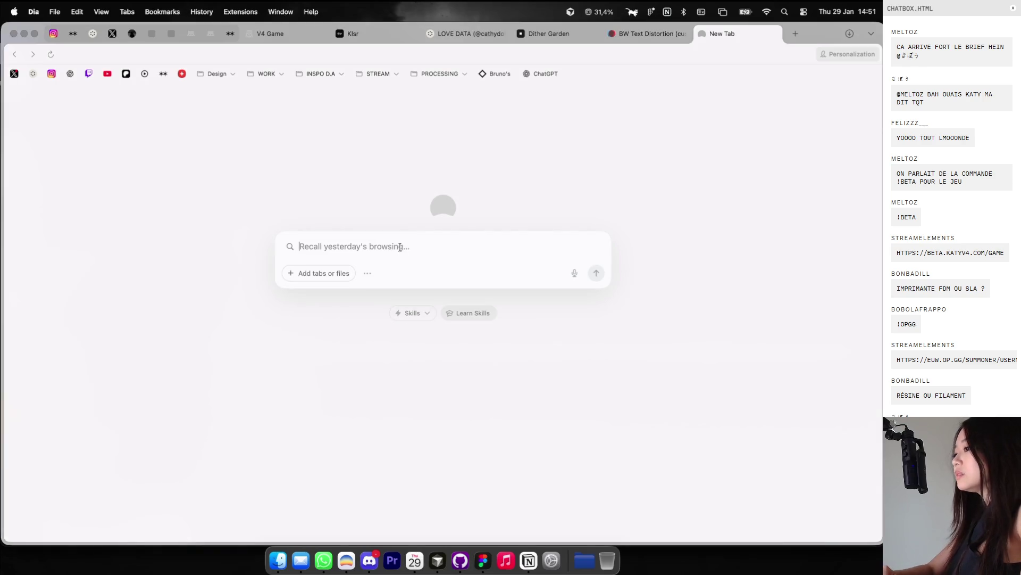
left_click(774, 34)
key("cmd+t")
type("halot x1")
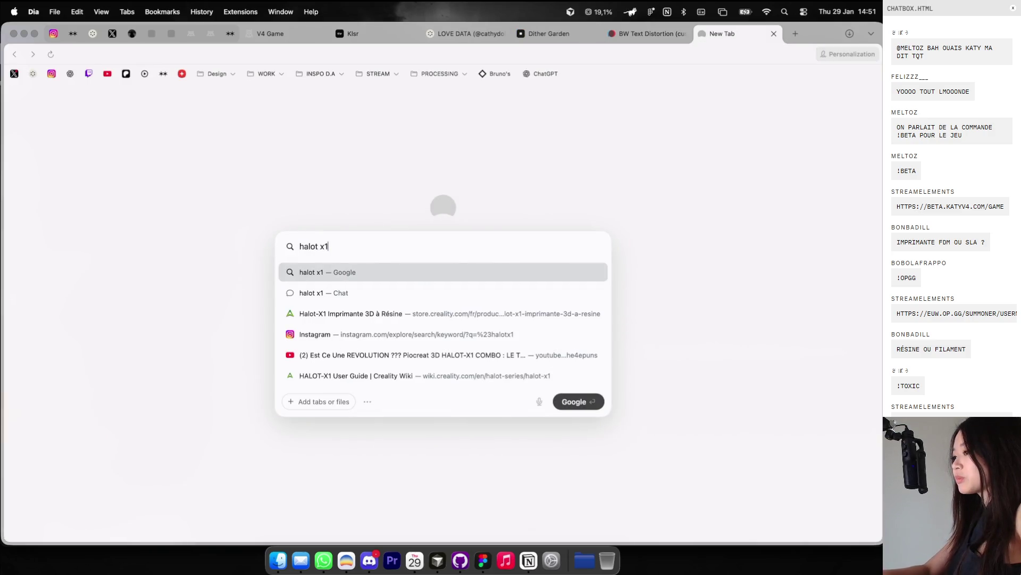
key("Down")
key("Down")
key("Return")
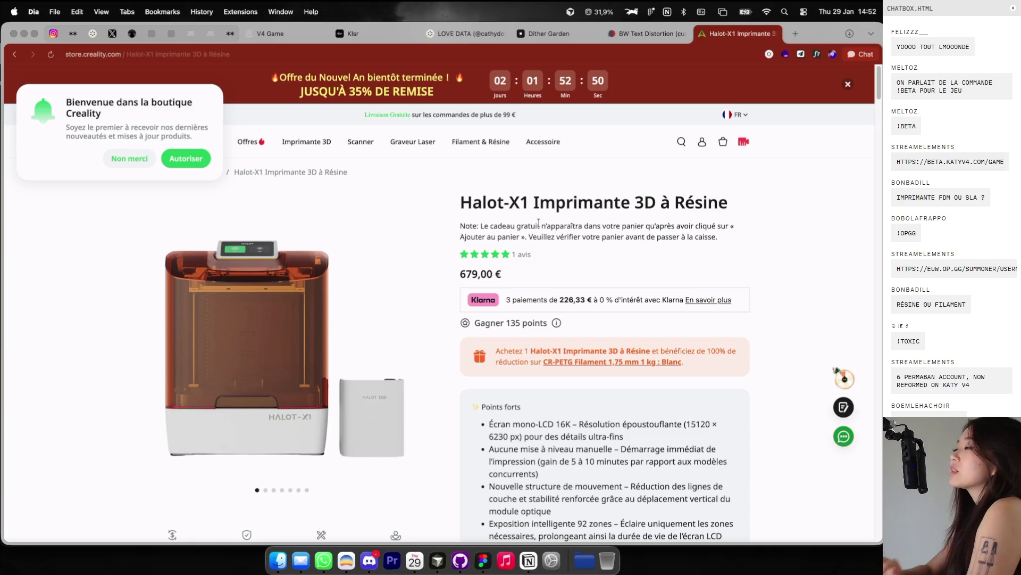
scroll(421, 284, "down", 1)
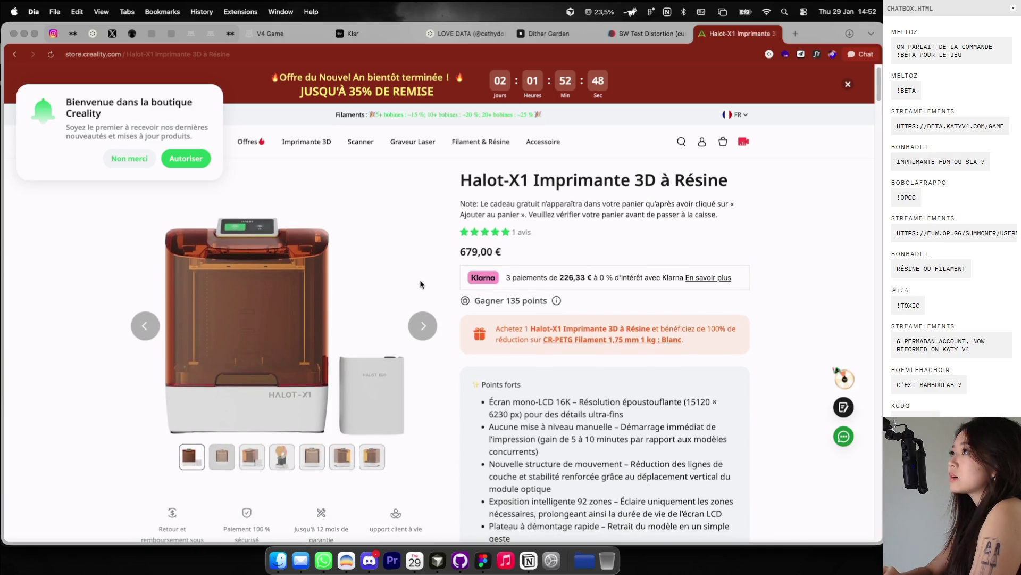
left_click(252, 457)
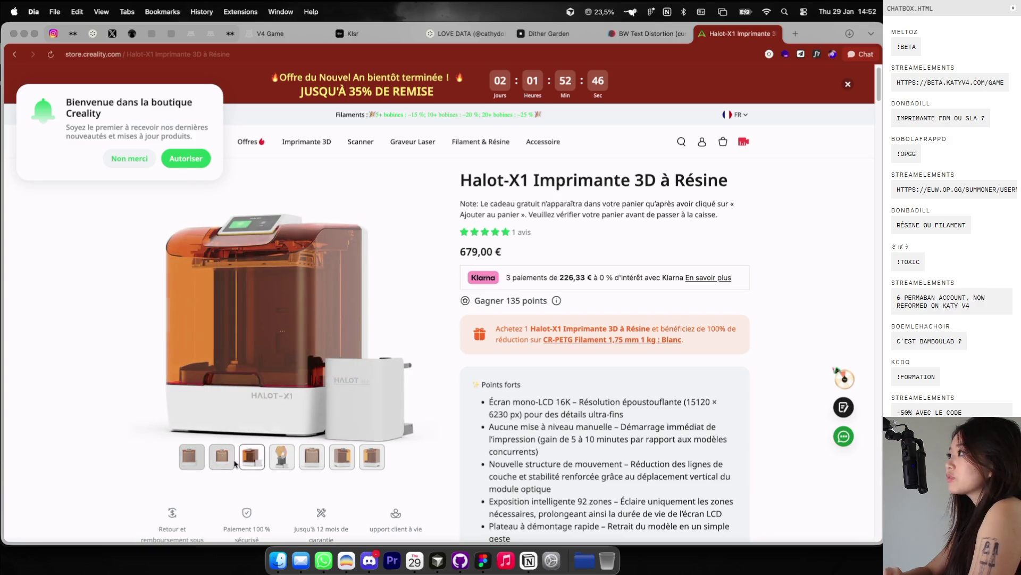
left_click(211, 466)
scroll(213, 471, "down", 10)
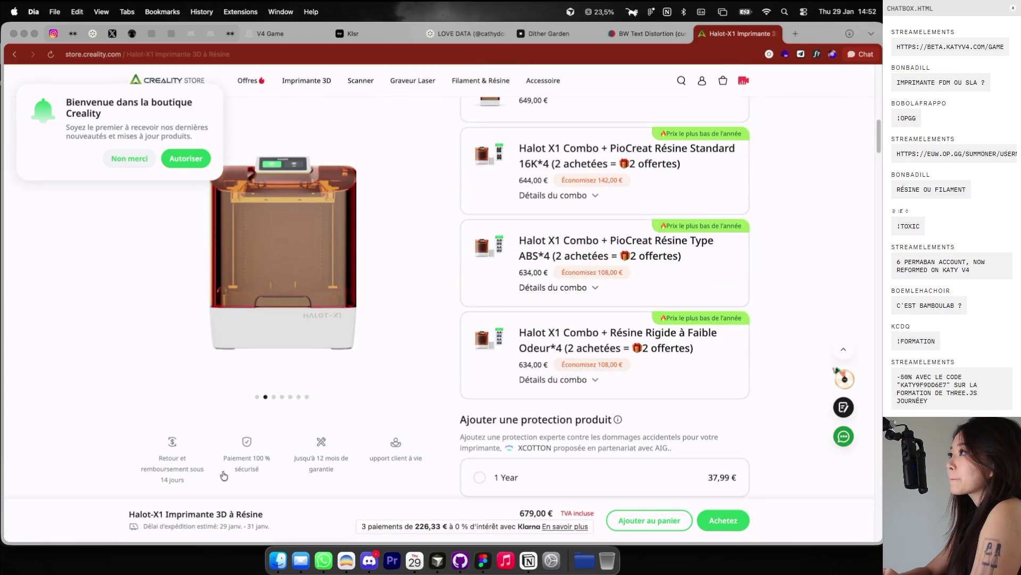
scroll(224, 476, "up", 10)
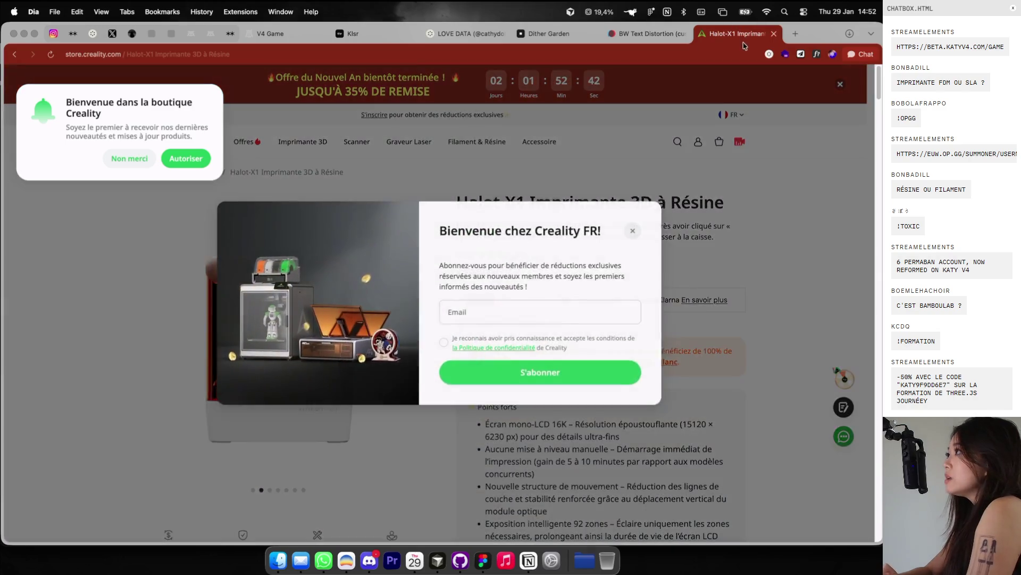
left_click(773, 33)
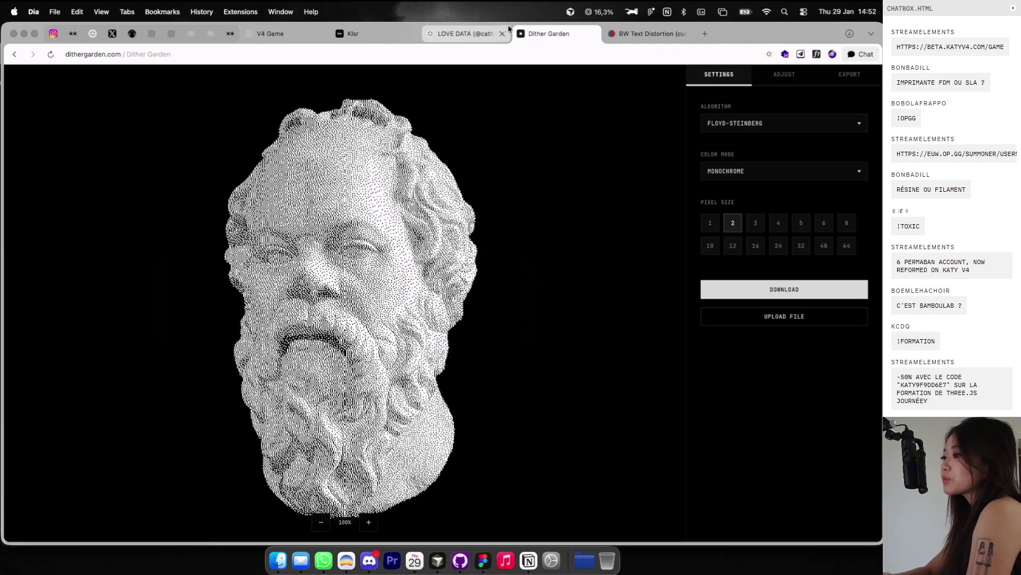
Step: Browse the LOVE DATA and V4 Game tabs, then return to the Figma moodboard desktop
left_click(474, 33)
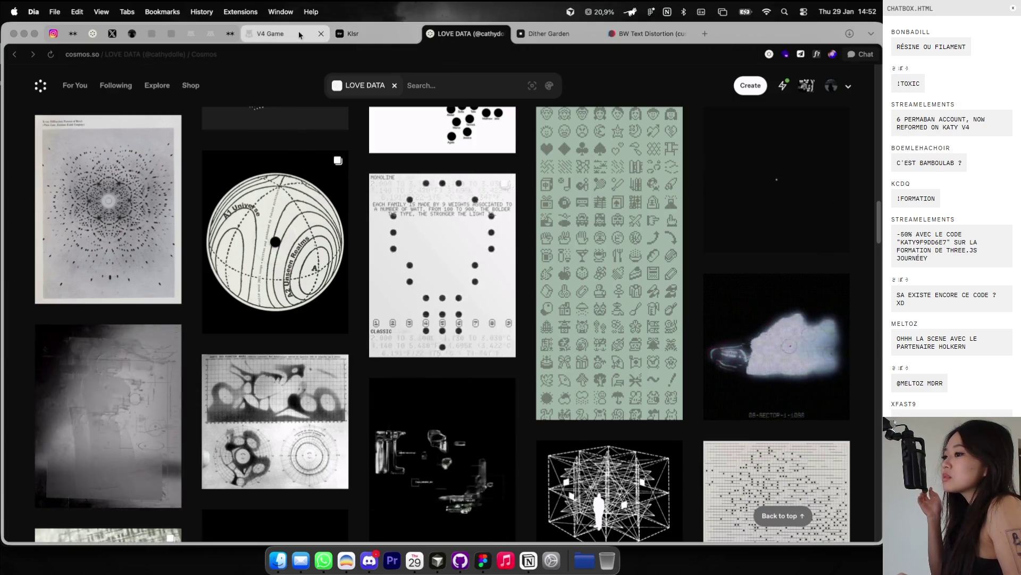
left_click(282, 35)
key("ctrl+Right")
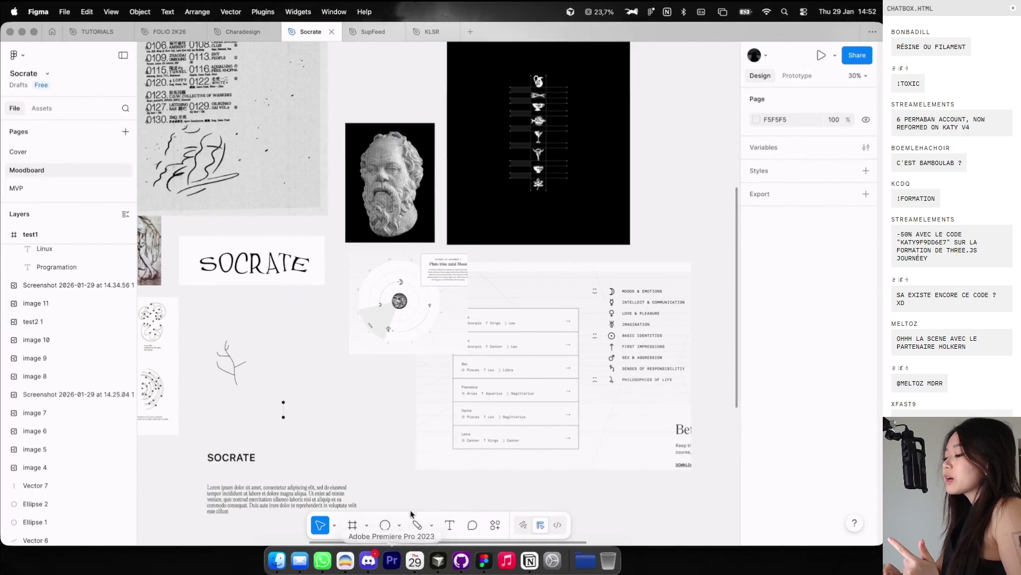
Step: Flick between the code editor and Figma desktops, settling back on the Socrate moodboard
key("ctrl+Right")
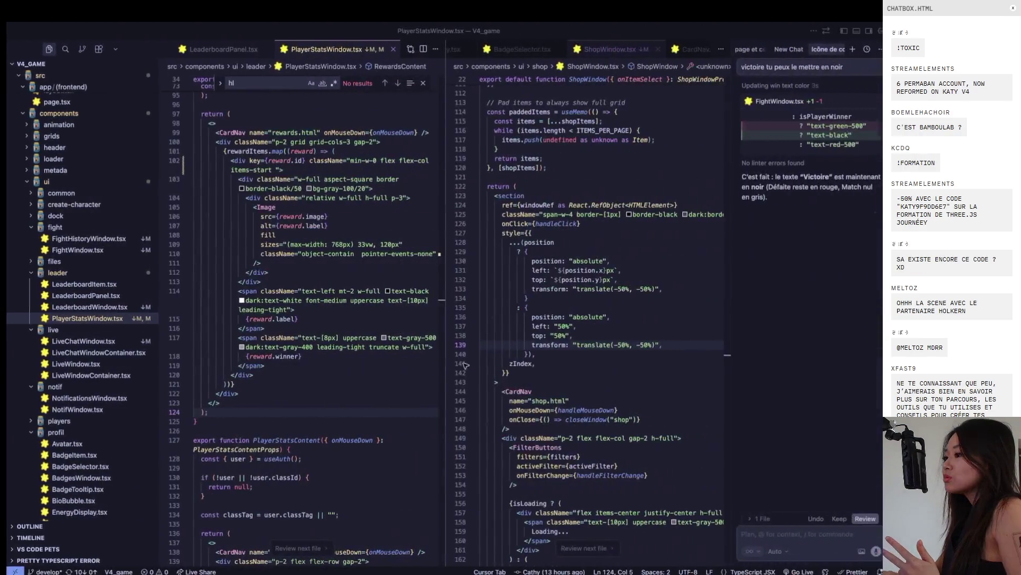
key("ctrl+Left")
key("ctrl+Right")
key("ctrl+Left")
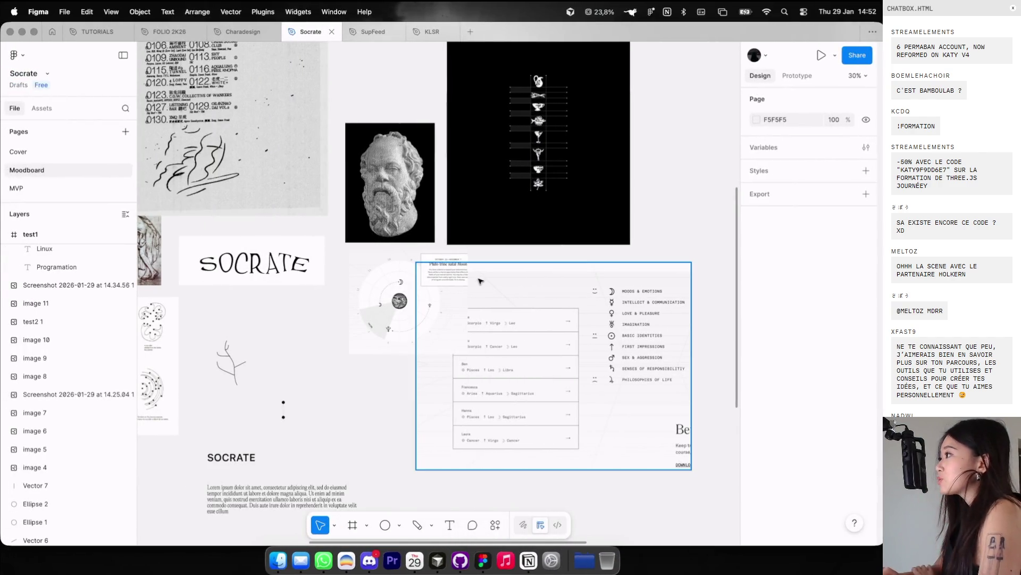
scroll(480, 281, "down", 5)
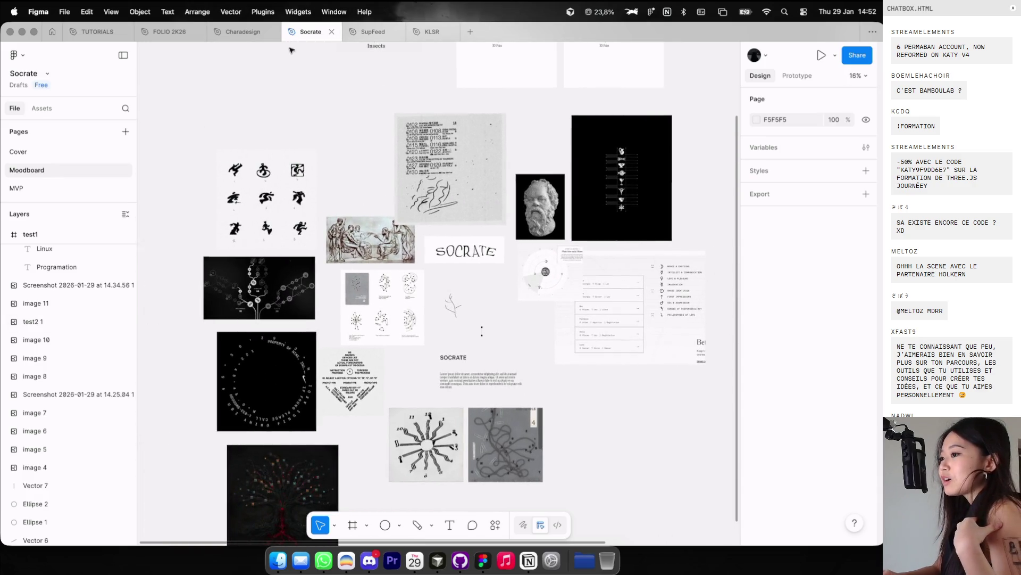
Step: Open the Charadesign file and hide its layout guides with Ctrl+G
left_click(243, 32)
scroll(490, 202, "down", 5)
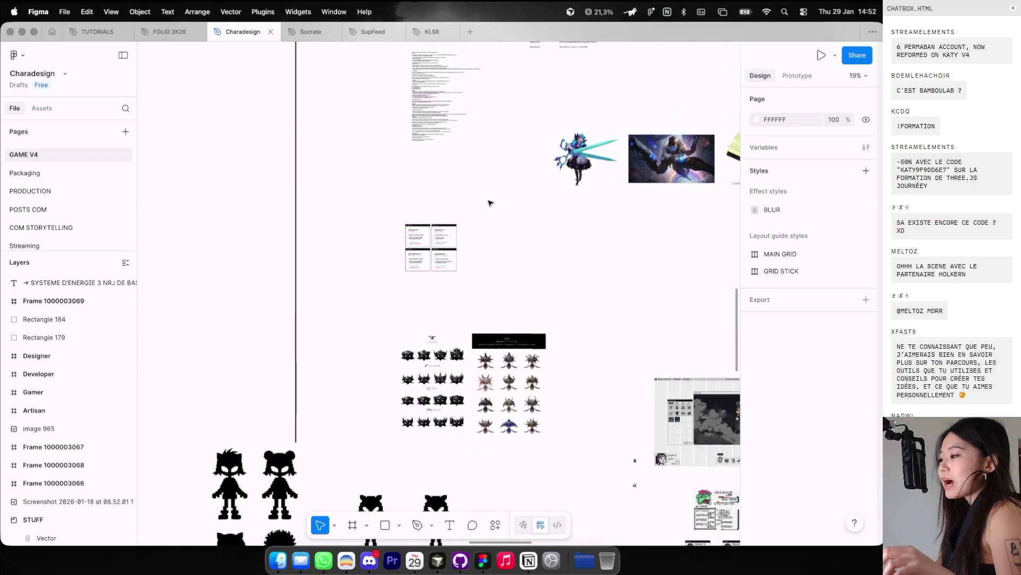
scroll(490, 203, "down", 8)
scroll(490, 203, "up", 8)
key("ctrl+g")
scroll(341, 165, "up", 10)
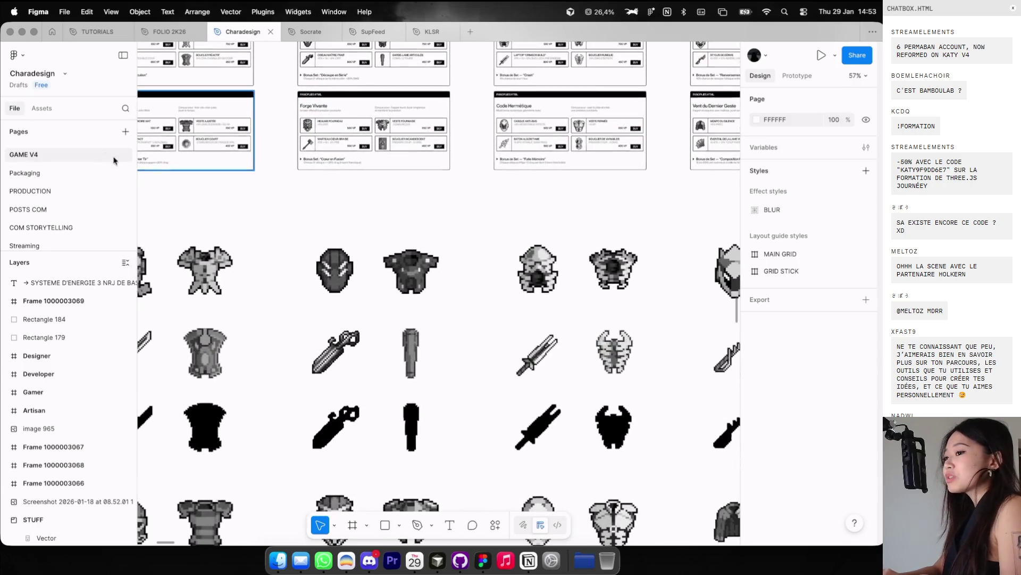
Step: Browse the Packaging character sheets, then go to the POSTS COM page
left_click(68, 173)
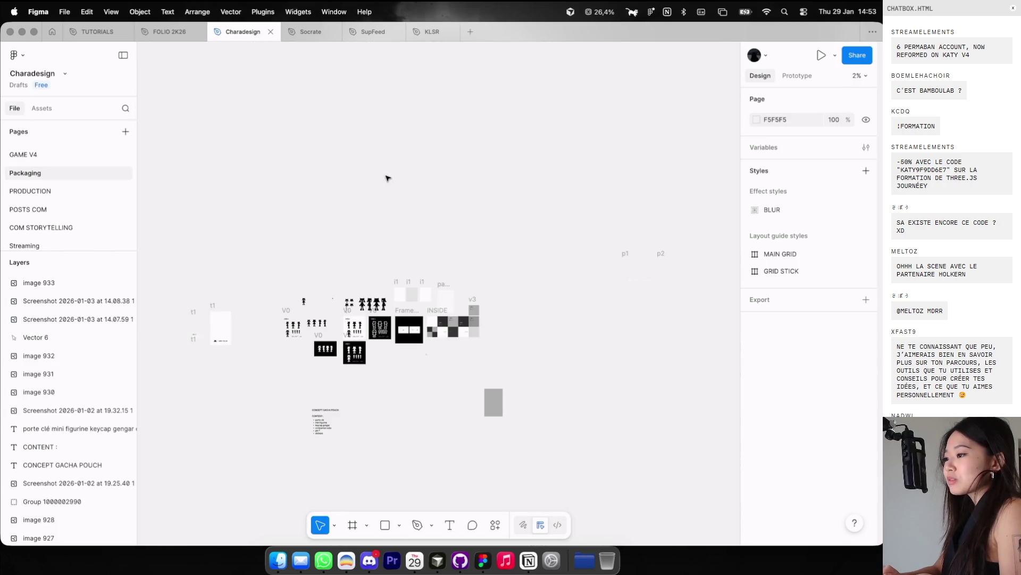
scroll(331, 278, "up", 10)
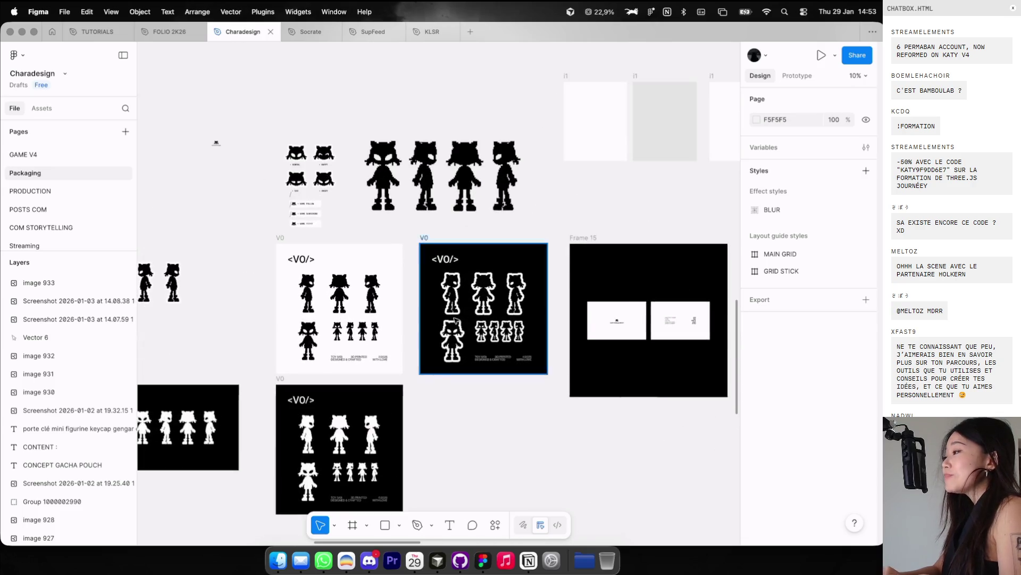
scroll(443, 329, "up", 5)
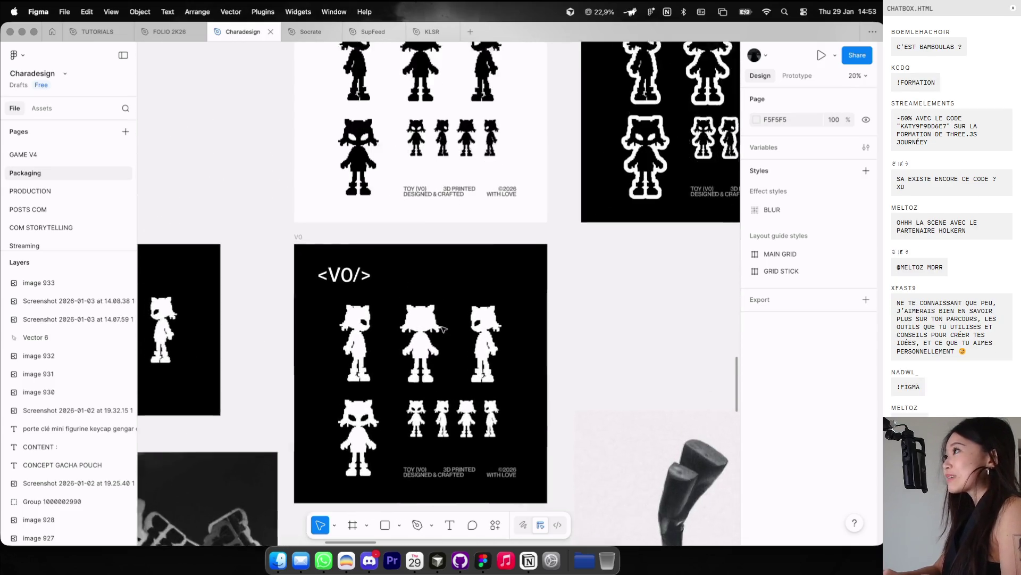
scroll(443, 329, "down", 5)
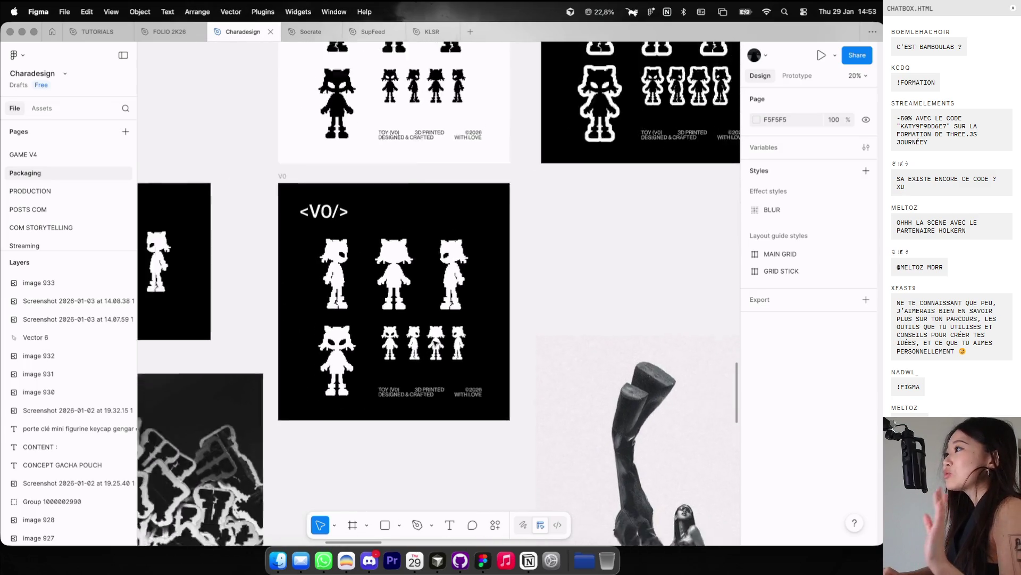
scroll(435, 343, "down", 5)
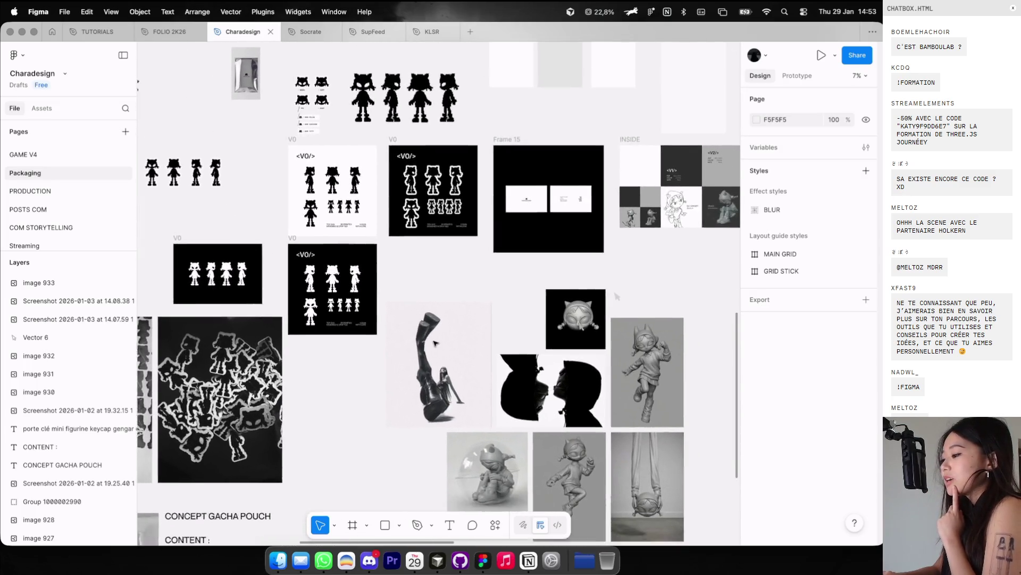
scroll(331, 331, "up", 5)
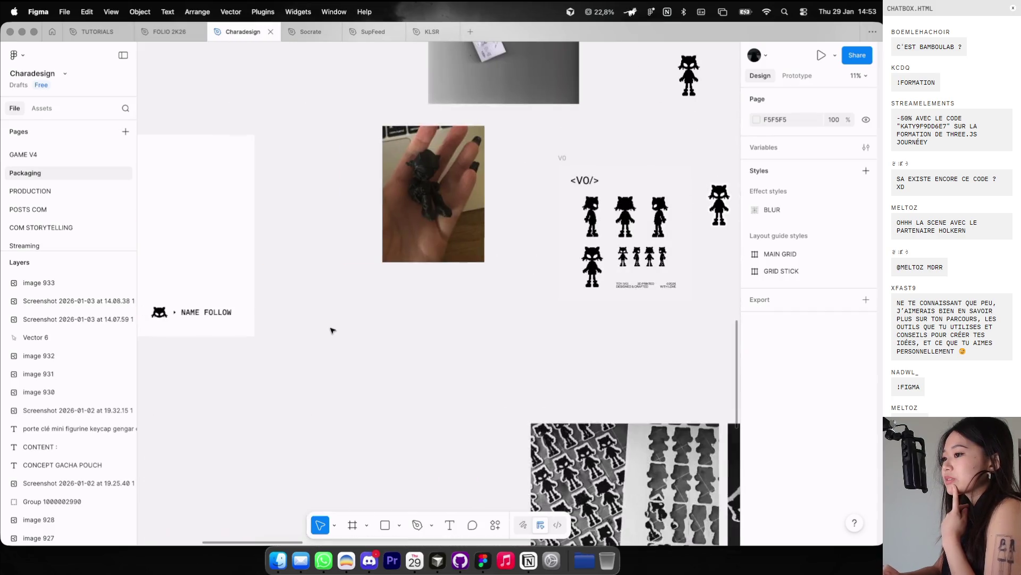
scroll(330, 330, "right", 10)
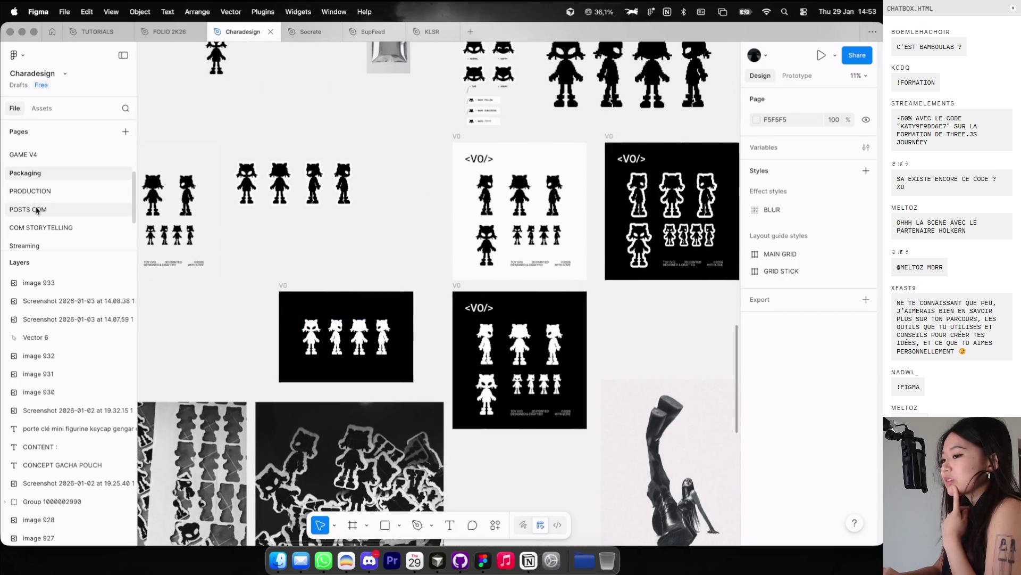
left_click(37, 210)
scroll(426, 254, "up", 5)
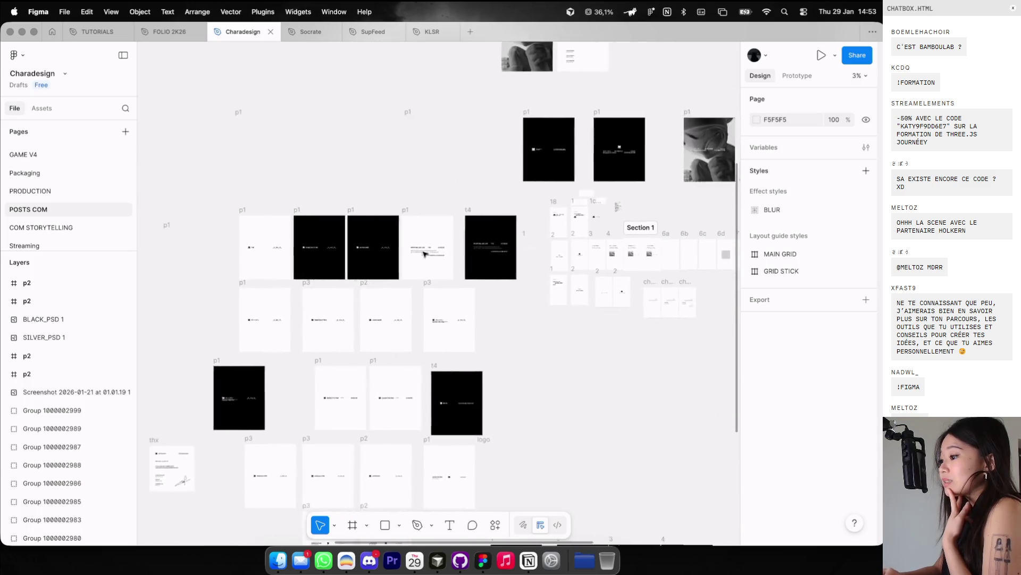
Step: Switch to the FOLIO 2K26 file and pan around its canvas
scroll(442, 228, "up", 2)
left_click(175, 33)
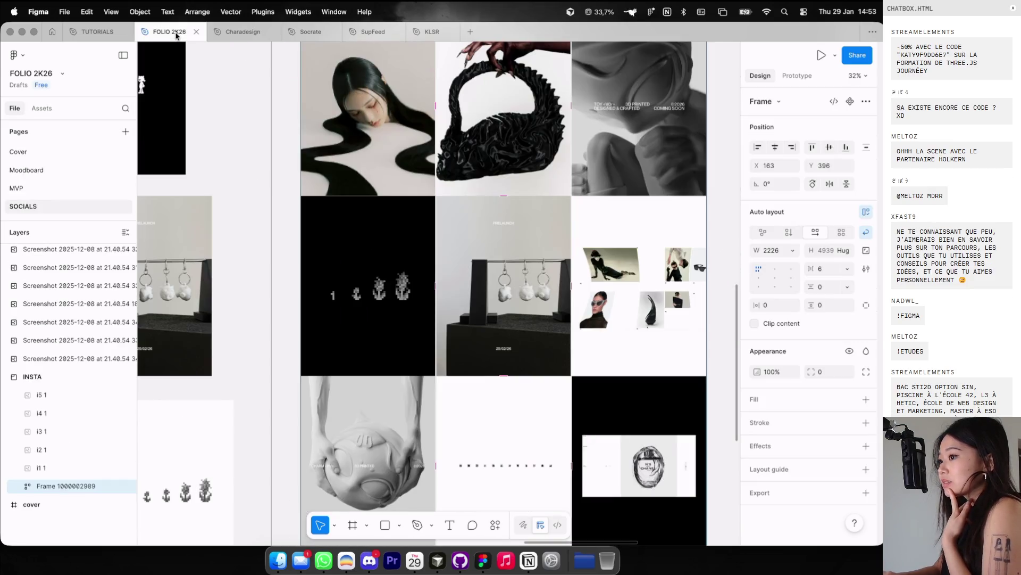
scroll(303, 202, "down", 2)
scroll(303, 203, "left", 5)
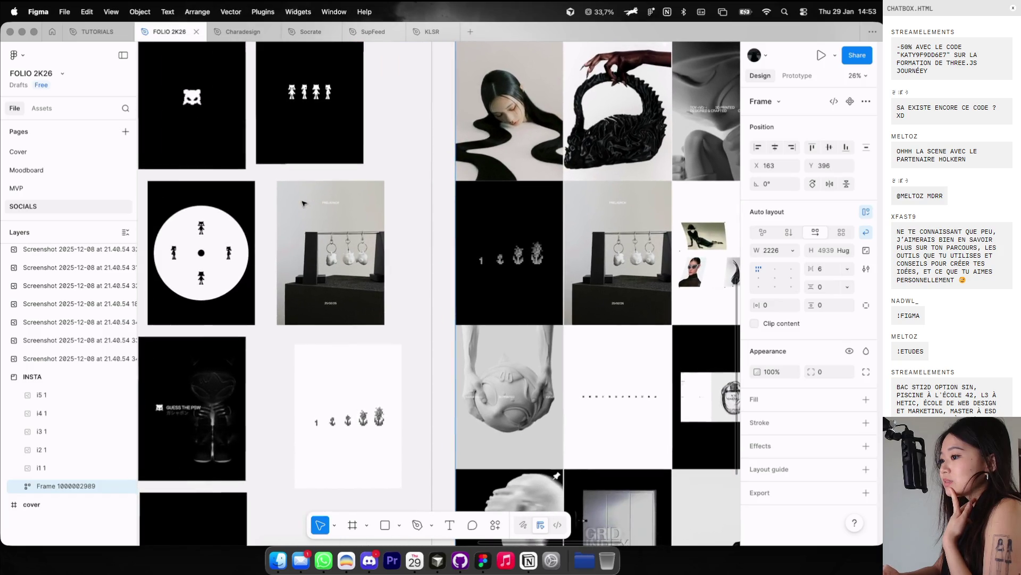
scroll(264, 233, "left", 5)
scroll(264, 233, "down", 1)
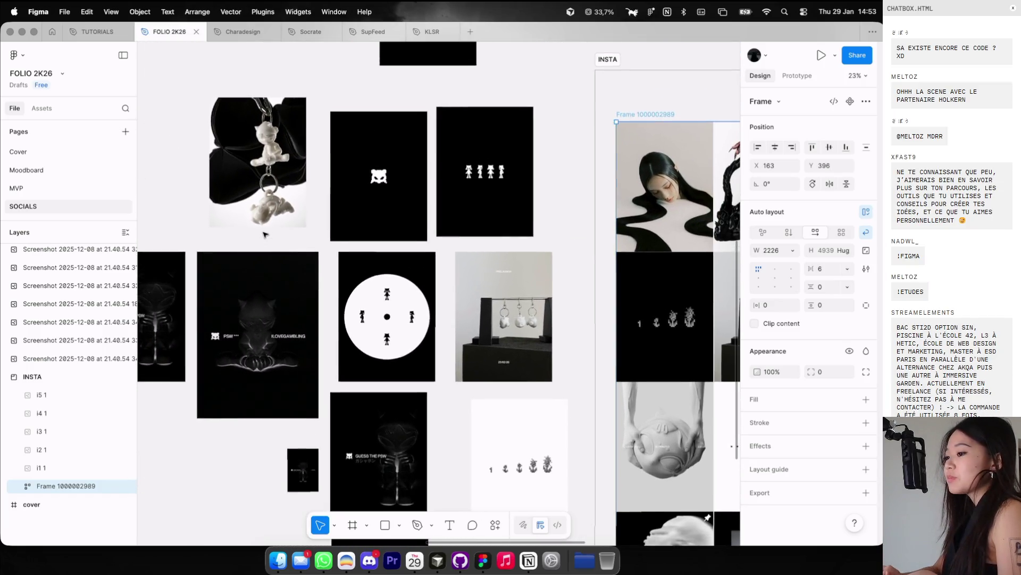
scroll(264, 234, "right", 5)
scroll(265, 234, "up", 1)
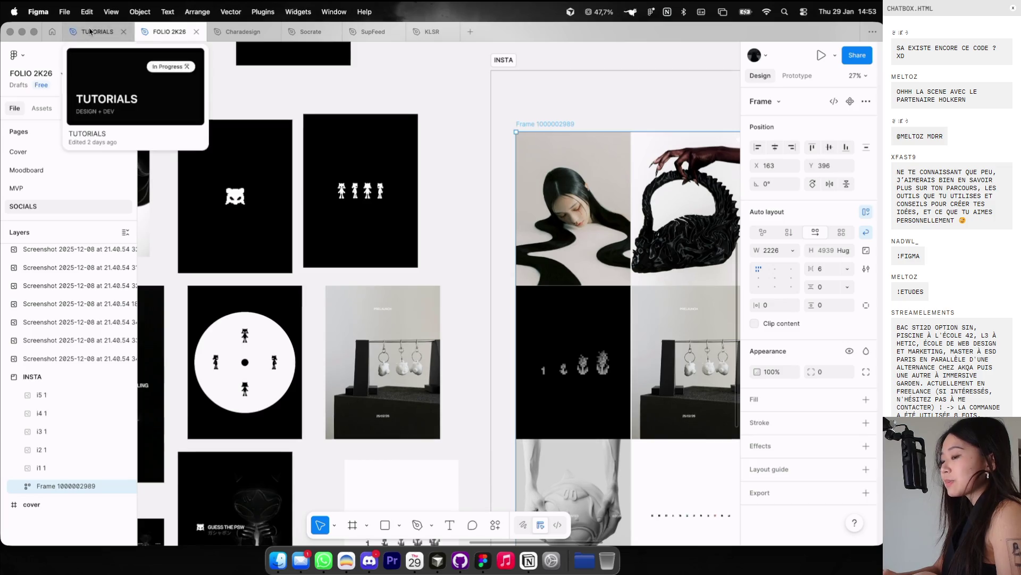
Step: Glance at the TUTORIALS file, return to FOLIO 2K26, then switch to the browser desktop
left_click(96, 31)
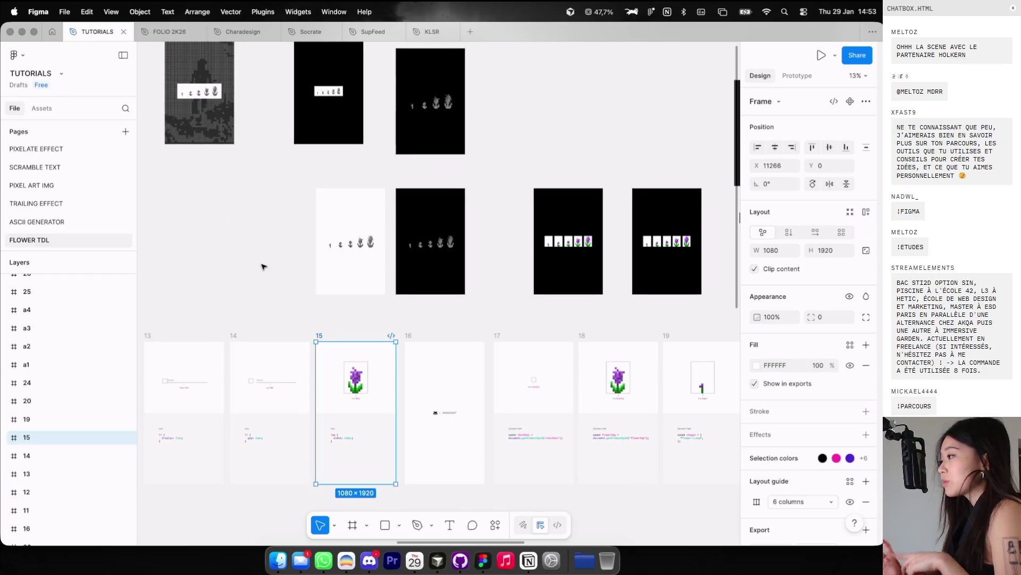
scroll(346, 314, "down", 5)
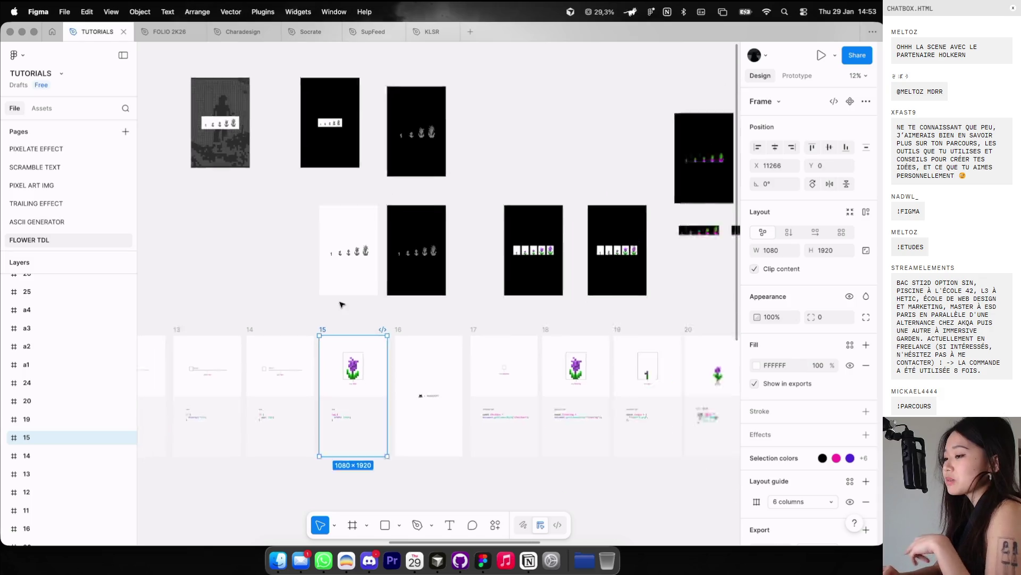
left_click(167, 33)
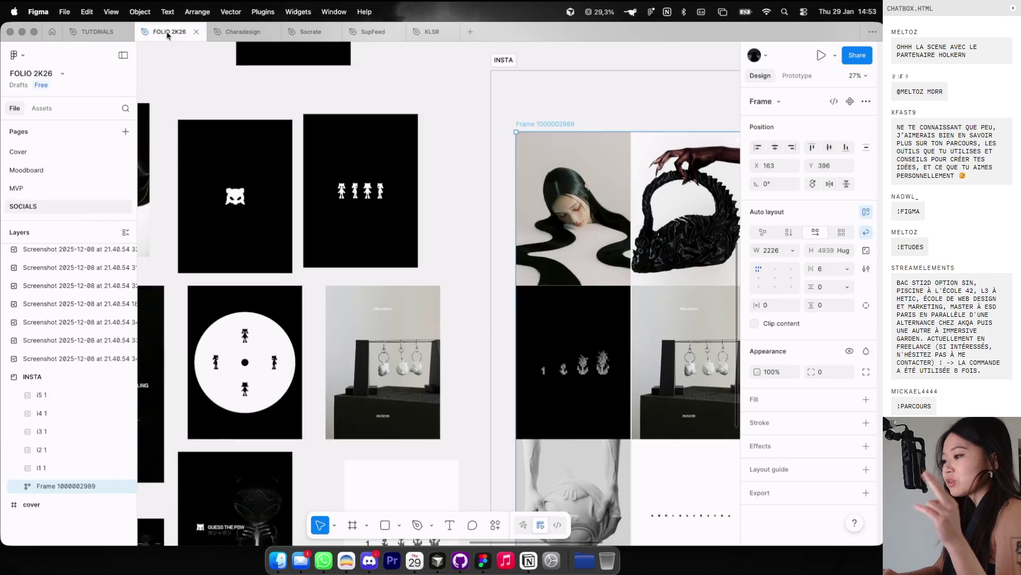
key("ctrl+Left")
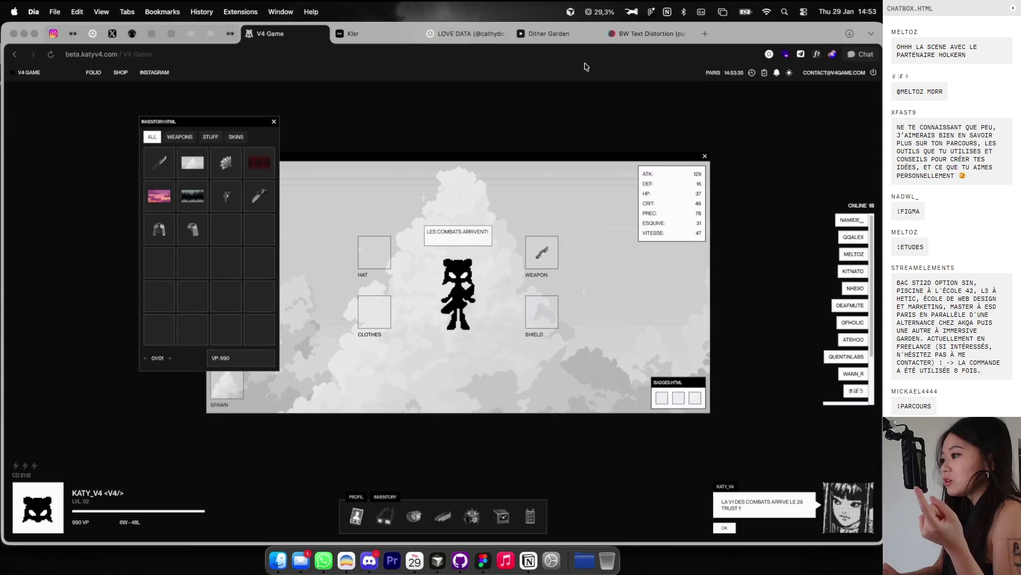
Step: Load spirale-mediapipe.vercel.app in a new tab and start entering mediapipe-server in another
left_click(705, 33)
type("s")
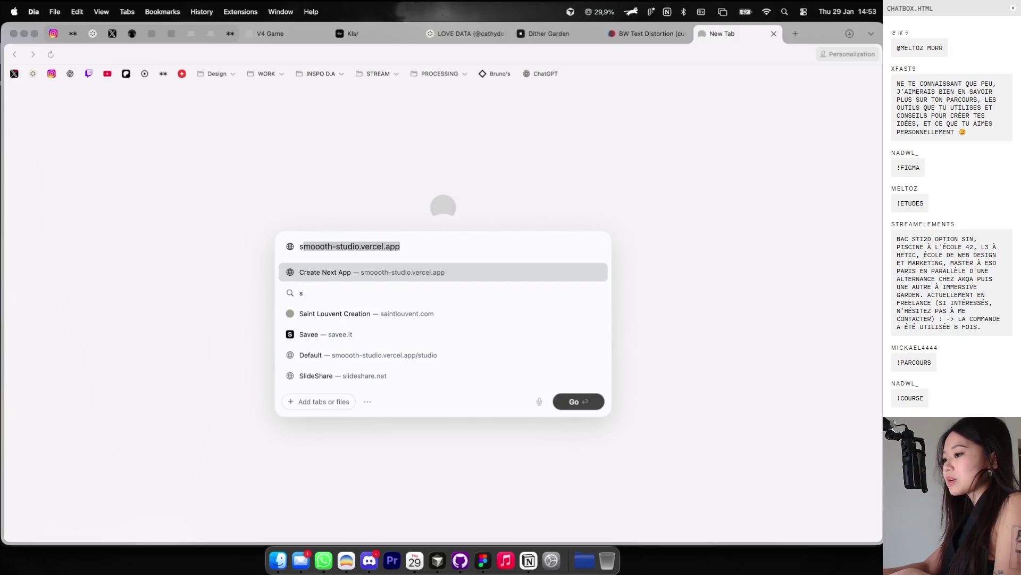
key("BackSpace")
key("BackSpace")
type("sp")
key("Return")
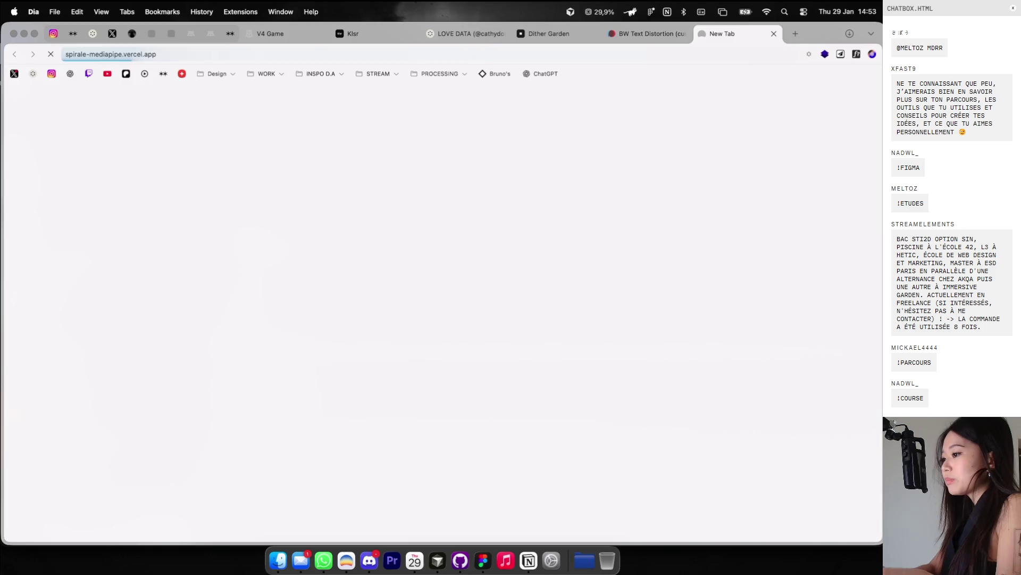
left_click(788, 34)
type("medi")
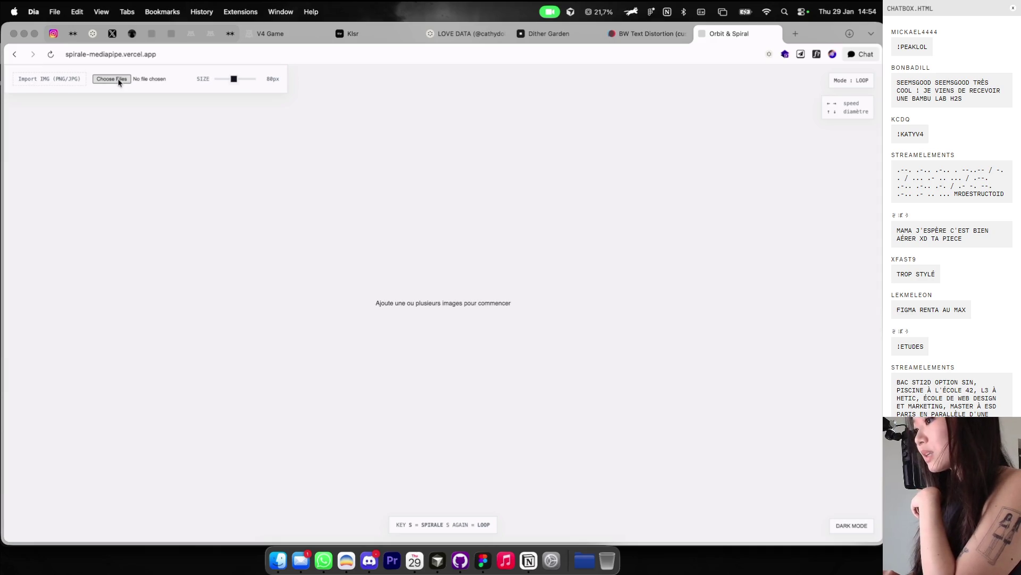
Step: Import all six PNG renders from the VISUALS folder into Orbit & Spiral
left_click(113, 79)
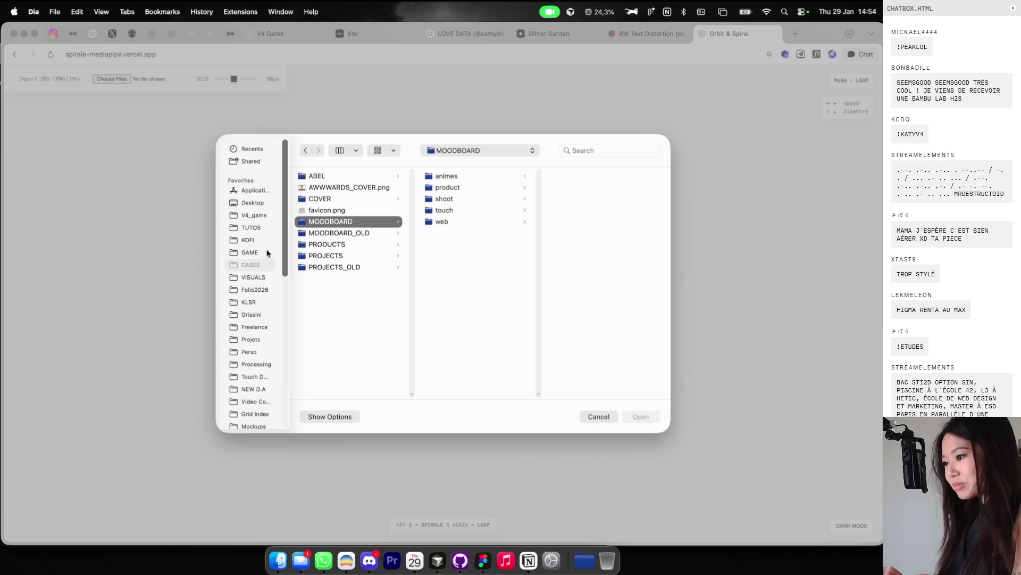
left_click(253, 277)
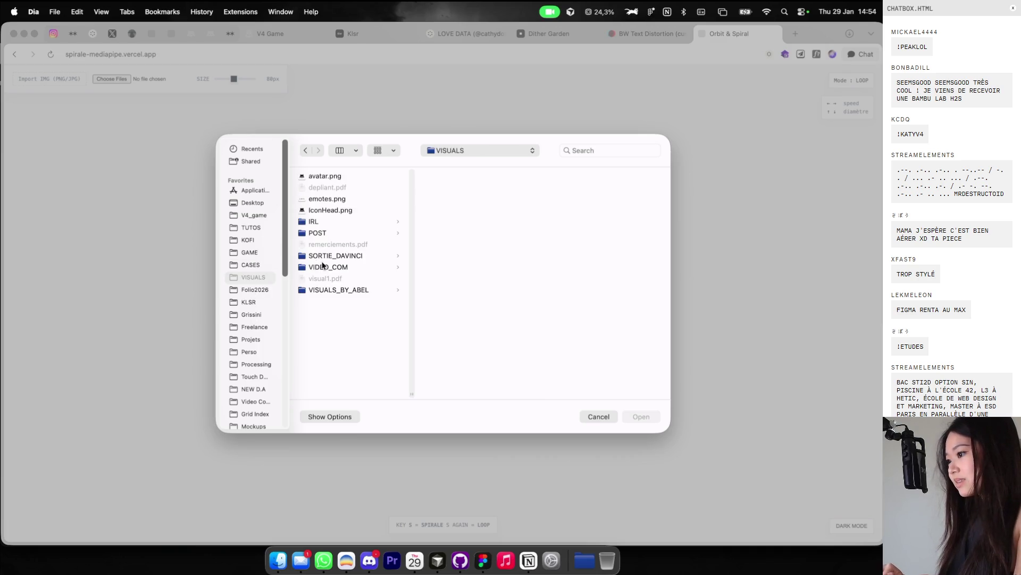
key("super+a")
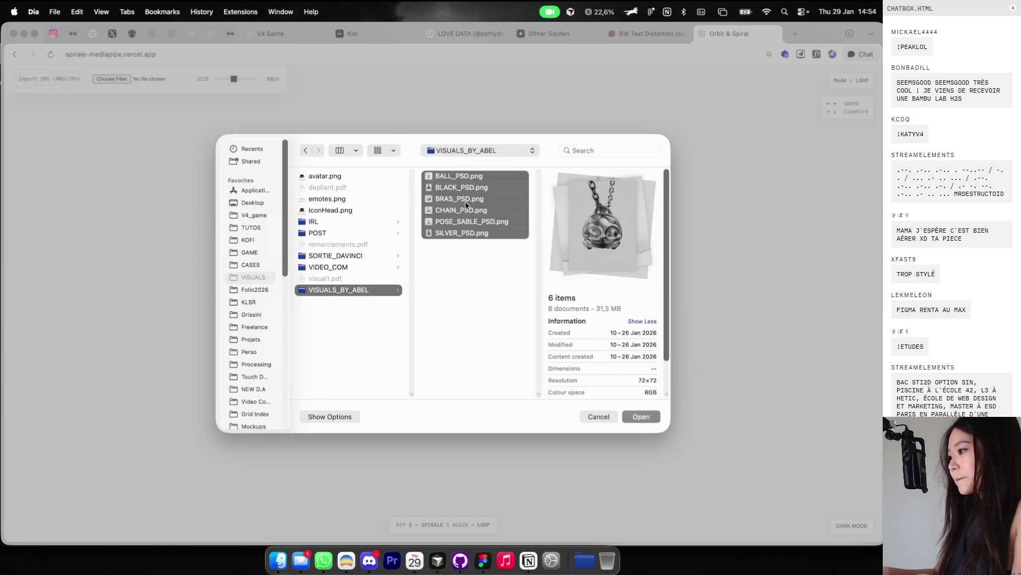
key("Return")
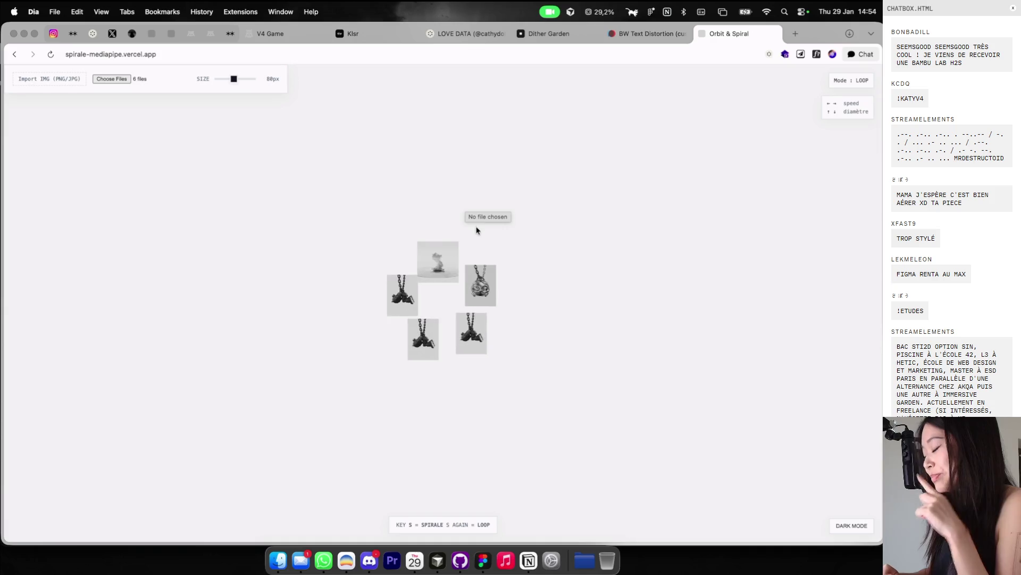
Step: Check the mediapipe-server webcam window, then bring Orbit & Spiral back to the front
key("ctrl+Up")
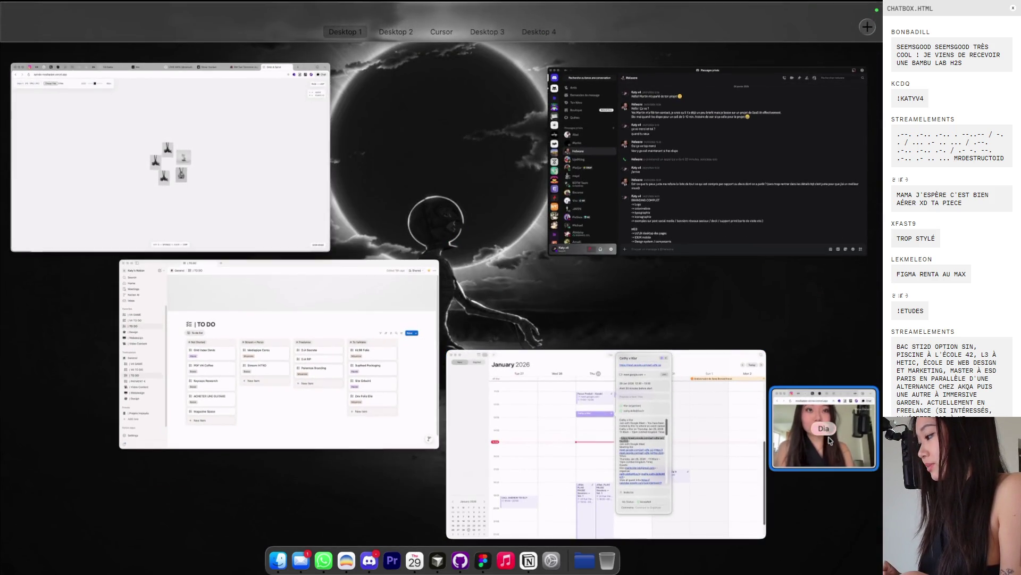
left_click(829, 440)
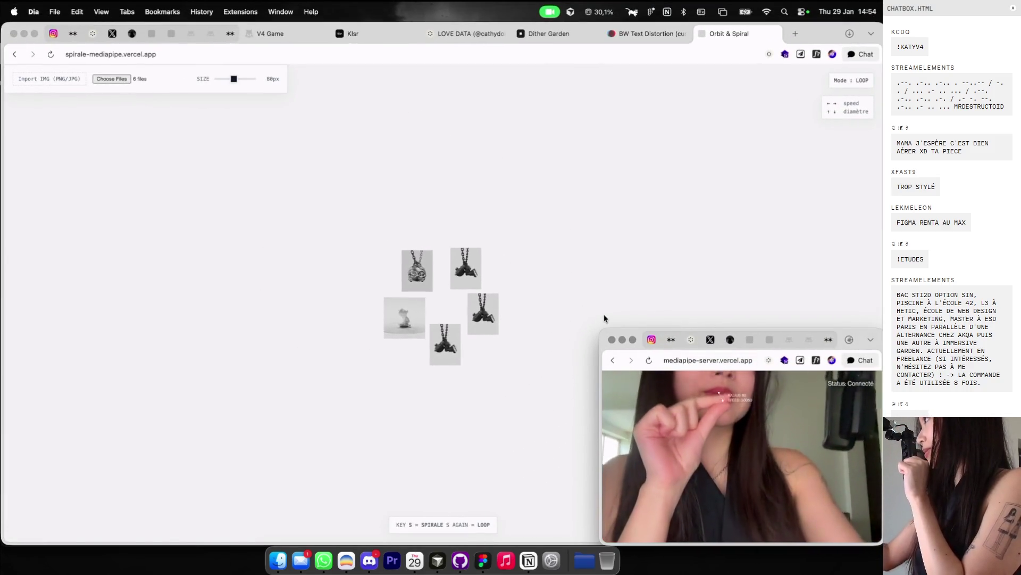
left_click(591, 241)
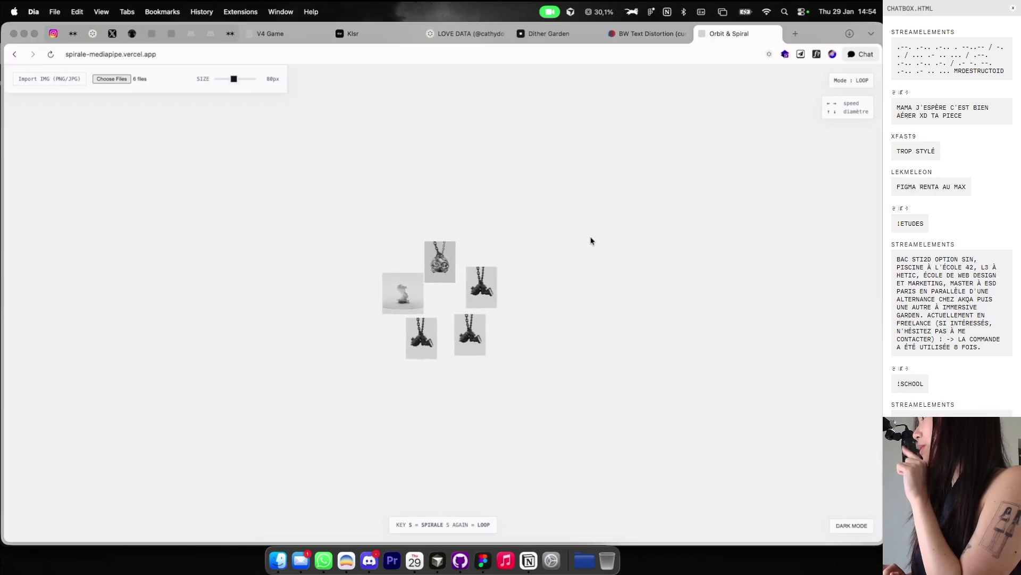
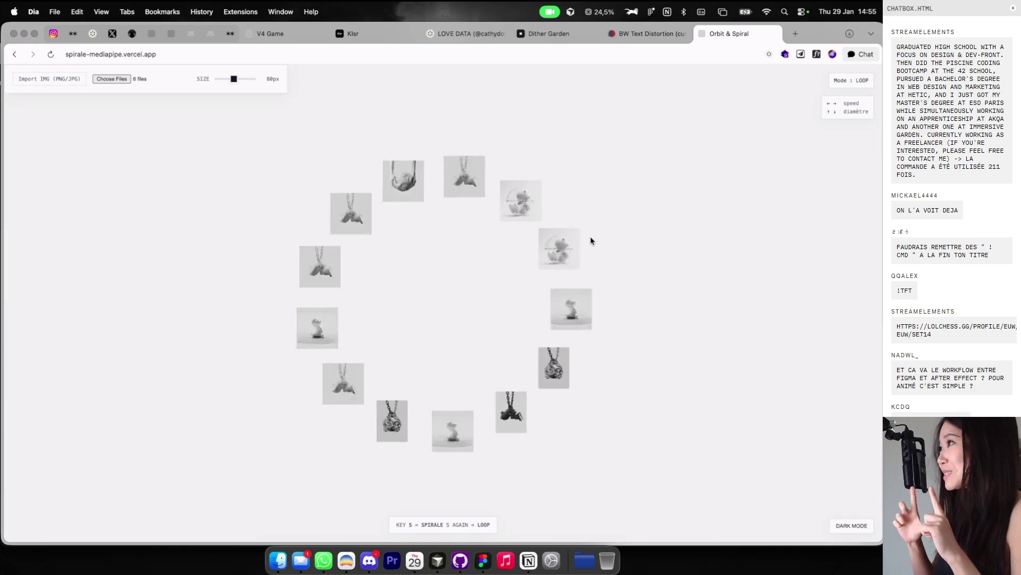
Step: Go to loopimages.vercel.app from the address bar suggestions
key("super+l")
type("spira")
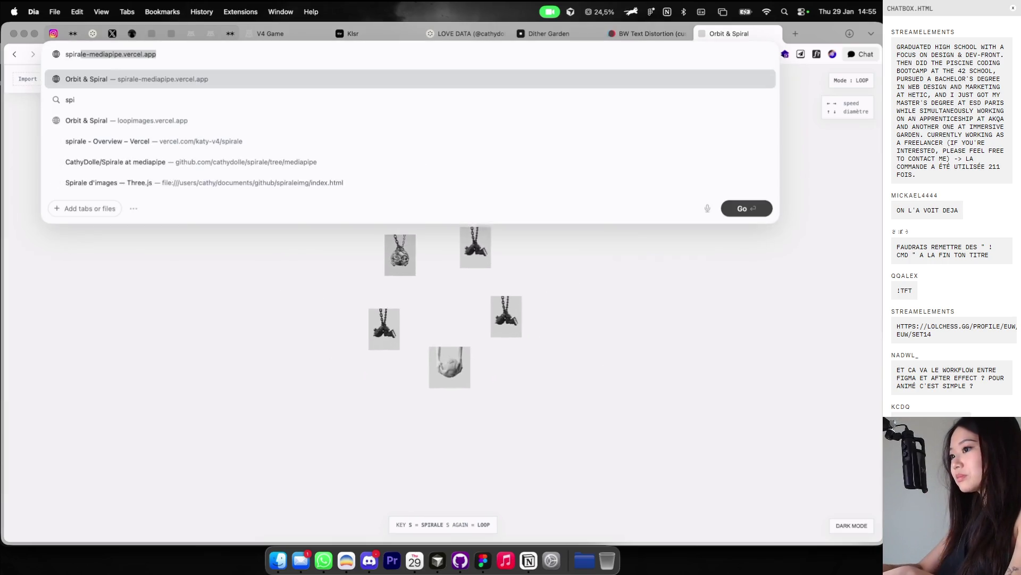
key("Down")
key("Down")
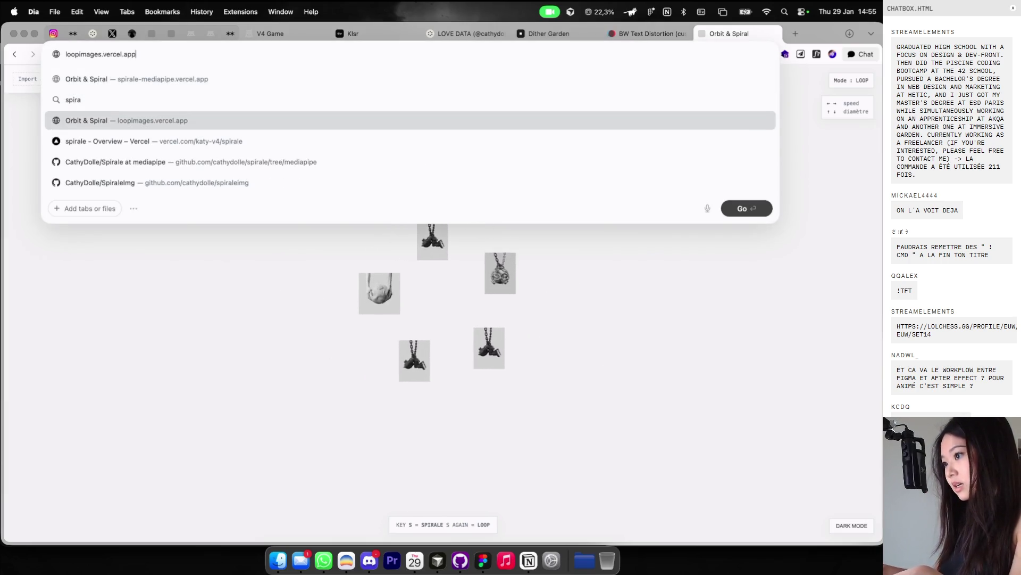
key("Escape")
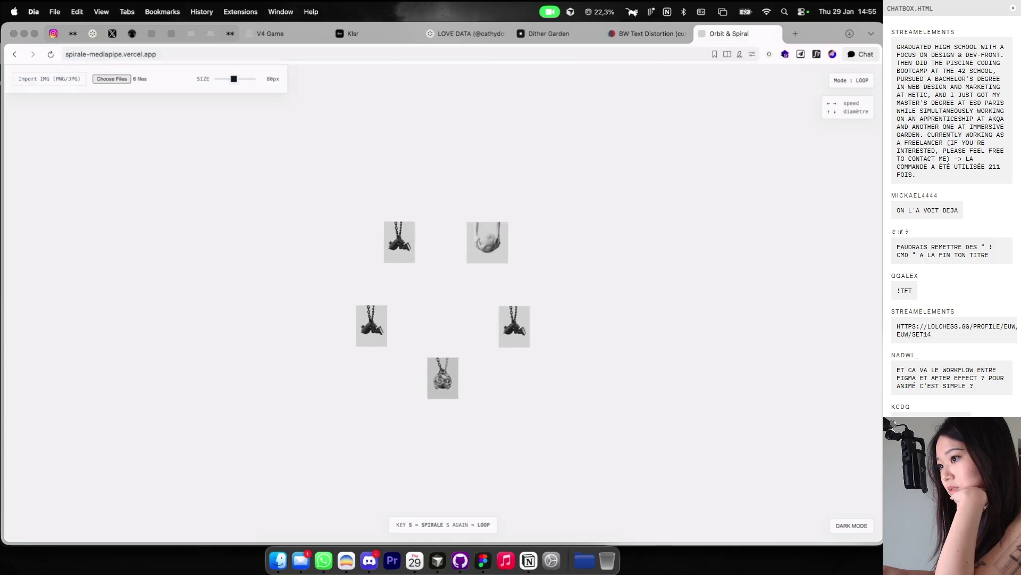
Step: Import six images into the looping image ring
left_click(104, 80)
key("super+a")
key("Return")
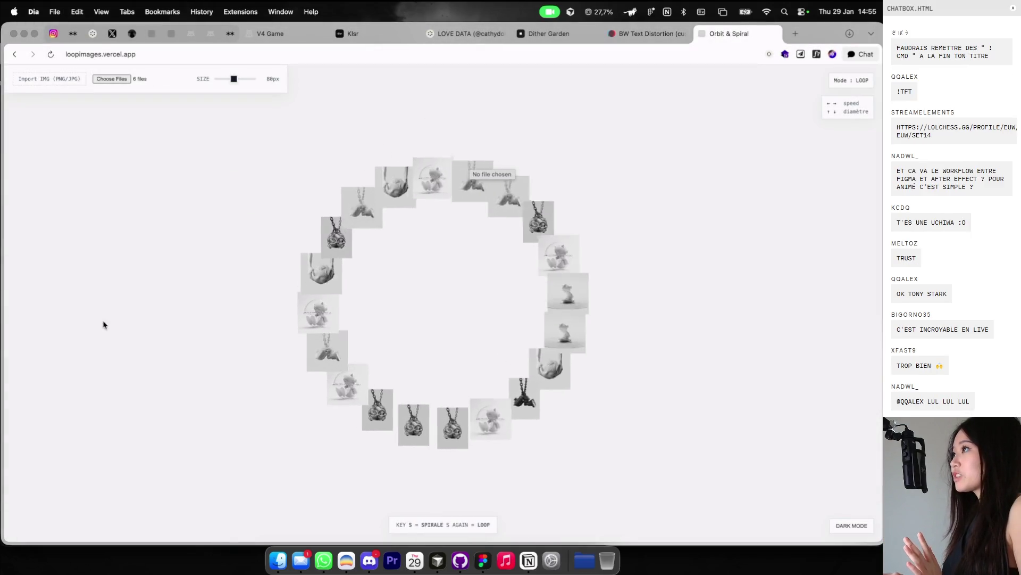
Step: Enlarge and then shrink the ring diameter, then close the Orbit & Spiral tab
key("Up")
key("Up")
key("Up")
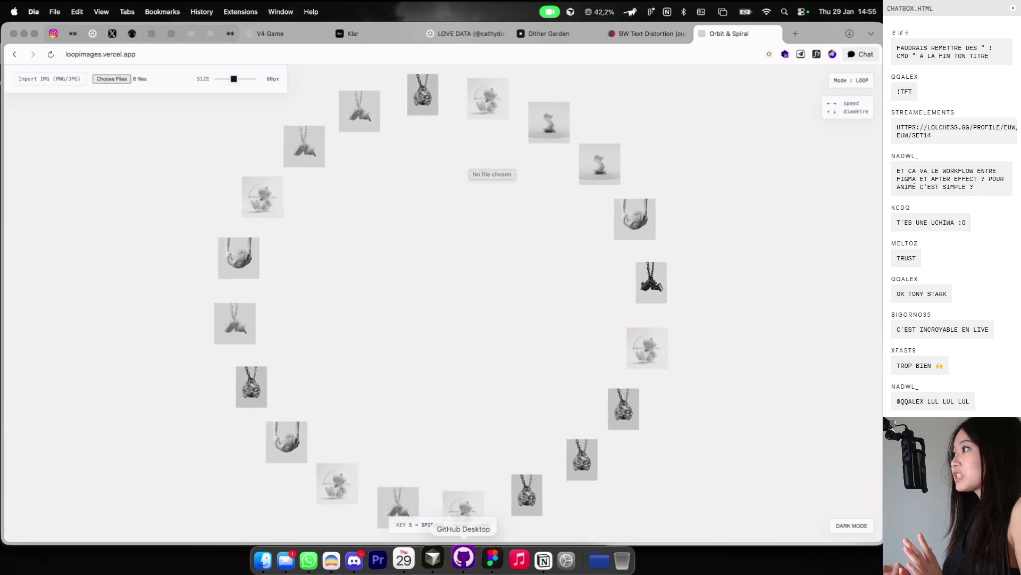
key("Down")
key("Down")
key("Down")
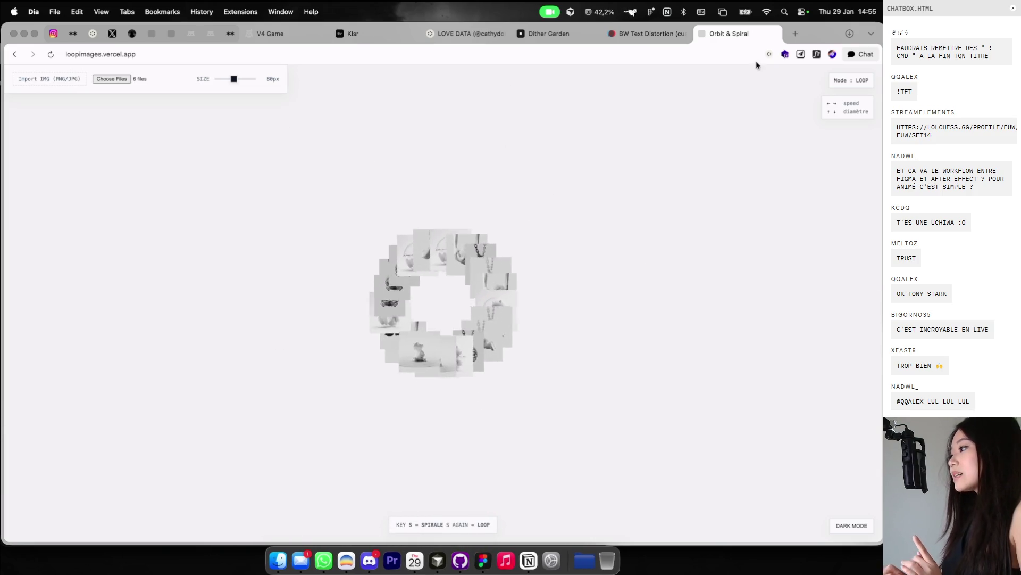
left_click(775, 37)
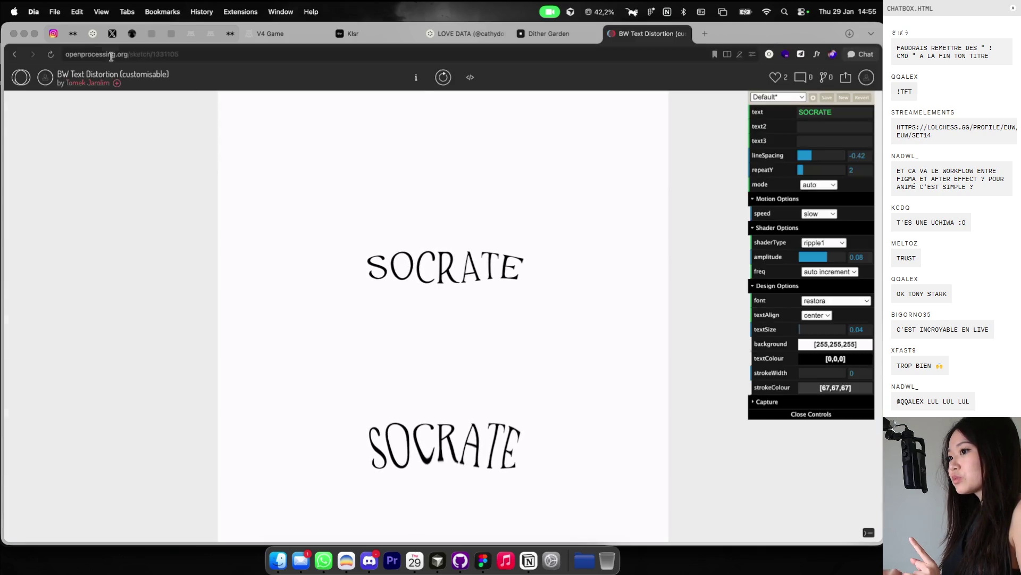
Step: View the spiral image reel on the Instagram profile, then start a new tab toward 'verc'
left_click(53, 34)
scroll(351, 266, "down", 15)
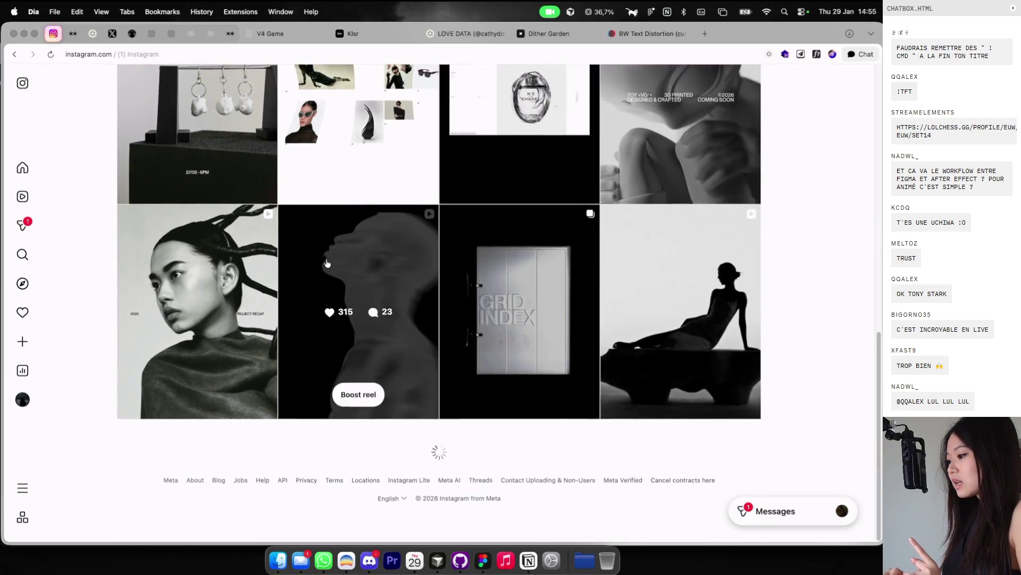
scroll(505, 286, "down", 5)
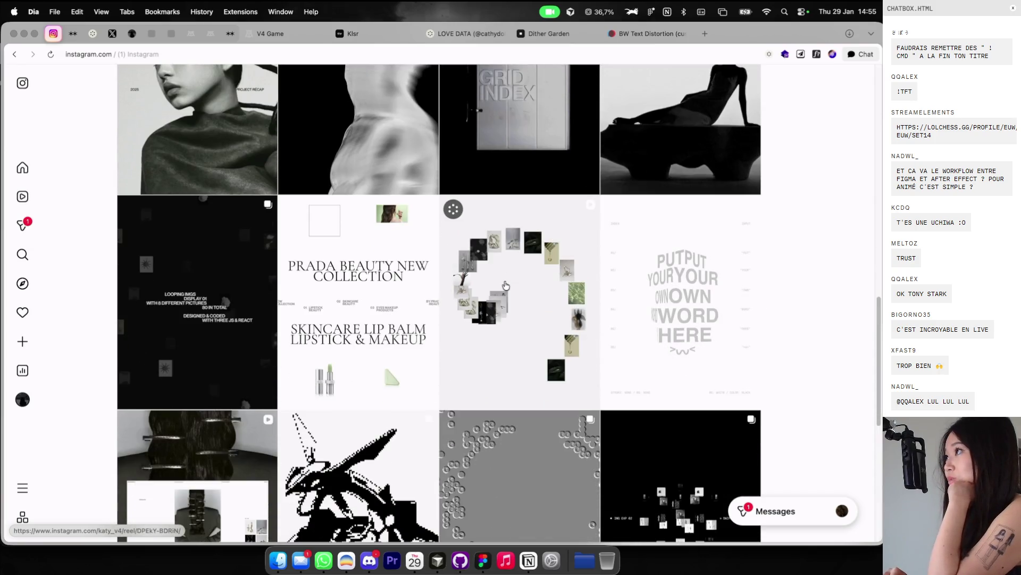
left_click(506, 286)
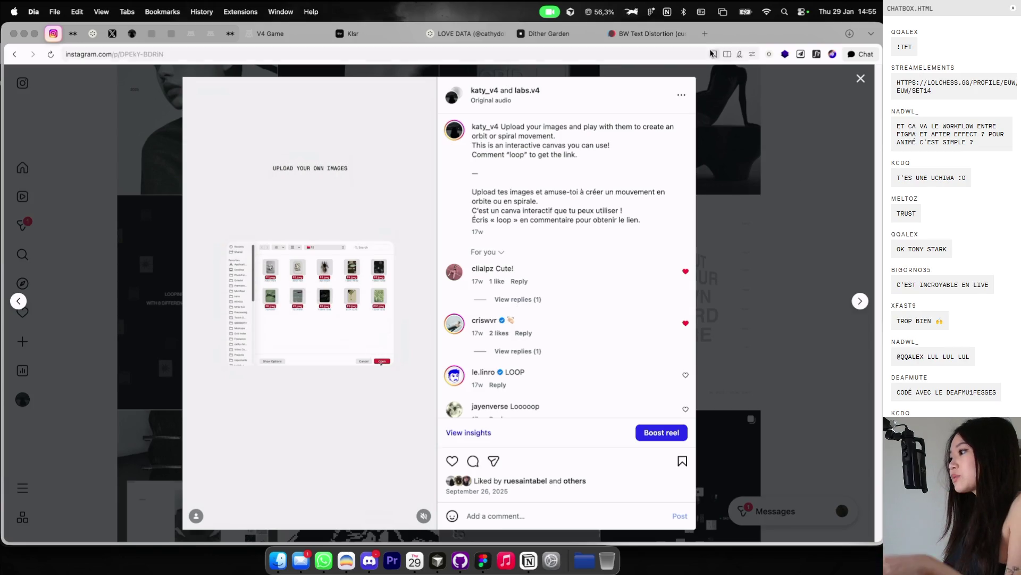
left_click(724, 65)
key("super+t")
type("vercel.app")
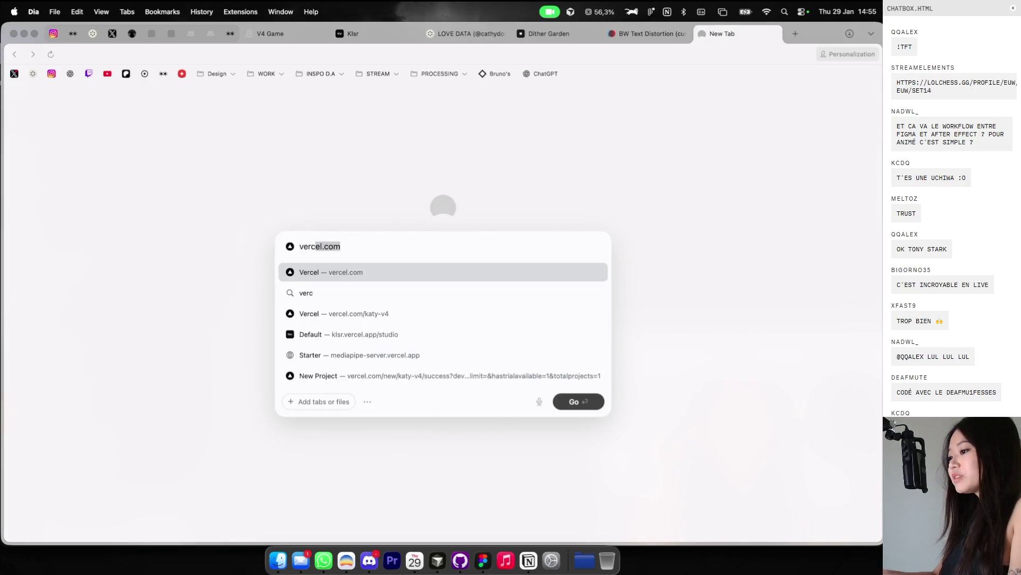
Step: Load loopimages.vercel.app and import six images into the orbit
key("Return")
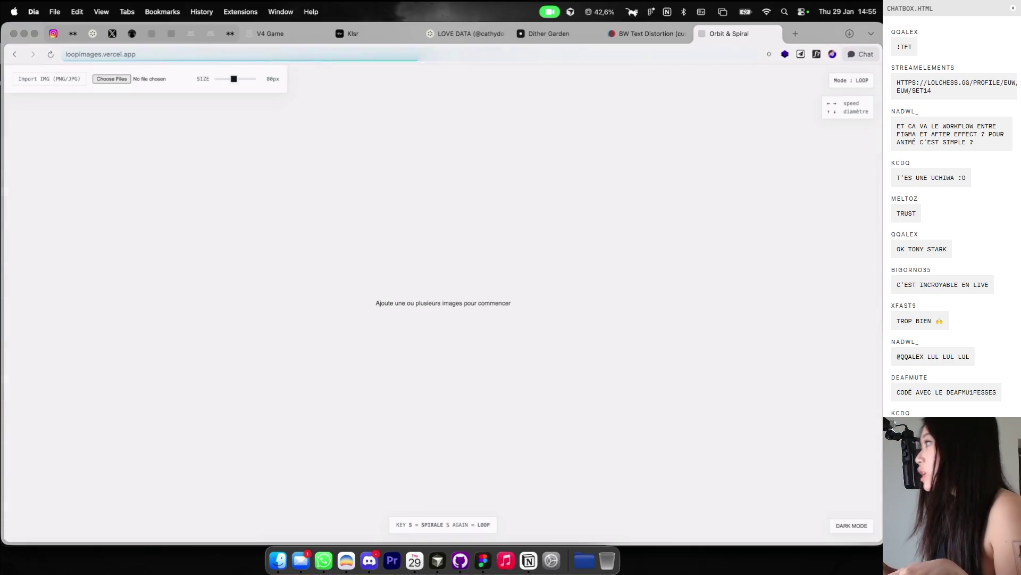
left_click(112, 80)
key("super+a")
key("Return")
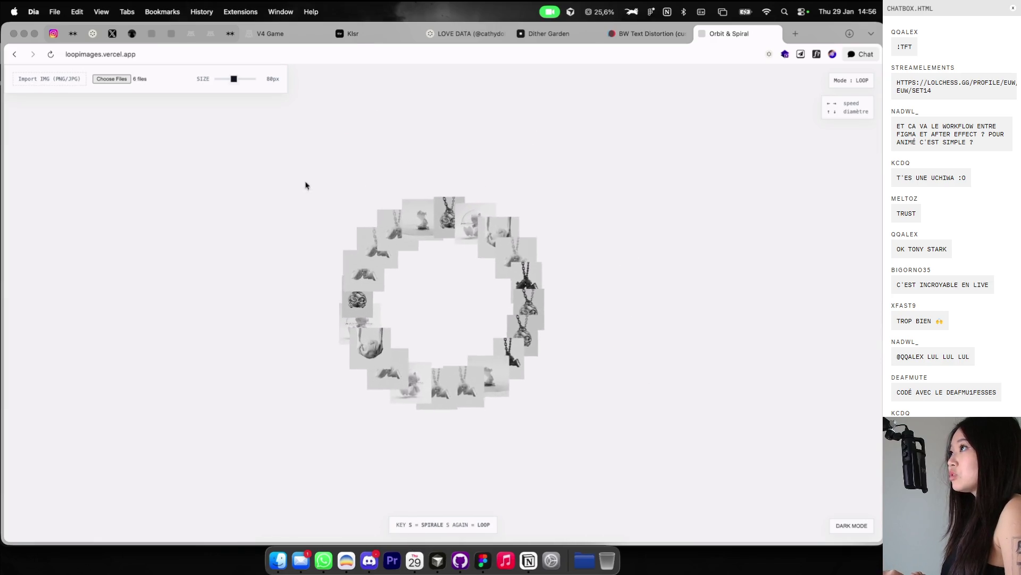
Step: Toggle between spiral and loop modes with S, then close the tab
key("s")
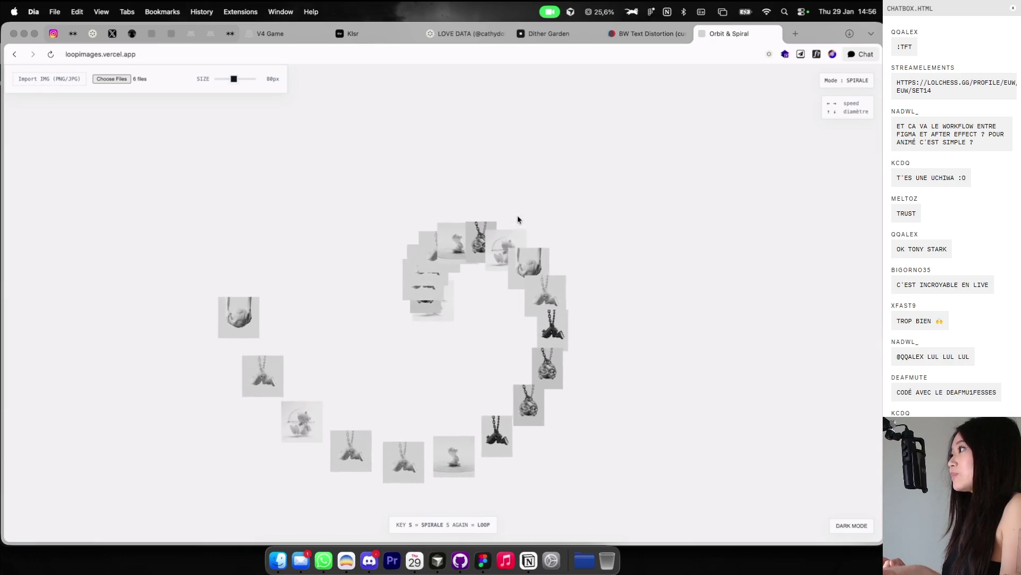
key("s")
key("s")
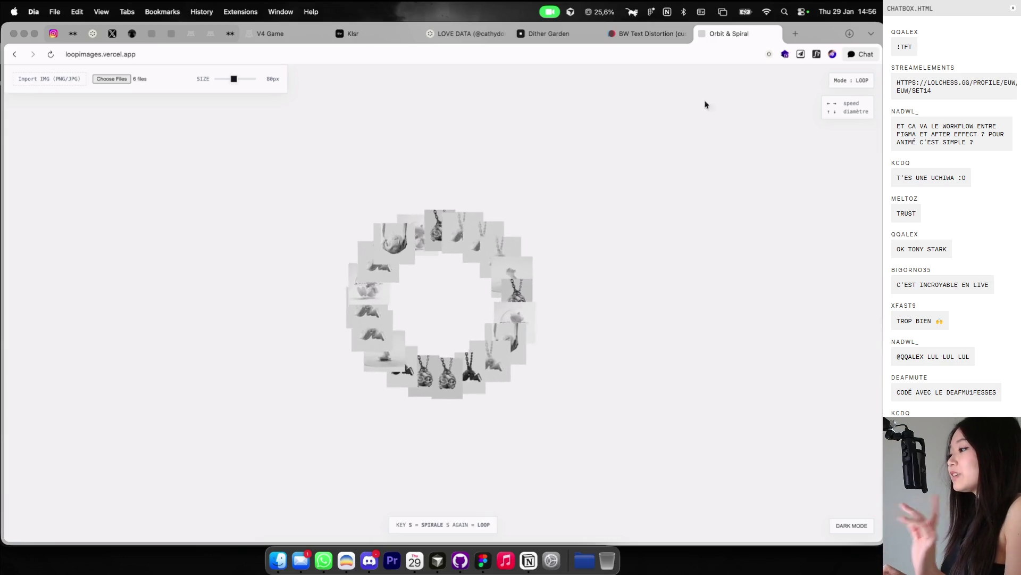
left_click(775, 33)
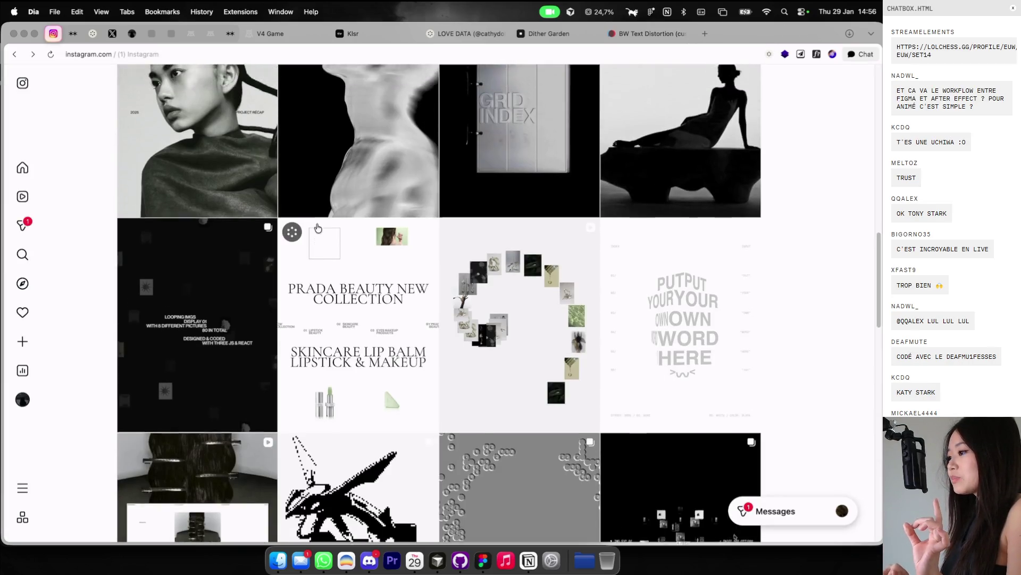
Step: Scroll back up through the Instagram profile's post grid
scroll(318, 228, "up", 5)
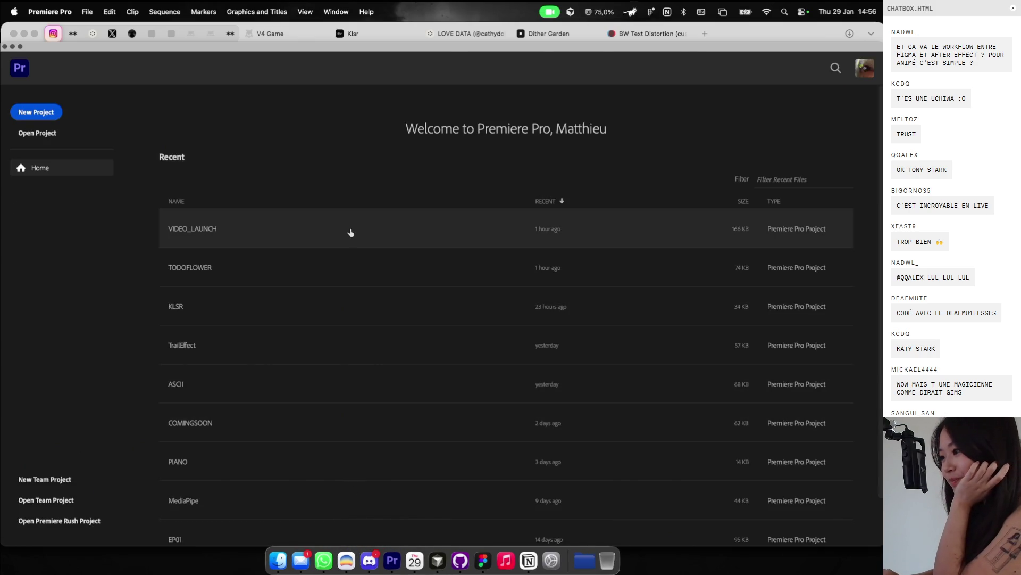
Step: Open the VIDEO_LAUNCH project in Premiere Pro, then switch away and bring up Finder
left_click(350, 229)
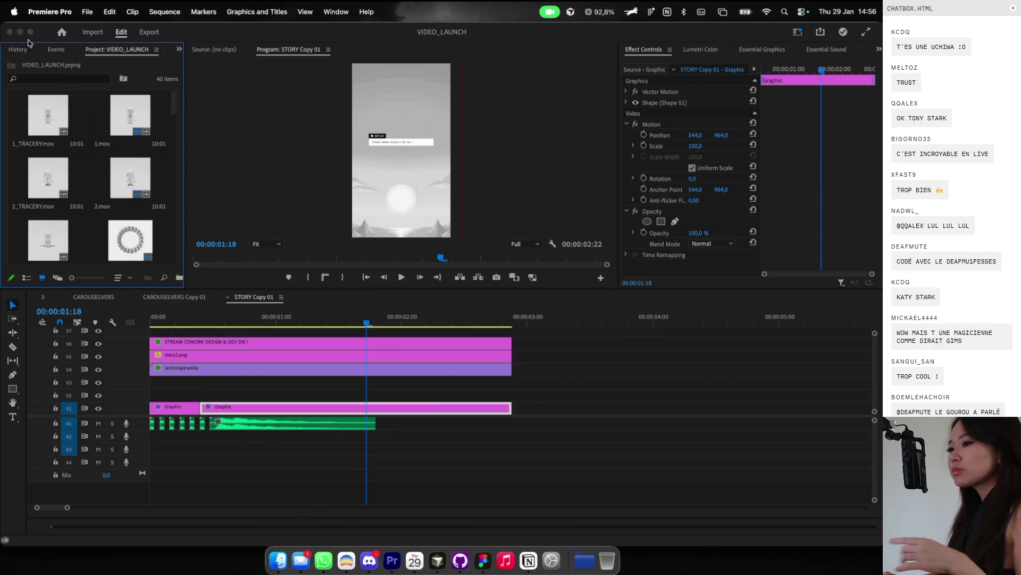
key("super+Tab")
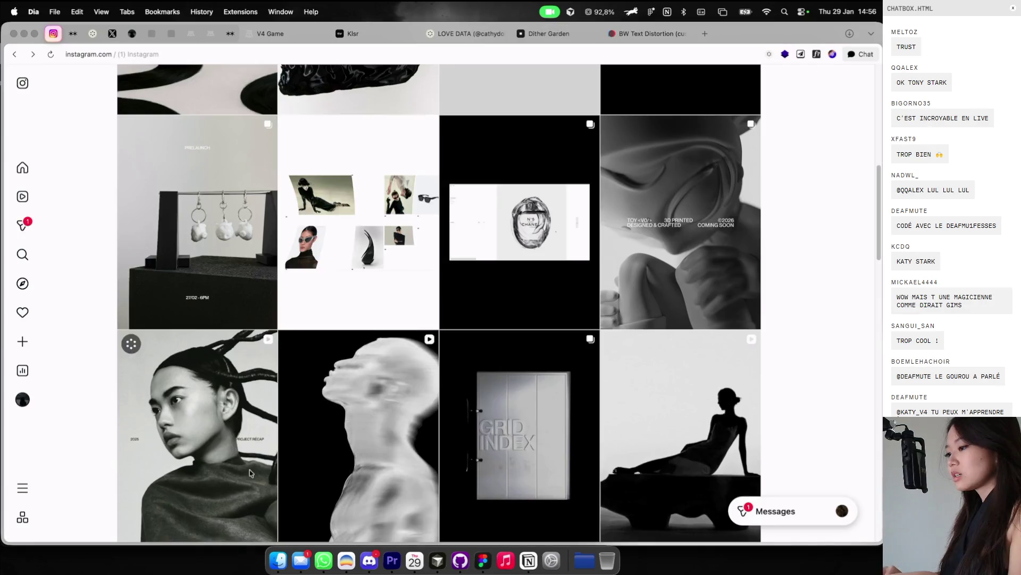
left_click(277, 562)
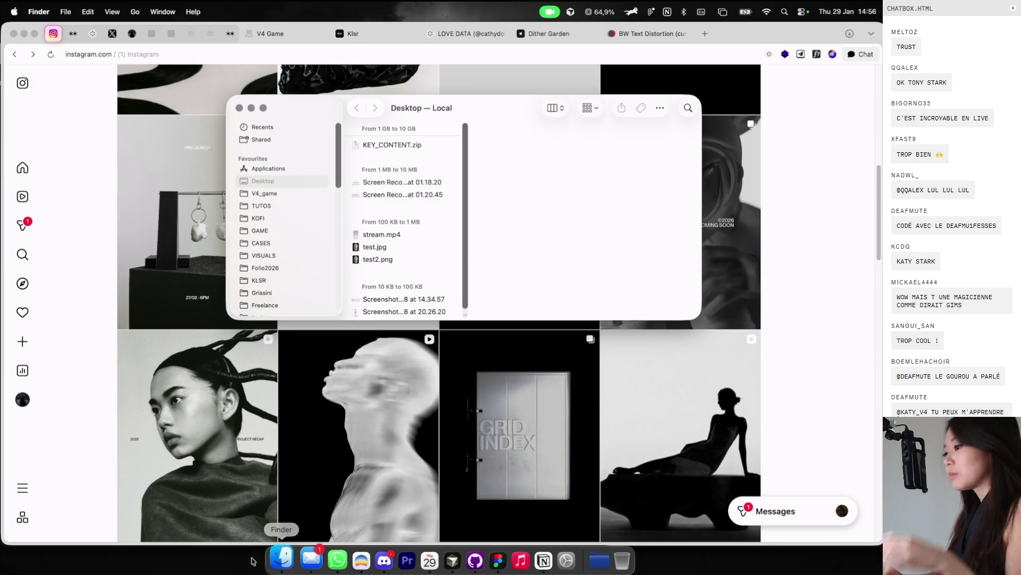
Step: Navigate Finder into Video Content > VISUALS > VIDEO_COM and select vTest.mp4
scroll(279, 260, "down", 5)
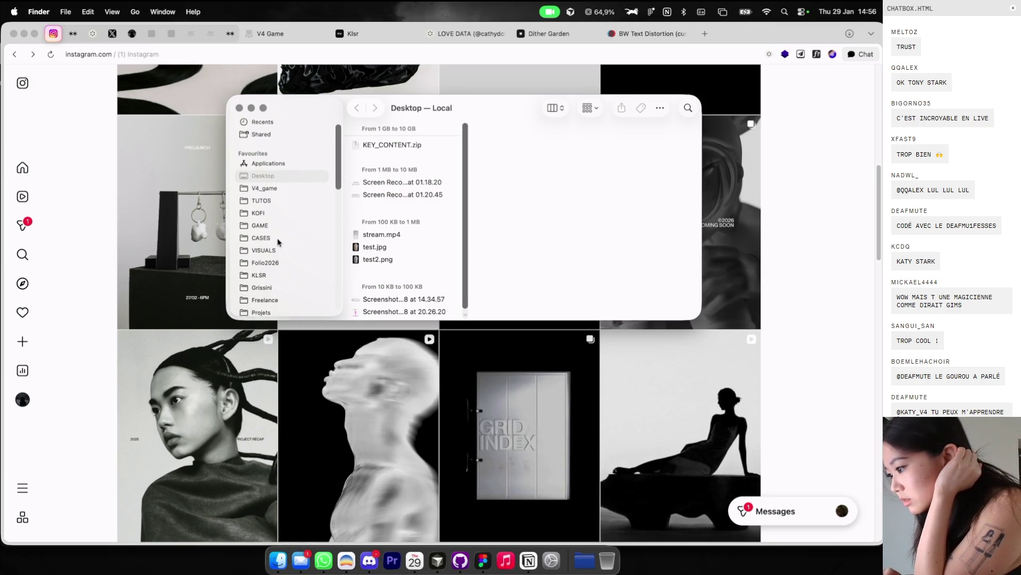
left_click(270, 285)
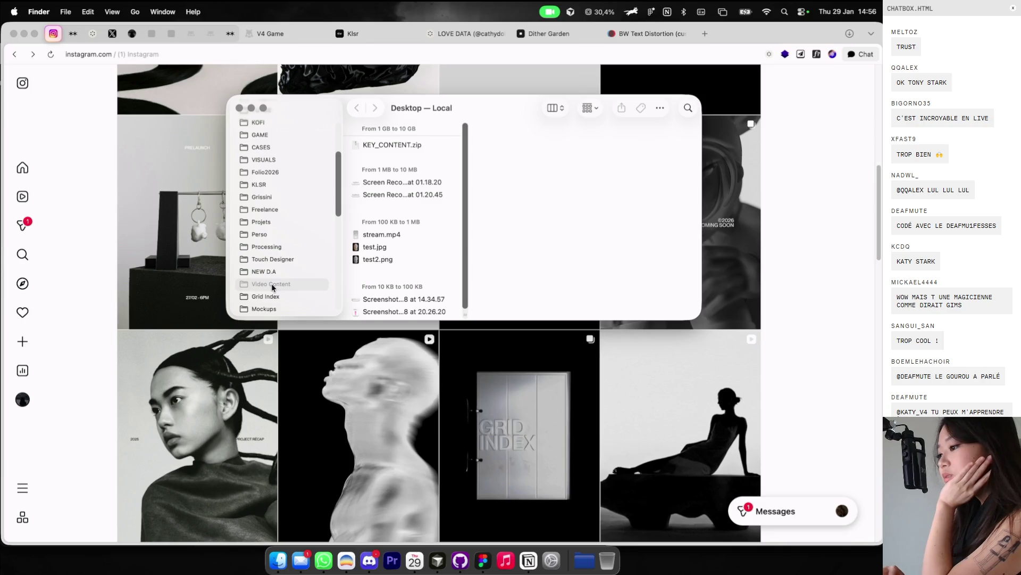
scroll(282, 203, "up", 3)
left_click(327, 204)
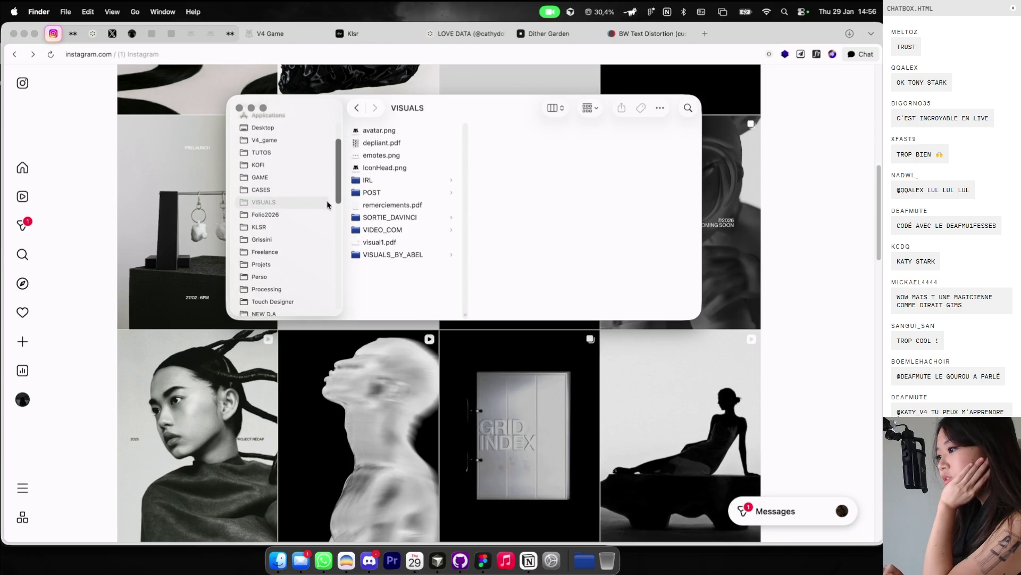
left_click(379, 232)
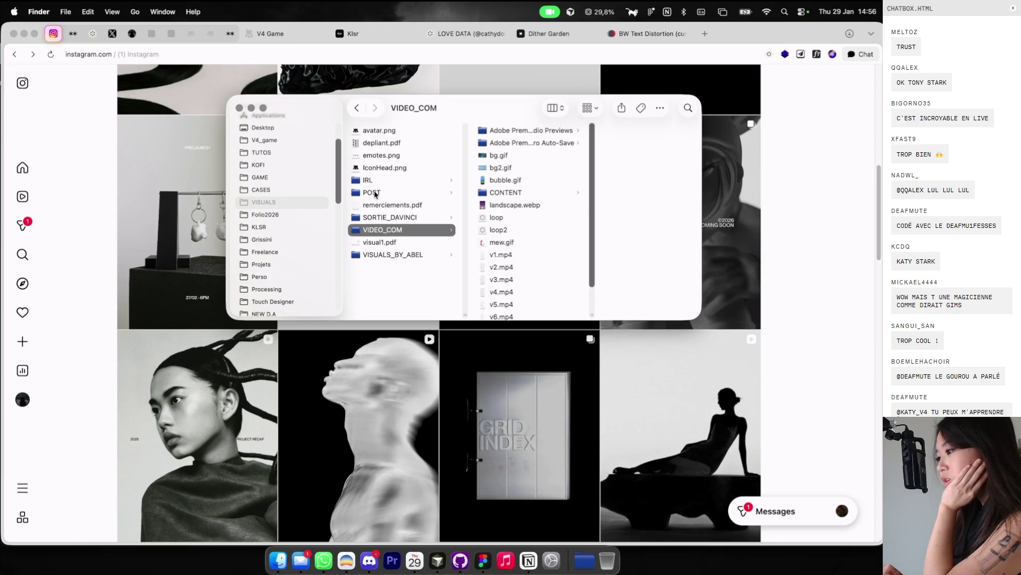
scroll(510, 239, "down", 3)
left_click(514, 288)
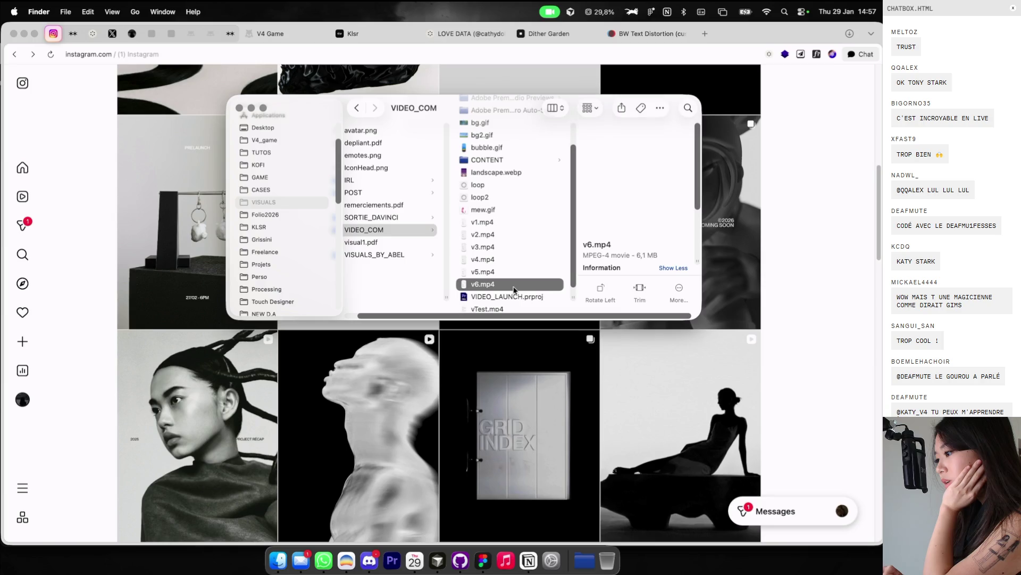
left_click(500, 310)
Step: Play vTest.mp4 centred on screen with the volume raised, then close the video
double_click(502, 301)
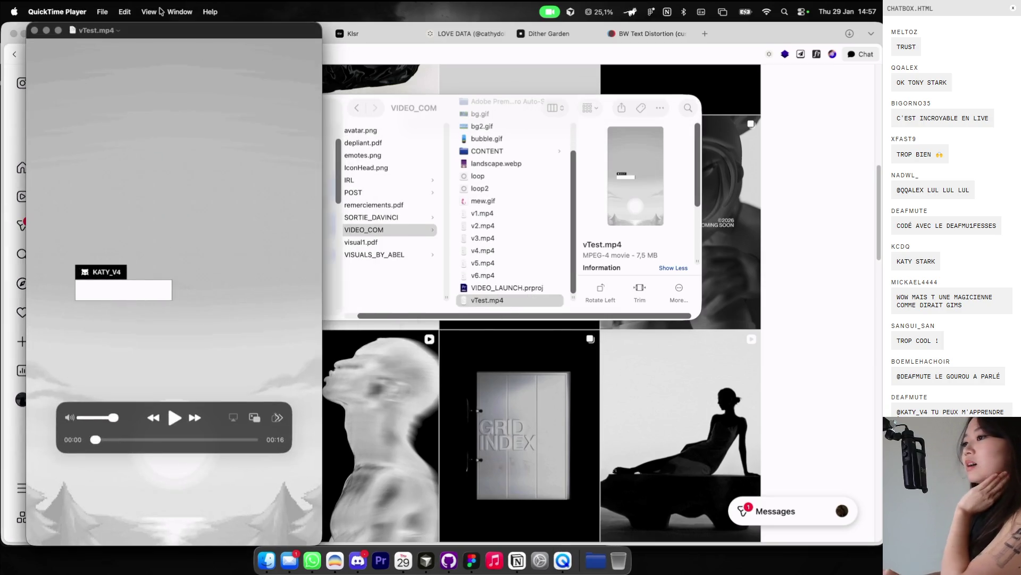
left_click_drag(226, 34, 485, 23)
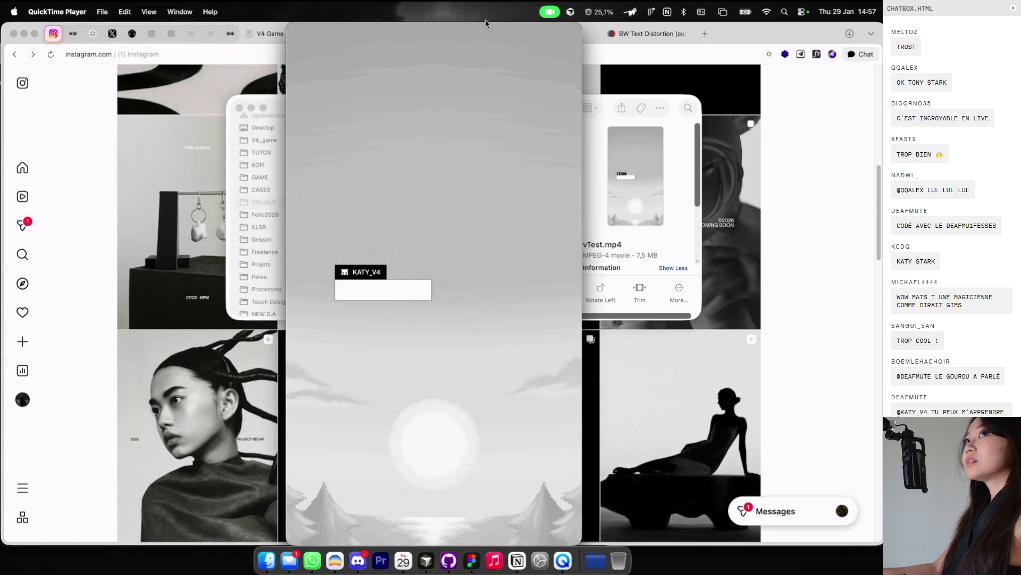
mouse_move(408, 467)
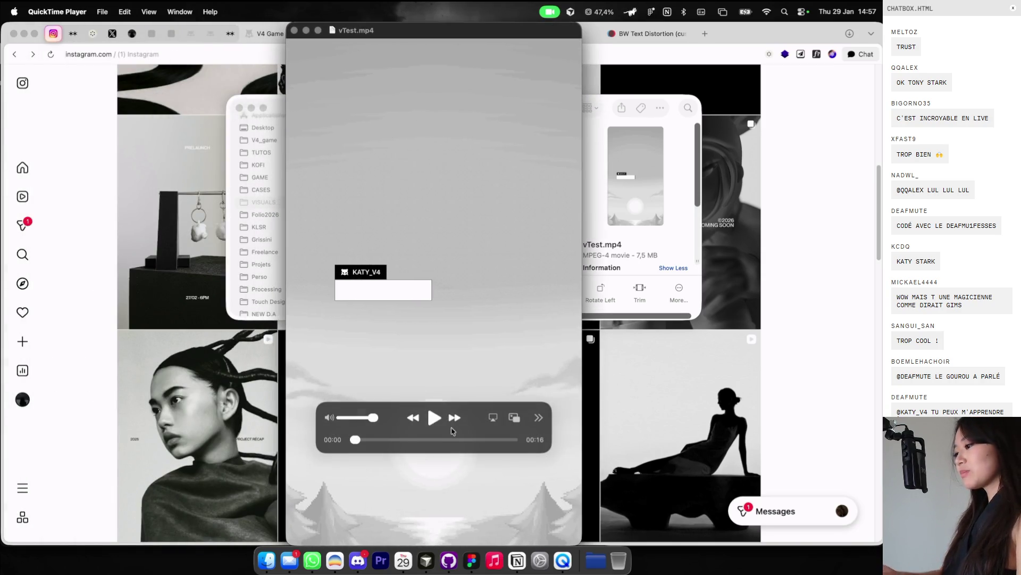
key("XF86AudioRaiseVolume")
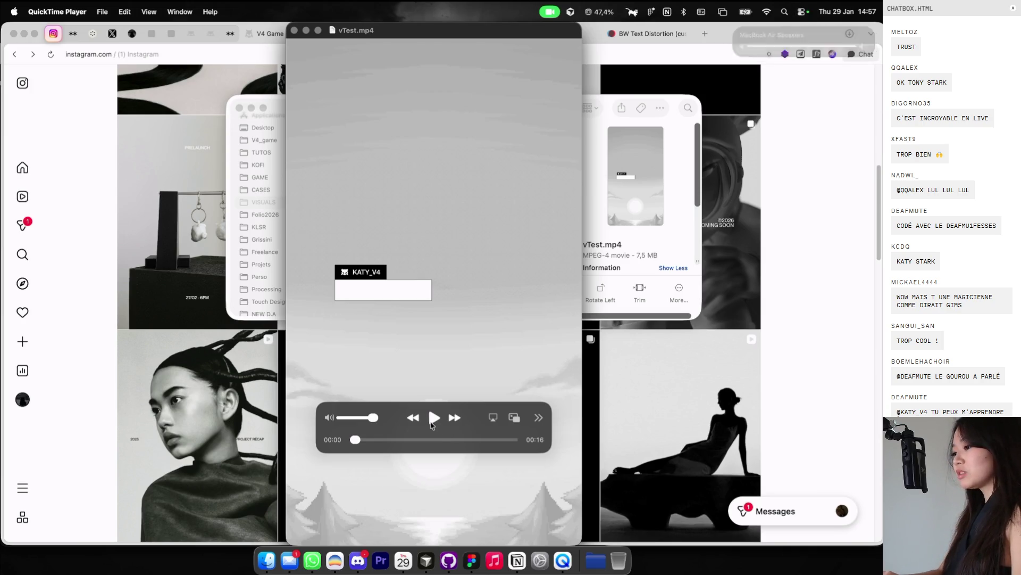
left_click(435, 417)
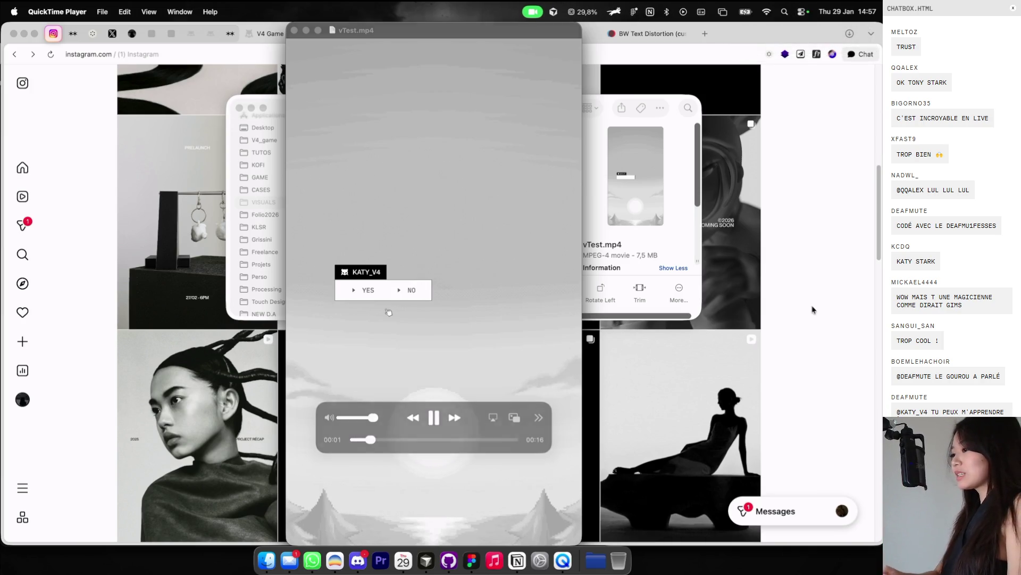
key("XF86AudioRaiseVolume")
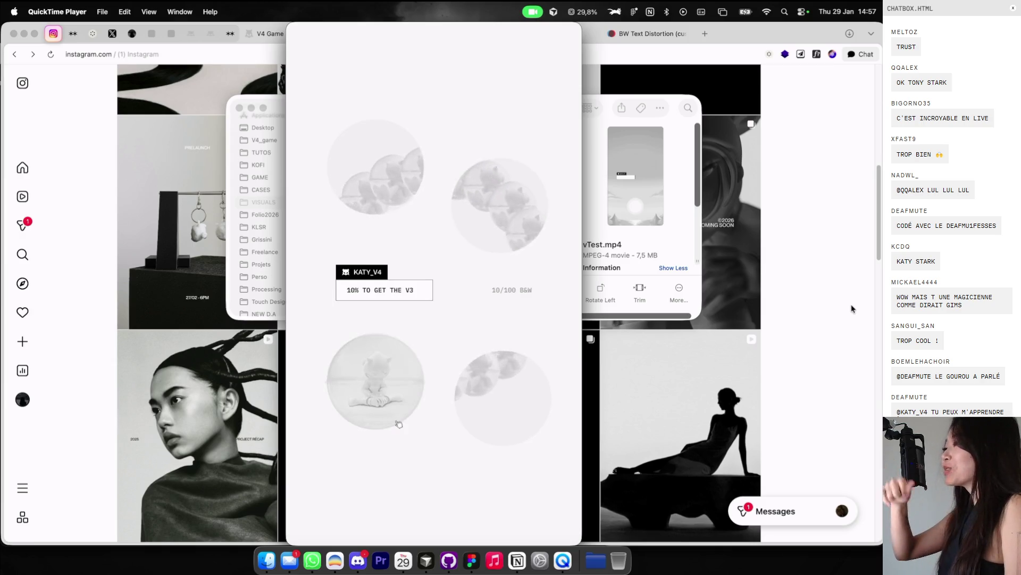
mouse_move(570, 233)
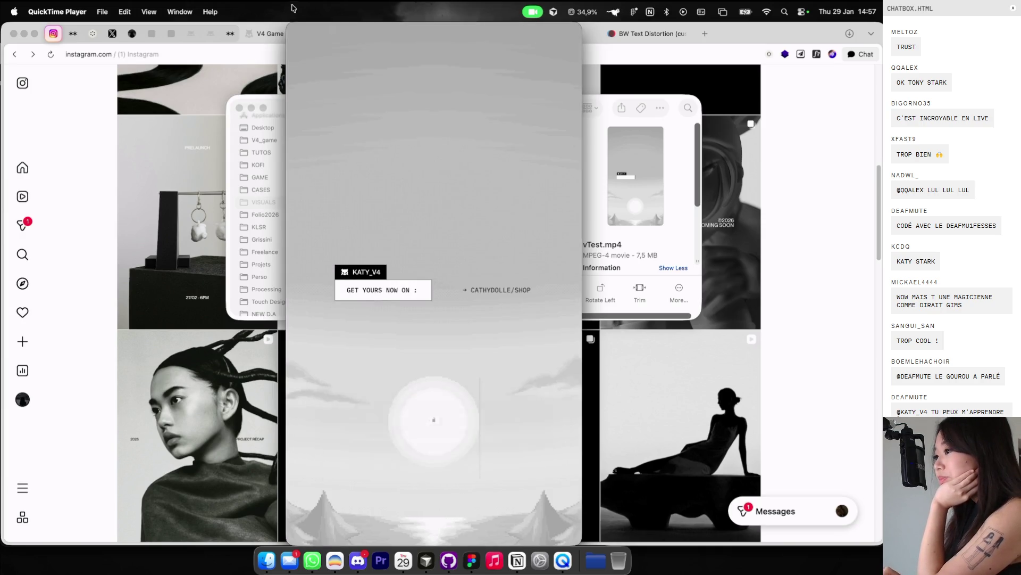
left_click(294, 31)
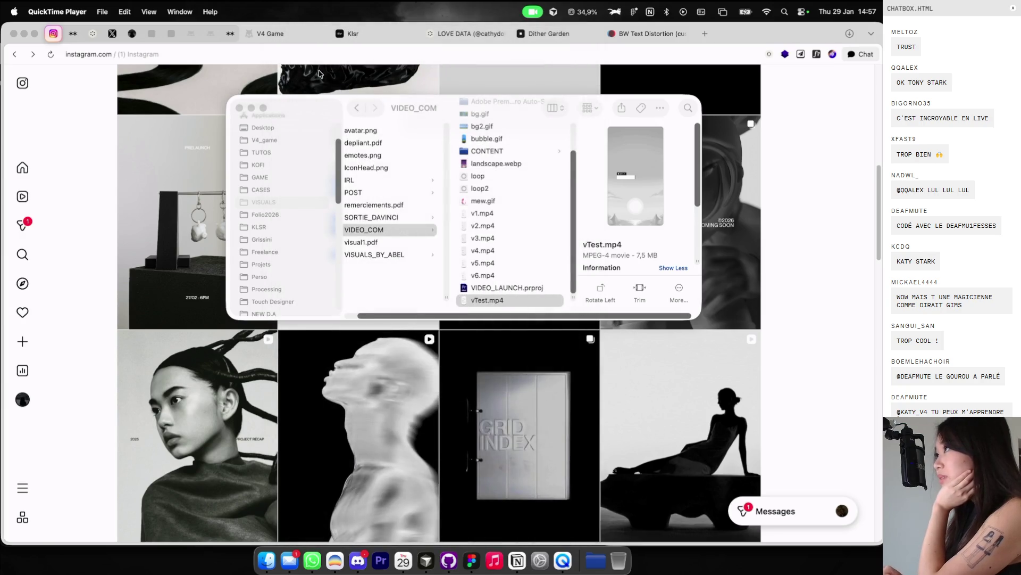
Step: Close the Finder window, open a new browser tab, and move to the Figma desktop
left_click(240, 108)
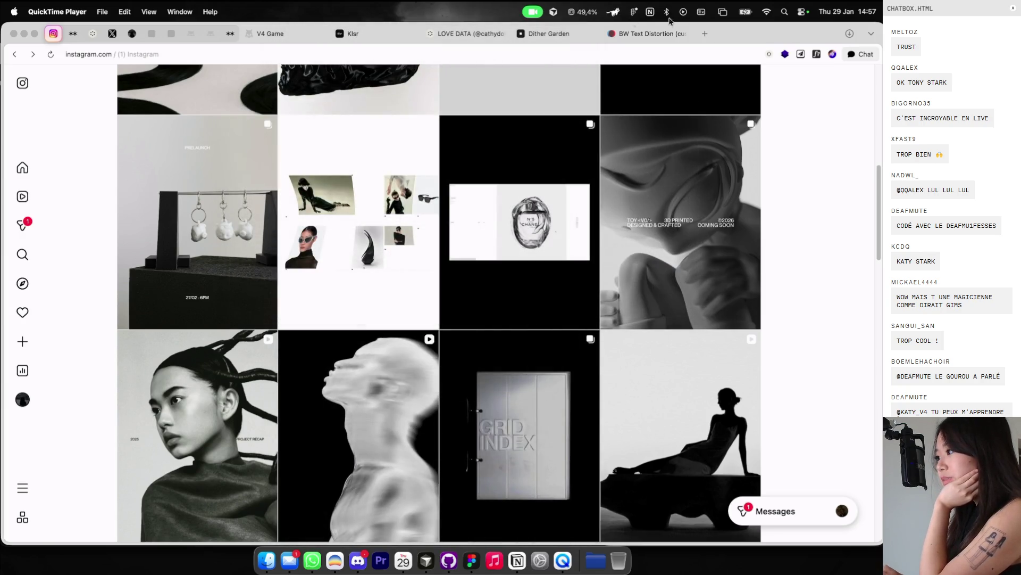
left_click(702, 36)
key("ctrl+Right")
key("ctrl+Right")
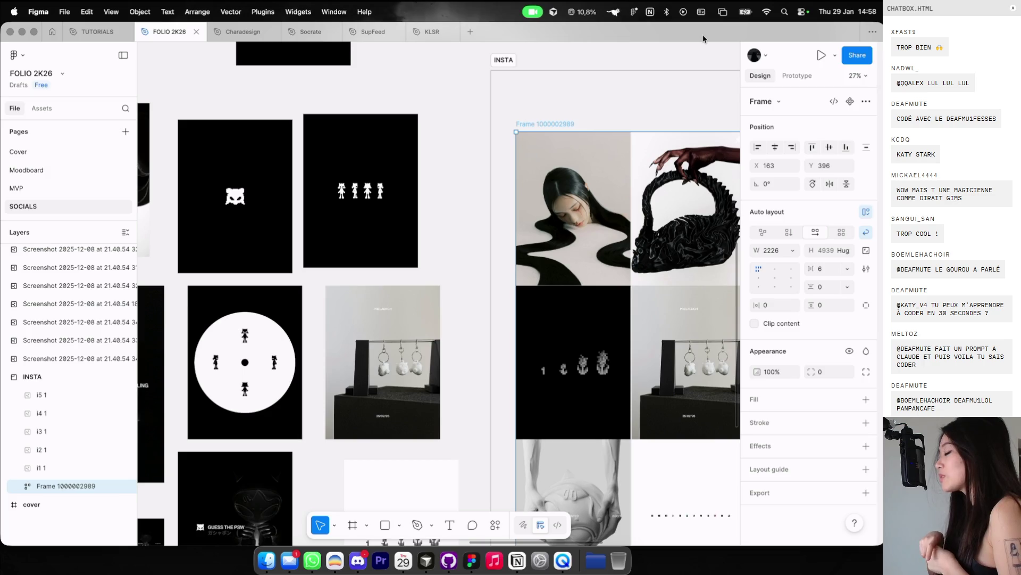
Step: Close the small server preview window and the empty new browser tab
scroll(517, 317, "left", 5)
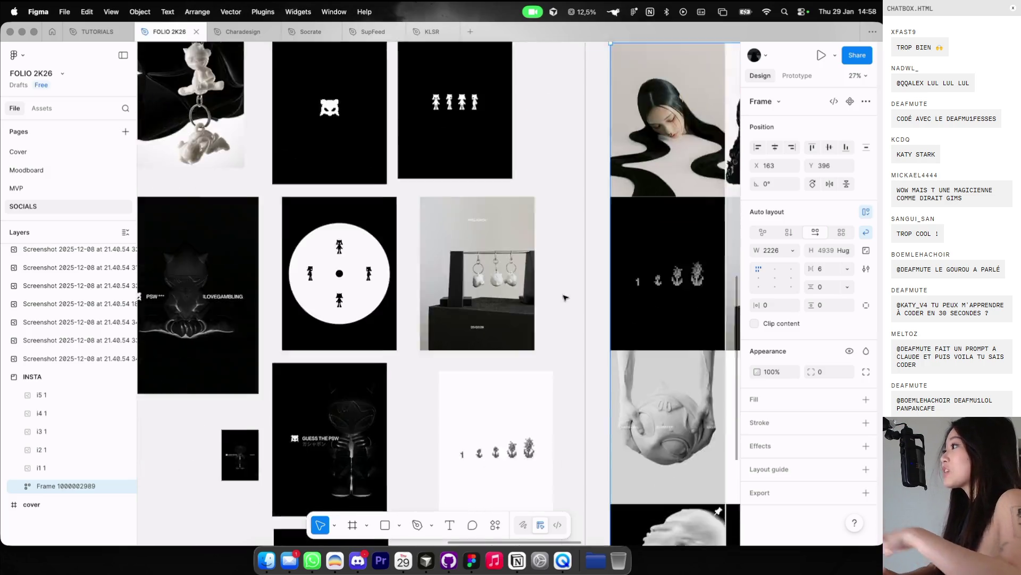
scroll(517, 318, "right", 5)
scroll(517, 317, "up", 3)
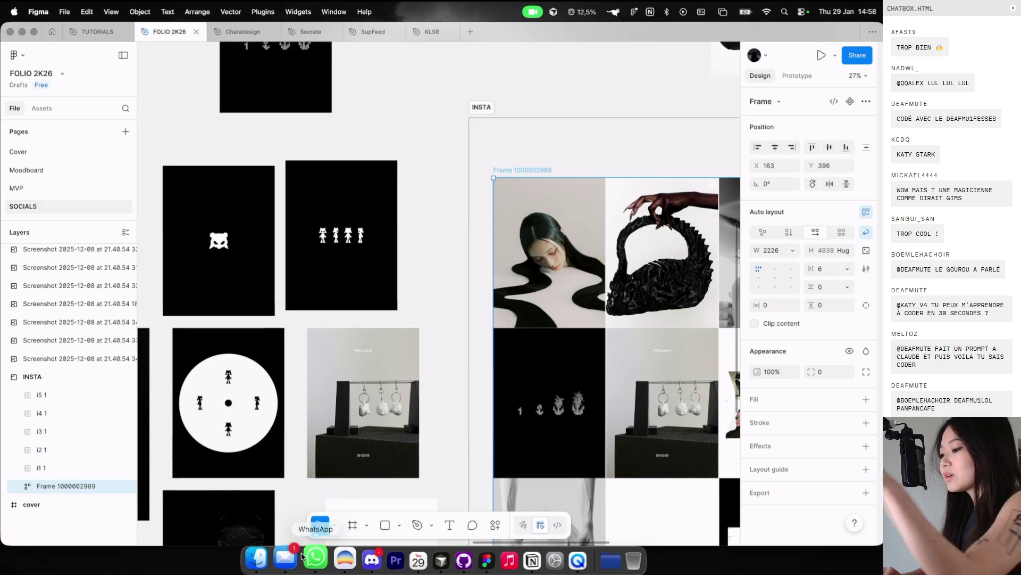
left_click(336, 559)
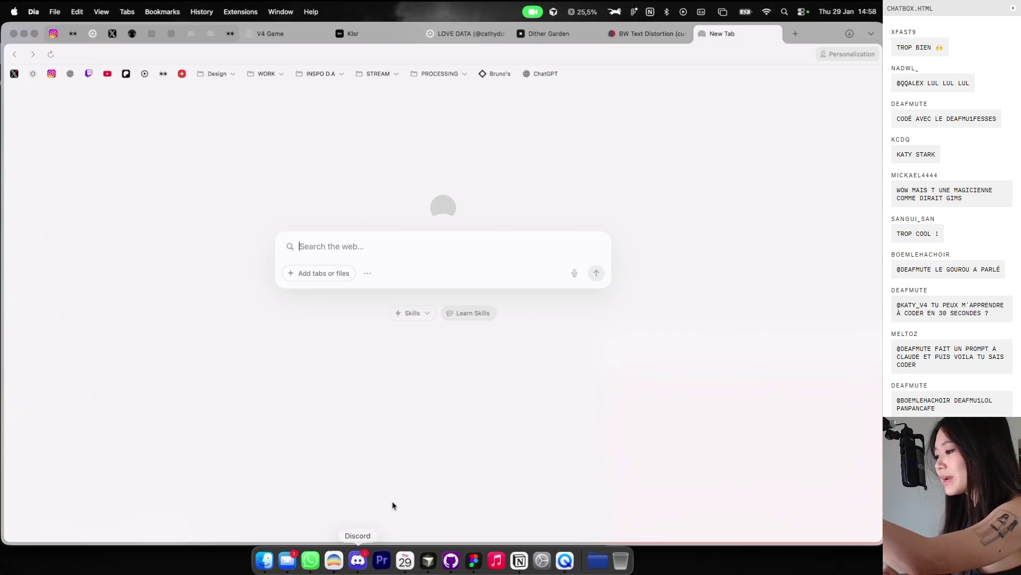
key("ctrl+Up")
left_click(555, 293)
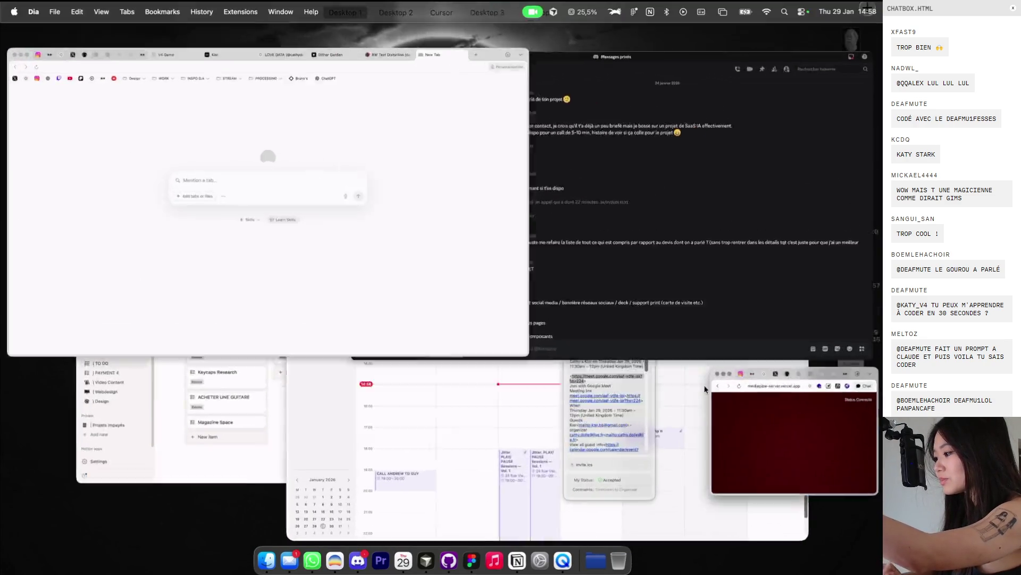
left_click(611, 340)
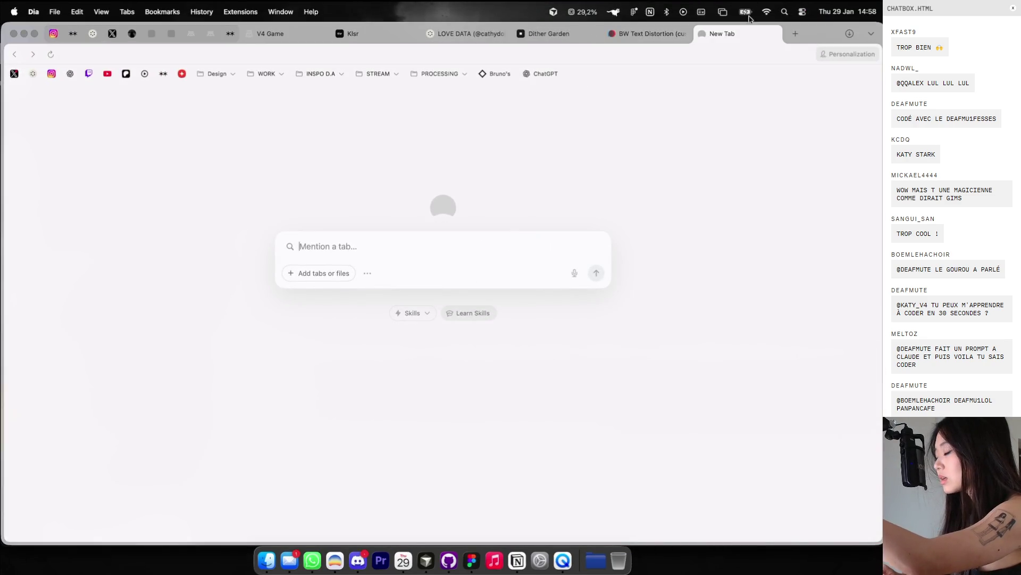
left_click(774, 34)
Step: Return to Figma's INSTA frame on the SOCIALS page
key("ctrl+Right")
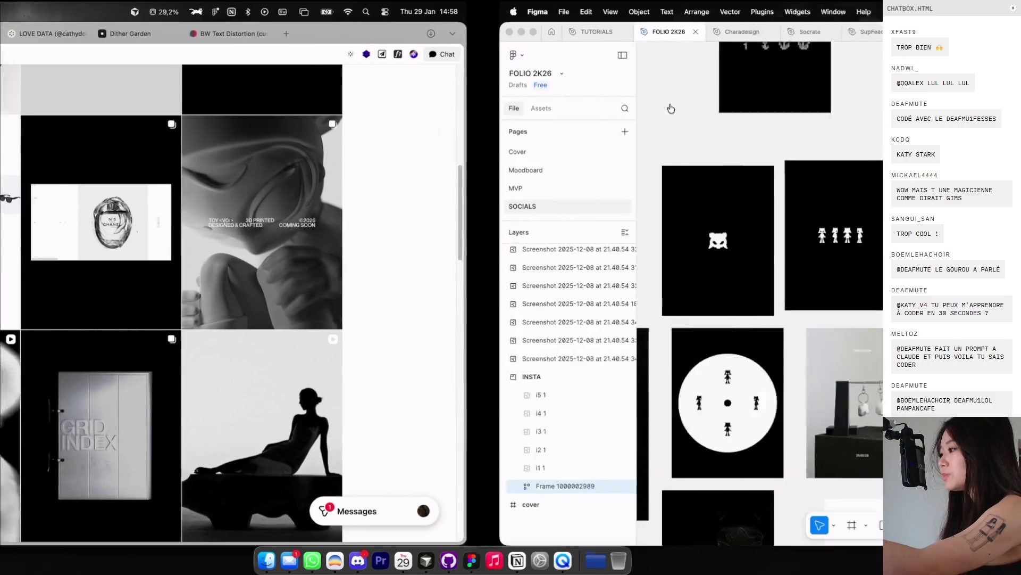
scroll(616, 128, "right", 3)
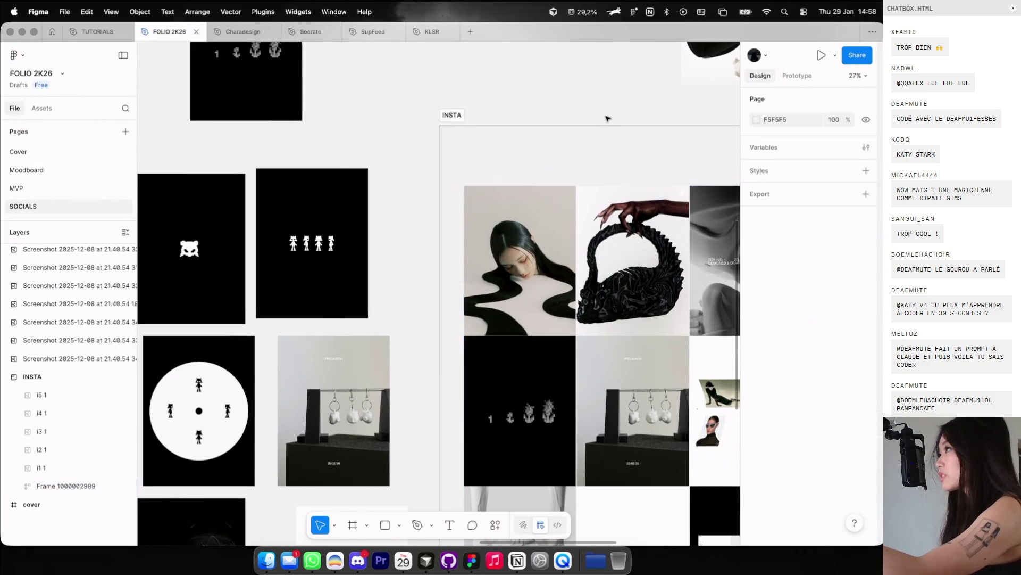
scroll(608, 118, "down", 3)
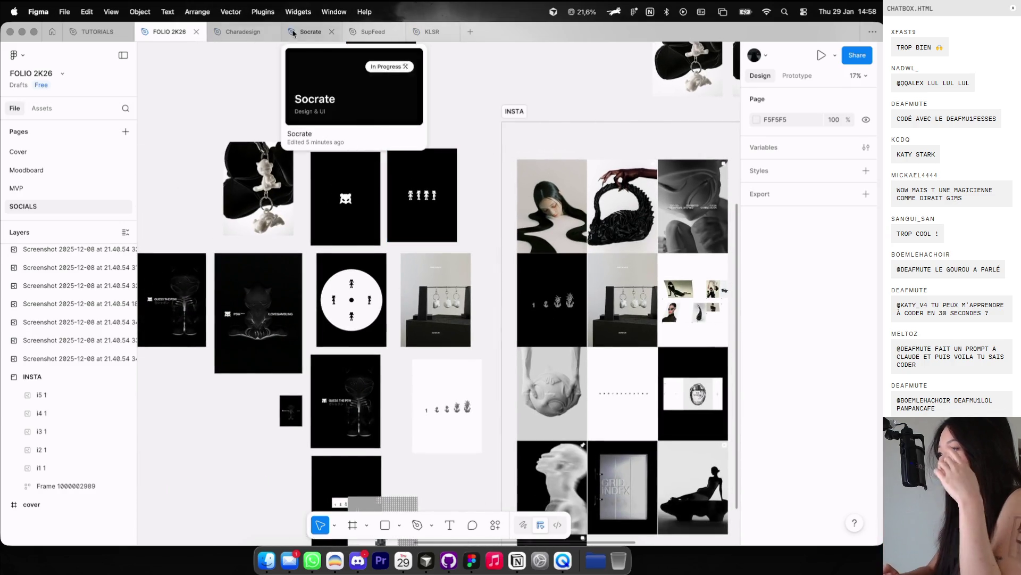
Step: View the Socrate moodboard file, then switch to the BW Text Distortion page in the browser
left_click(312, 32)
scroll(484, 287, "up", 5)
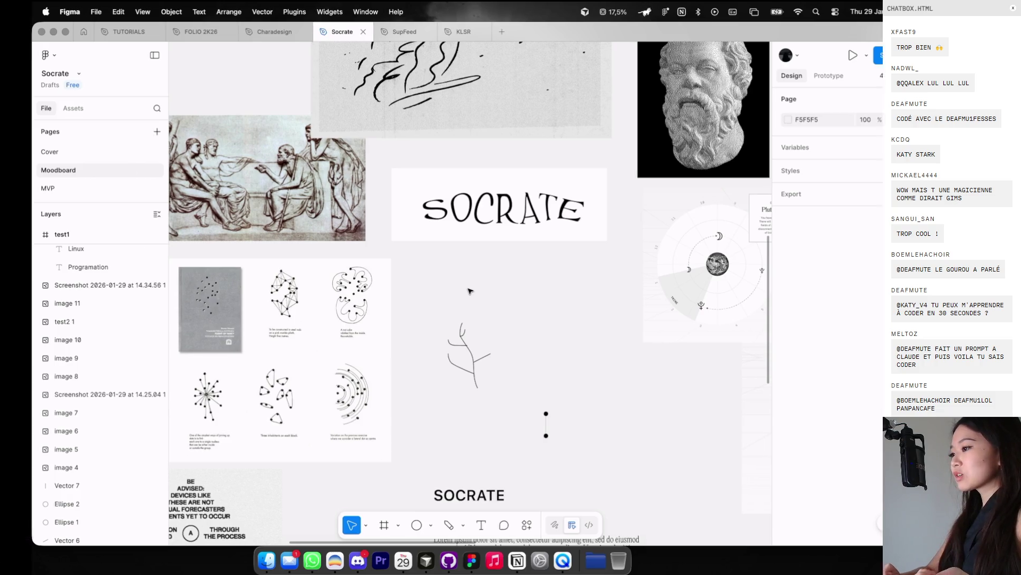
key("super+Tab")
left_click(649, 35)
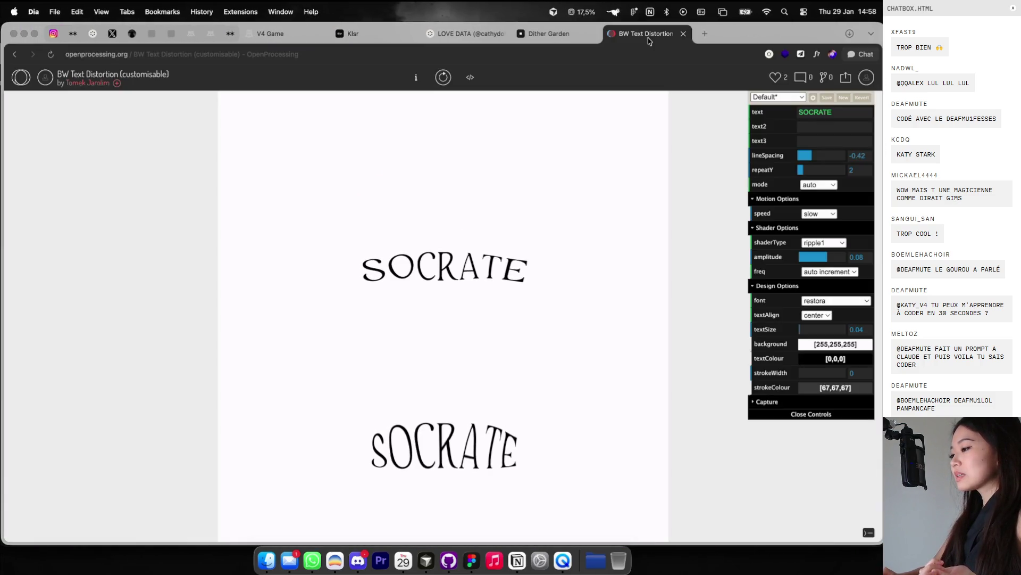
Step: Open the Orbit & Spiral tool at loopimages.vercel.app in a new browser tab
left_click(710, 34)
type("loo")
key("Return")
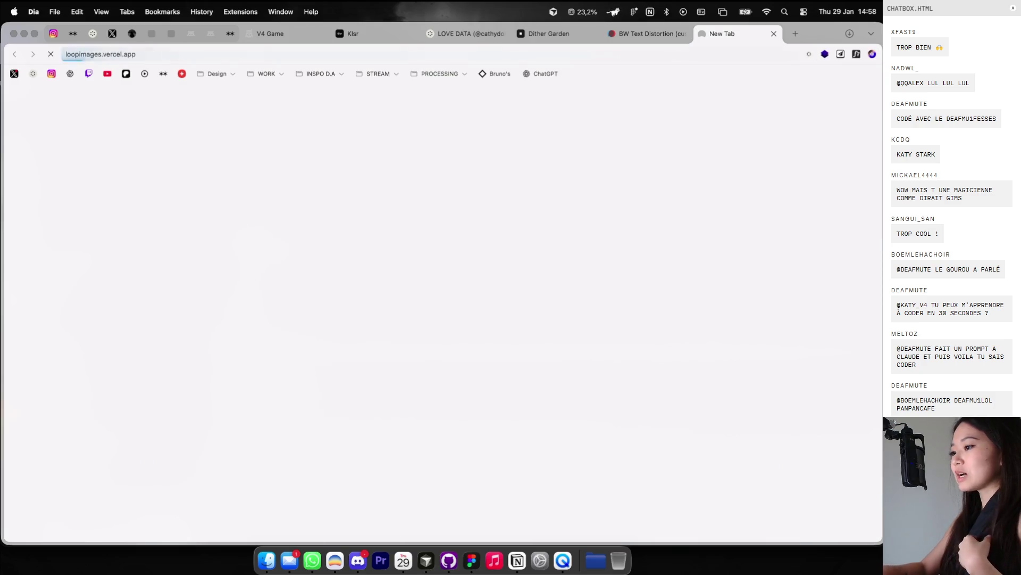
Step: Import all six images, switch the layout from loop to spiral, then close the page
left_click(110, 84)
left_click(464, 215)
key("super+a")
key("Return")
key("s")
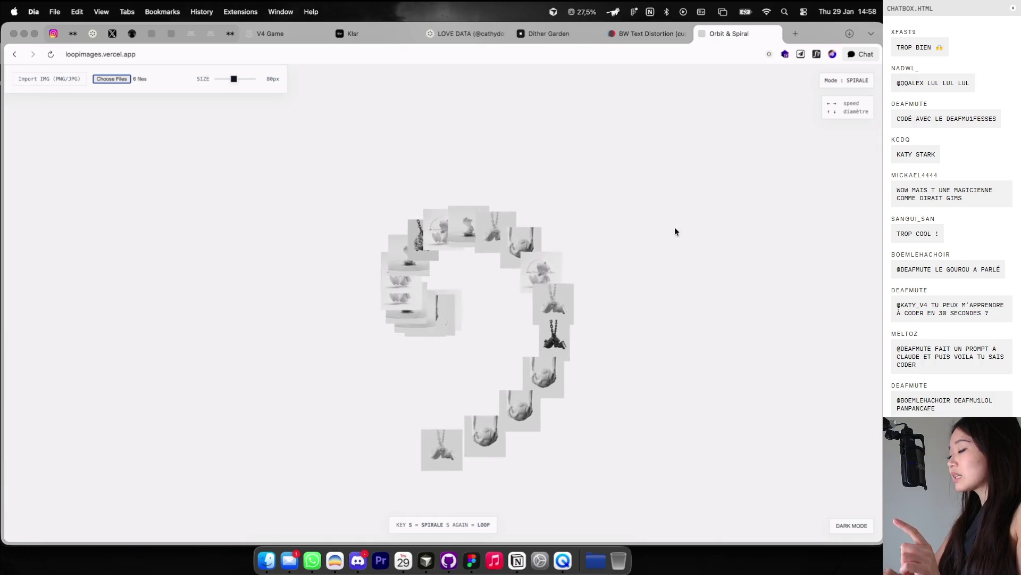
key("super+w")
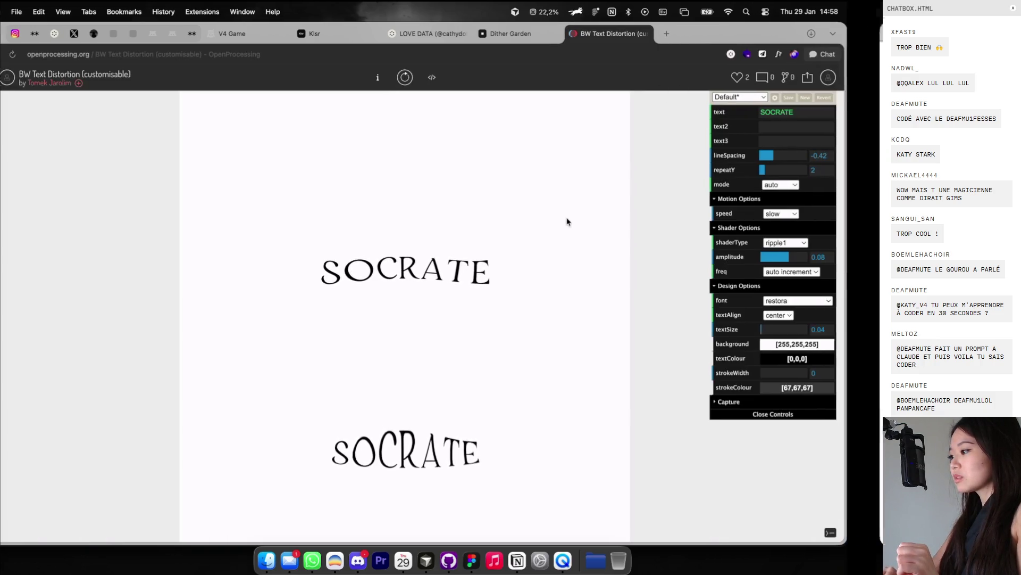
Step: Scroll the Cosmos LOVE DATA board and view the face-tracking image before returning to the grid
left_click(532, 33)
left_click(484, 38)
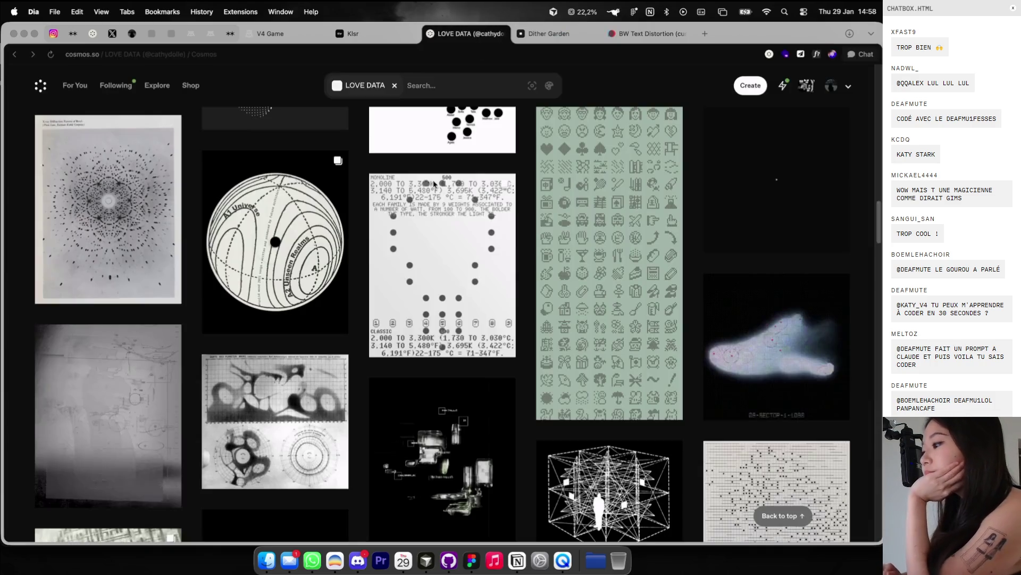
scroll(434, 185, "down", 15)
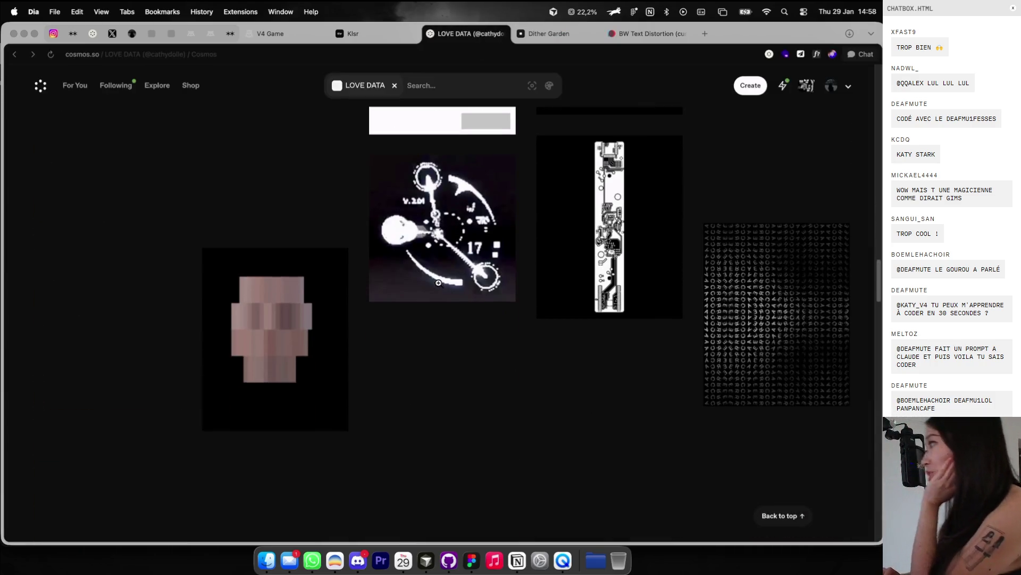
scroll(322, 289, "down", 10)
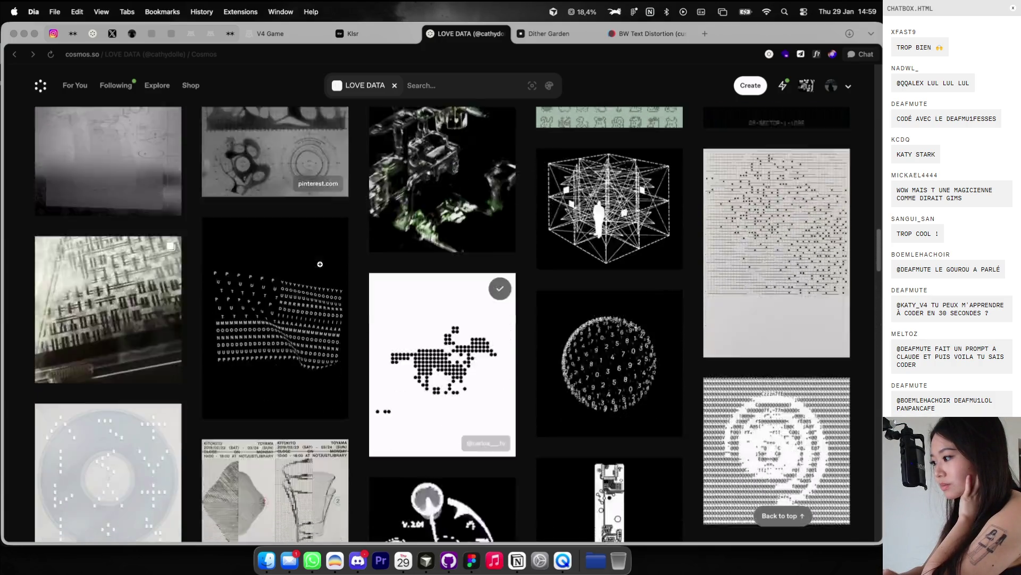
scroll(320, 264, "down", 5)
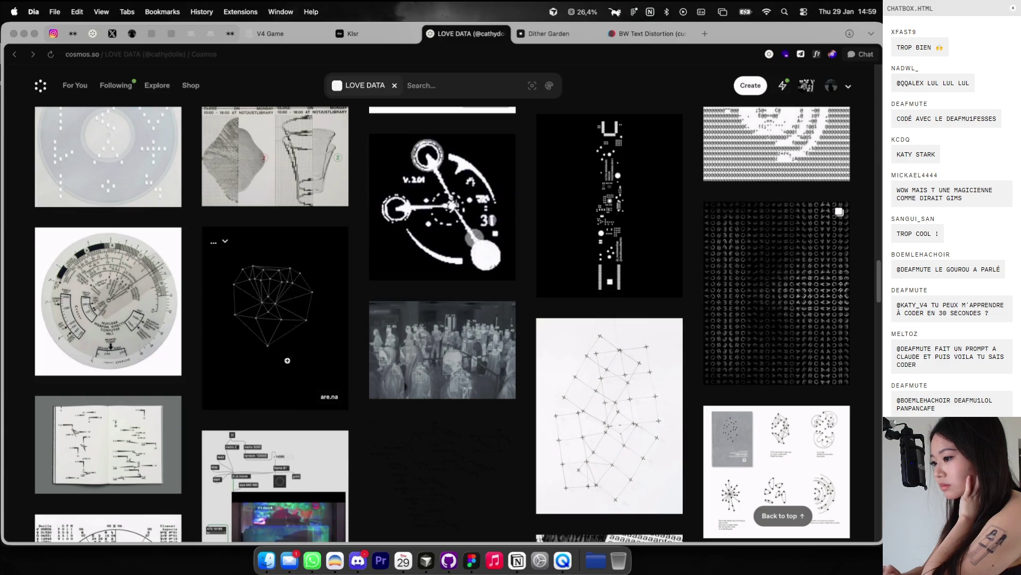
left_click(286, 348)
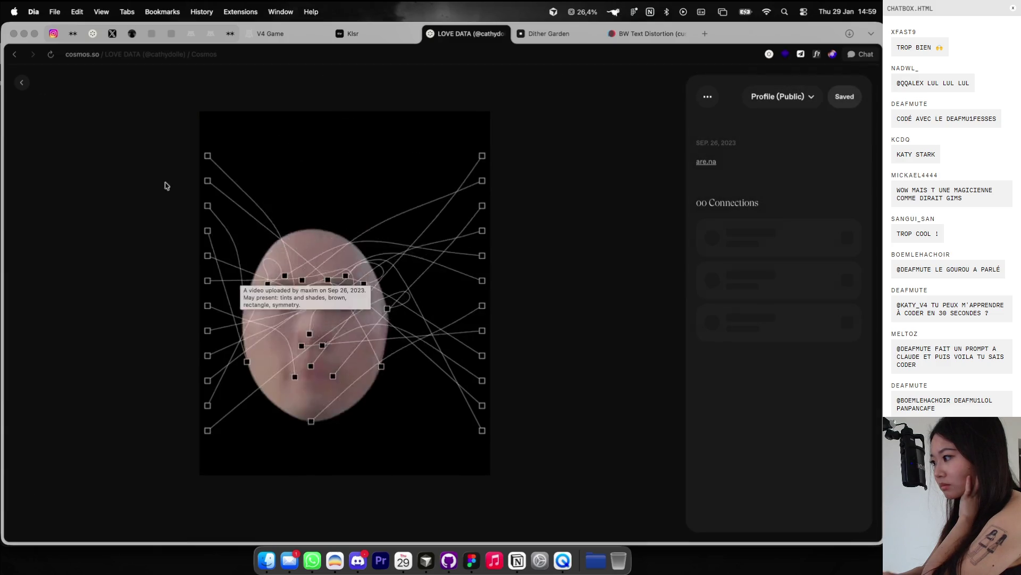
left_click(21, 82)
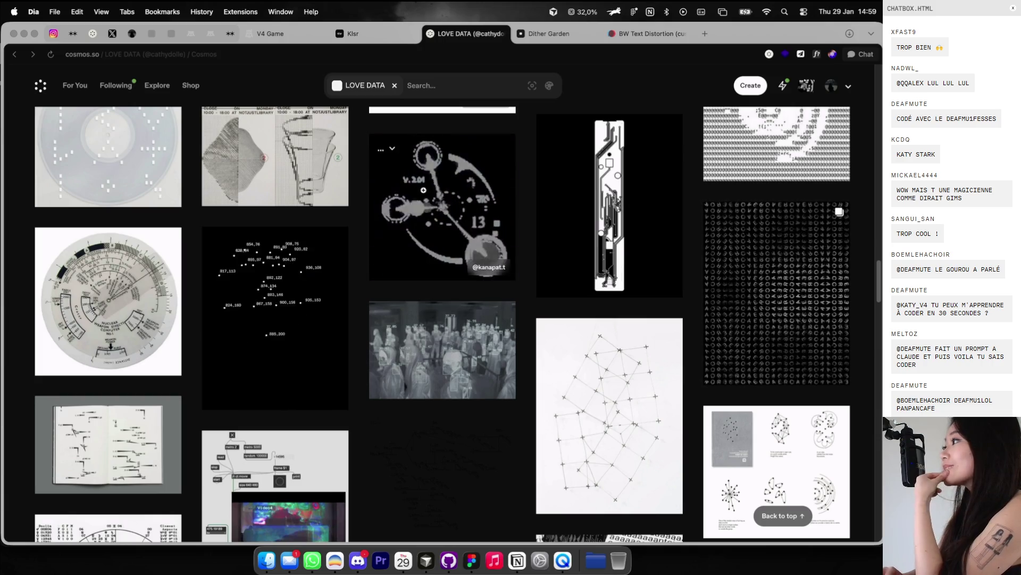
Step: Open the dot-drawings book image and follow its metropolismag.com source link
scroll(354, 193, "down", 2)
scroll(456, 204, "down", 8)
scroll(456, 204, "up", 5)
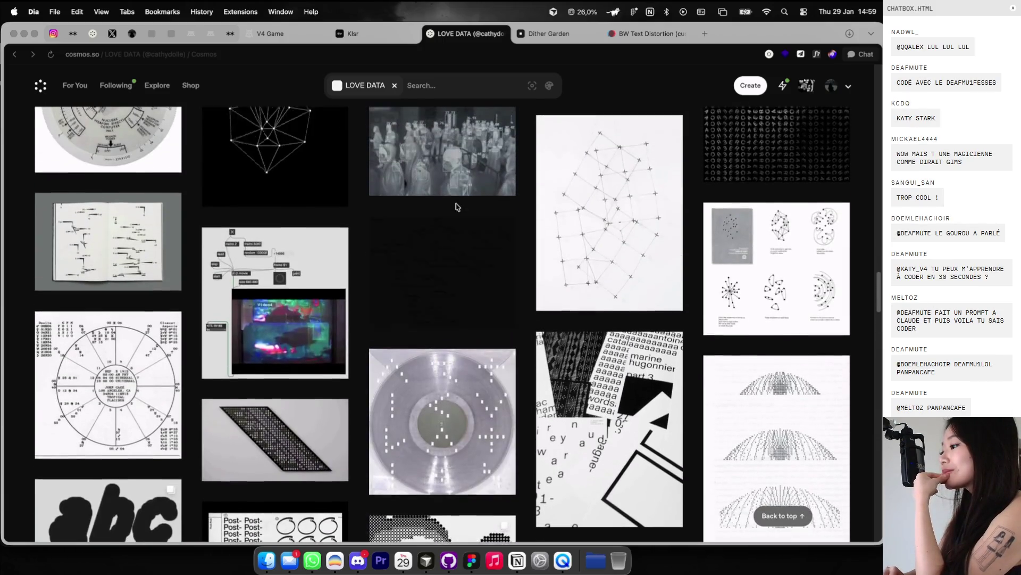
left_click(726, 259)
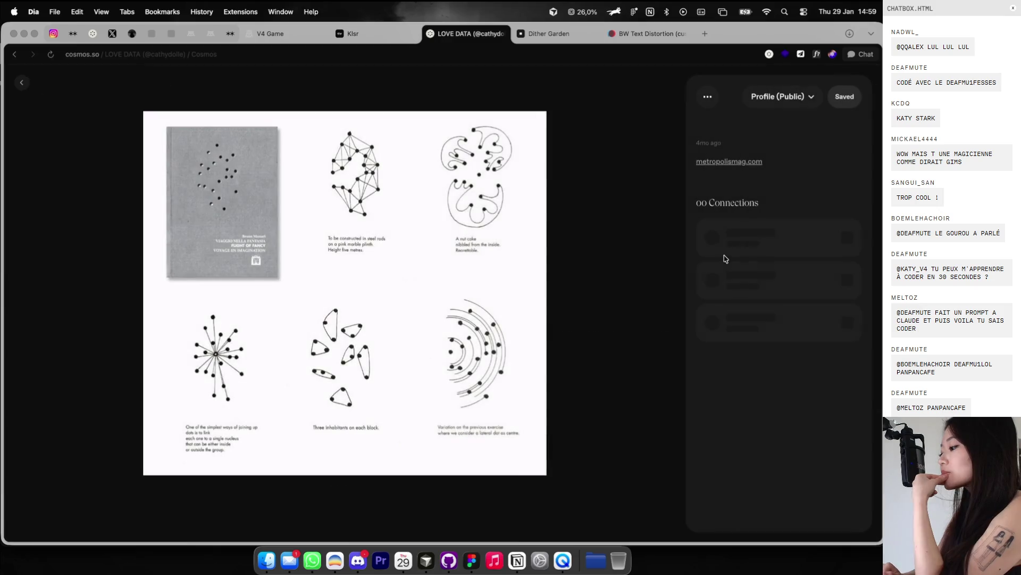
left_click(733, 162)
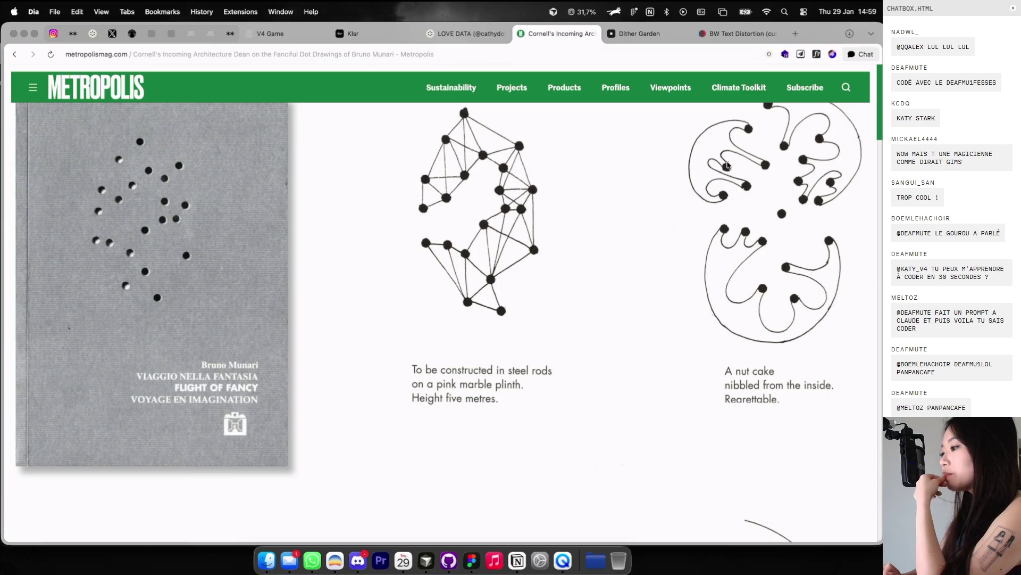
Step: Read down the Metropolis dot-drawings article, then close its tab
scroll(678, 205, "down", 7)
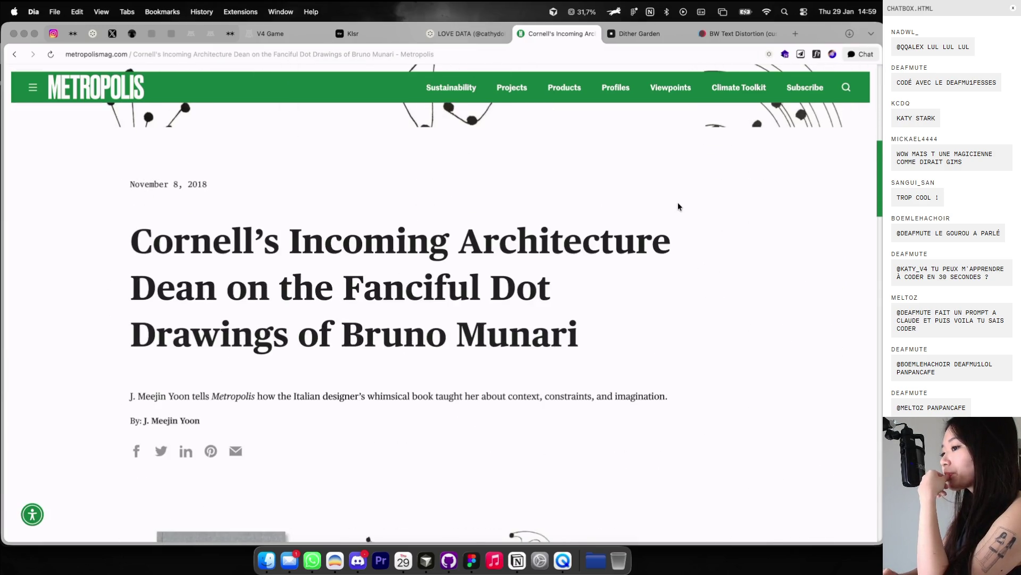
scroll(678, 207, "down", 15)
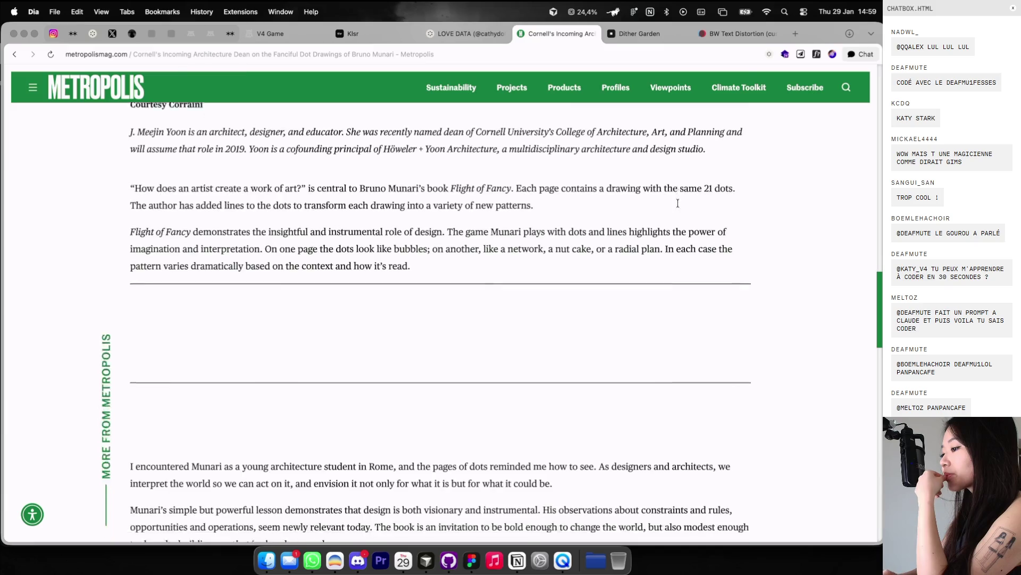
scroll(678, 205, "down", 15)
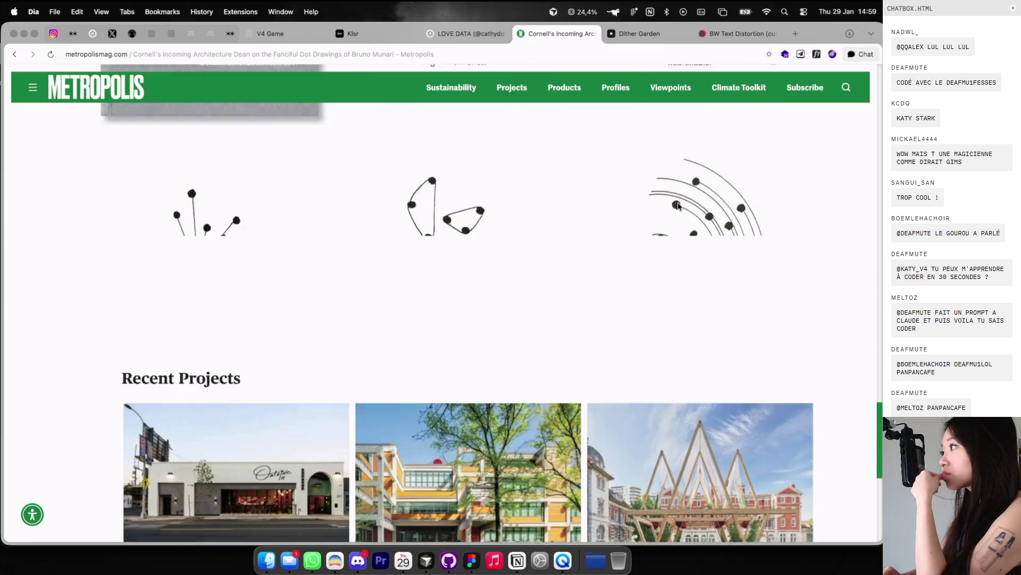
scroll(678, 205, "down", 10)
scroll(678, 206, "up", 8)
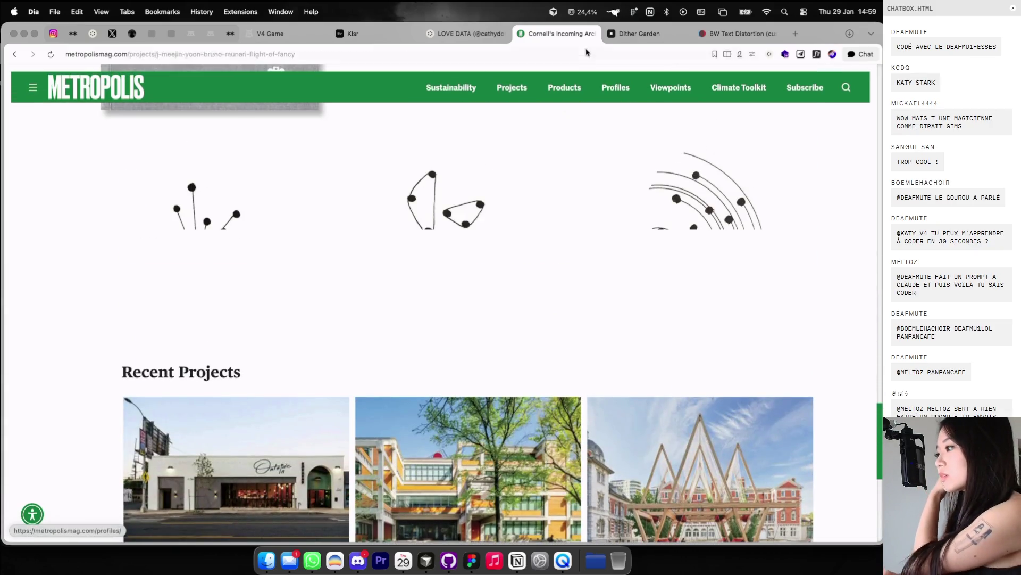
left_click(595, 33)
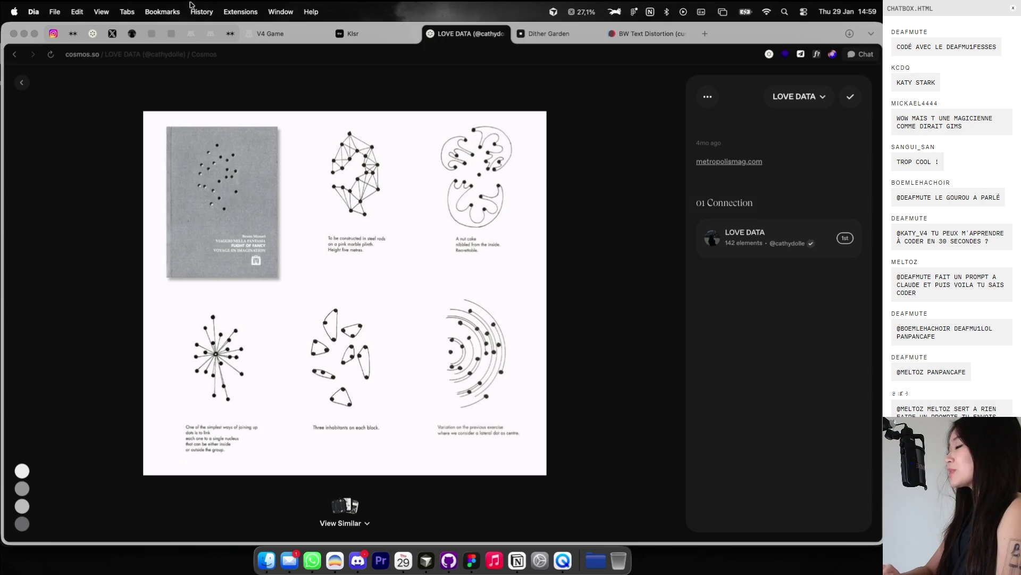
Step: Scroll through the LOVE DATA grid, go back to the owner's profile, then switch to the Socrate moodboard
left_click(22, 82)
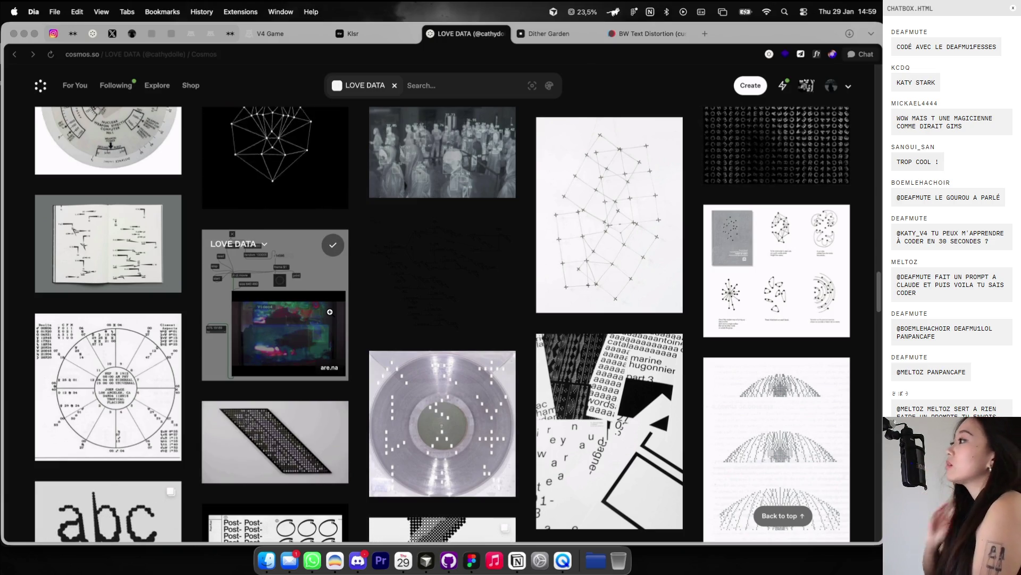
scroll(129, 202, "down", 10)
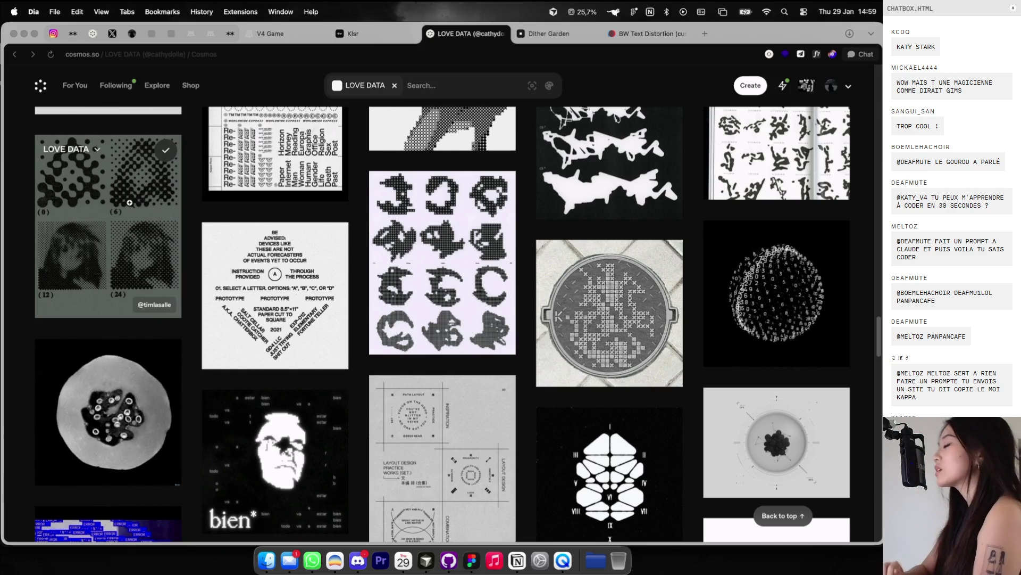
scroll(130, 203, "down", 15)
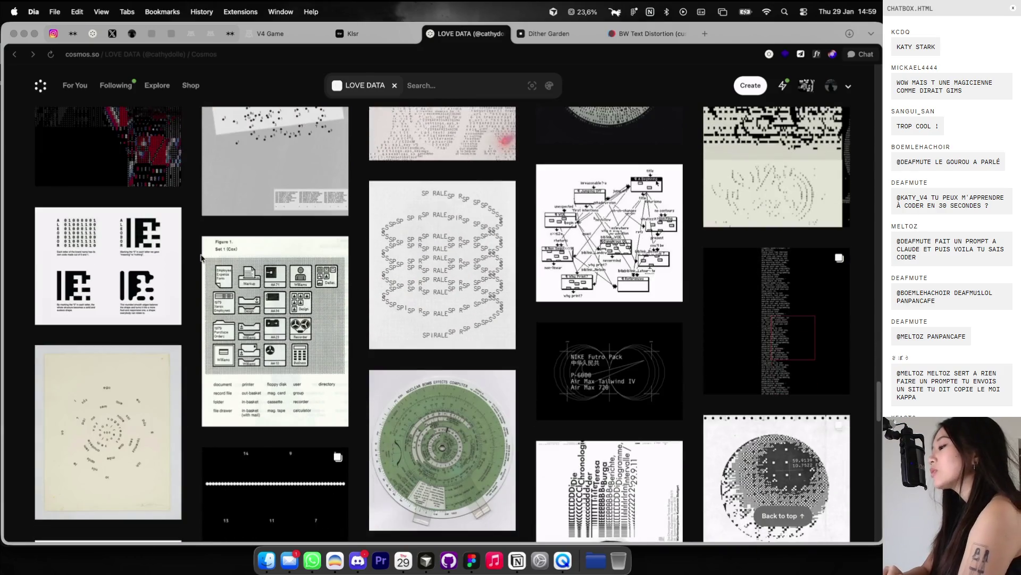
scroll(201, 258, "down", 10)
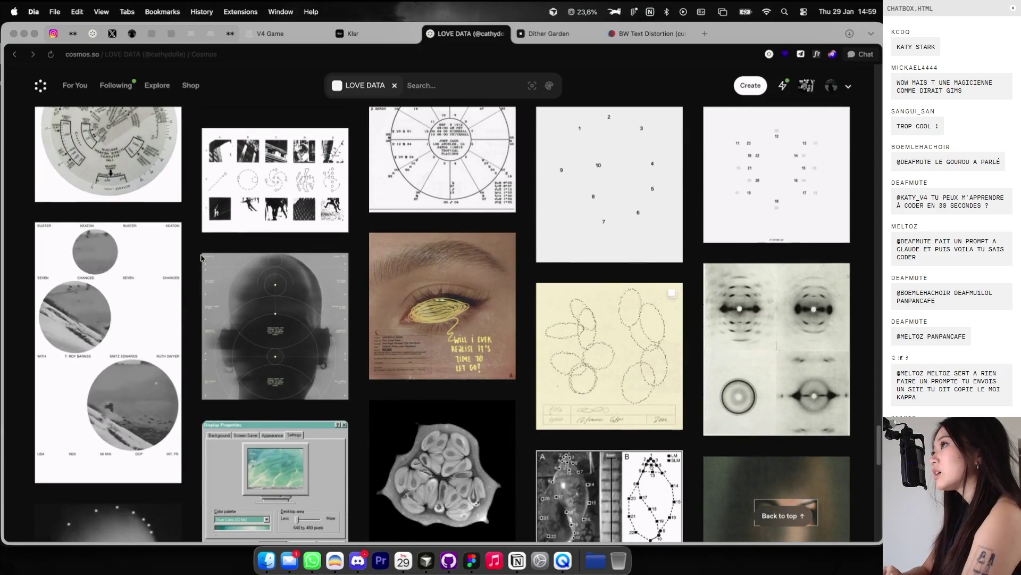
scroll(201, 258, "down", 3)
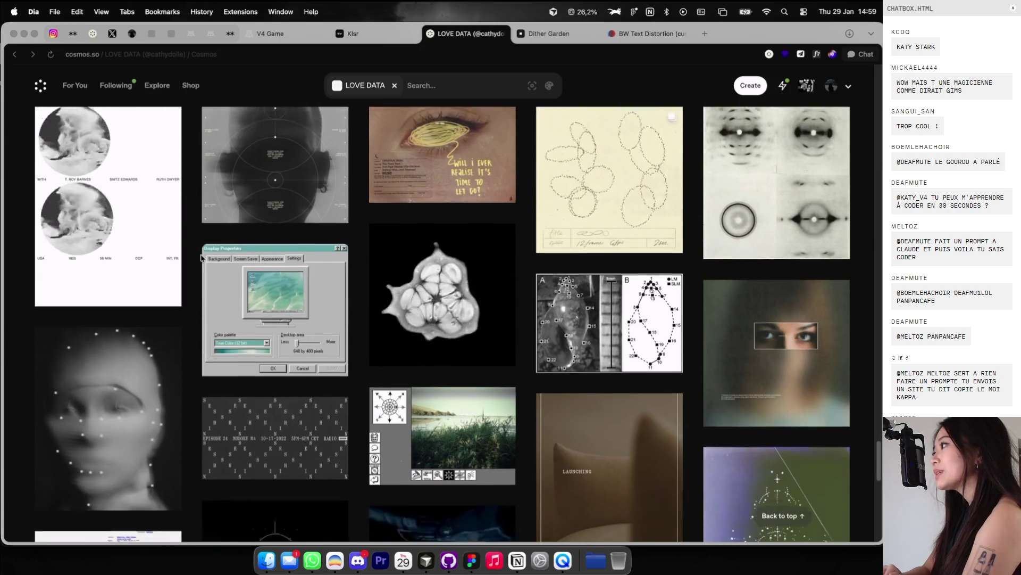
scroll(201, 258, "down", 5)
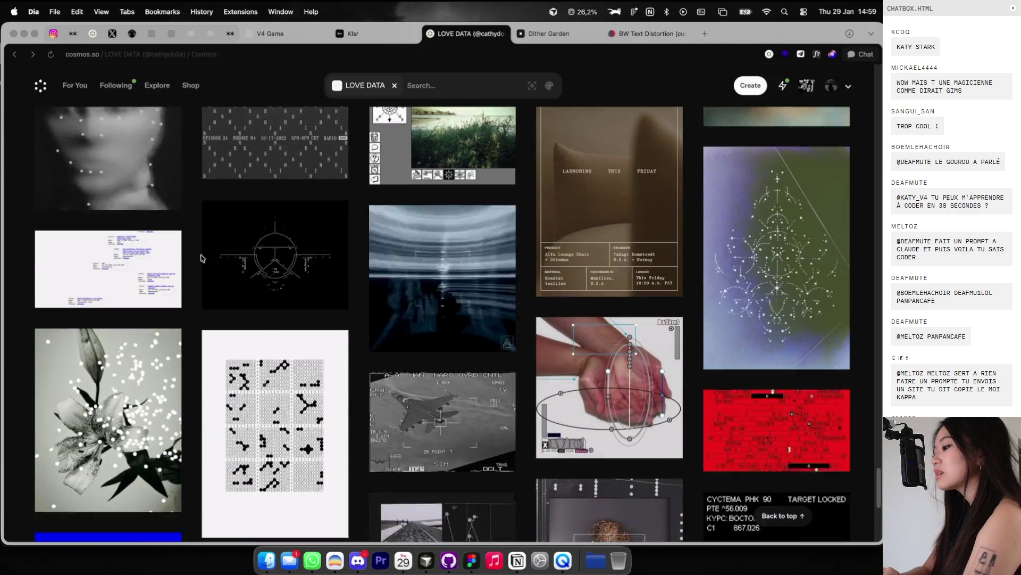
scroll(201, 258, "down", 6)
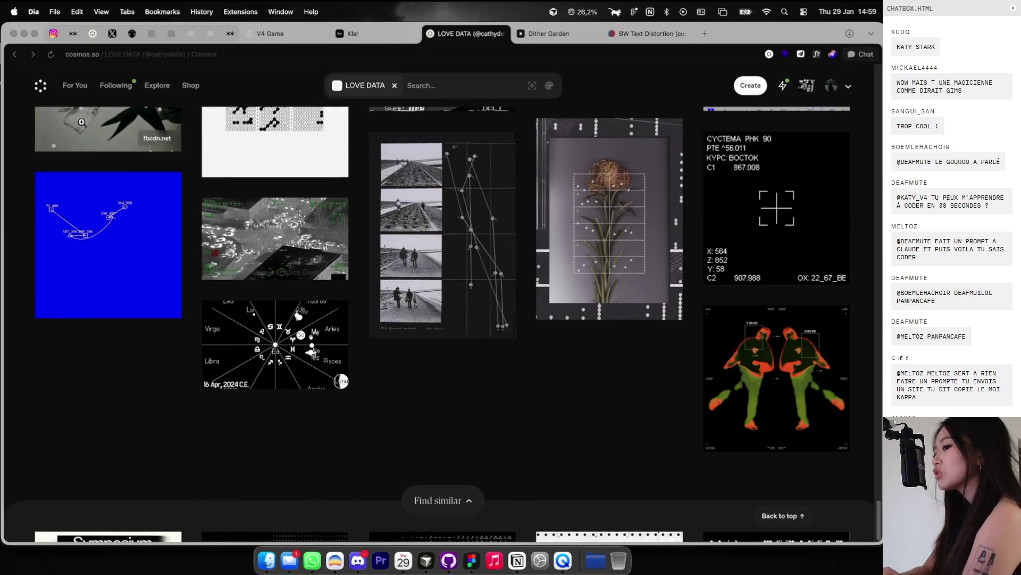
left_click(14, 55)
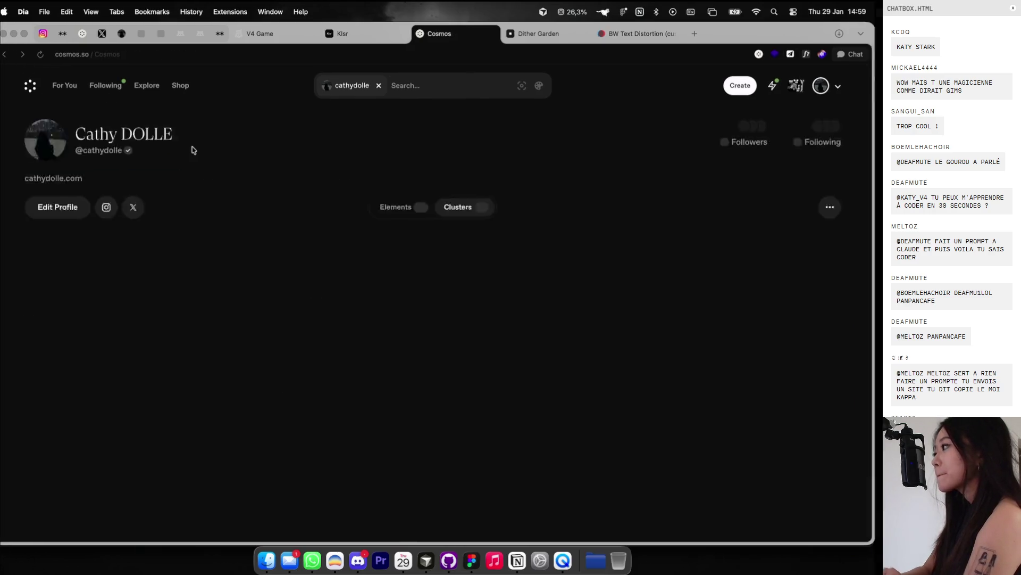
key("super+Tab")
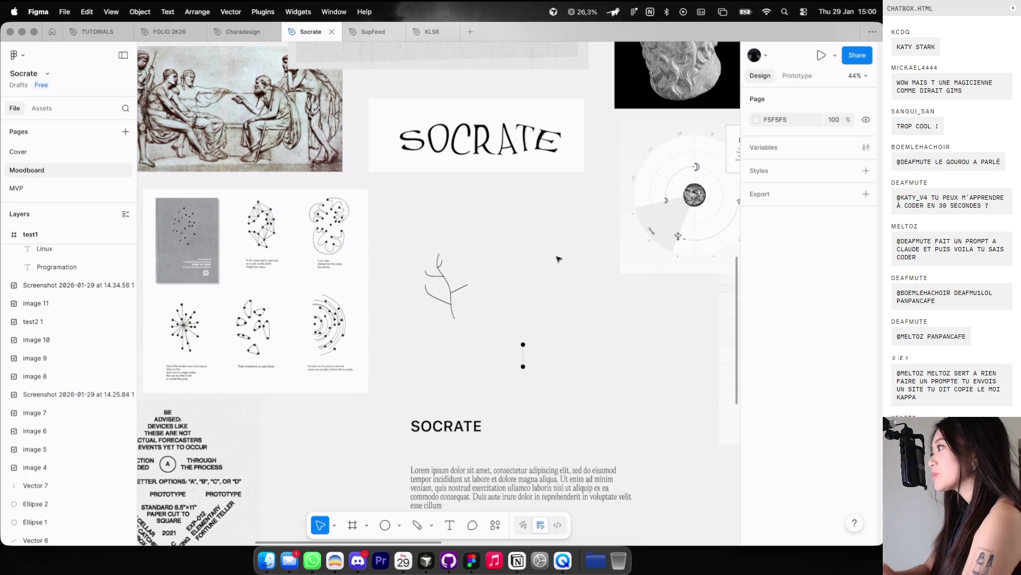
scroll(585, 212, "right", 3)
scroll(566, 93, "up", 3, "ctrl")
left_click(565, 93)
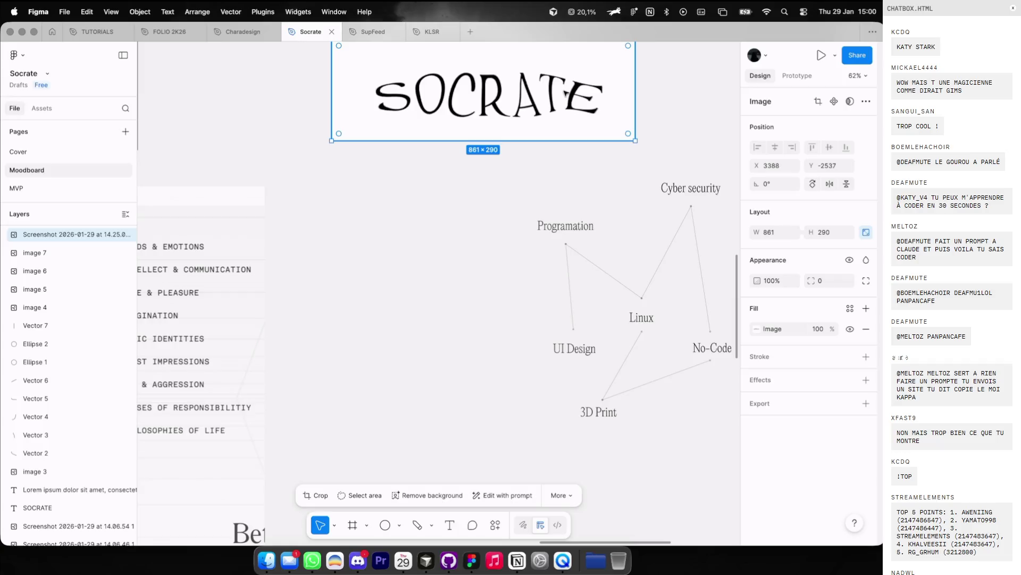
scroll(566, 93, "down", 3)
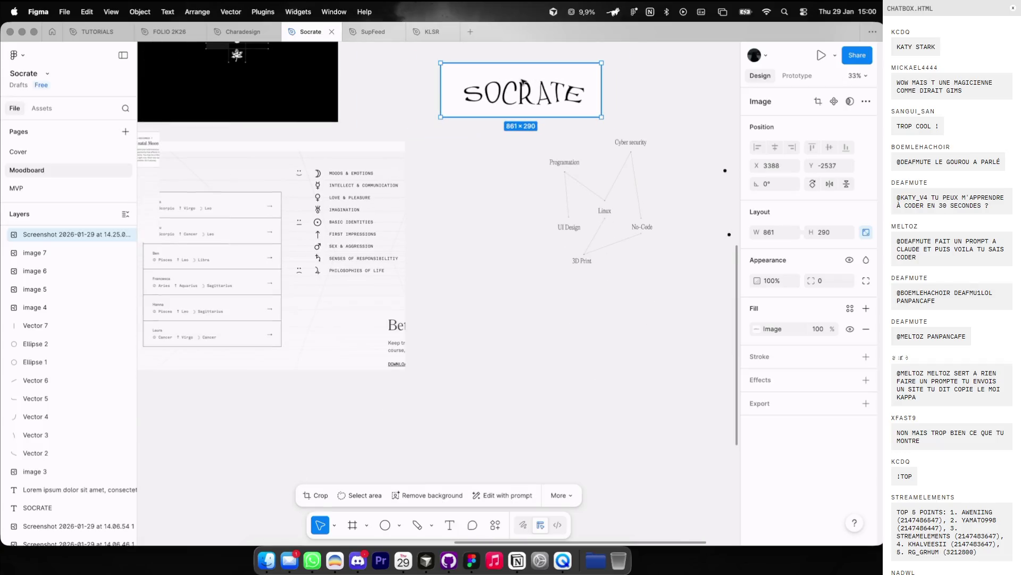
key("super+Tab")
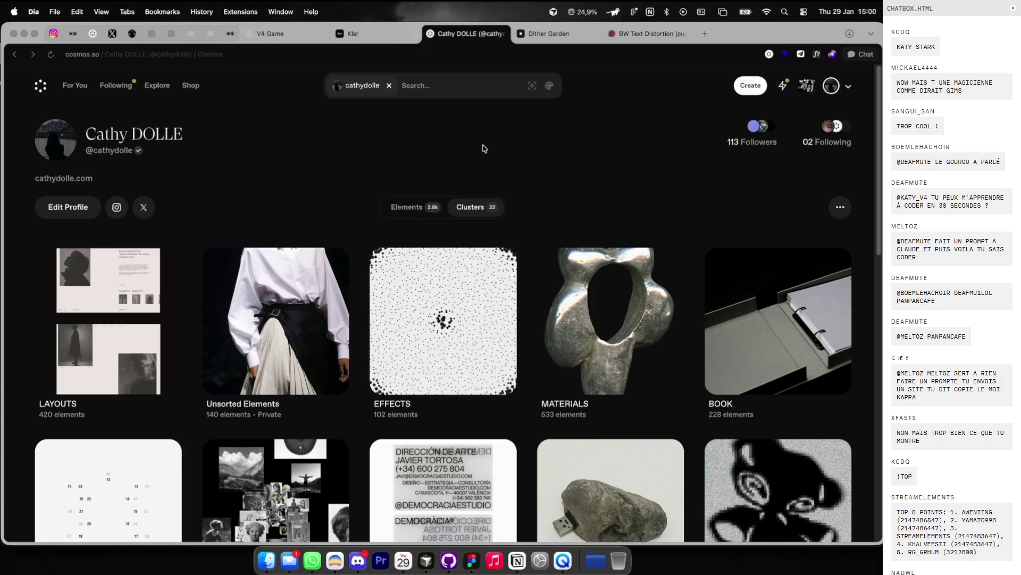
Step: Open the BRANDING cluster on the Cosmos profile and scroll through its images
scroll(431, 255, "down", 2)
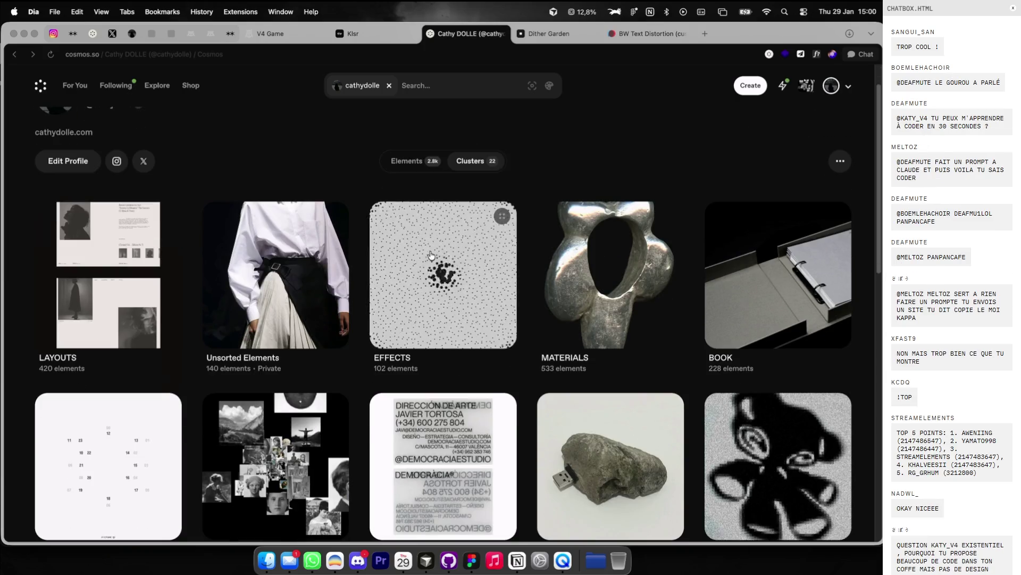
scroll(431, 255, "down", 8)
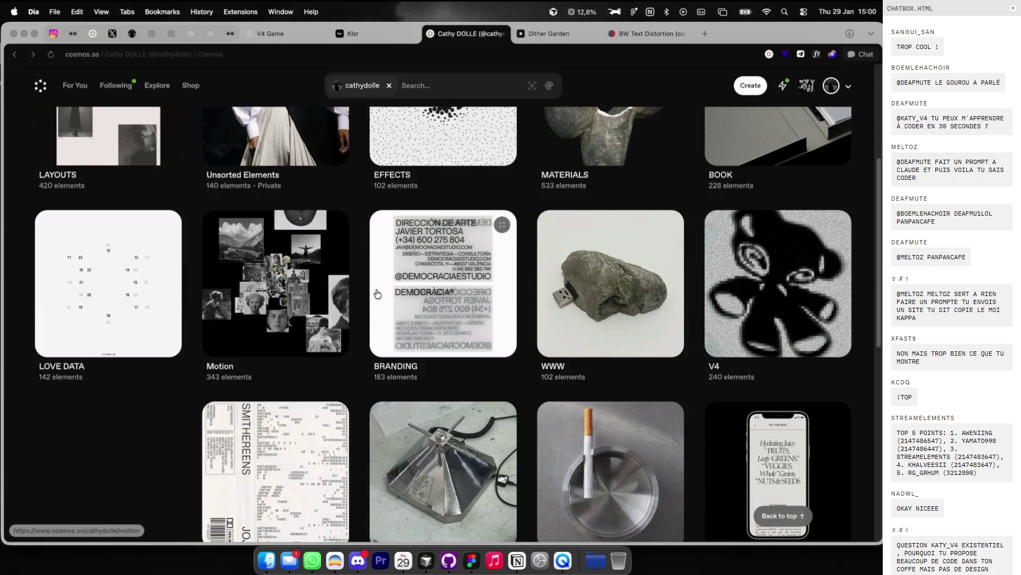
left_click(447, 285)
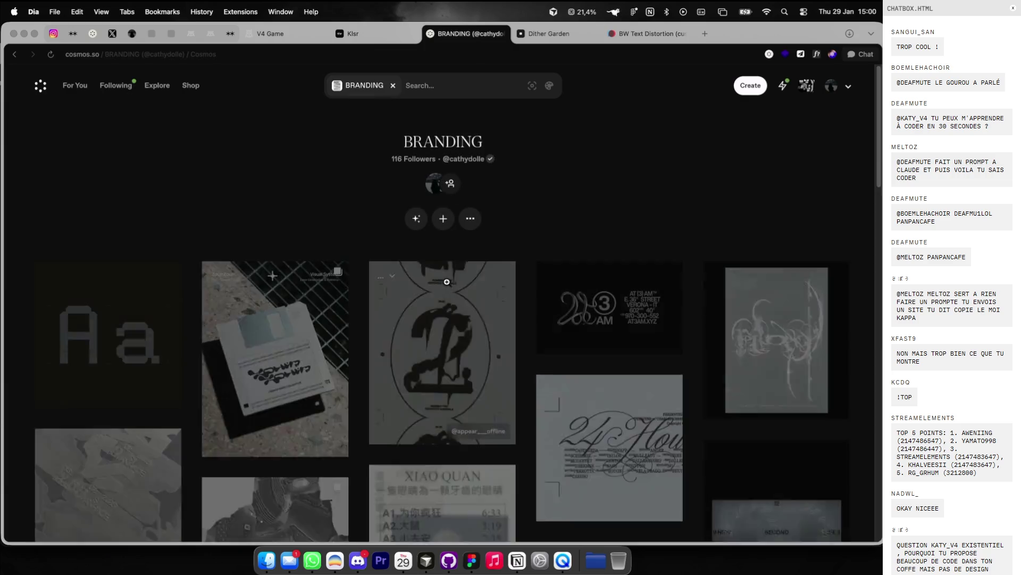
scroll(449, 319, "down", 3)
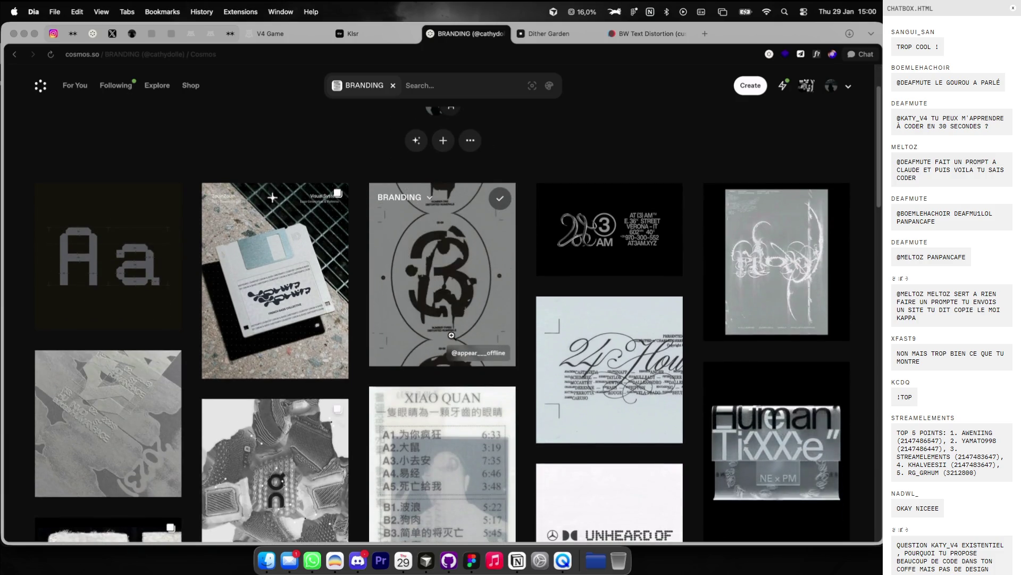
scroll(451, 335, "down", 5)
scroll(452, 336, "down", 3)
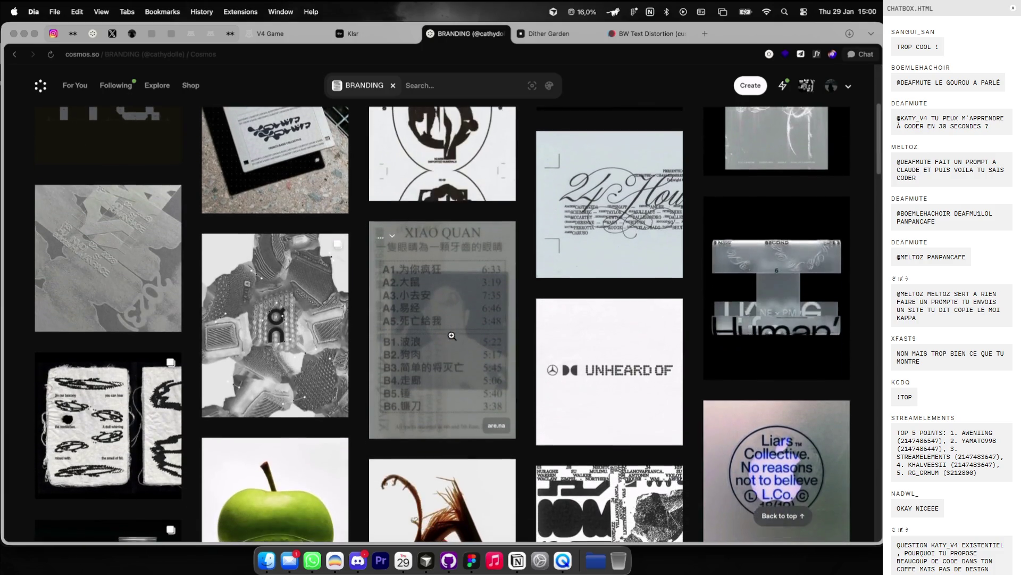
scroll(452, 336, "down", 1)
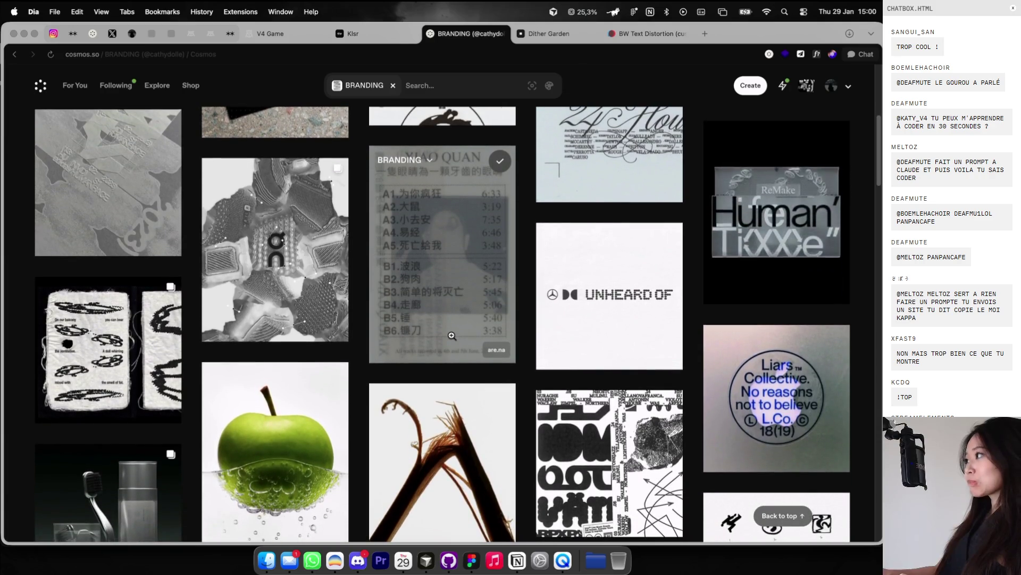
scroll(542, 280, "down", 8)
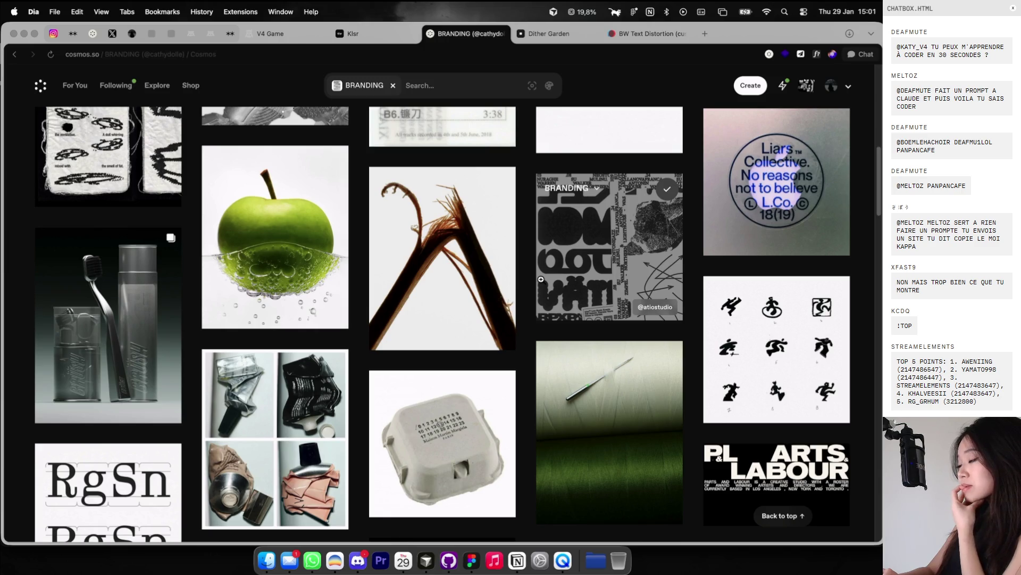
scroll(541, 279, "down", 5)
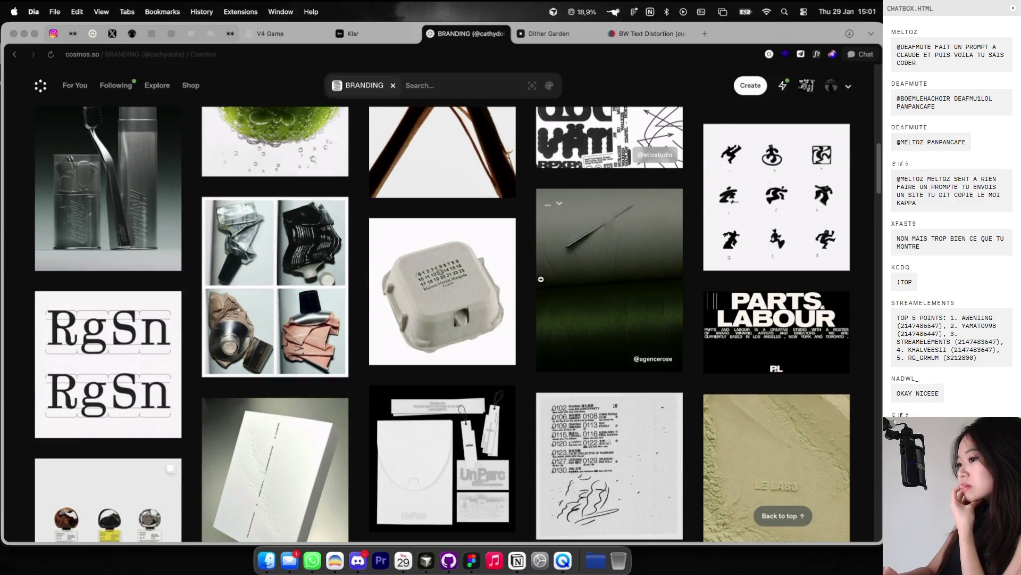
scroll(174, 403, "down", 3)
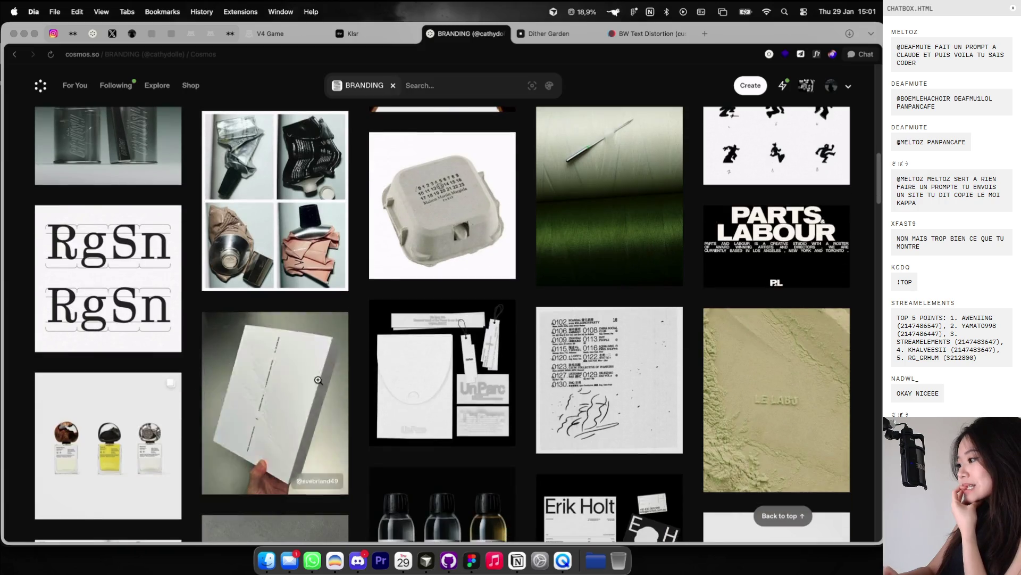
Step: Open the Parts & Labour poster, screenshot it, and return to the Socrate moodboard
left_click(732, 237)
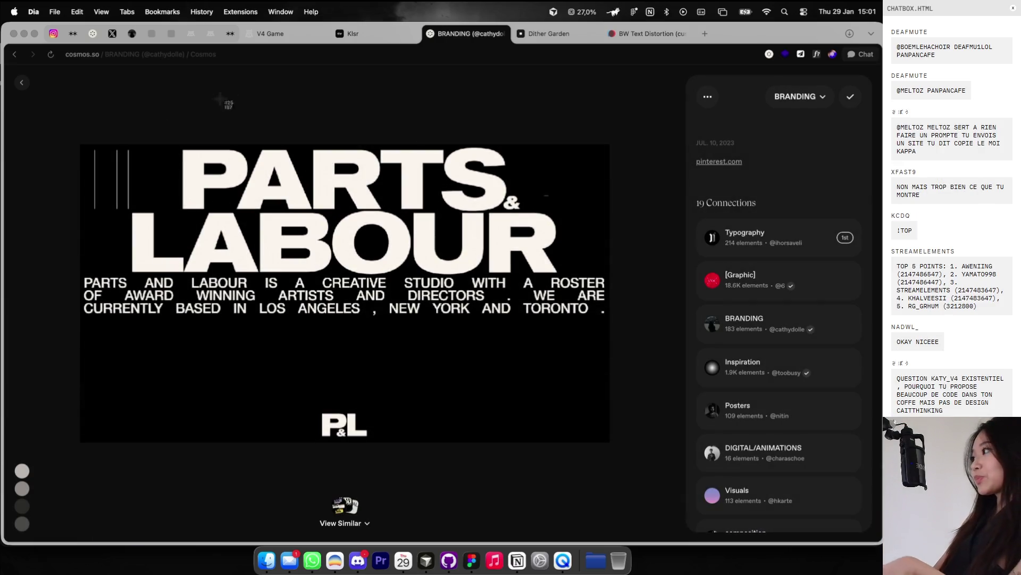
mouse_move(79, 151)
left_mouse_down()
mouse_move(449, 388)
mouse_move(605, 435)
left_mouse_up()
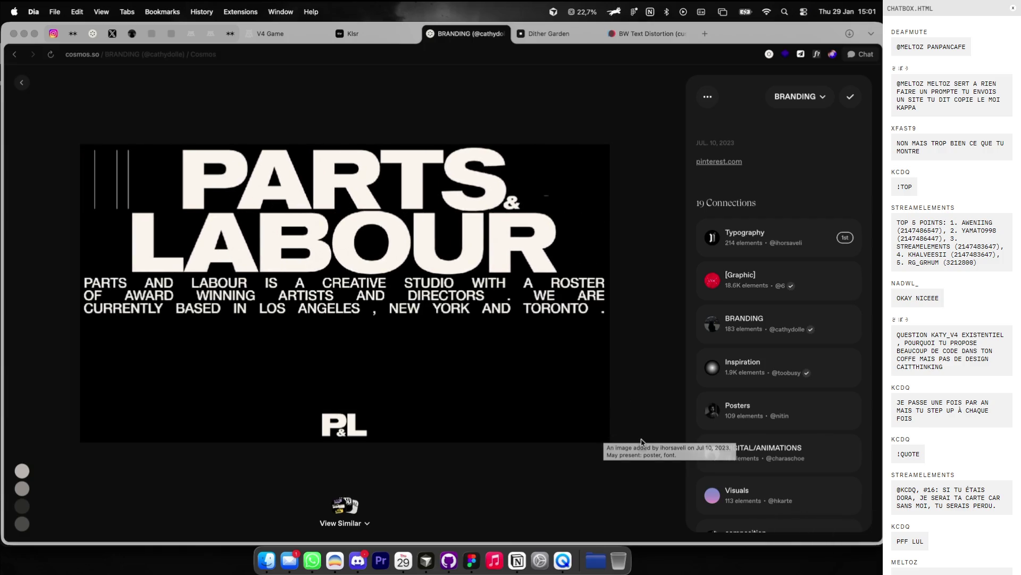
key("ctrl+Right")
scroll(623, 348, "up", 5)
scroll(662, 352, "left", 1)
scroll(643, 301, "up", 5)
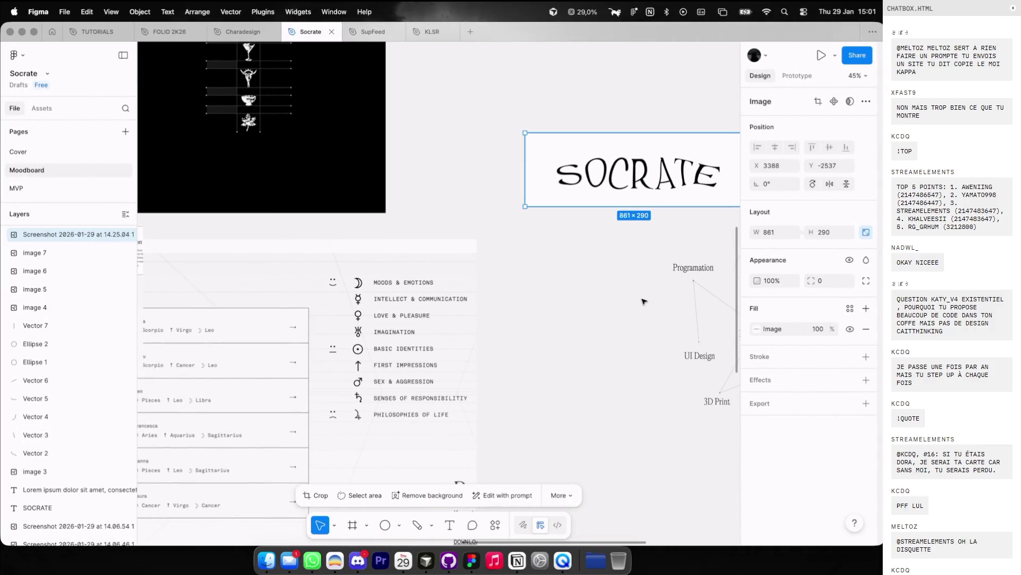
scroll(644, 301, "left", 10)
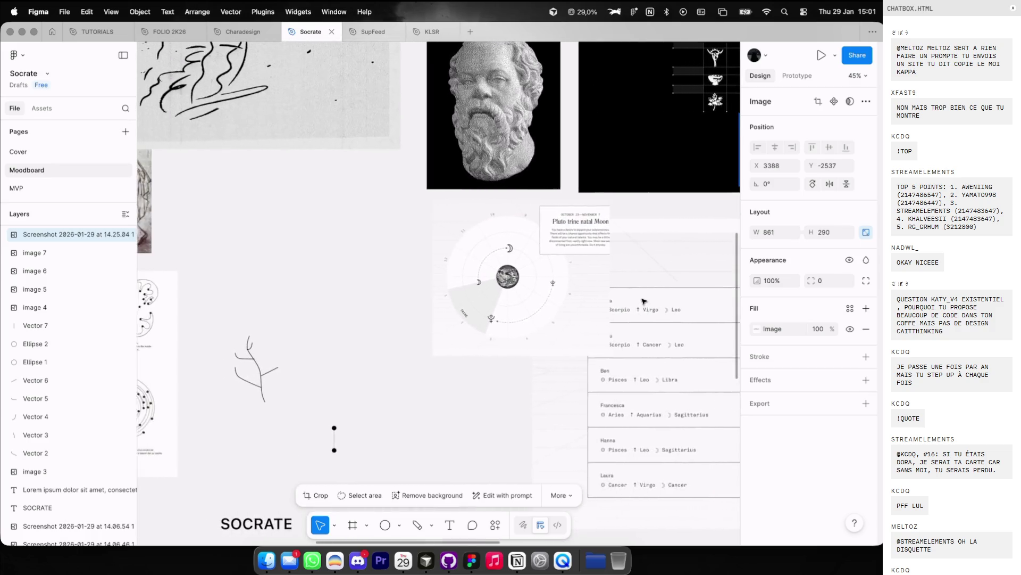
scroll(643, 301, "right", 6)
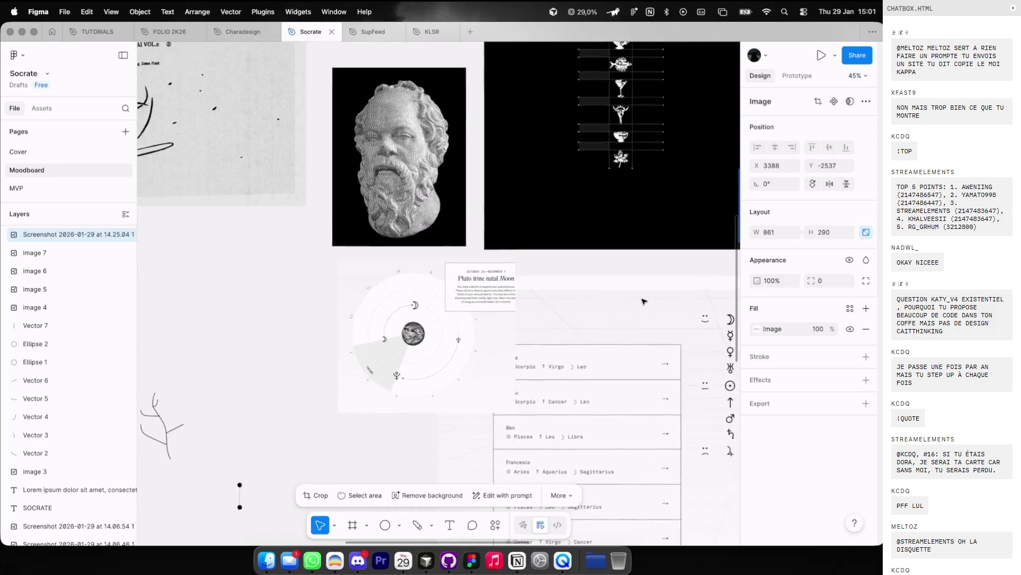
scroll(644, 301, "down", 3)
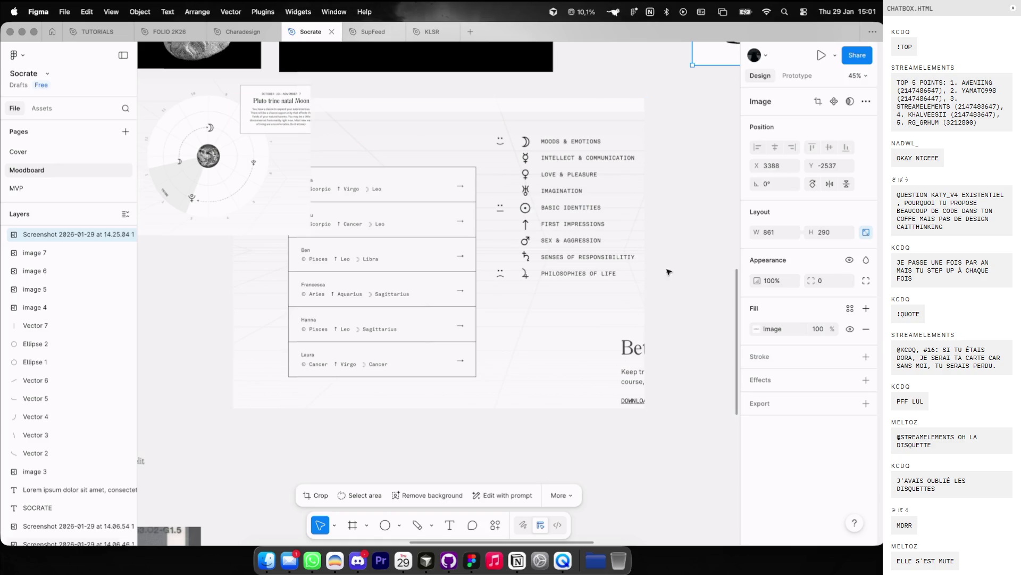
scroll(643, 261, "down", 5)
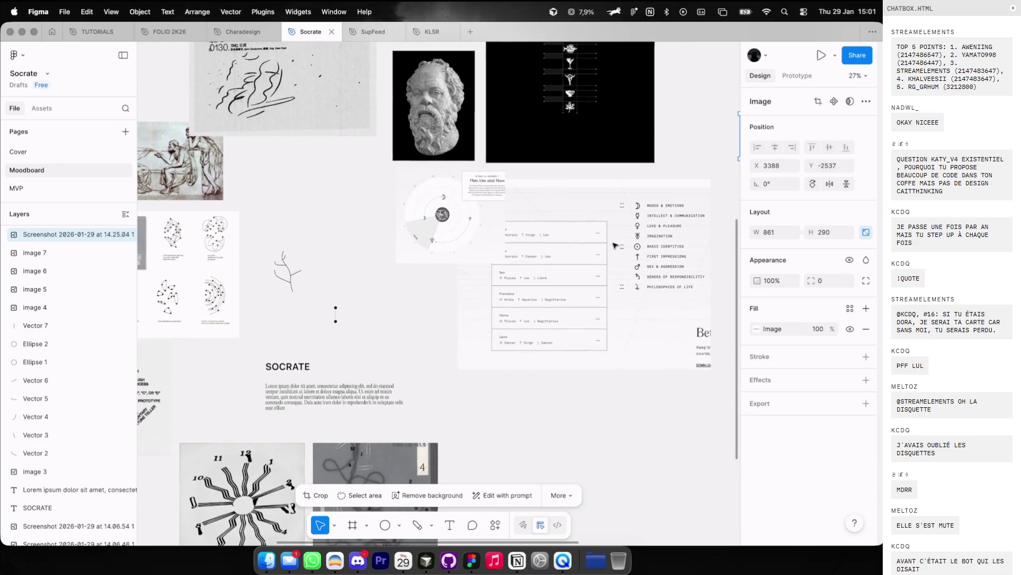
scroll(615, 245, "down", 2)
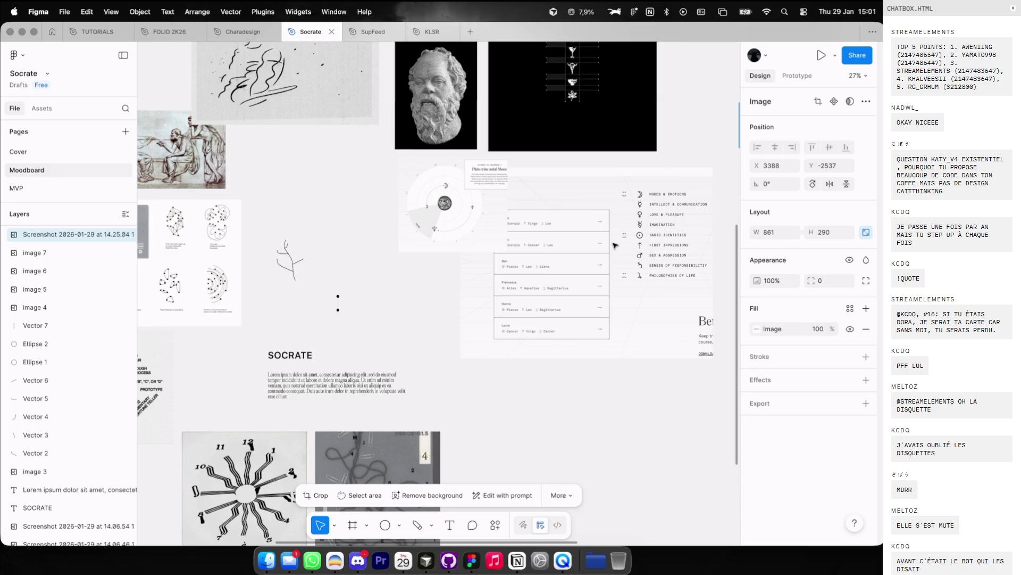
scroll(615, 245, "left", 3)
left_click(250, 223)
scroll(403, 199, "up", 5)
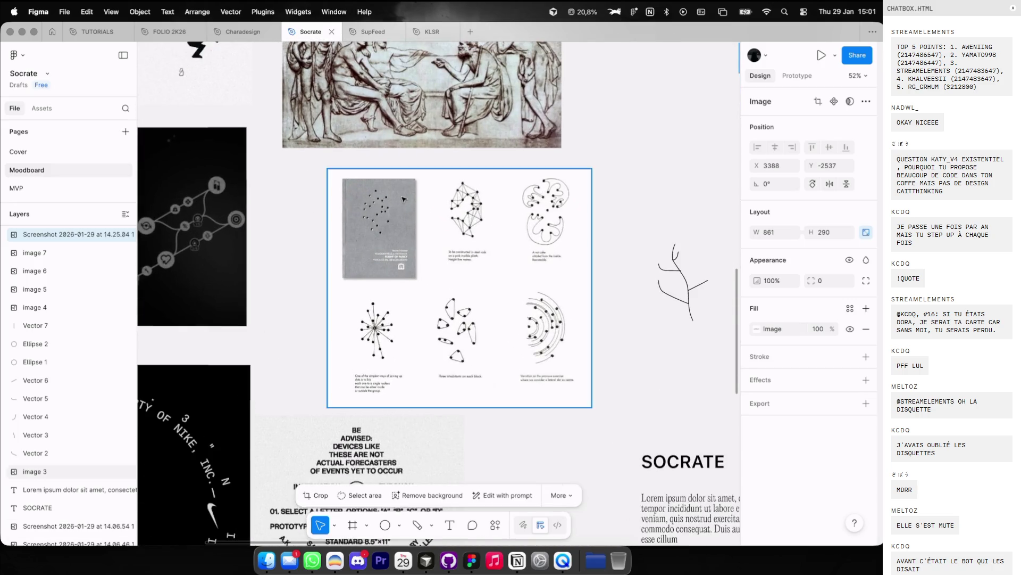
scroll(403, 199, "right", 2)
scroll(403, 199, "down", 1)
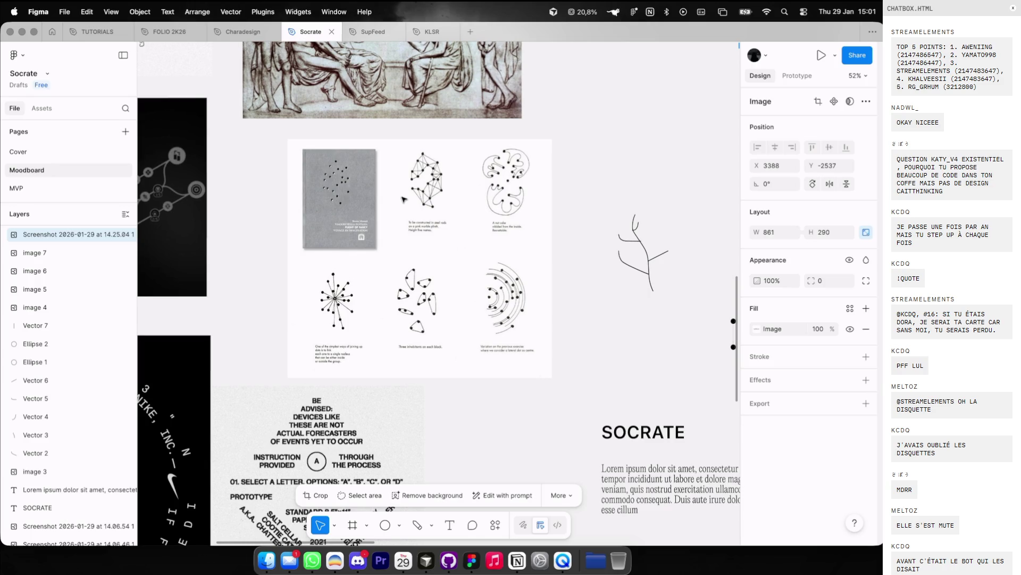
scroll(403, 199, "right", 2)
scroll(452, 186, "down", 1)
scroll(511, 174, "up", 3)
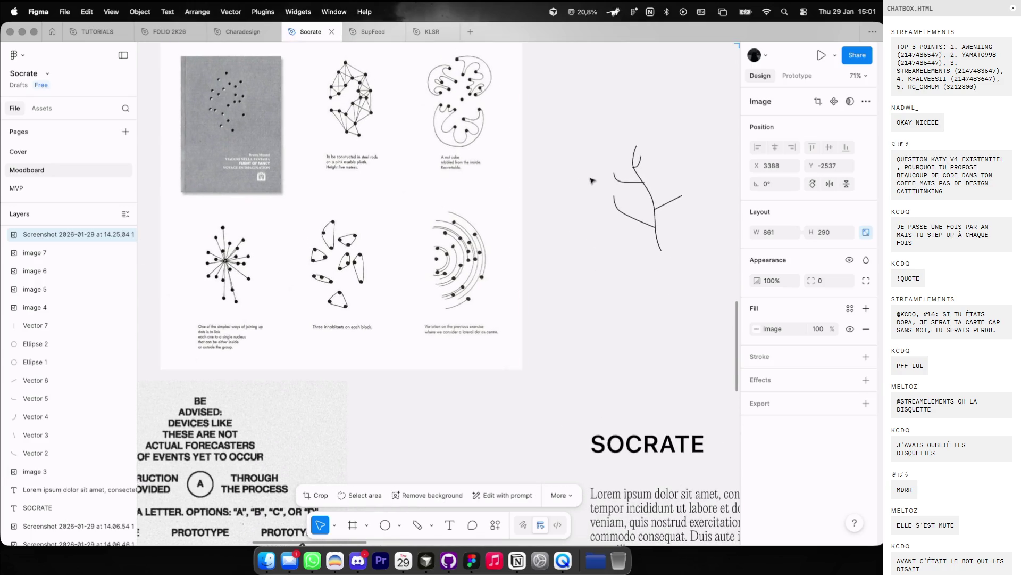
left_click_drag(605, 154, 683, 271)
scroll(415, 212, "up", 4)
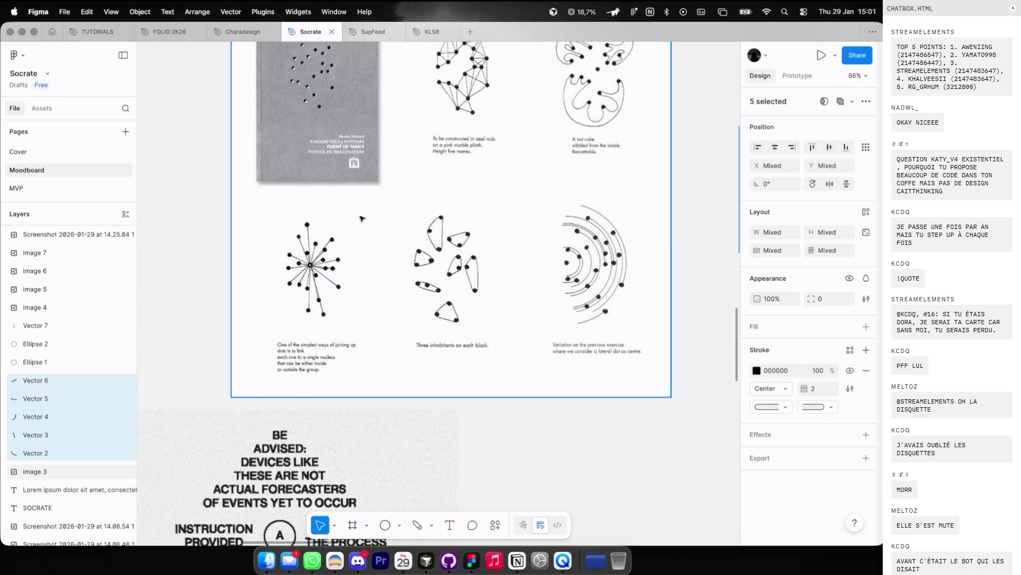
scroll(287, 286, "down", 5)
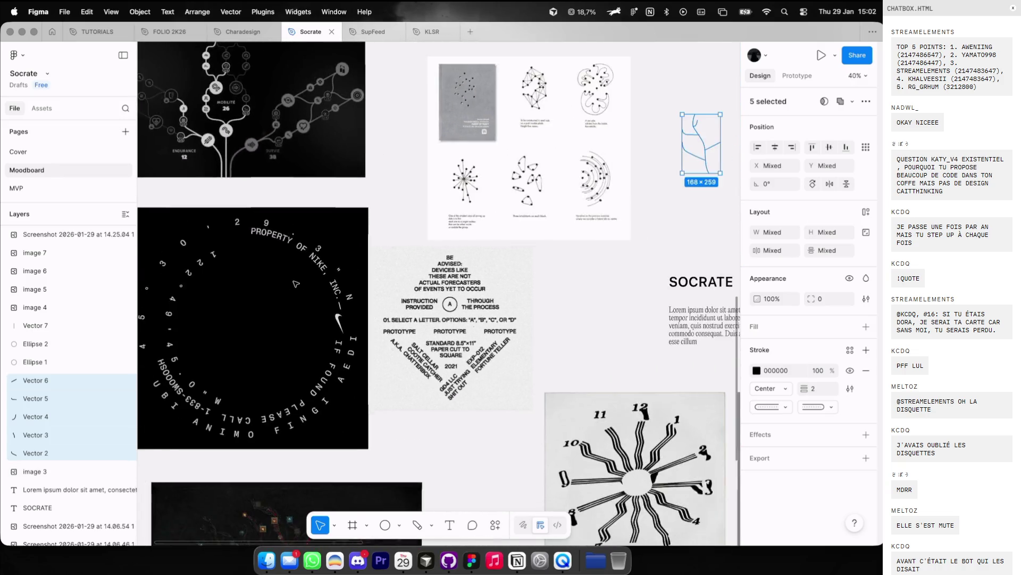
scroll(308, 266, "up", 4)
scroll(321, 249, "up", 3)
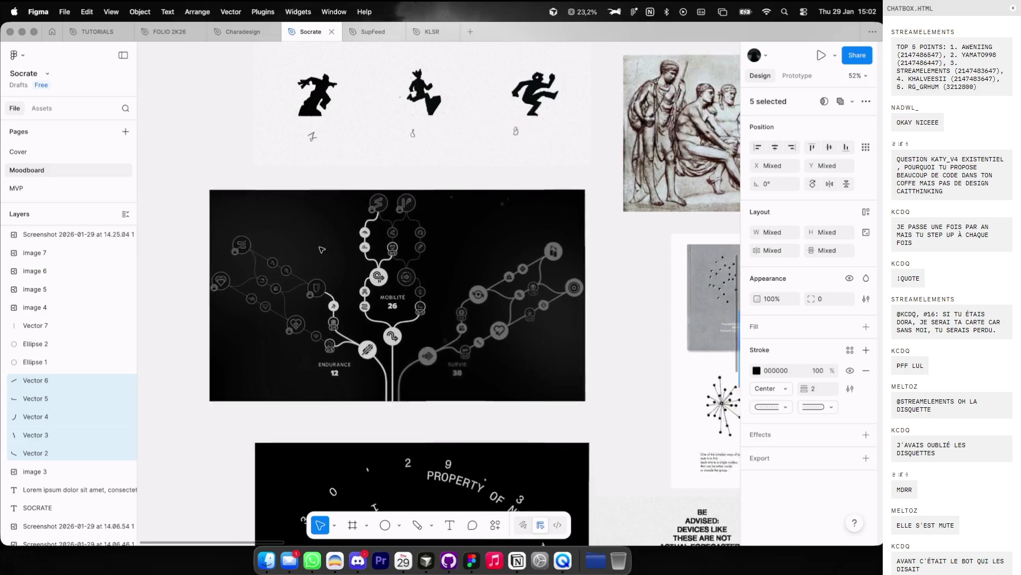
scroll(322, 250, "down", 2)
scroll(322, 250, "left", 2)
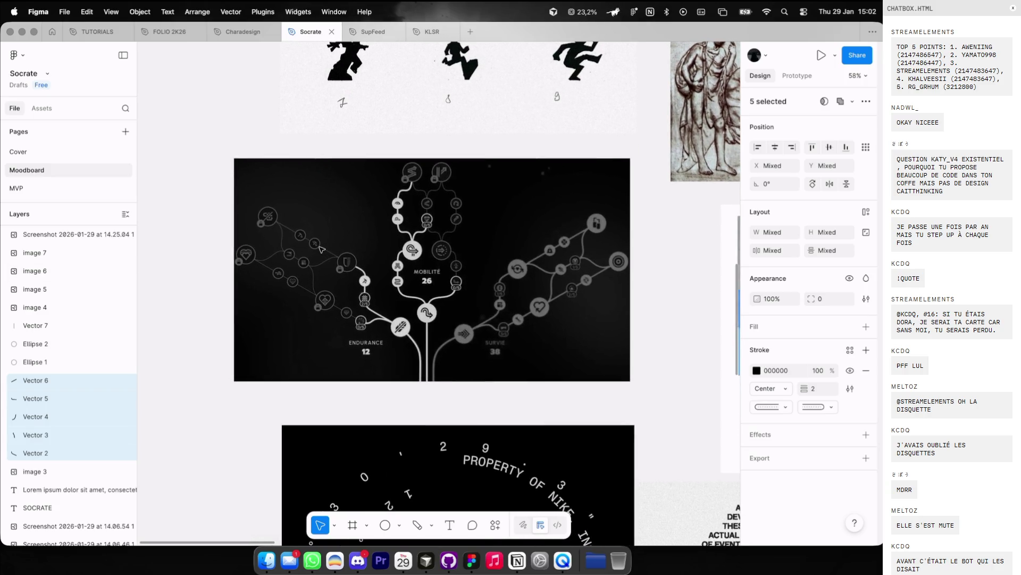
scroll(321, 250, "down", 2)
scroll(414, 198, "up", 4)
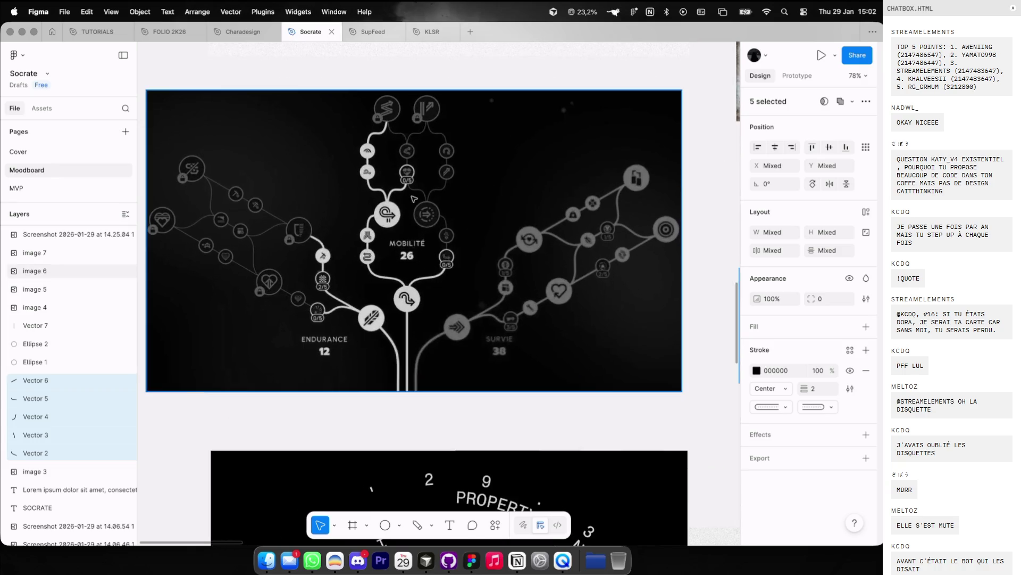
scroll(349, 236, "down", 4)
scroll(349, 235, "down", 3)
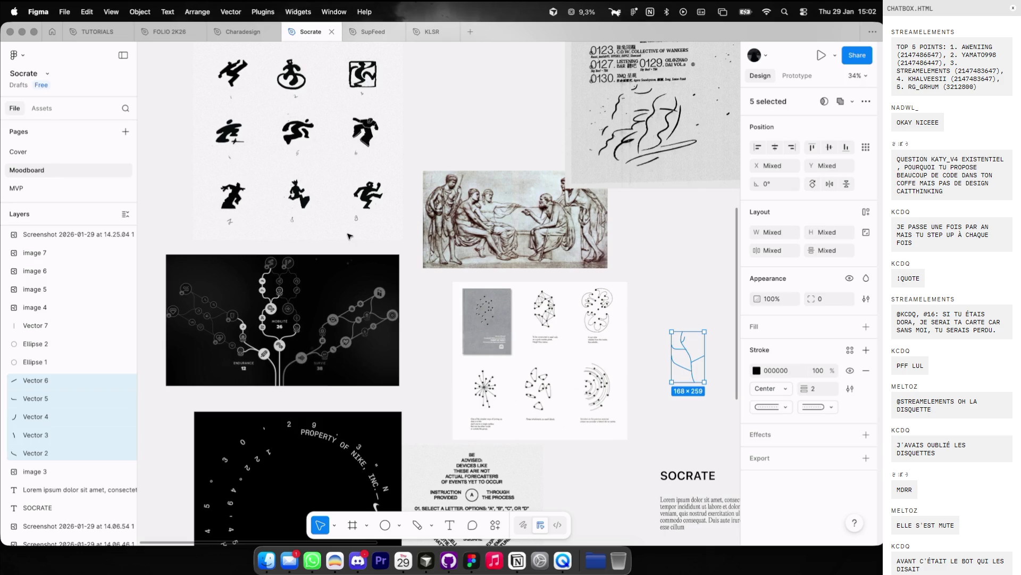
scroll(348, 235, "right", 15)
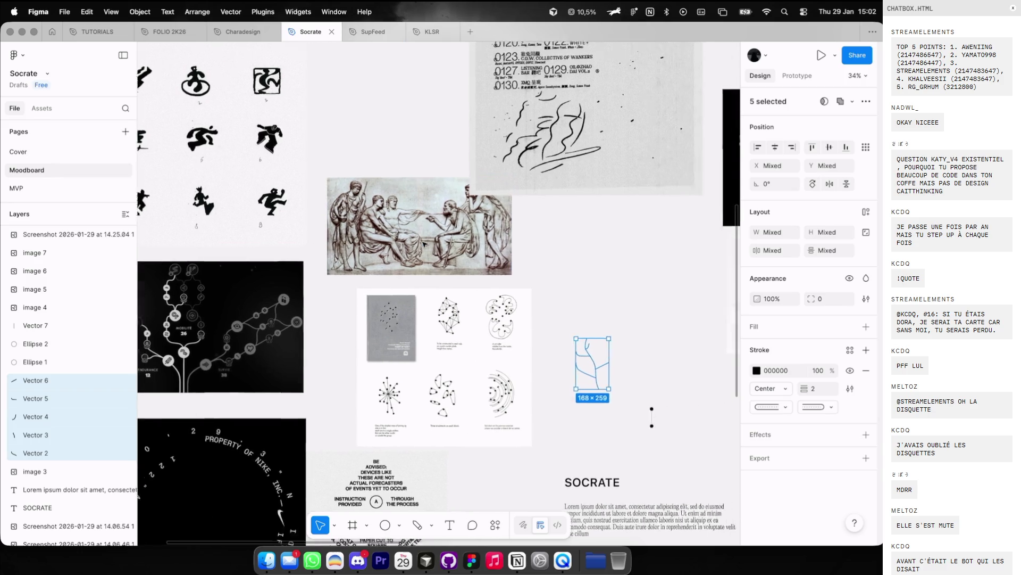
left_click(436, 256)
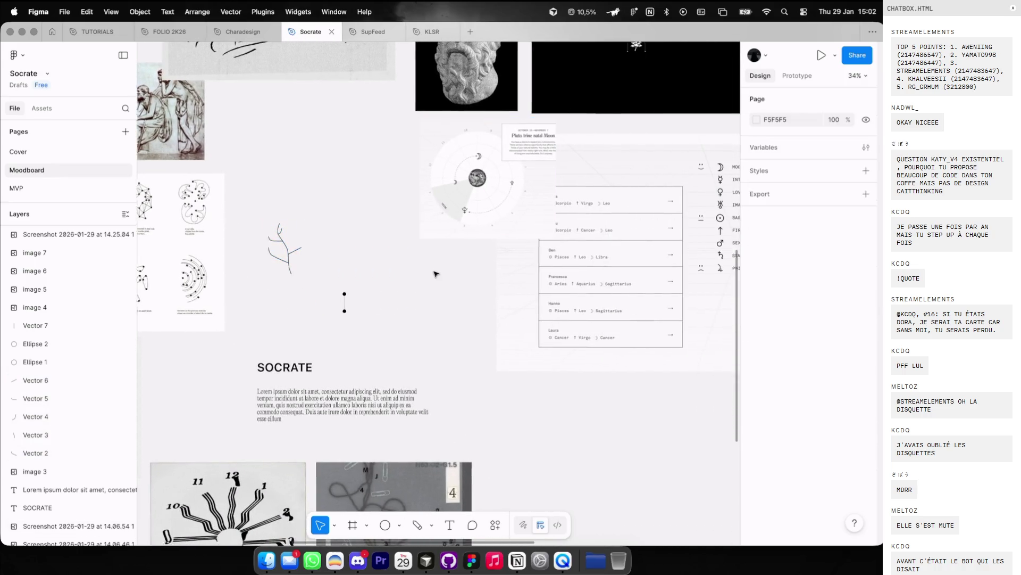
scroll(436, 274, "right", 10)
scroll(435, 273, "down", 3, "ctrl")
scroll(435, 273, "left", 8)
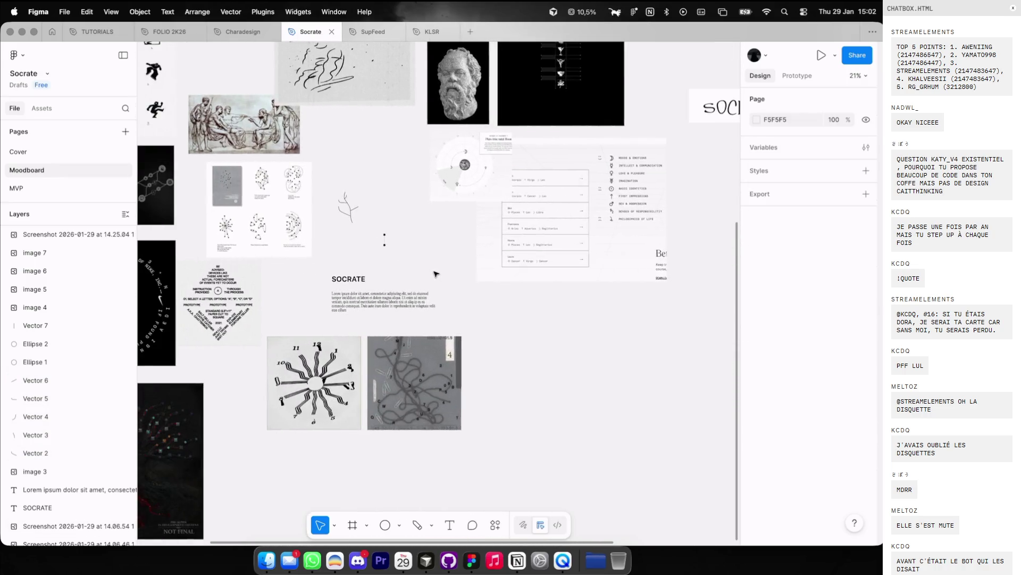
scroll(388, 294, "up", 4, "ctrl")
scroll(388, 294, "left", 2)
scroll(388, 294, "up", 1)
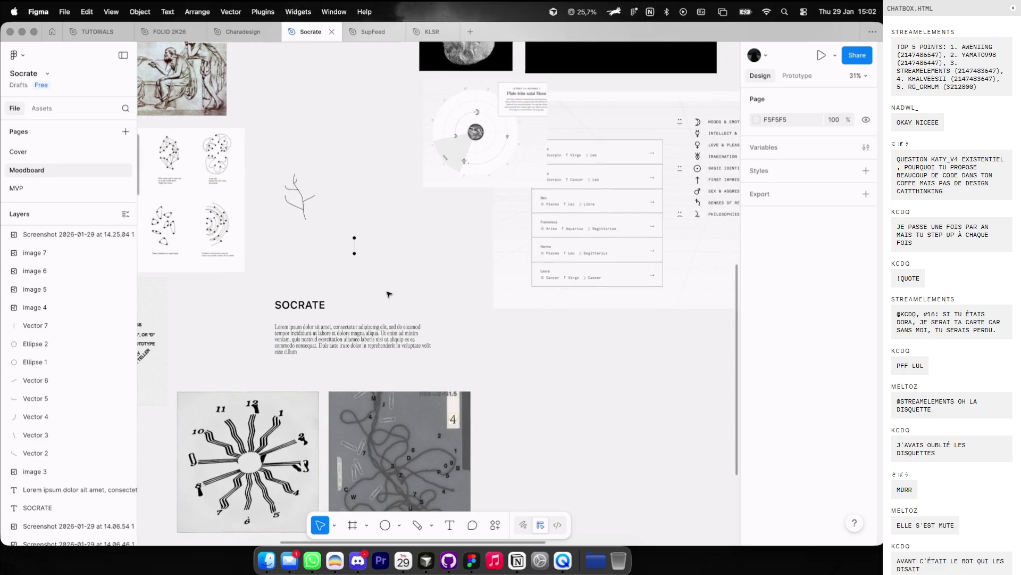
scroll(388, 293, "left", 10)
scroll(388, 293, "down", 2)
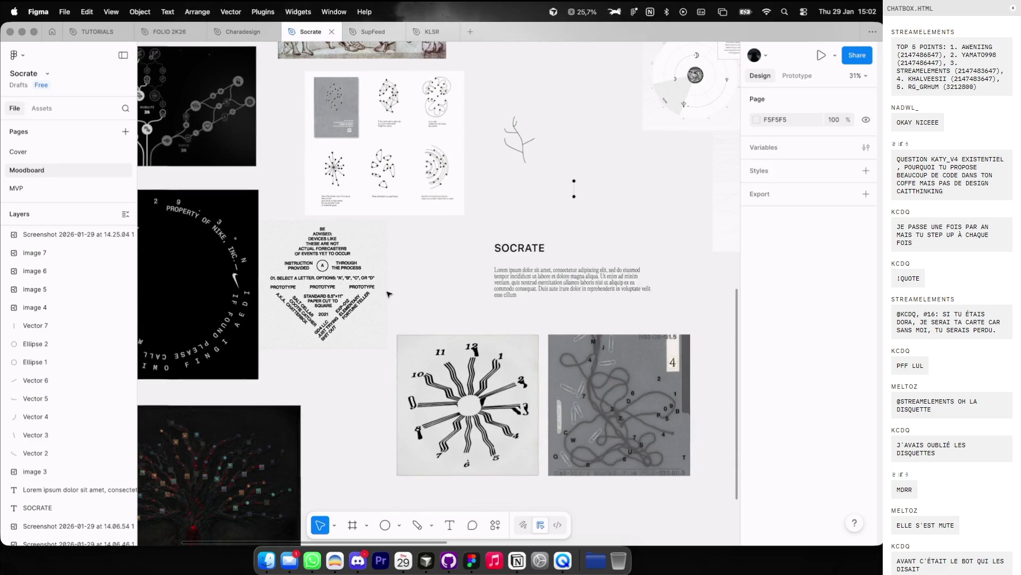
key("ctrl+Left")
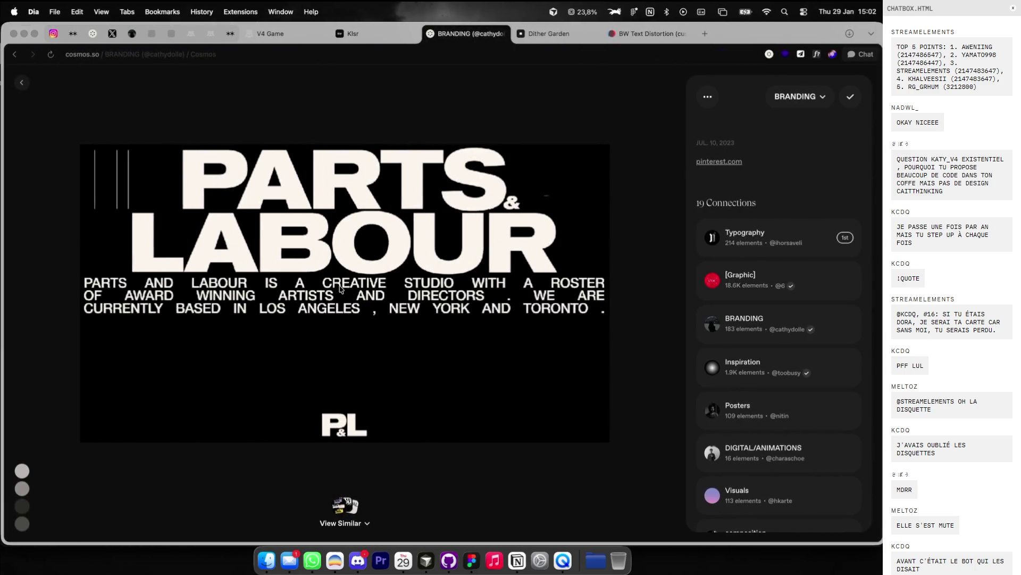
key("ctrl+Right")
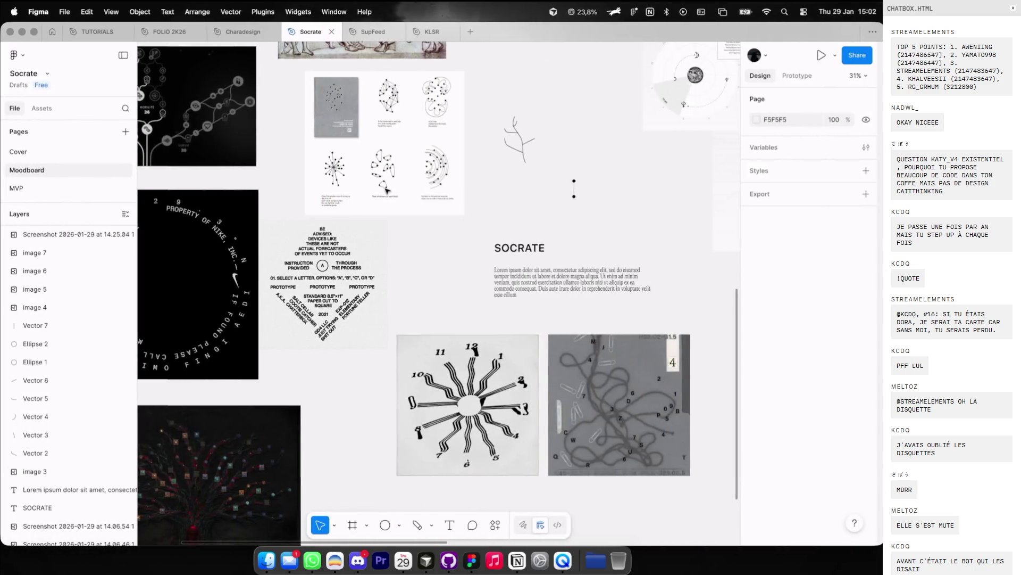
scroll(515, 161, "down", 2)
scroll(515, 161, "up", 2)
scroll(515, 162, "up", 8)
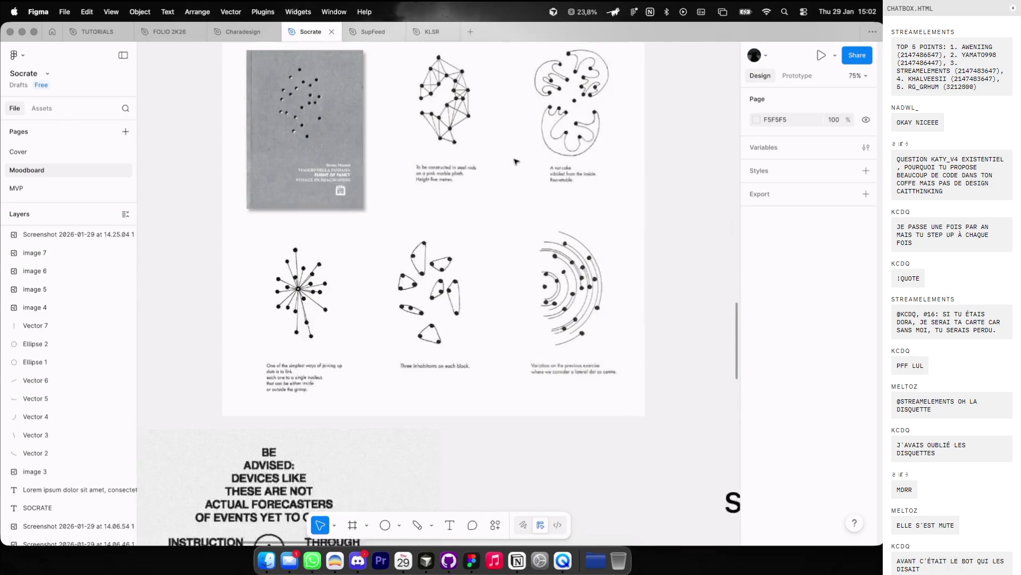
scroll(471, 183, "down", 4)
scroll(458, 183, "up", 5)
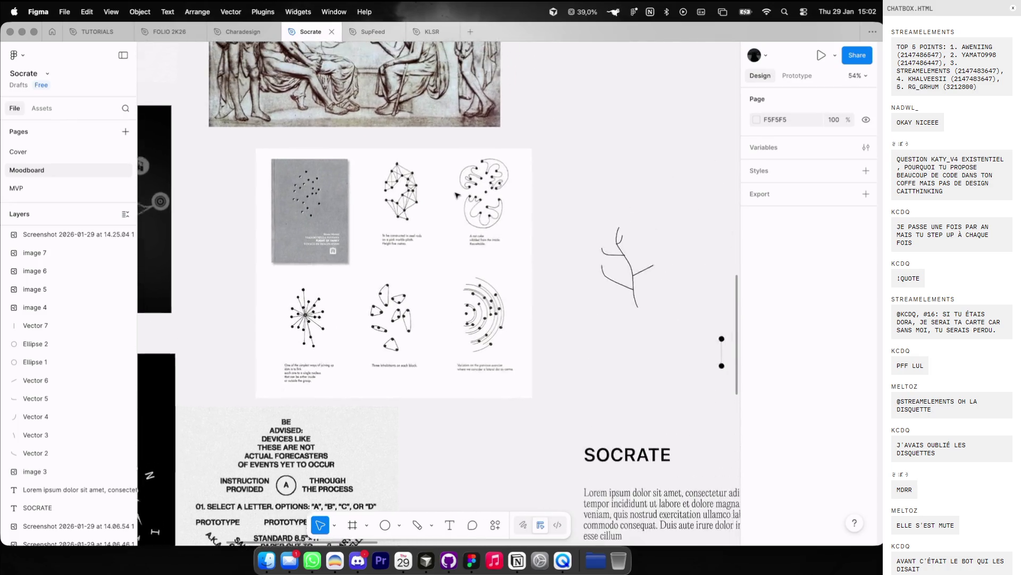
scroll(376, 152, "right", 10)
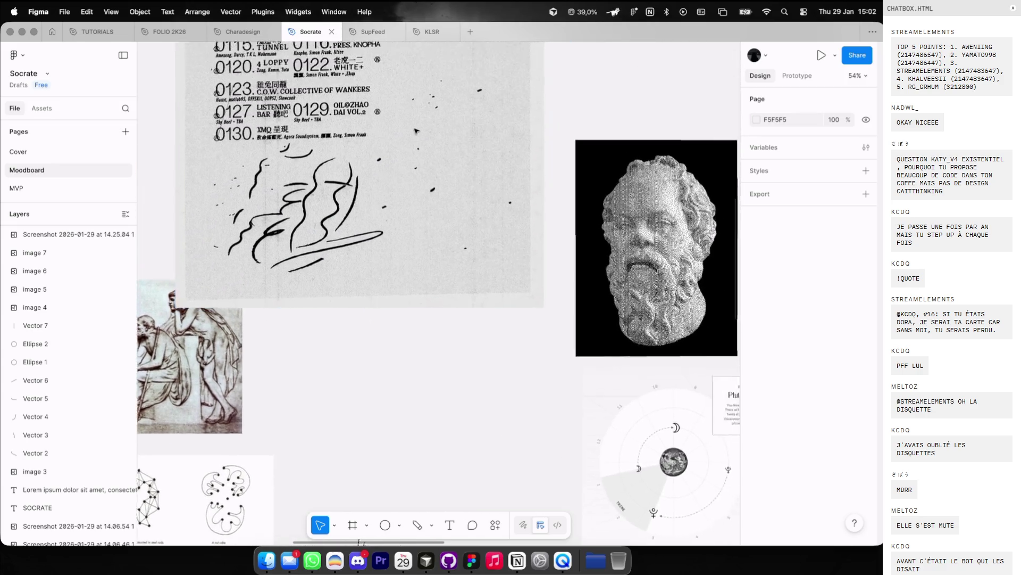
scroll(371, 170, "down", 2)
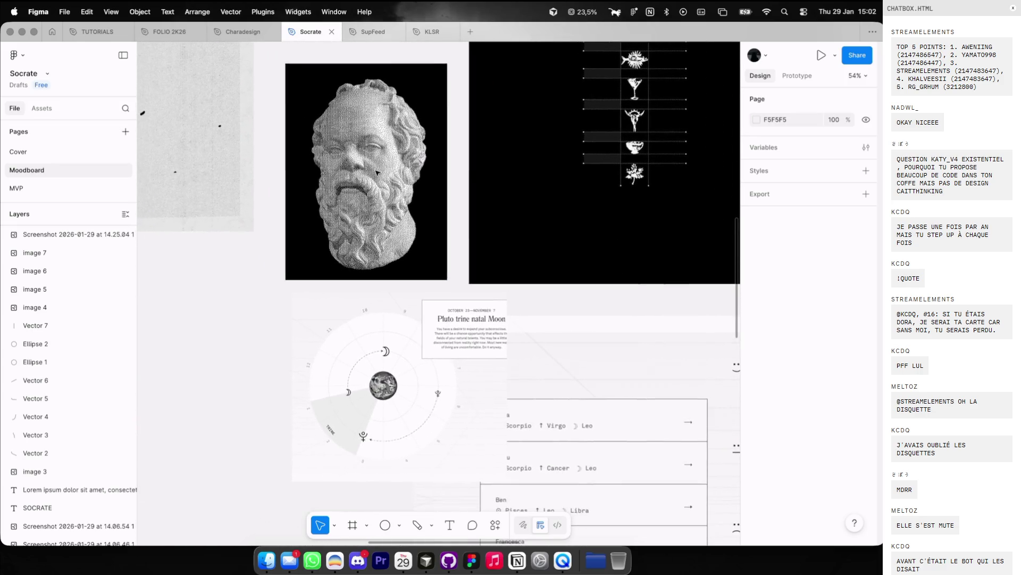
scroll(376, 171, "down", 5)
scroll(376, 172, "down", 3)
scroll(376, 222, "right", 10)
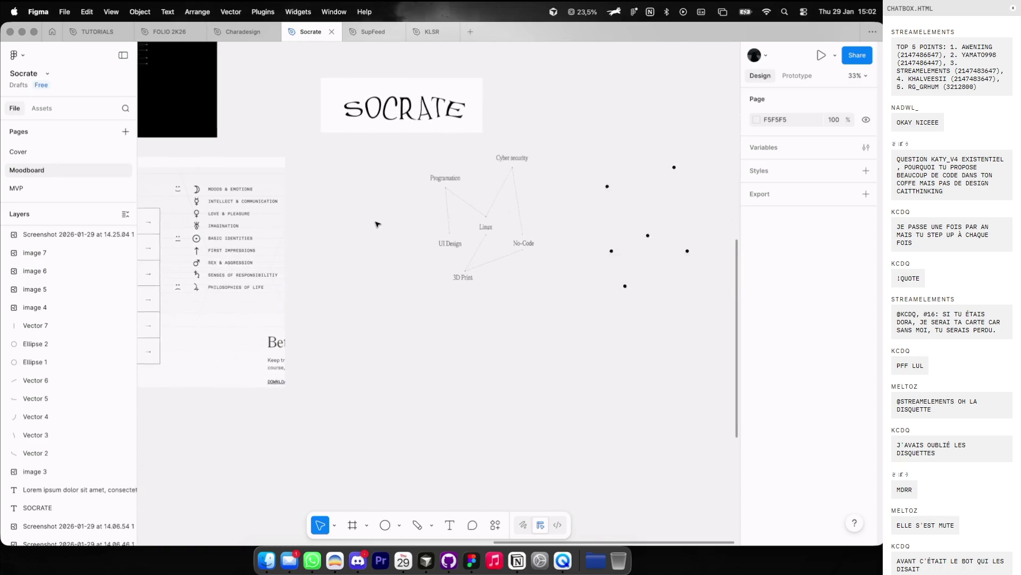
scroll(422, 122, "up", 5)
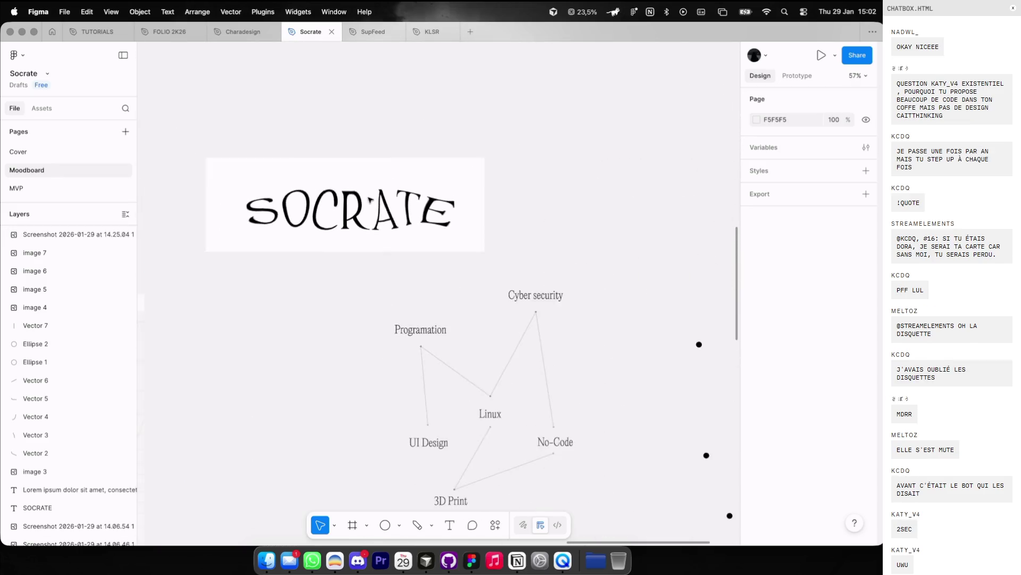
scroll(368, 201, "right", 1)
scroll(366, 200, "down", 3)
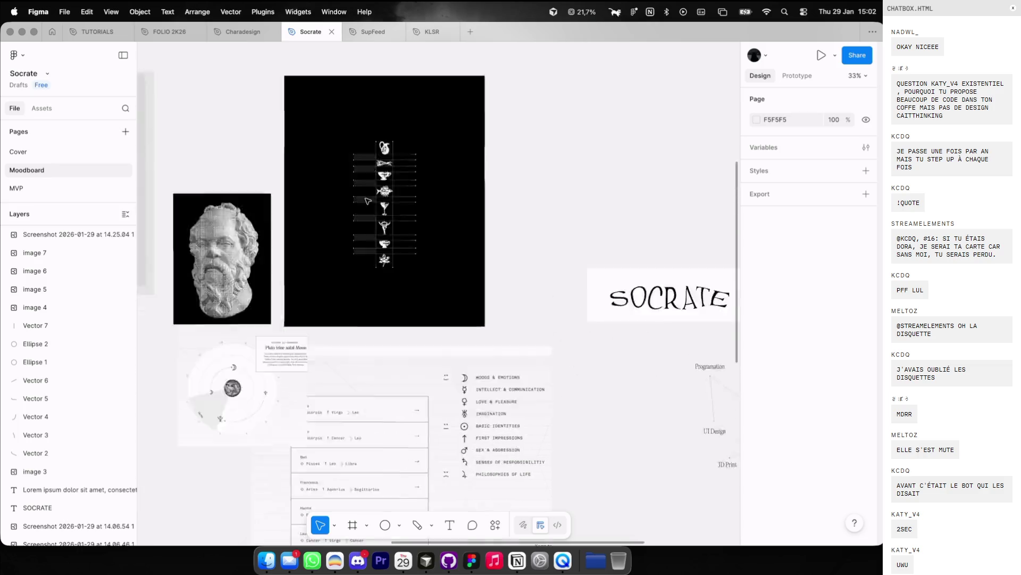
scroll(366, 200, "left", 5)
scroll(366, 200, "right", 5)
left_click(532, 231)
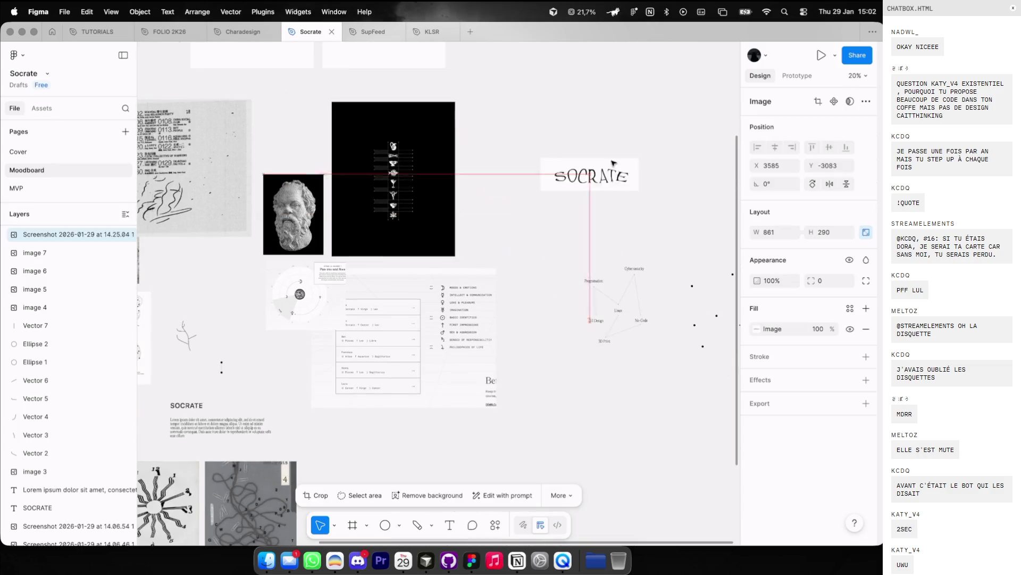
scroll(479, 224, "up", 5)
scroll(373, 234, "left", 5)
scroll(372, 234, "down", 3)
scroll(318, 246, "up", 3)
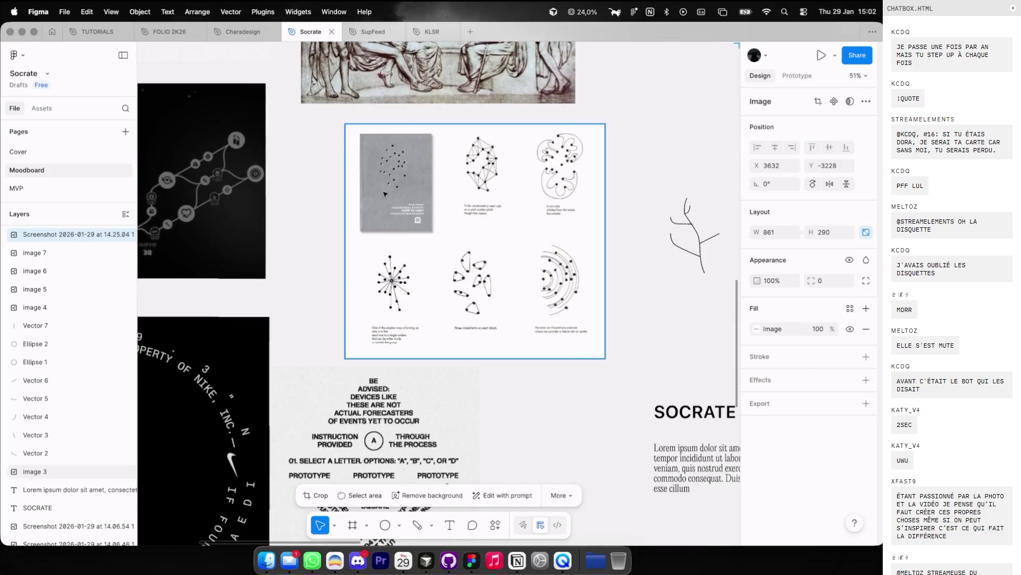
scroll(372, 212, "left", 3)
scroll(471, 129, "up", 3)
scroll(463, 212, "down", 10)
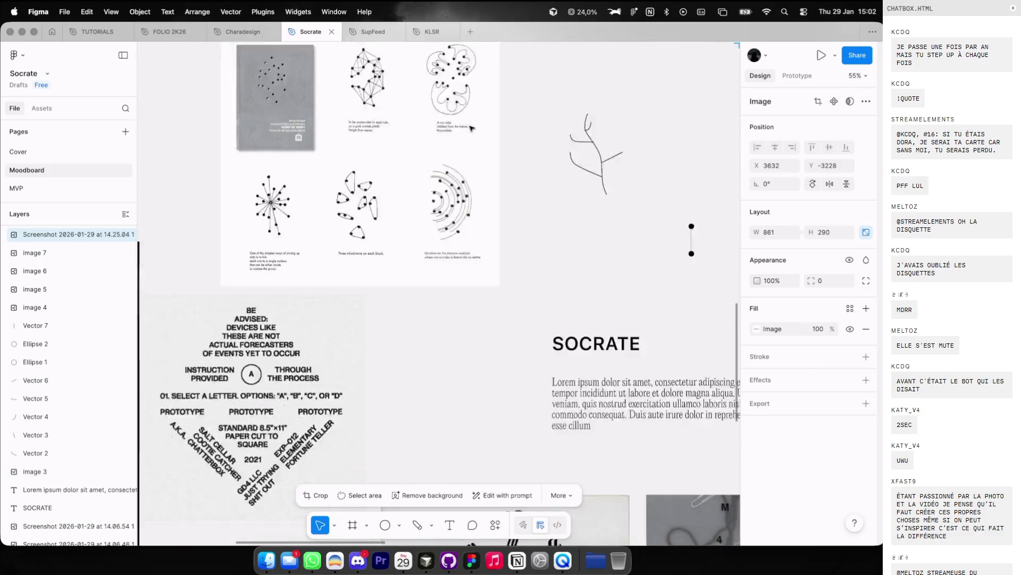
scroll(453, 282, "up", 3)
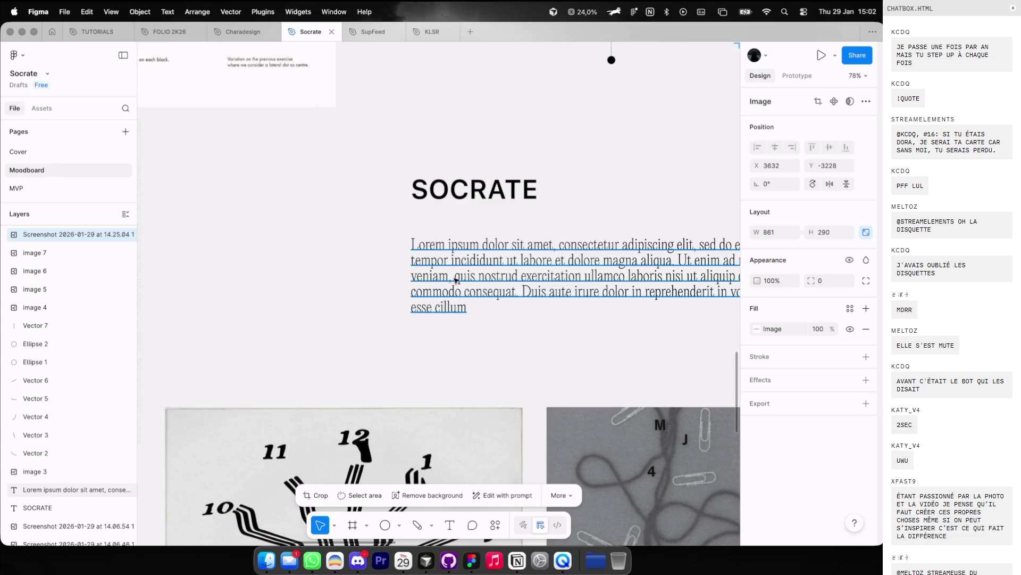
left_click(455, 281)
scroll(500, 277, "up", 2)
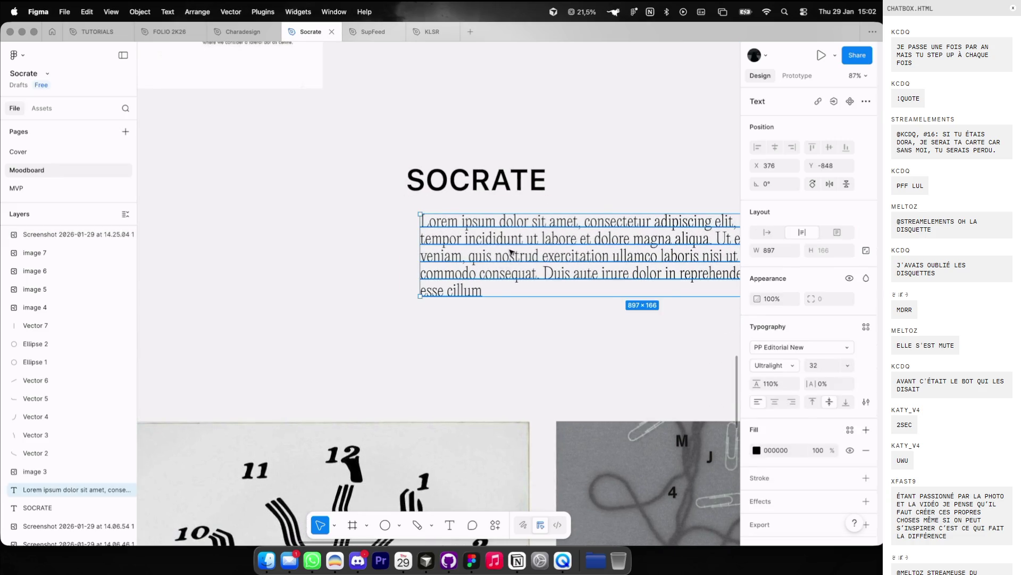
scroll(509, 252, "up", 2)
scroll(479, 266, "right", 2)
scroll(462, 282, "down", 2)
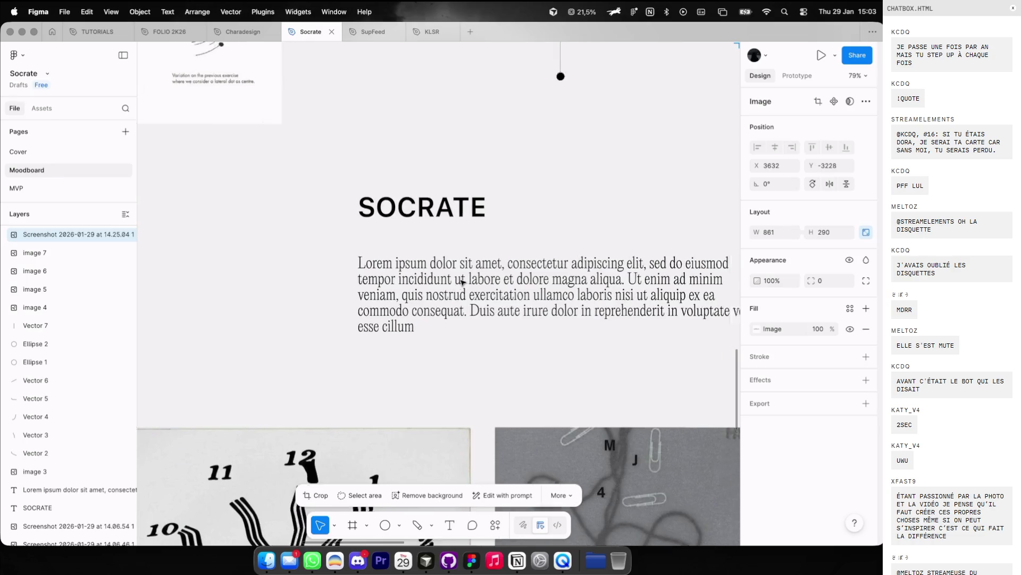
scroll(462, 282, "up", 3)
scroll(462, 282, "down", 2)
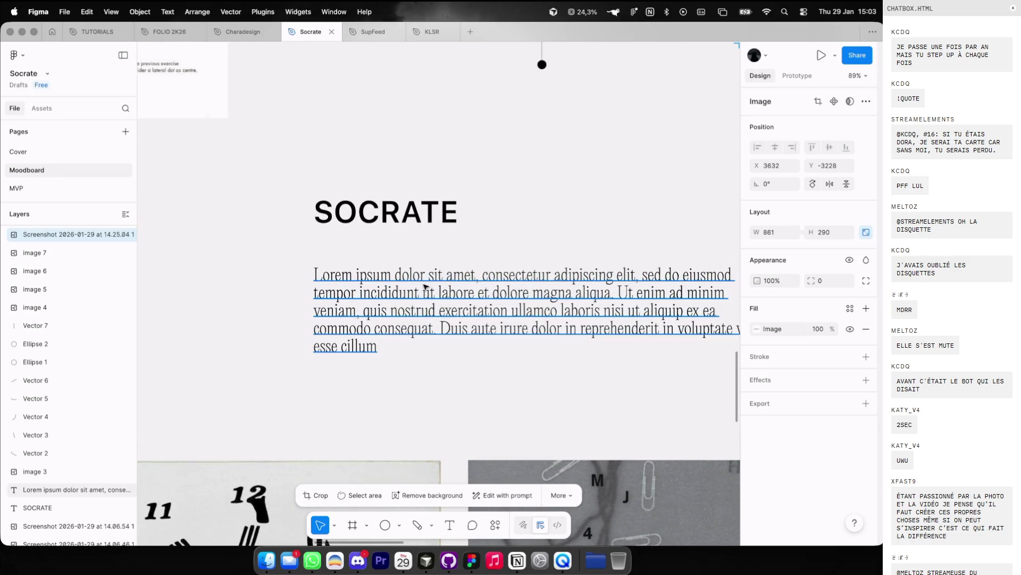
scroll(425, 287, "up", 2)
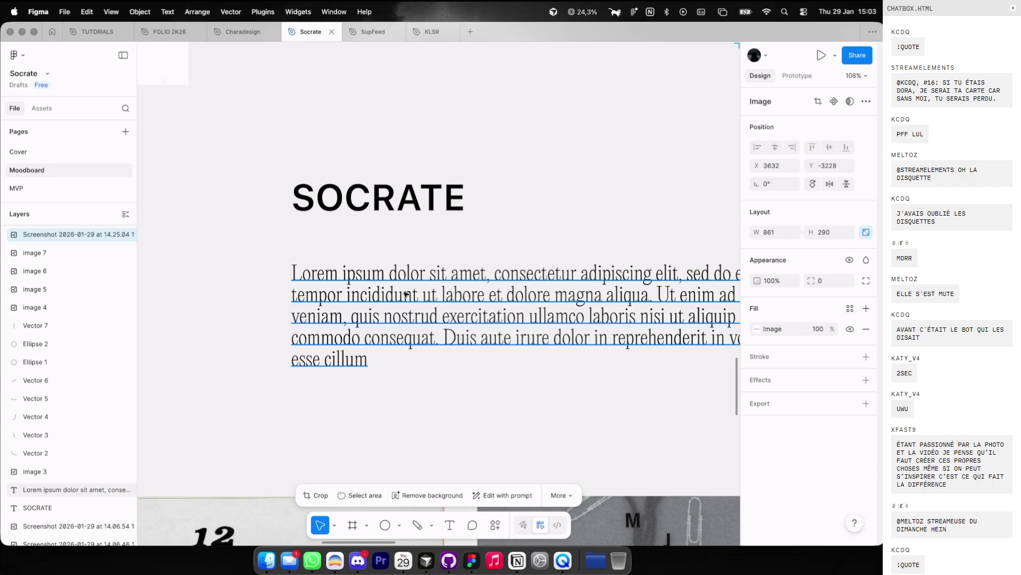
scroll(418, 262, "down", 1)
key("ctrl+Left")
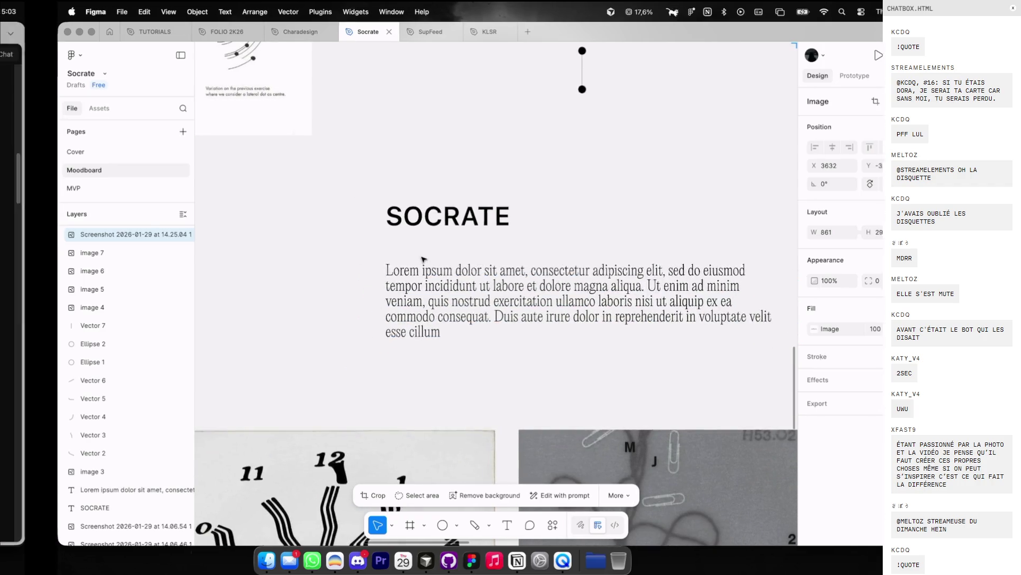
Step: Look at the skill tree reference image, then leave its view
scroll(410, 261, "down", 4)
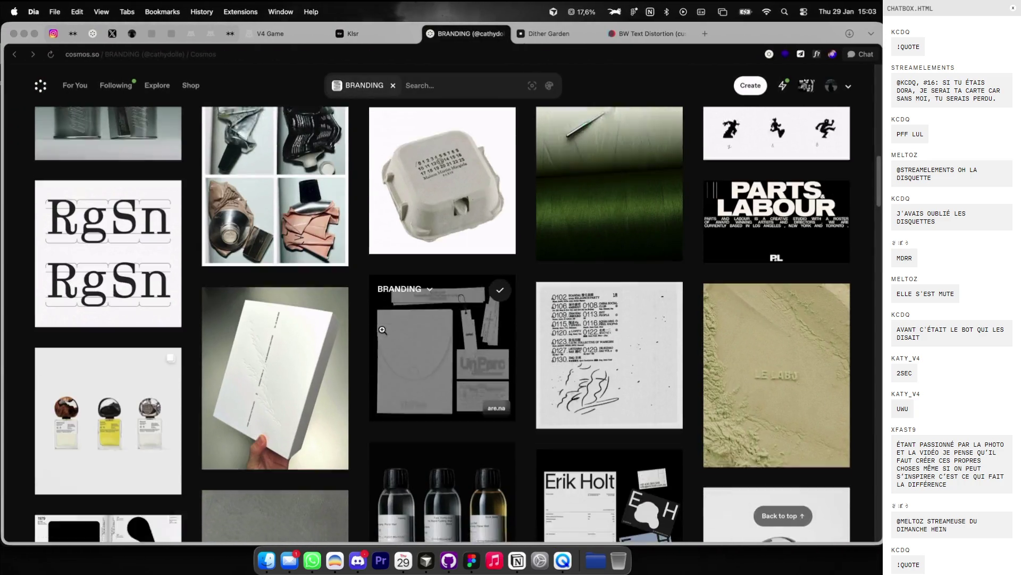
scroll(420, 261, "down", 10)
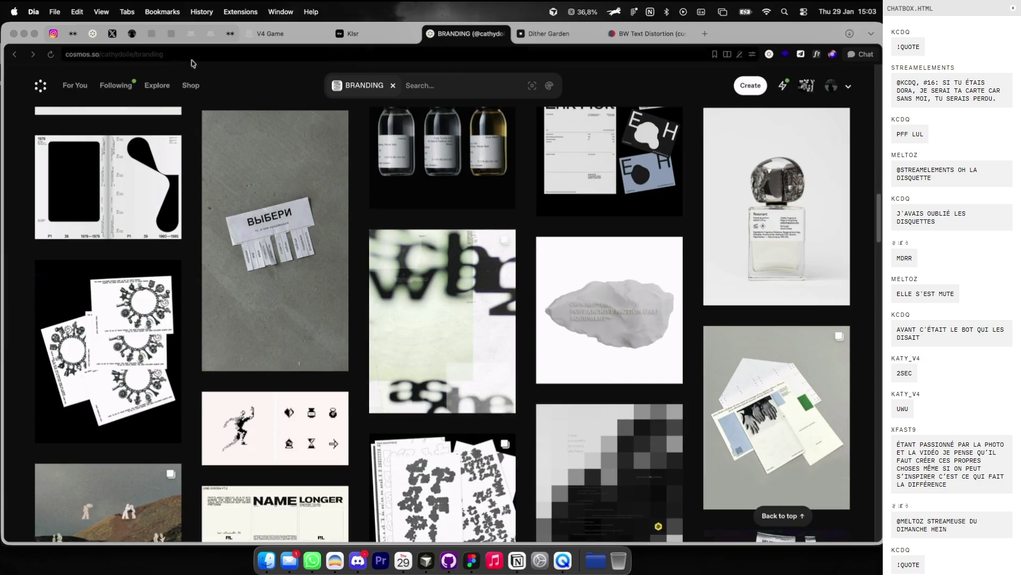
left_click(92, 33)
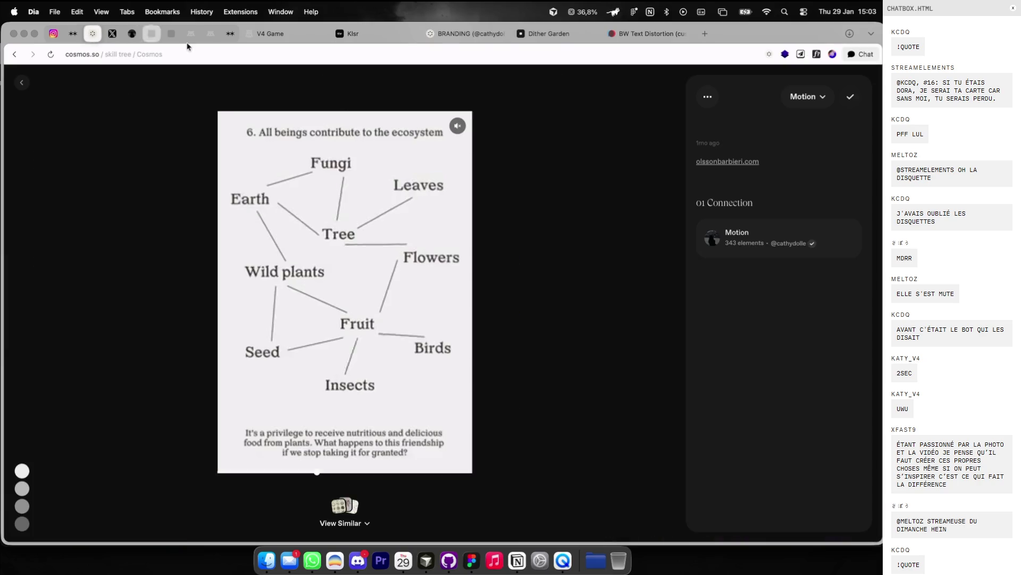
left_click(22, 83)
Step: On the curator's profile, switch to Clusters, scroll the grid, and open LOVE DATA
left_click(831, 85)
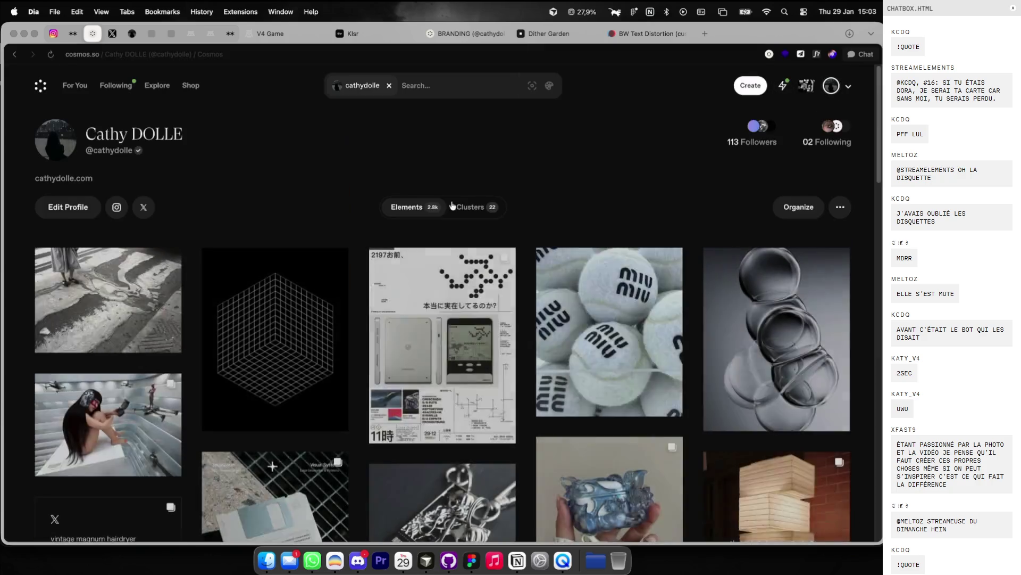
scroll(476, 213, "down", 1)
left_click(476, 164)
scroll(483, 289, "down", 4)
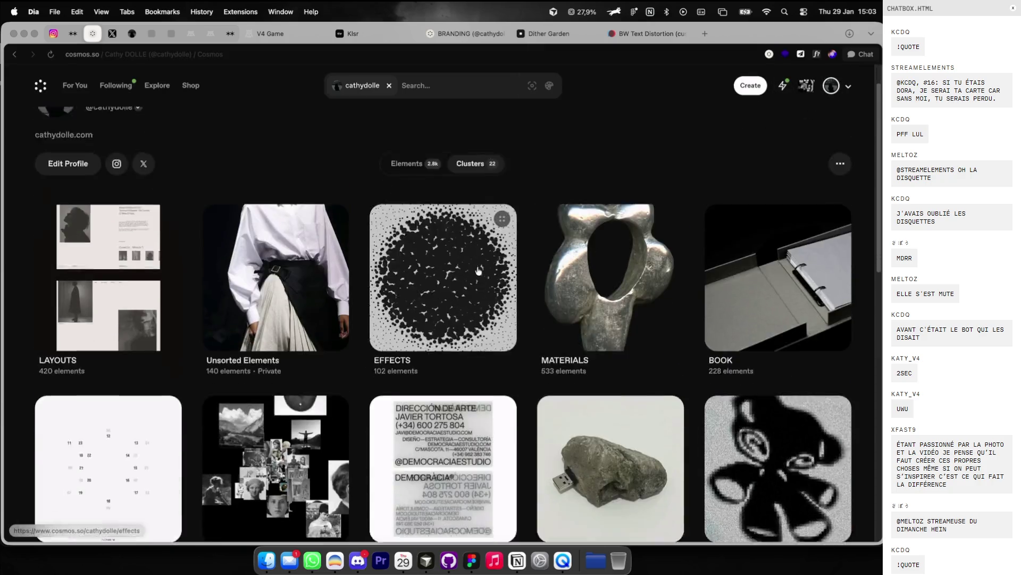
scroll(484, 289, "down", 2)
scroll(483, 289, "down", 2)
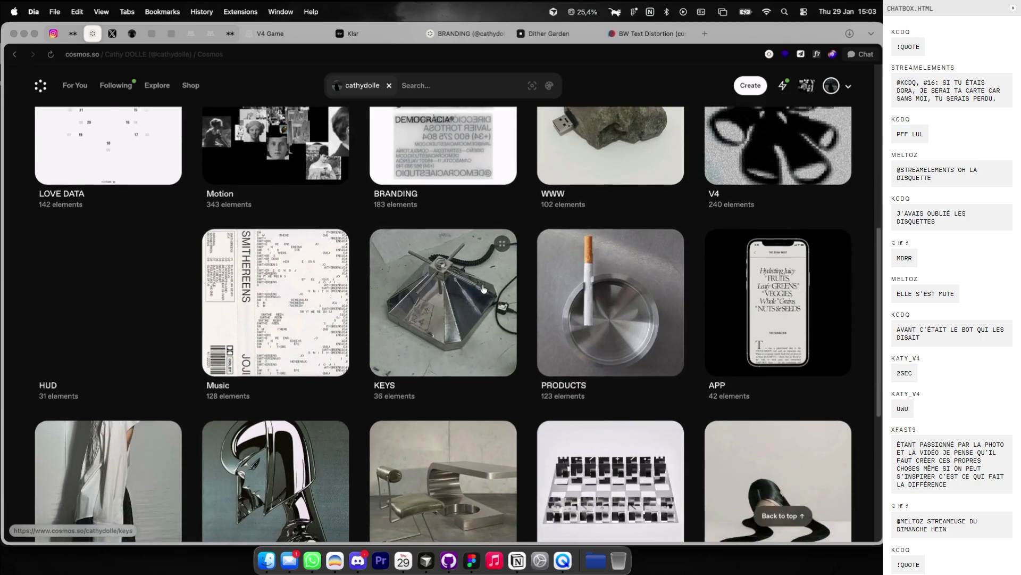
scroll(484, 289, "up", 1)
left_click(129, 202)
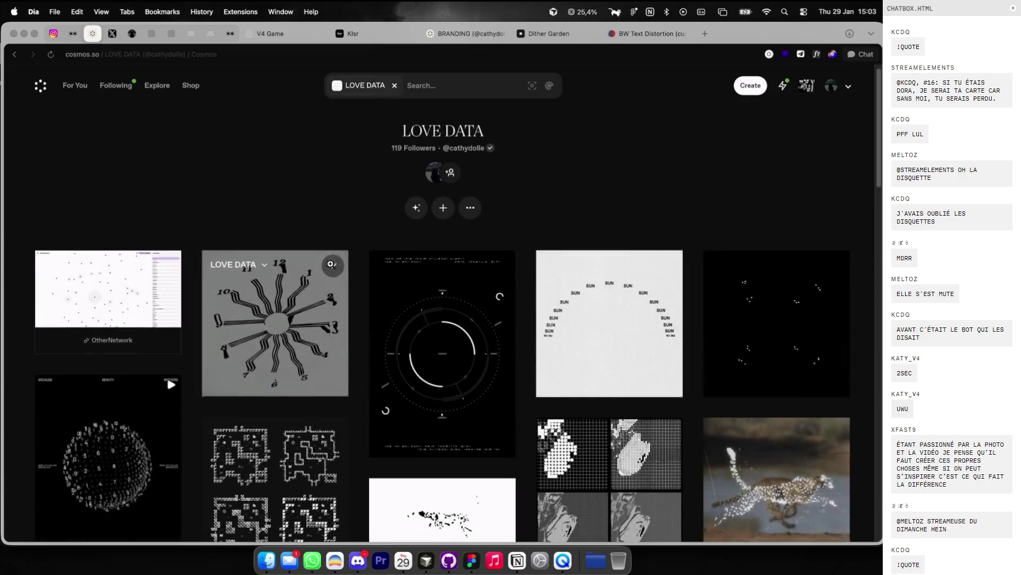
Step: Scroll the LOVE DATA images and open 'Circle, Line, Intersection #openframeworks' in full view
scroll(332, 266, "down", 5)
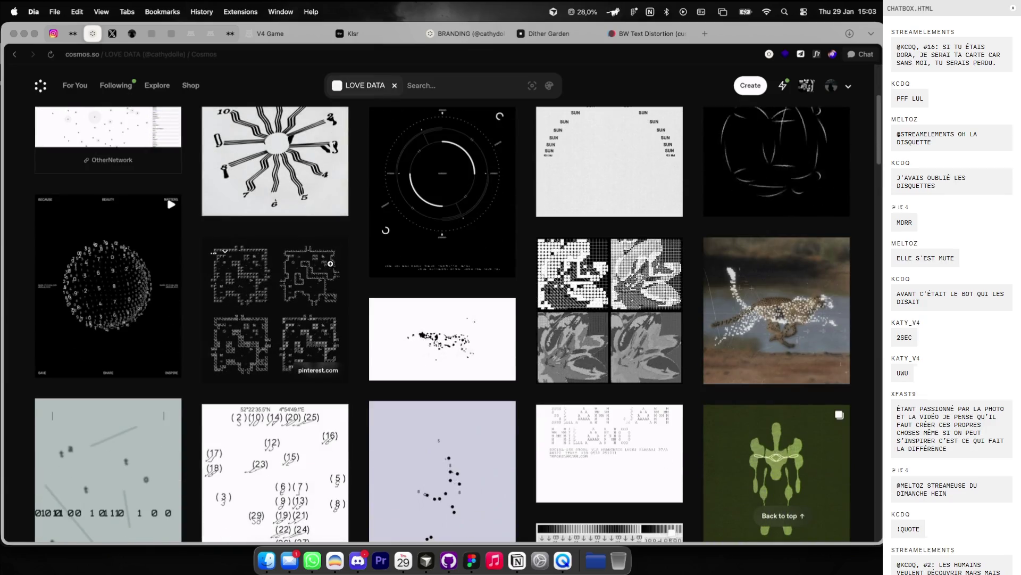
scroll(330, 263, "up", 5)
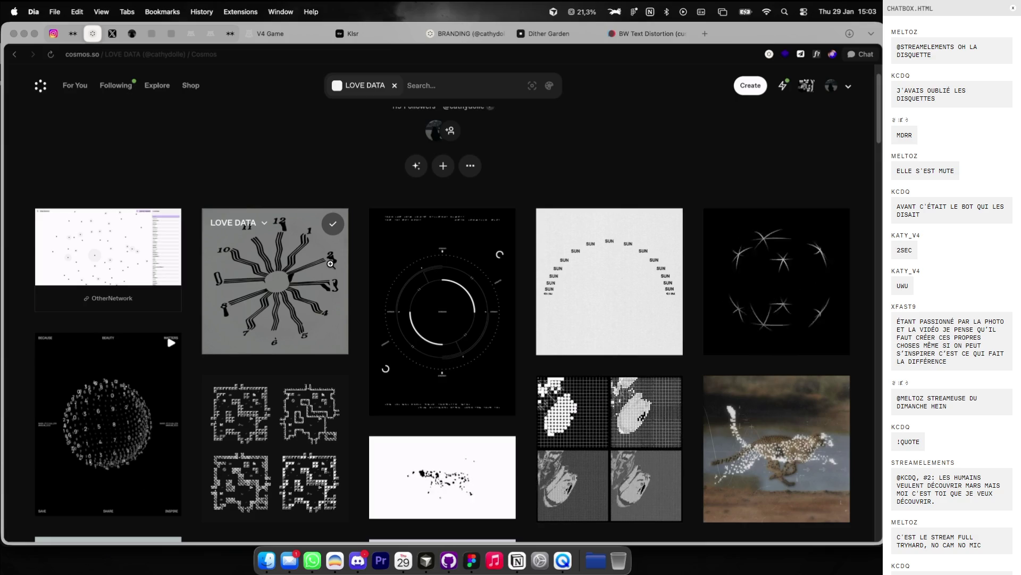
scroll(330, 264, "down", 12)
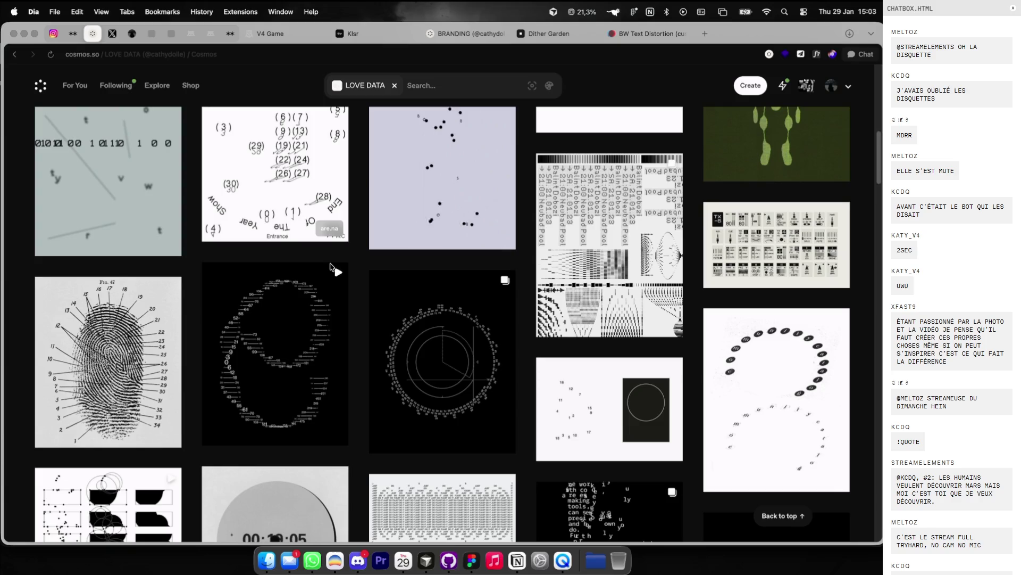
scroll(331, 266, "down", 3)
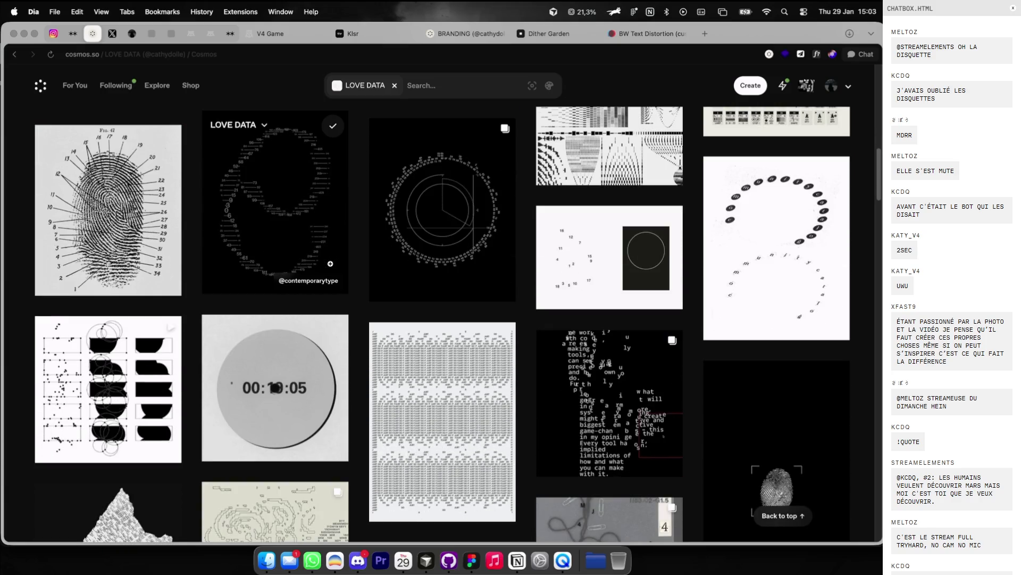
scroll(330, 263, "down", 2)
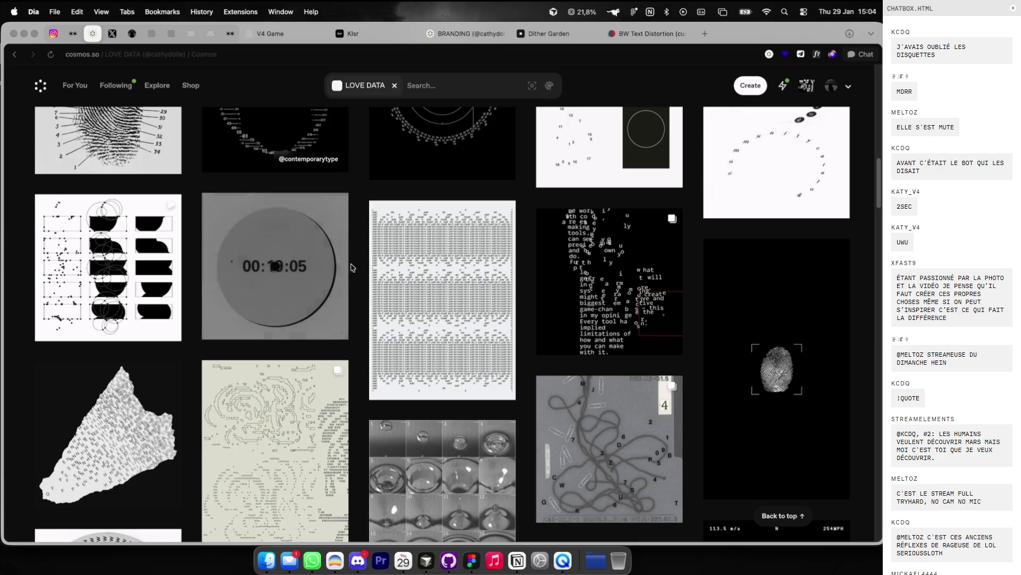
scroll(352, 268, "down", 1)
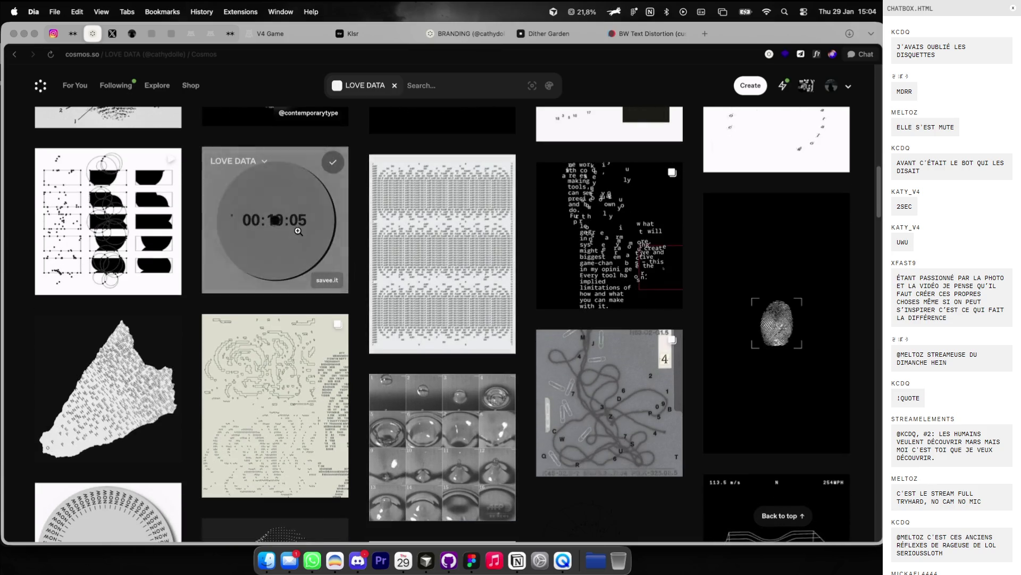
left_click(133, 239)
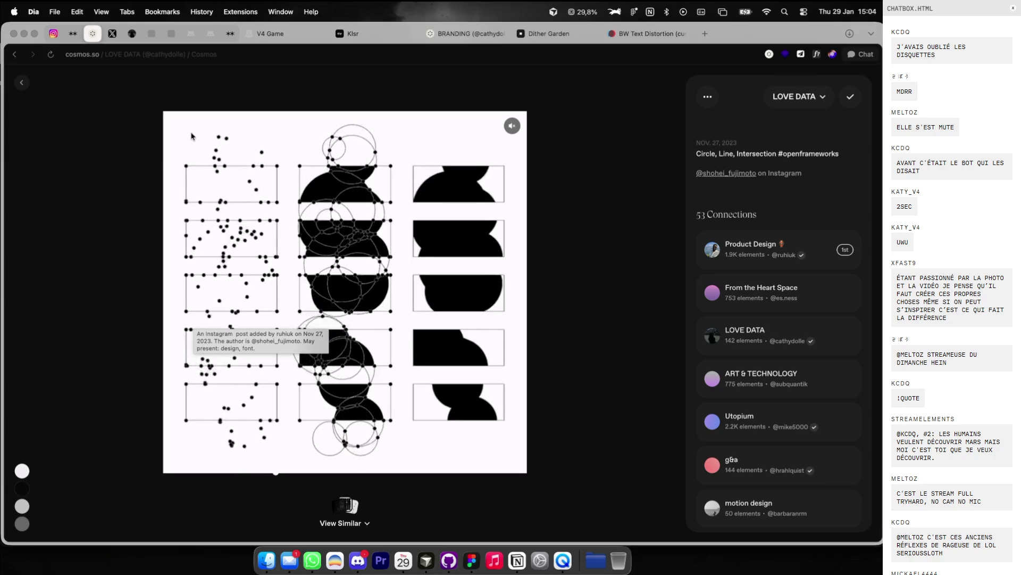
Step: From the LOVE DATA grid, open the black-dots name video post, then switch to Figma
left_click(29, 90)
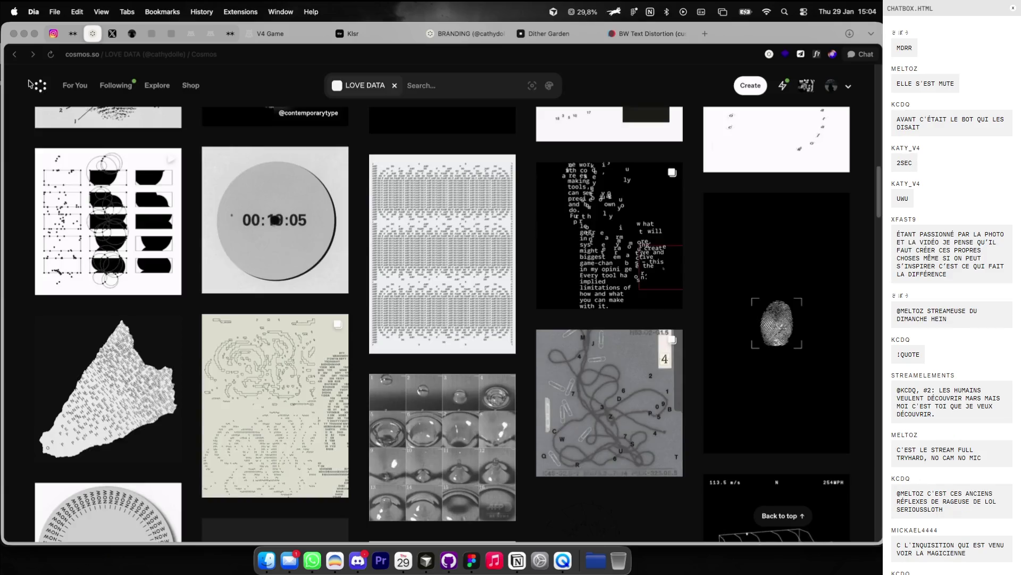
scroll(408, 262, "down", 3)
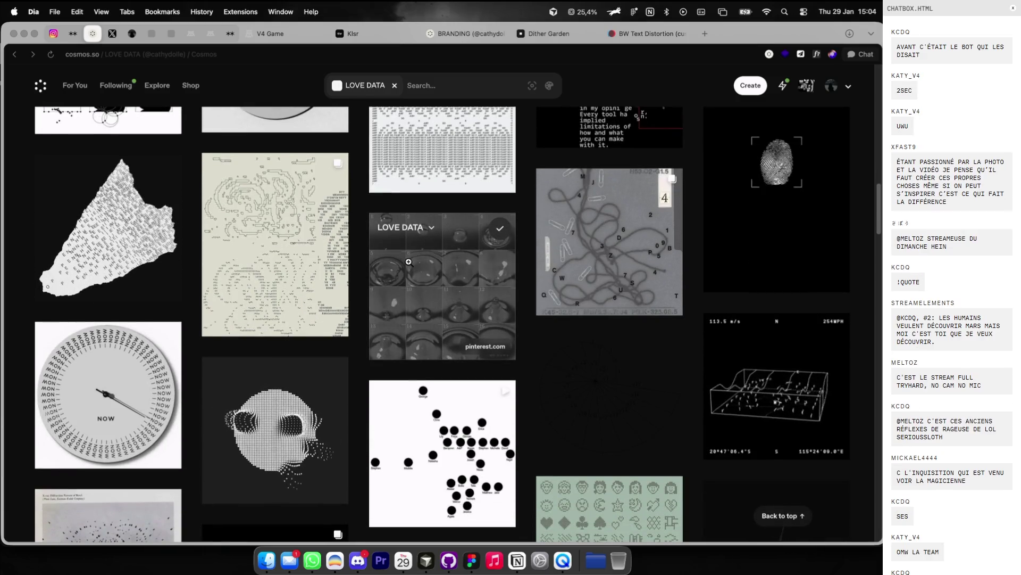
scroll(409, 261, "down", 1)
scroll(409, 262, "down", 1)
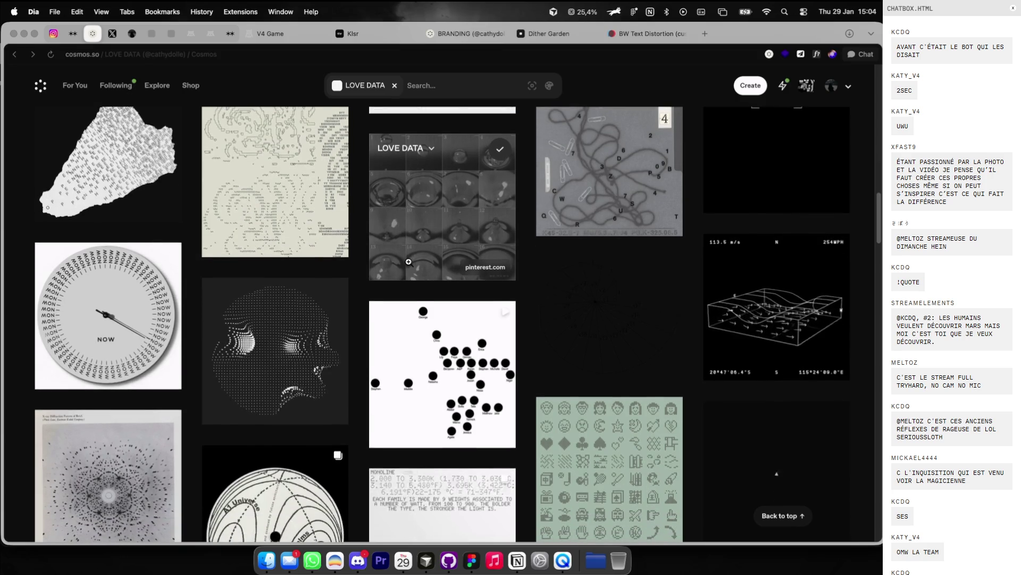
scroll(409, 261, "down", 1)
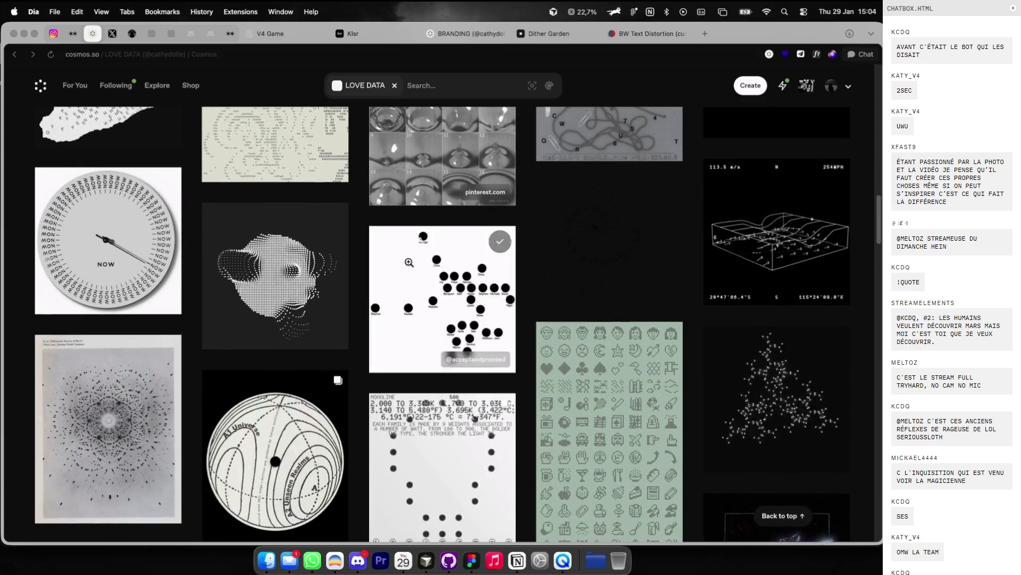
left_click(415, 301)
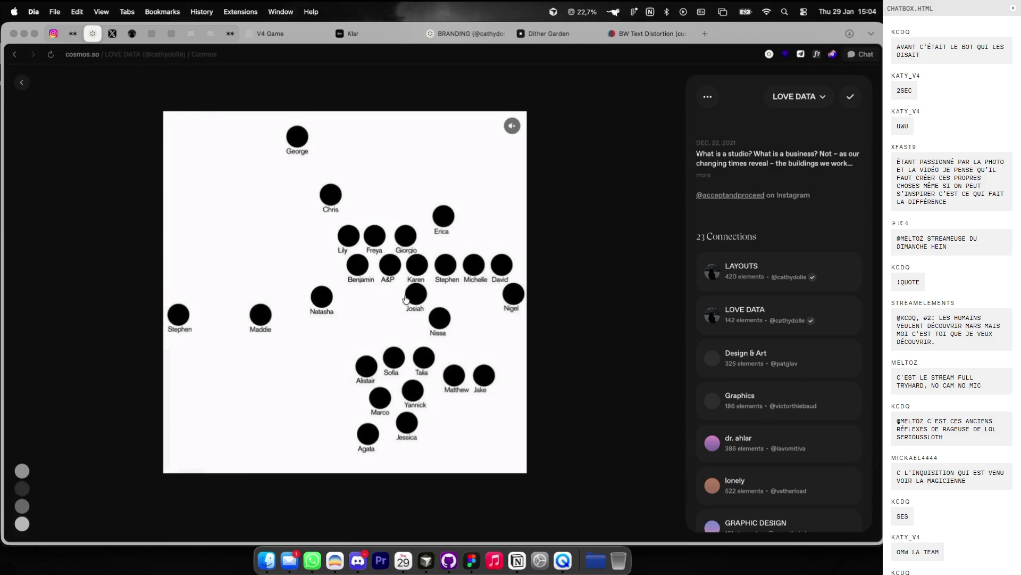
right_click(388, 289)
left_click(372, 250)
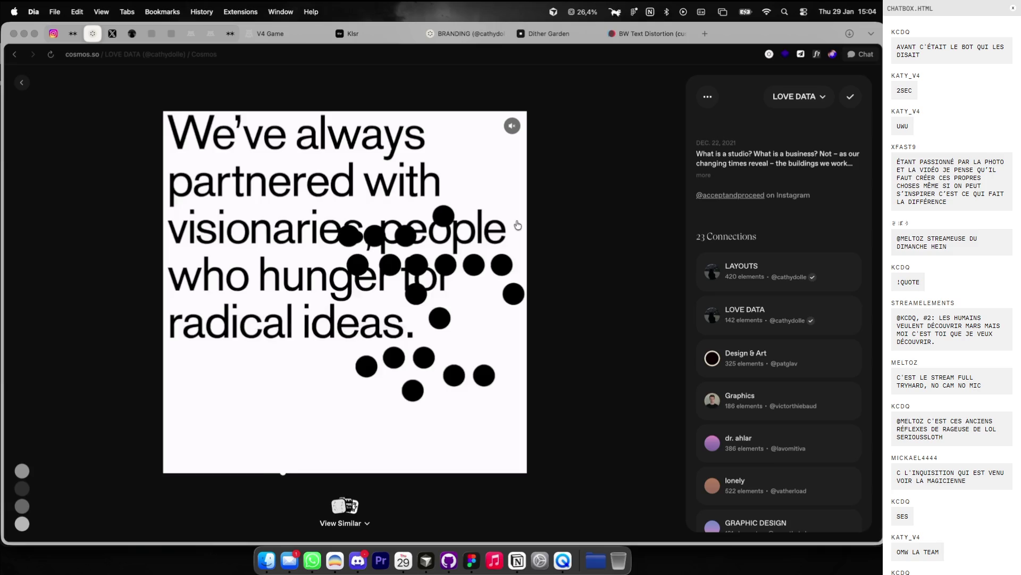
key("super+Tab")
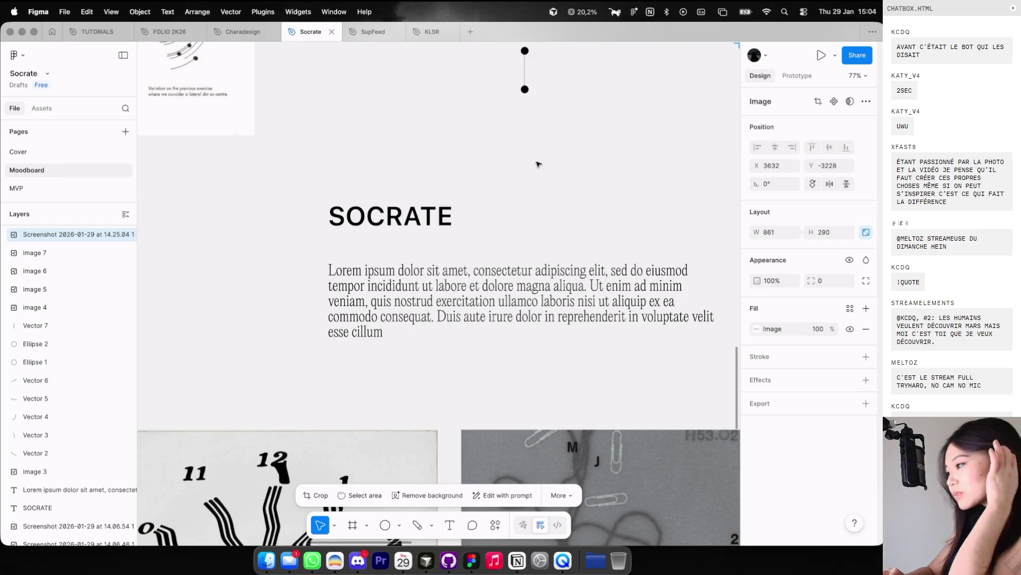
Step: Pan and zoom around the Moodboard page's planet-meanings and skills references, then return to the browser
scroll(537, 164, "down", 2)
scroll(537, 164, "up", 3)
scroll(538, 164, "right", 2)
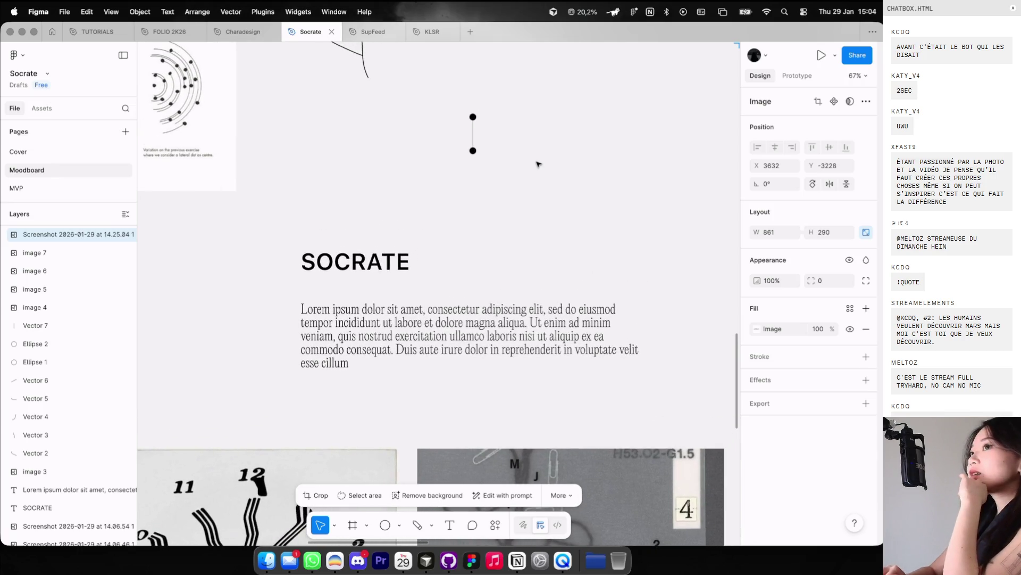
scroll(524, 168, "up", 1)
scroll(524, 168, "down", 2)
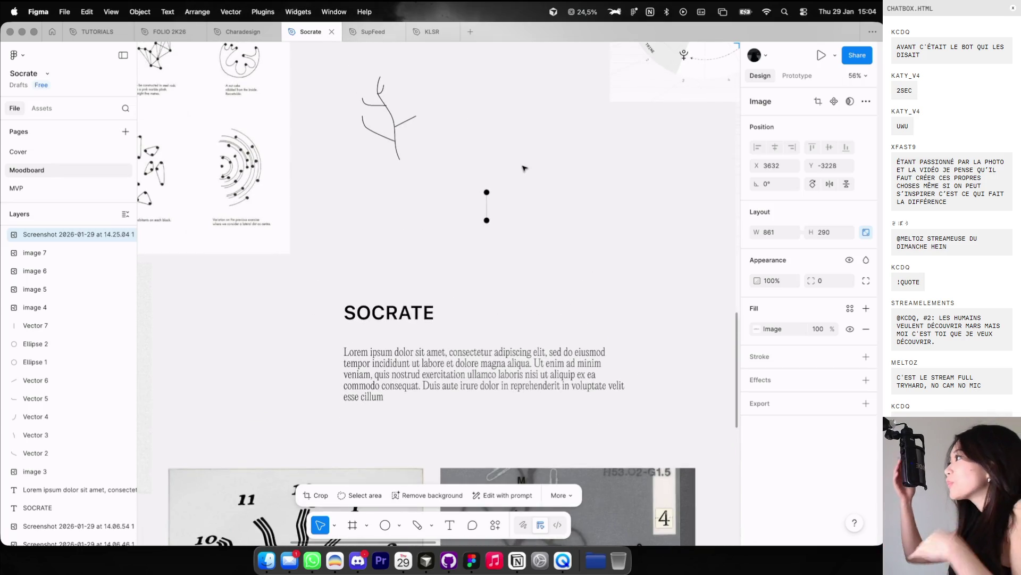
scroll(524, 168, "up", 5)
scroll(524, 168, "left", 5)
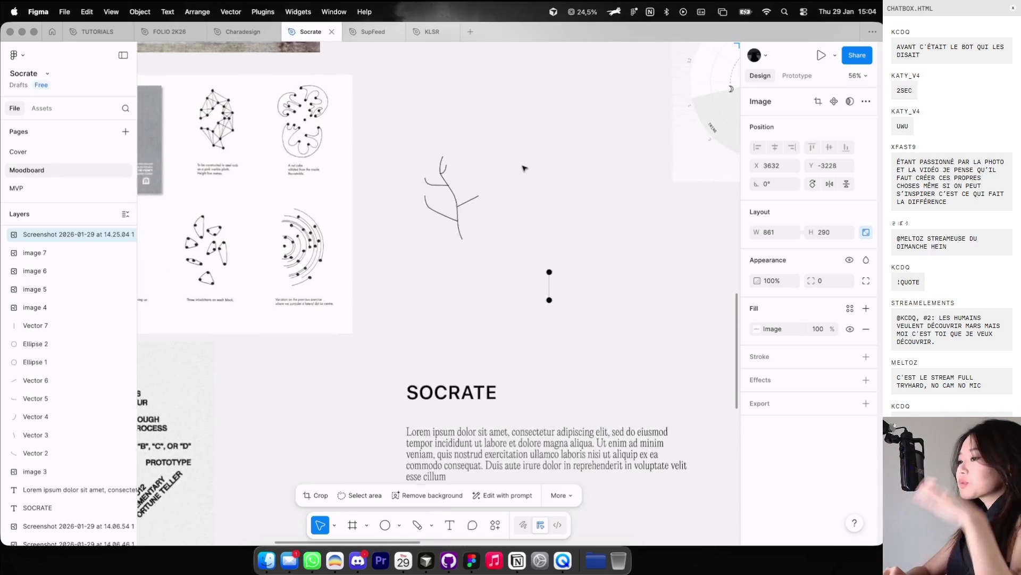
scroll(525, 168, "down", 2)
scroll(524, 168, "left", 3)
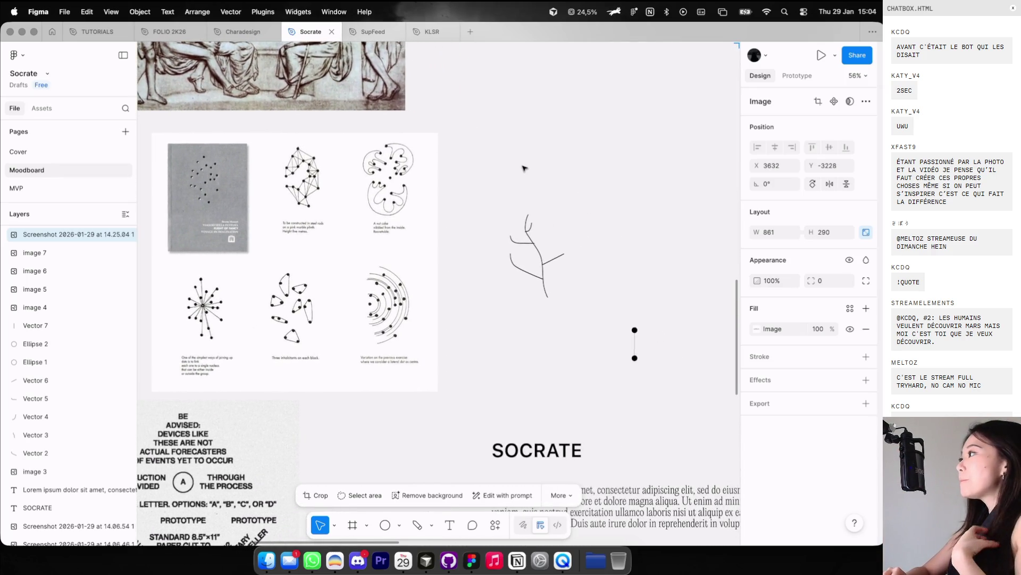
scroll(524, 168, "down", 1)
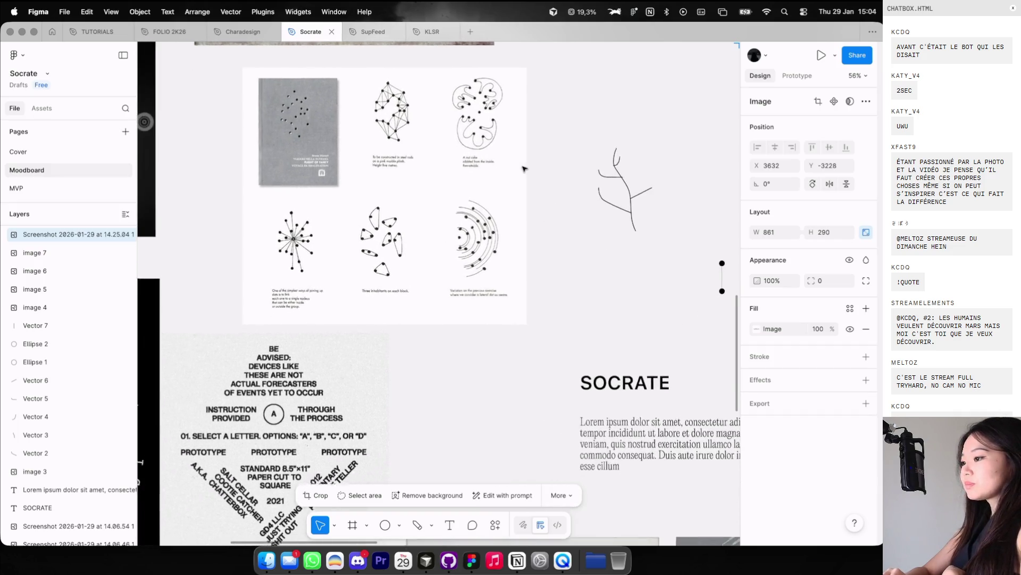
scroll(524, 168, "down", 2)
scroll(524, 168, "left", 1)
scroll(524, 169, "down", 1)
scroll(524, 168, "left", 3)
scroll(524, 168, "down", 1)
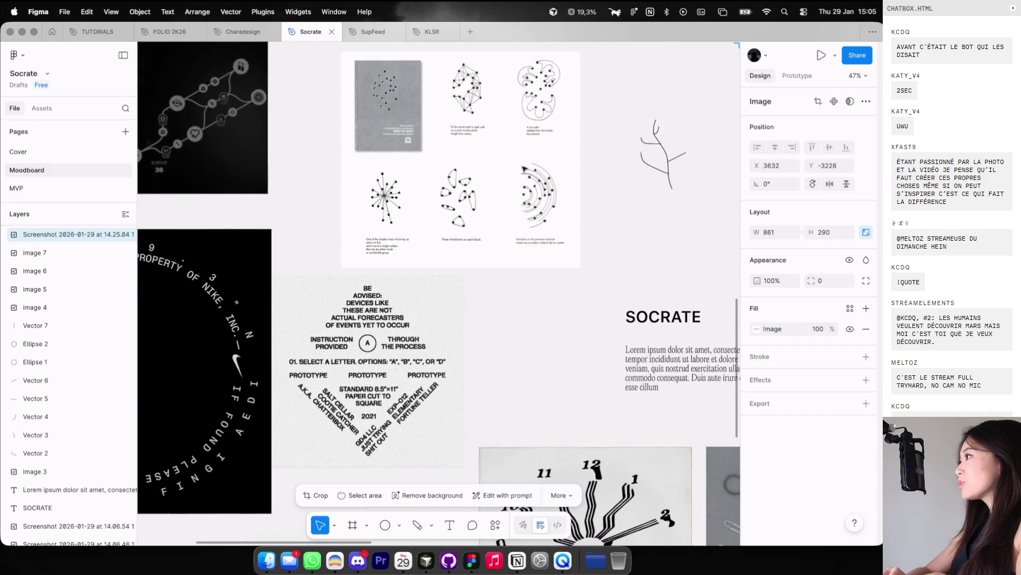
scroll(524, 168, "up", 2)
scroll(524, 169, "up", 1)
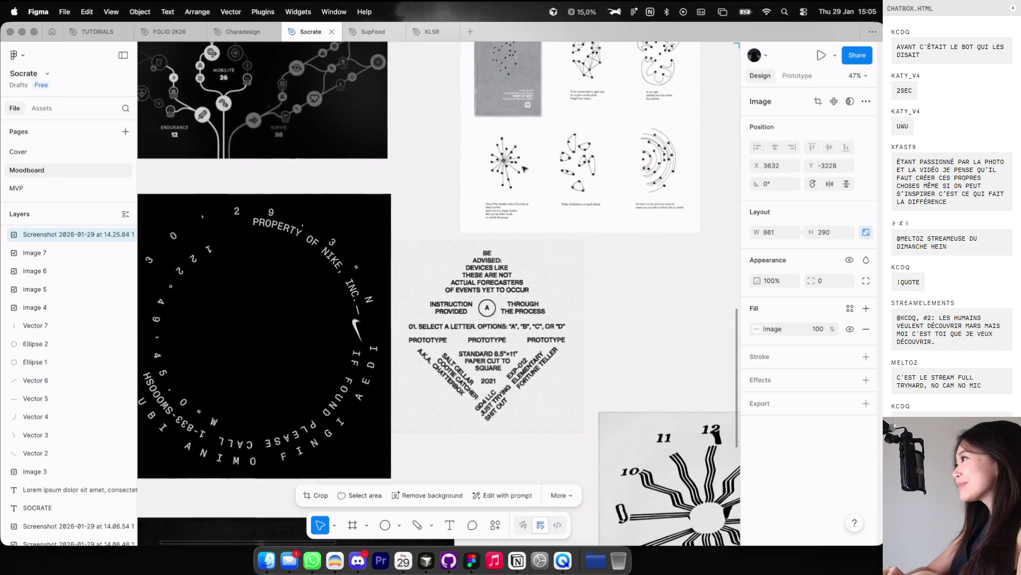
scroll(473, 188, "down", 2)
scroll(473, 187, "left", 1)
scroll(472, 187, "down", 2)
scroll(473, 187, "right", 2)
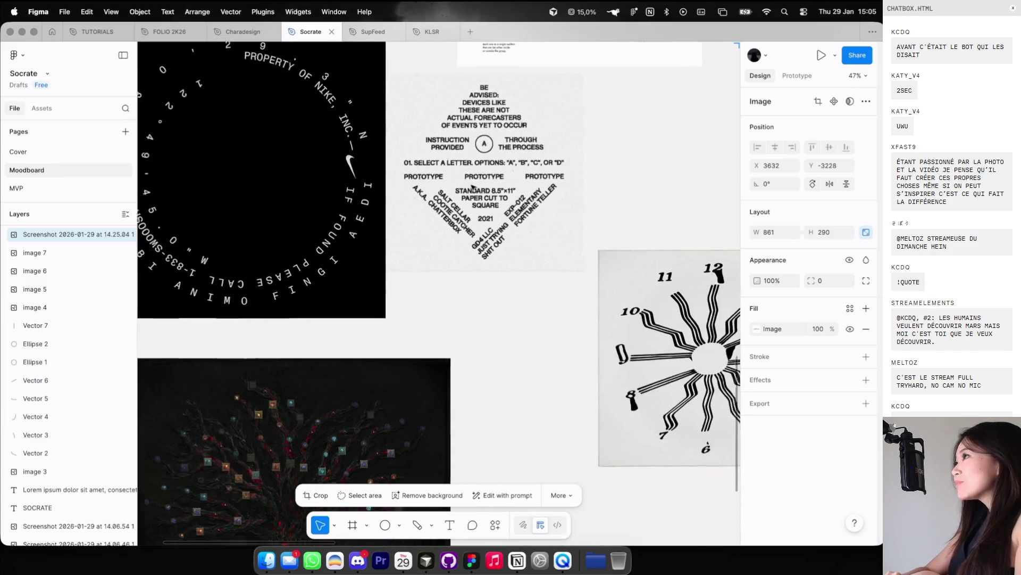
scroll(473, 187, "up", 1)
scroll(473, 187, "up", 3)
scroll(472, 188, "right", 3)
scroll(515, 196, "up", 2)
scroll(515, 196, "right", 10)
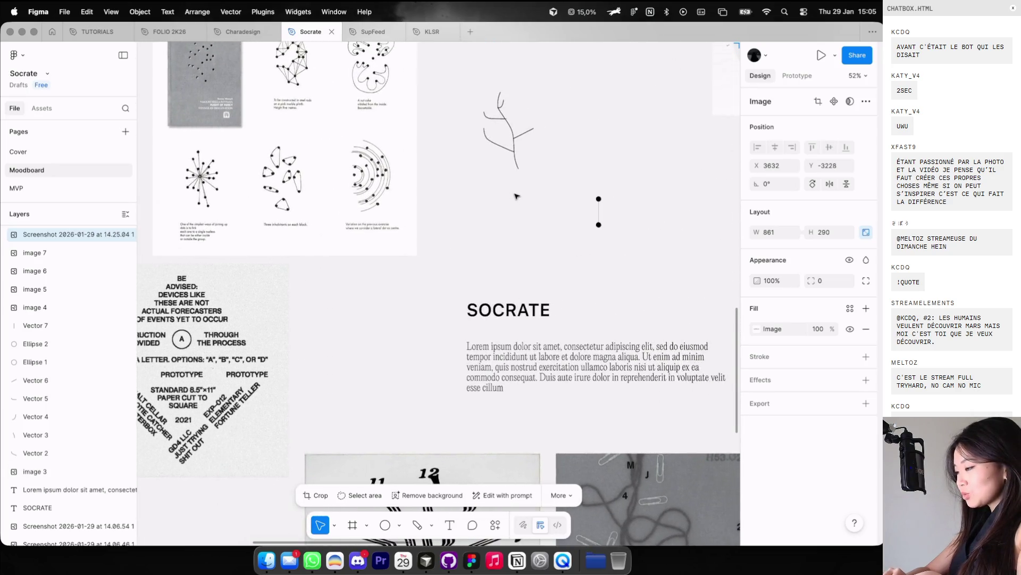
scroll(515, 196, "down", 2)
scroll(515, 196, "left", 3)
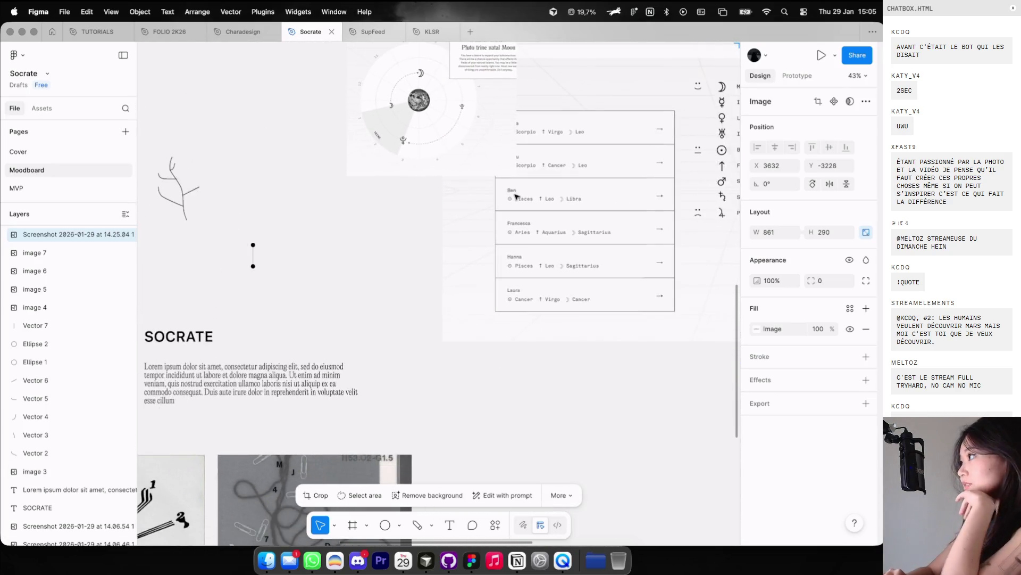
scroll(475, 193, "up", 1)
scroll(474, 191, "left", 10)
scroll(475, 192, "left", 3)
scroll(308, 253, "up", 6)
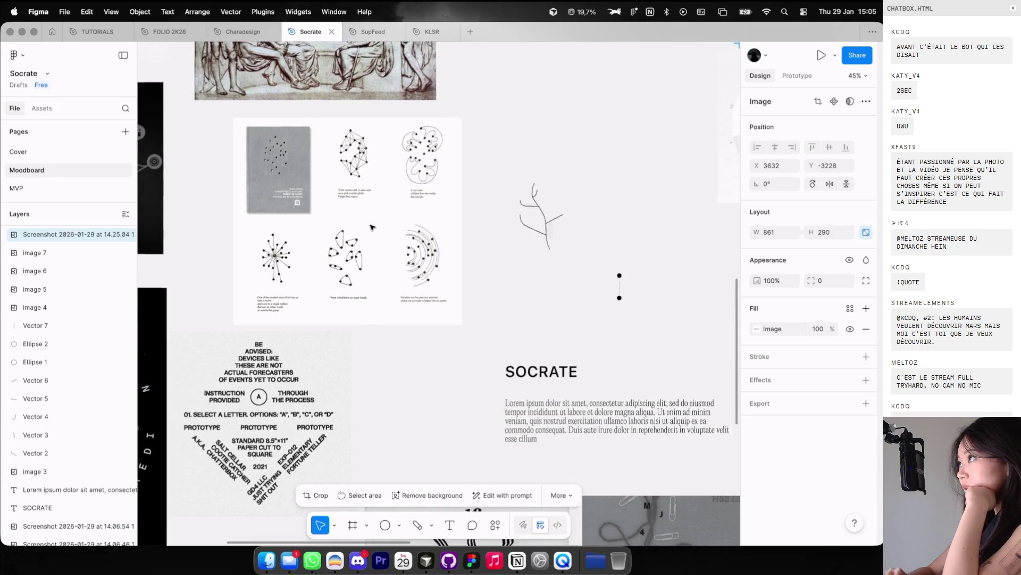
scroll(308, 253, "down", 8)
scroll(409, 184, "up", 4)
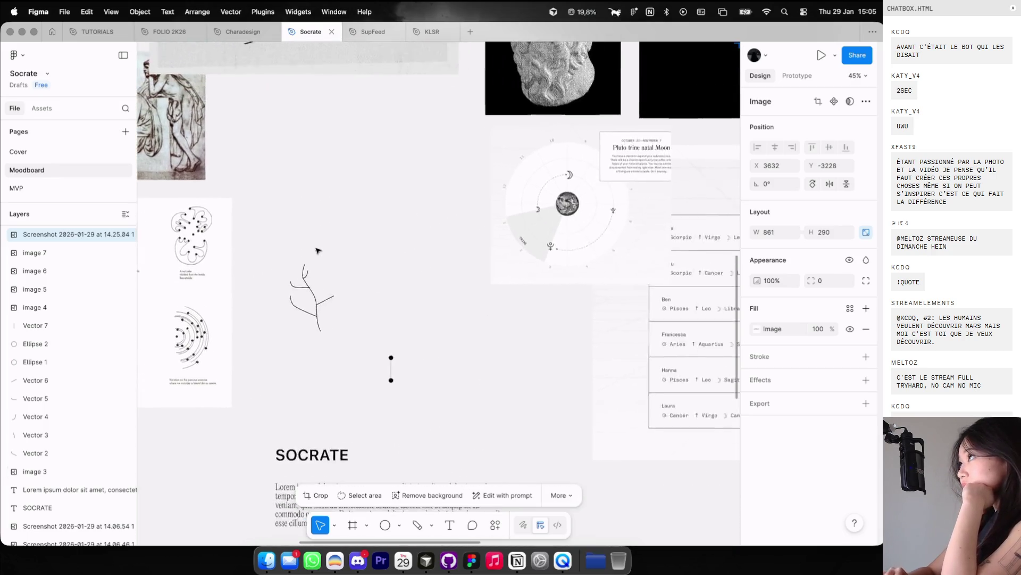
scroll(409, 183, "up", 3)
scroll(408, 184, "down", 5)
scroll(407, 184, "right", 4)
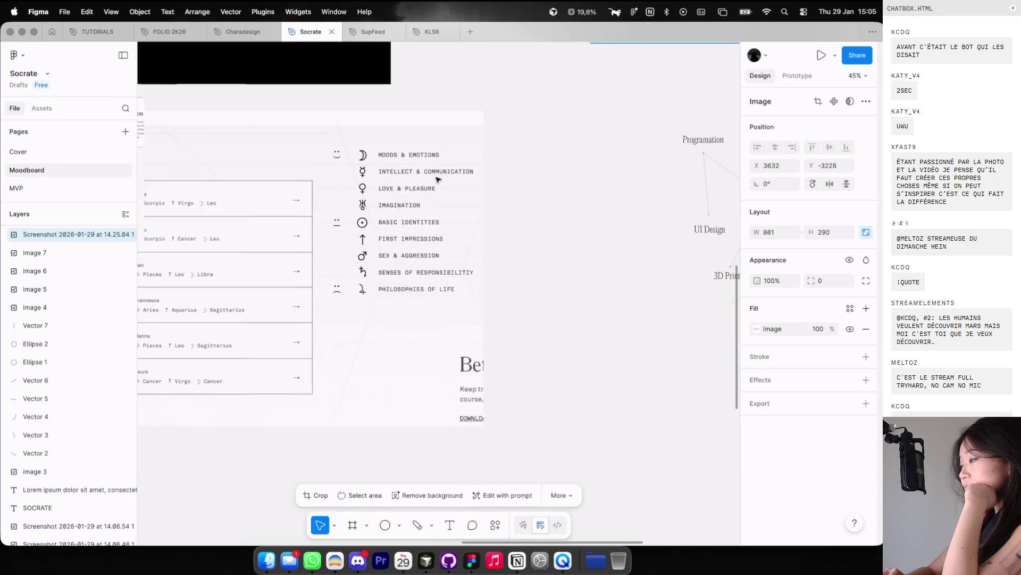
key("super+Tab")
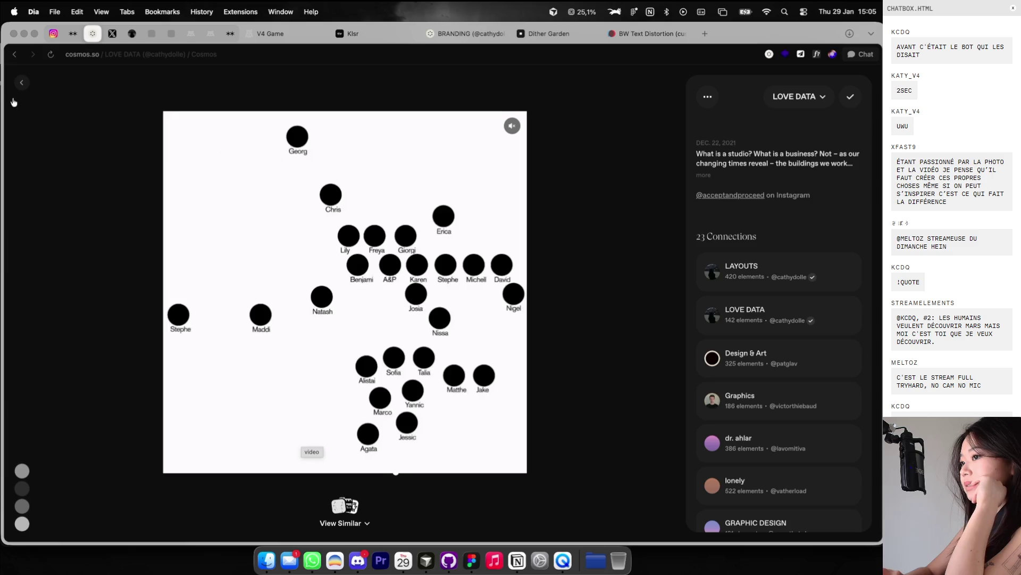
Step: Return from the black-dots post to the LOVE DATA grid and switch back to Figma
left_click(21, 82)
key("ctrl+Right")
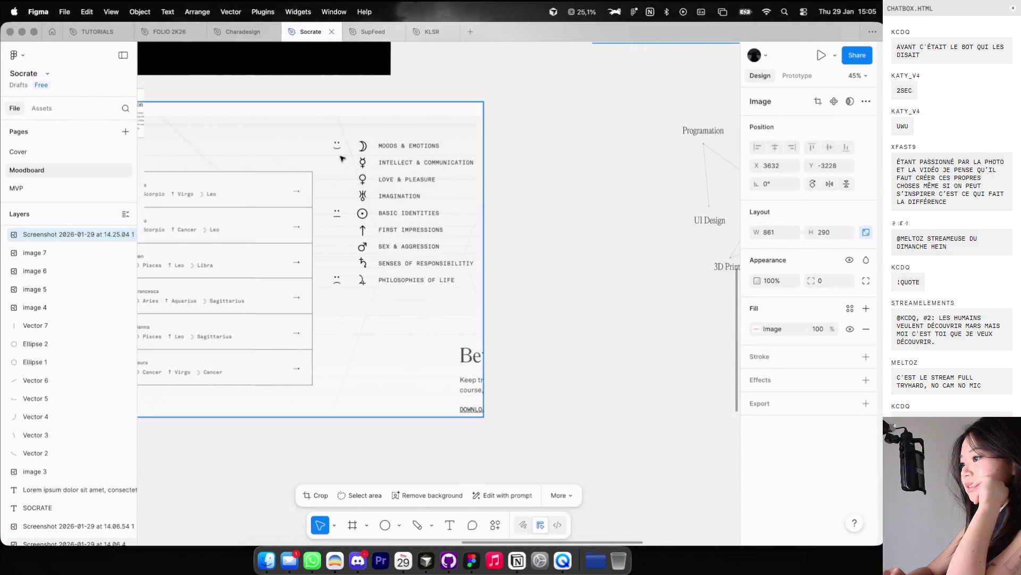
Step: Draw a small circle right of the constellation frame and fill it black
scroll(342, 157, "up", 5)
scroll(343, 158, "up", 2)
scroll(342, 158, "left", 2)
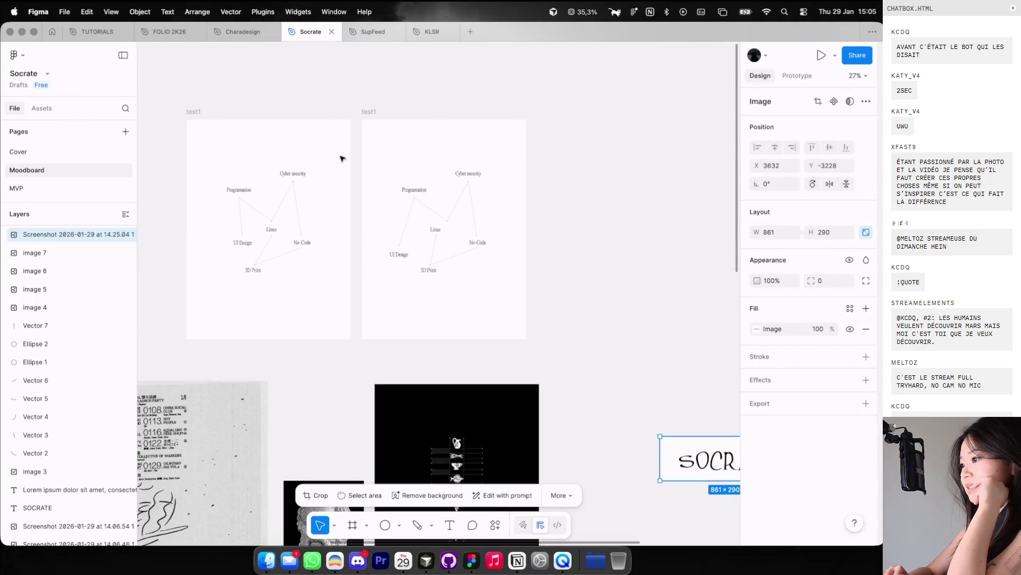
scroll(484, 194, "down", 5)
scroll(483, 194, "right", 2)
scroll(483, 194, "up", 5)
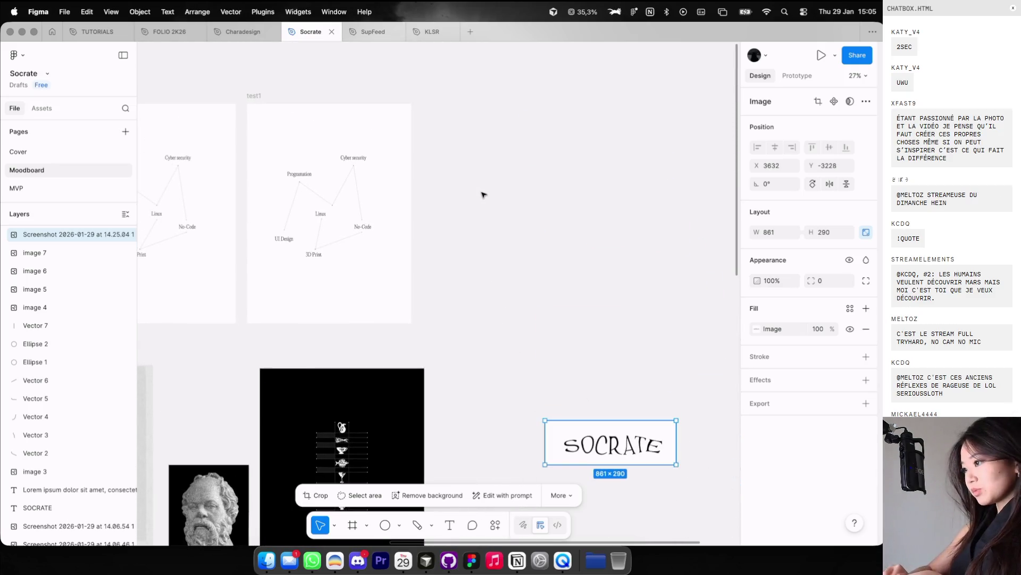
key("o")
left_click_drag(485, 191, 502, 209)
scroll(508, 209, "up", 3)
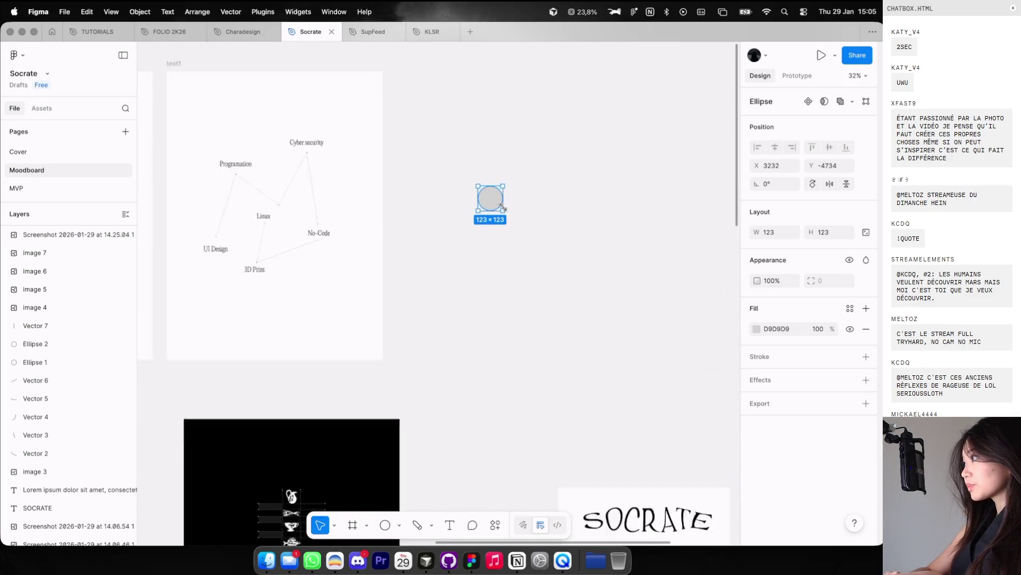
left_click(758, 330)
mouse_move(636, 374)
left_mouse_down()
mouse_move(564, 442)
mouse_move(478, 340)
left_mouse_up()
left_click(479, 340)
Step: Copy the Programation label beside the circle, shrink the circle to about 70 px, and group them
left_click(223, 161)
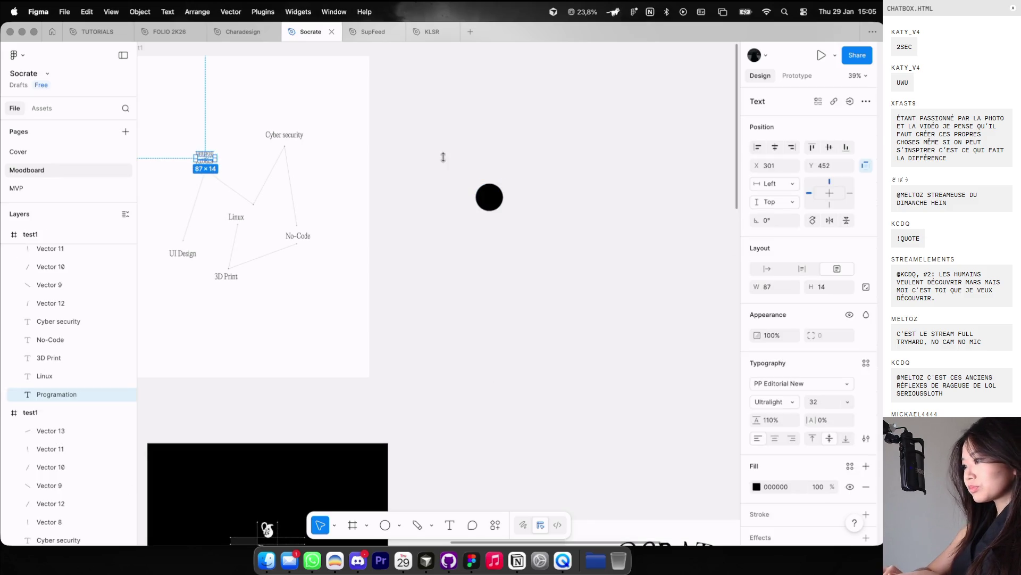
left_click_drag(198, 155, 404, 156)
scroll(404, 156, "up", 3)
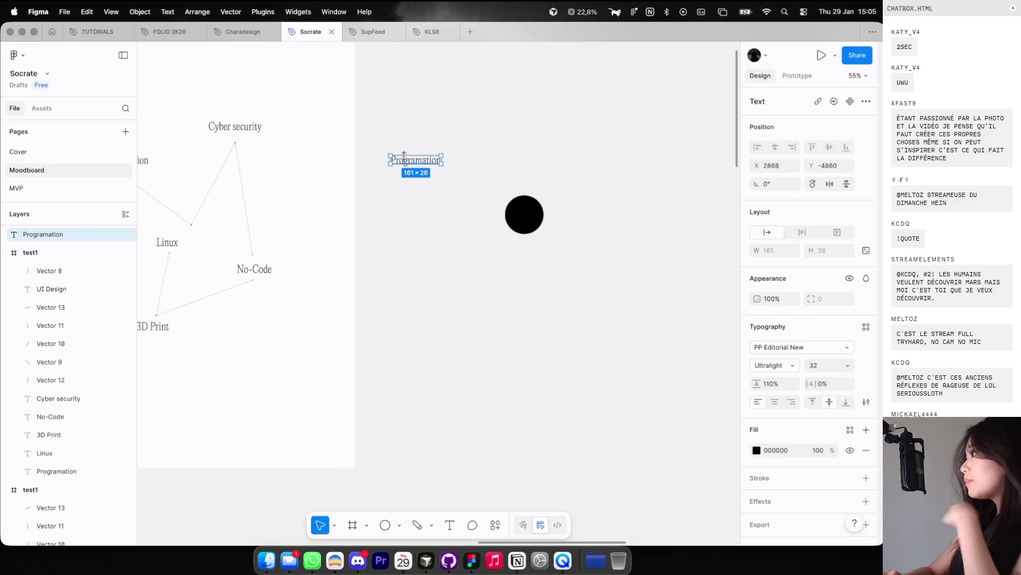
scroll(526, 250, "up", 5)
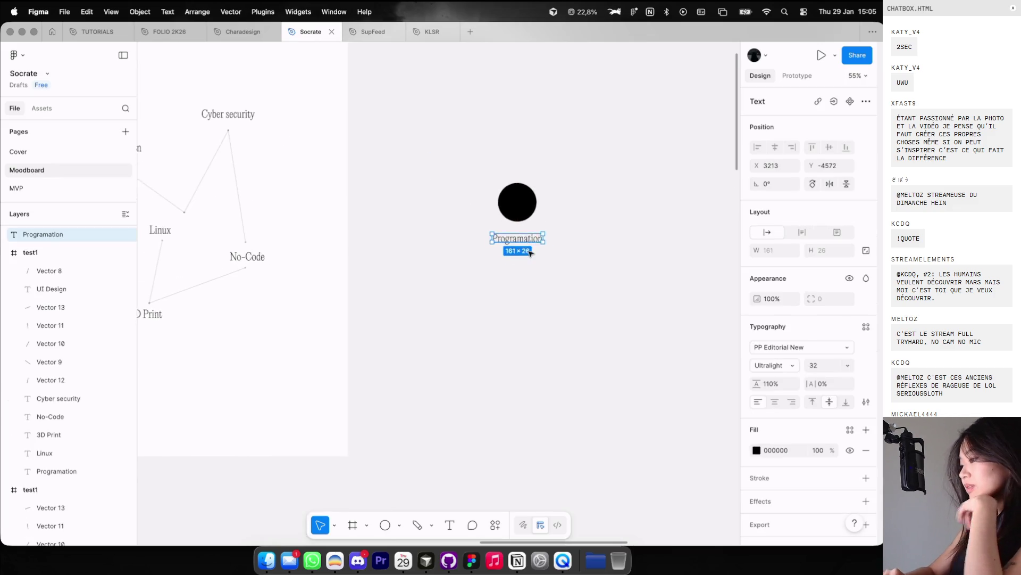
left_click(502, 154)
left_click_drag(506, 134, 506, 192)
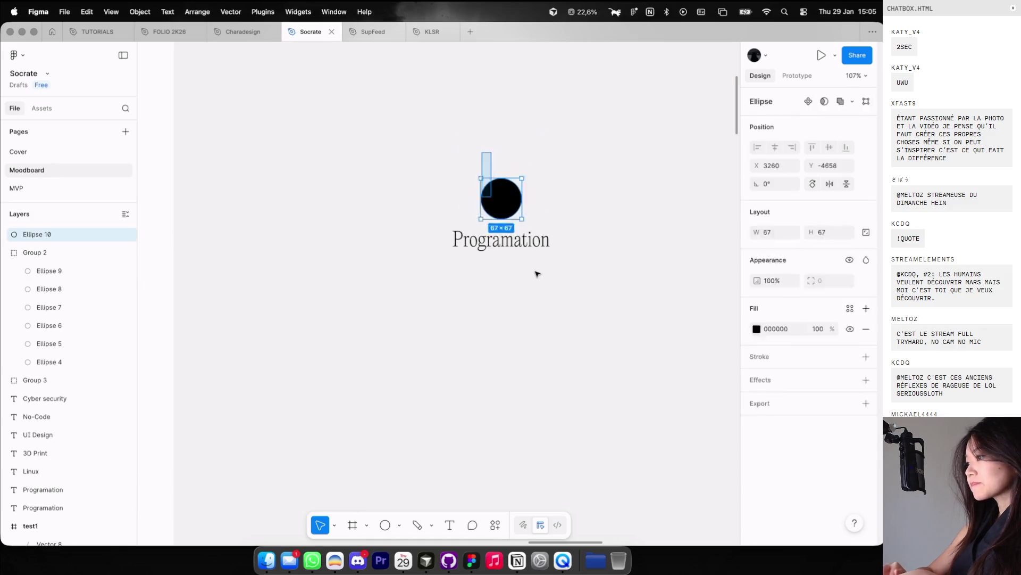
key("ctrl+g")
scroll(537, 272, "down", 10)
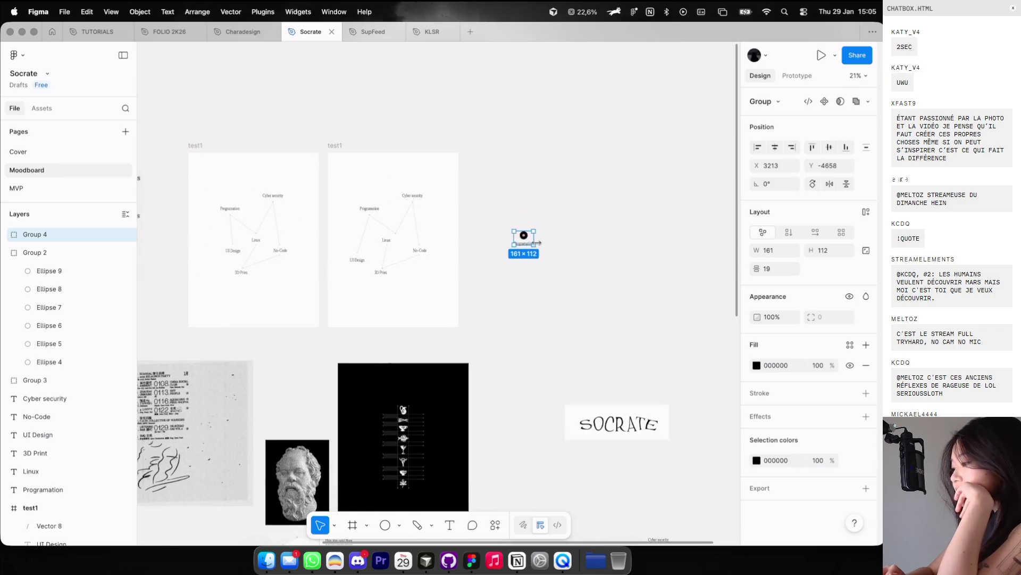
left_click(548, 287)
scroll(527, 160, "down", 5)
scroll(532, 128, "down", 2)
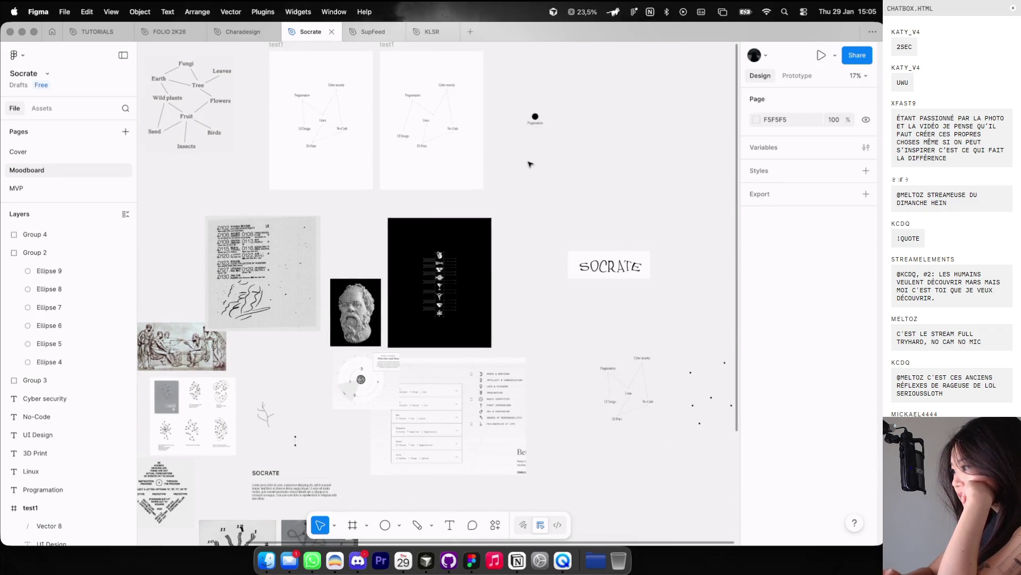
Step: Move the Programation dot group up beside the SOCRATE heading
mouse_move(535, 121)
left_mouse_down()
mouse_move(553, 474)
mouse_move(620, 325)
mouse_move(401, 324)
left_mouse_up()
scroll(584, 414, "down", 5)
left_click(628, 400)
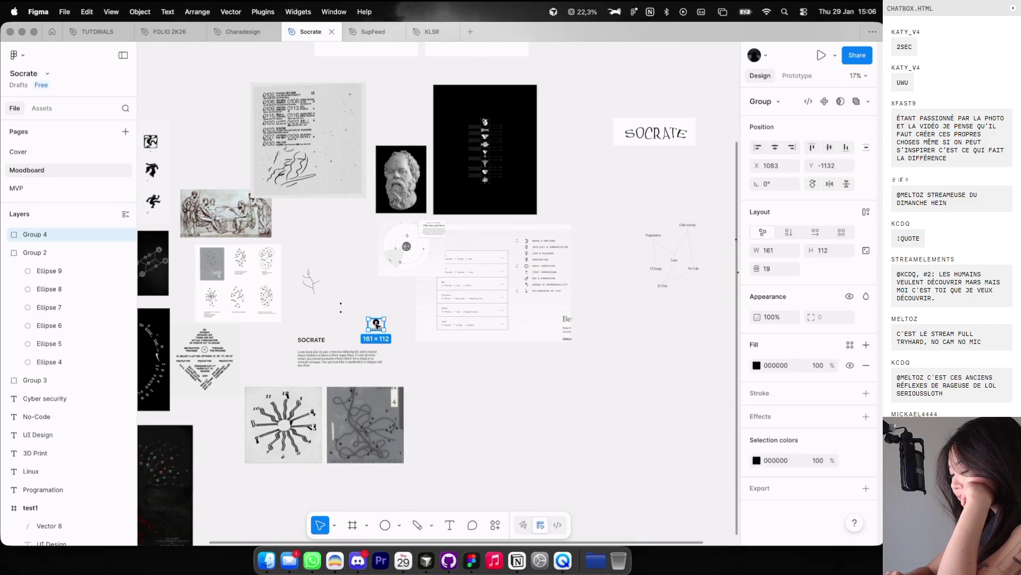
scroll(375, 323, "down", 3)
scroll(376, 323, "up", 10)
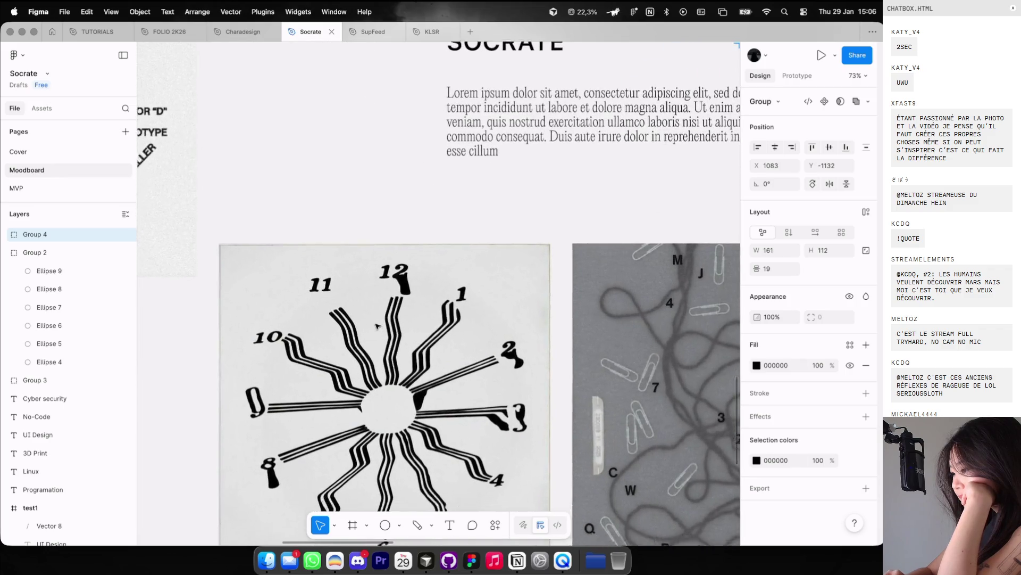
scroll(375, 325, "down", 2)
scroll(420, 292, "right", 5)
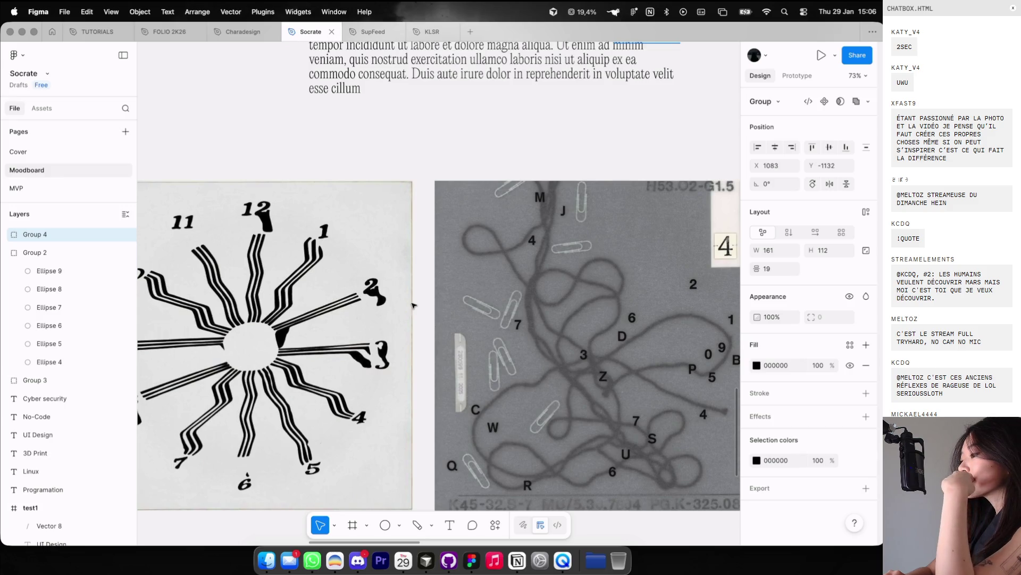
scroll(415, 306, "right", 4)
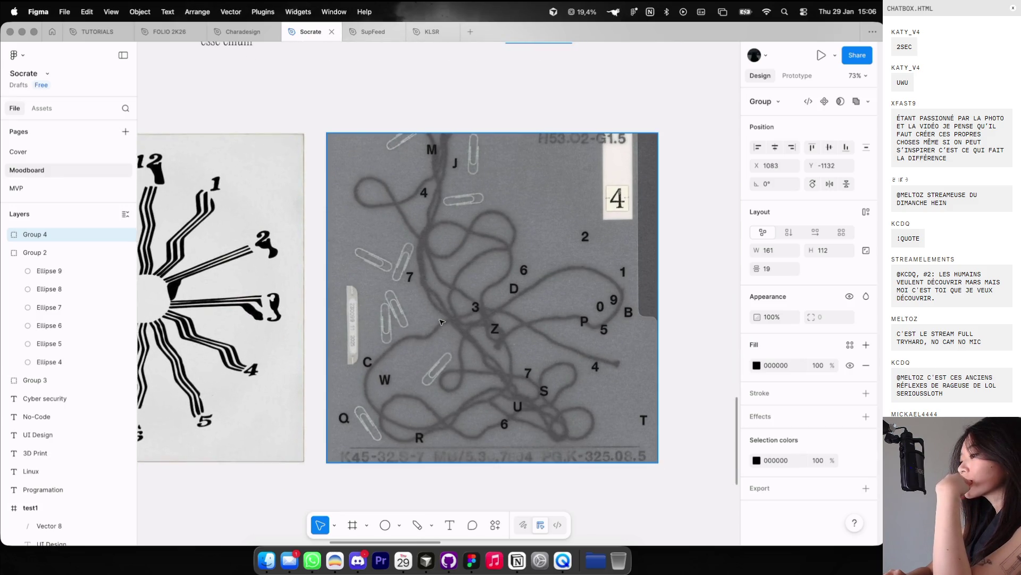
scroll(441, 321, "up", 10)
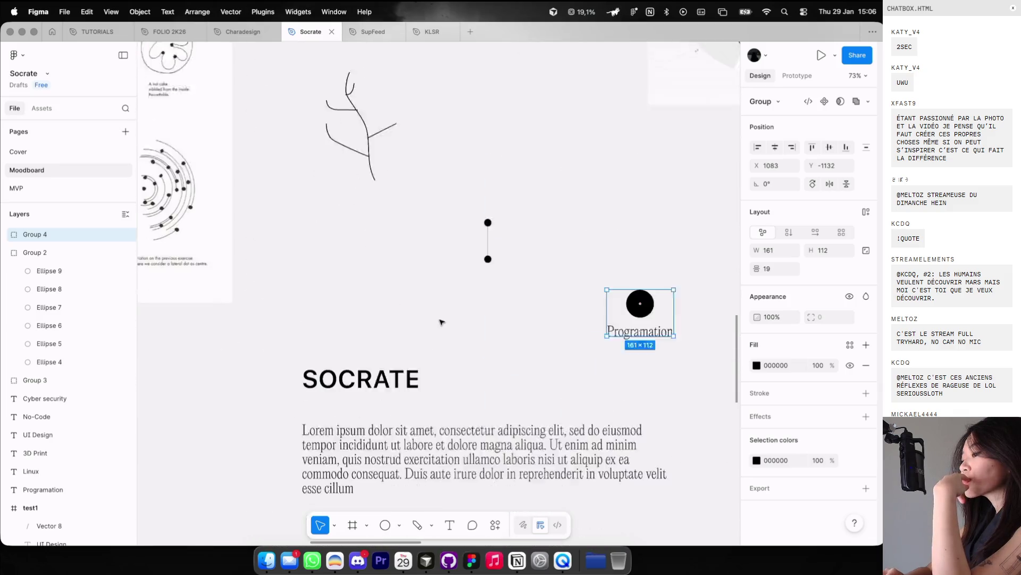
scroll(440, 322, "down", 5)
scroll(440, 322, "up", 5)
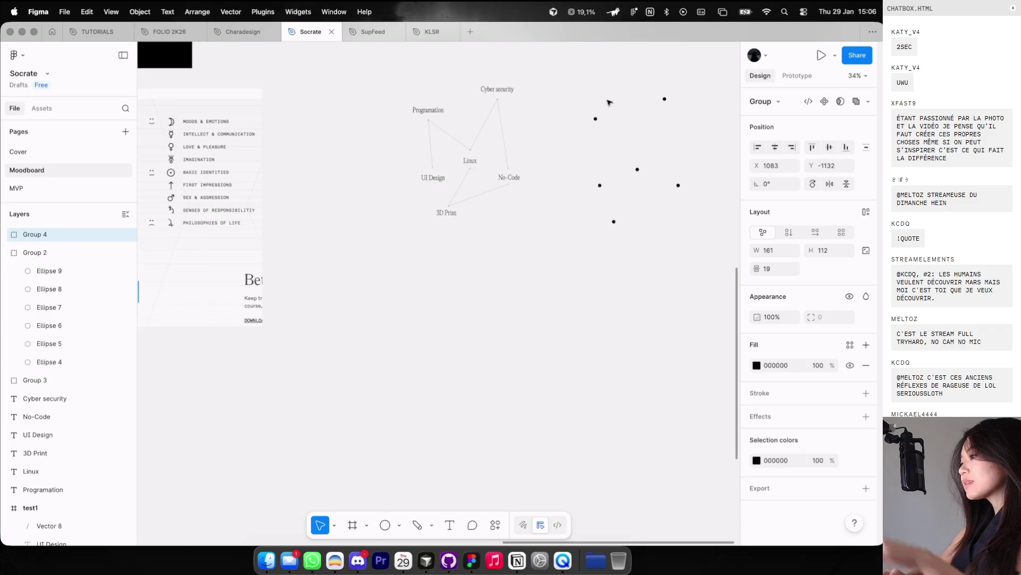
Step: Place a new text box above the SOCRATE heading
scroll(609, 103, "up", 2)
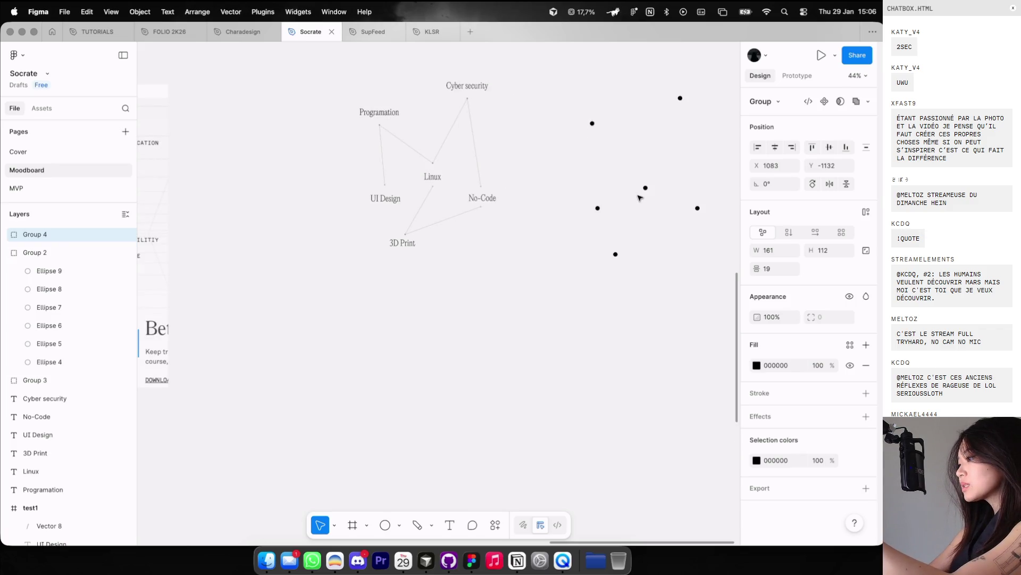
scroll(486, 260, "left", 10)
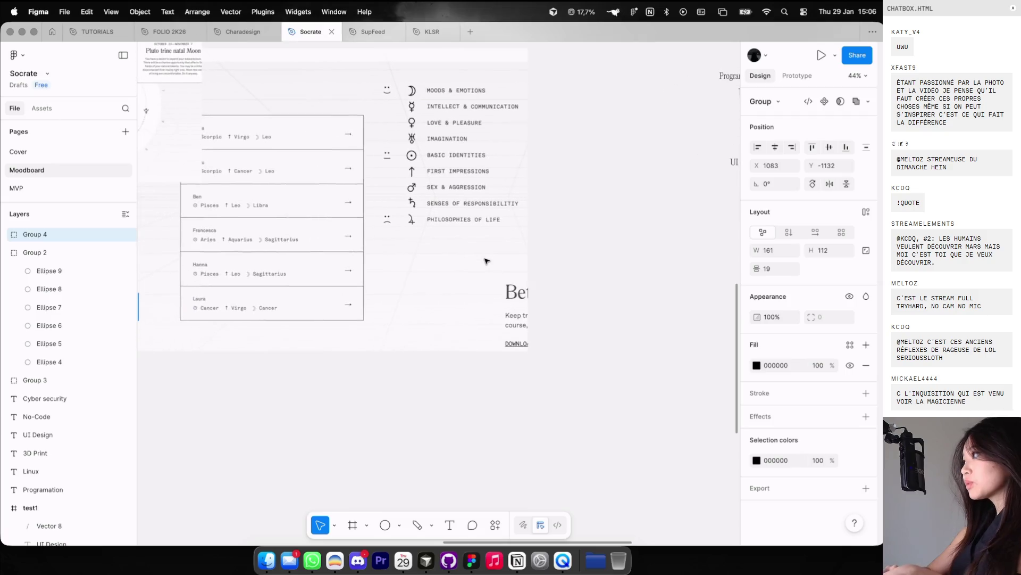
scroll(406, 306, "left", 3)
scroll(406, 306, "down", 3)
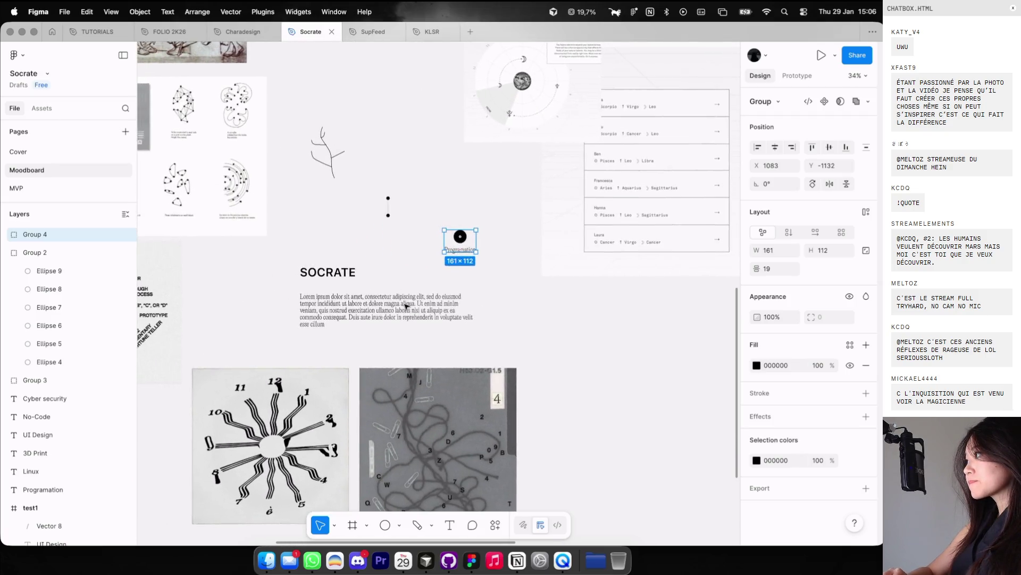
scroll(405, 306, "left", 2)
scroll(406, 306, "up", 3)
key("t")
left_click(412, 199)
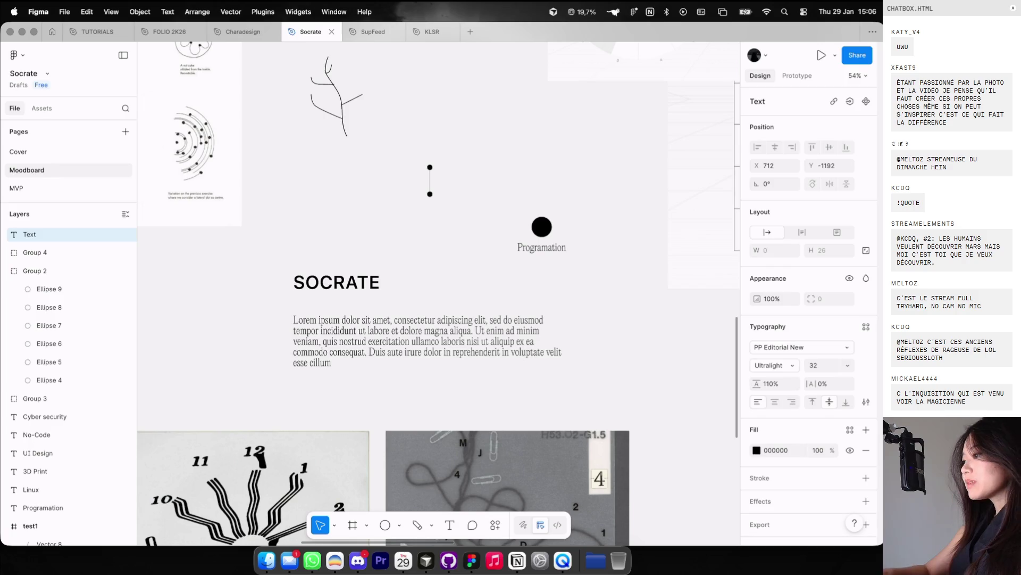
type("S")
Step: Position the letter S above SOCRATE, between the paired dots and the Programation dot
scroll(393, 206, "up", 2)
left_click_drag(413, 204, 367, 259)
left_click(461, 274)
left_click(367, 259)
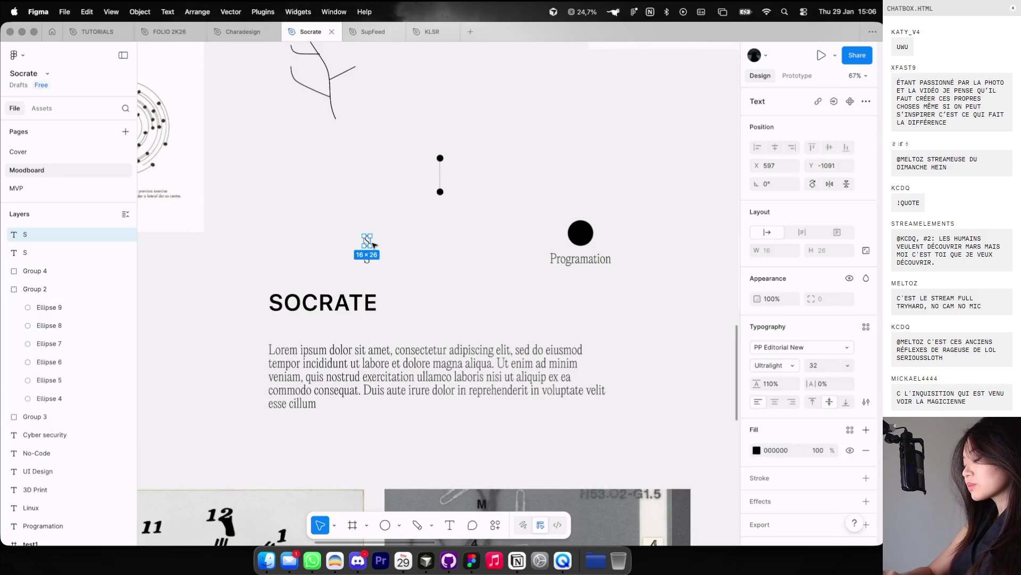
left_click(405, 245)
left_click_drag(370, 259, 426, 228)
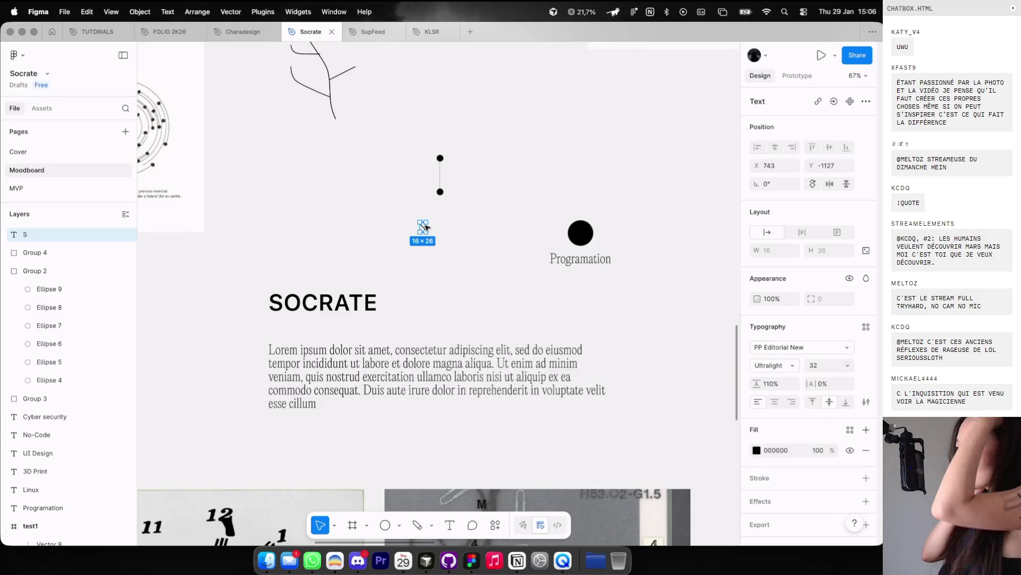
scroll(425, 228, "left", 2)
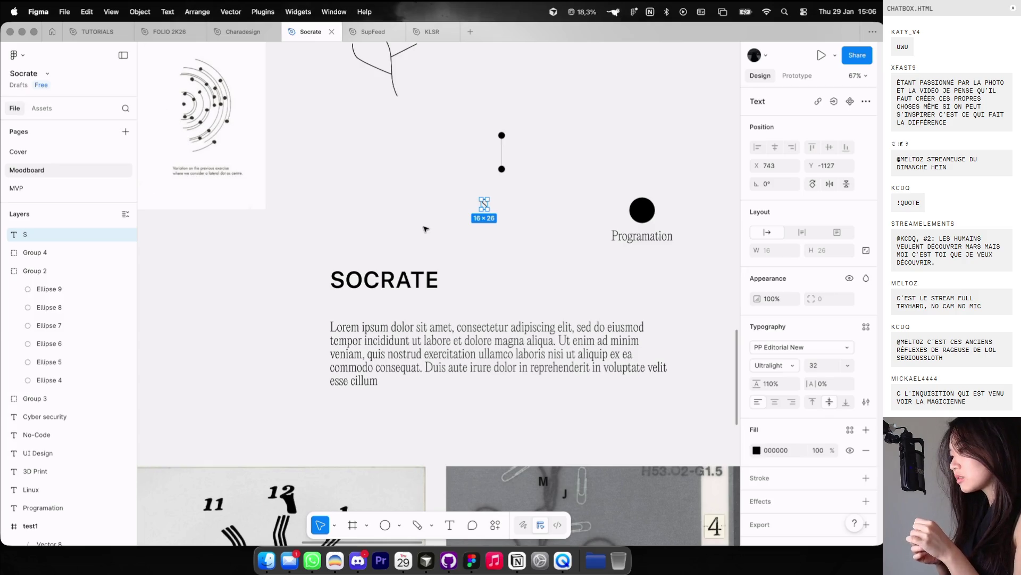
left_click(384, 280)
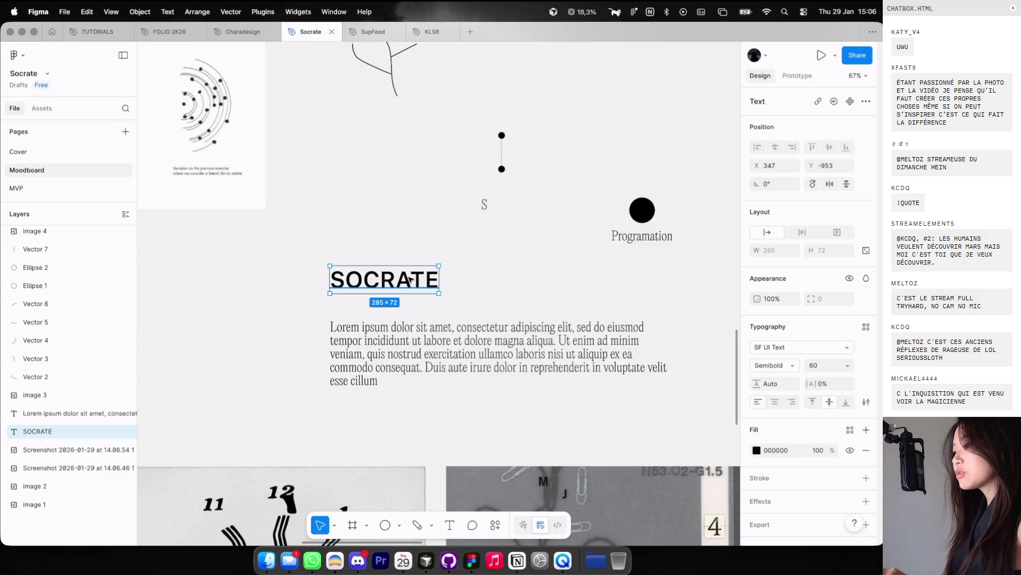
Step: Try Neue Montreal on SOCRATE in Medium, then Regular weight
left_click(782, 352)
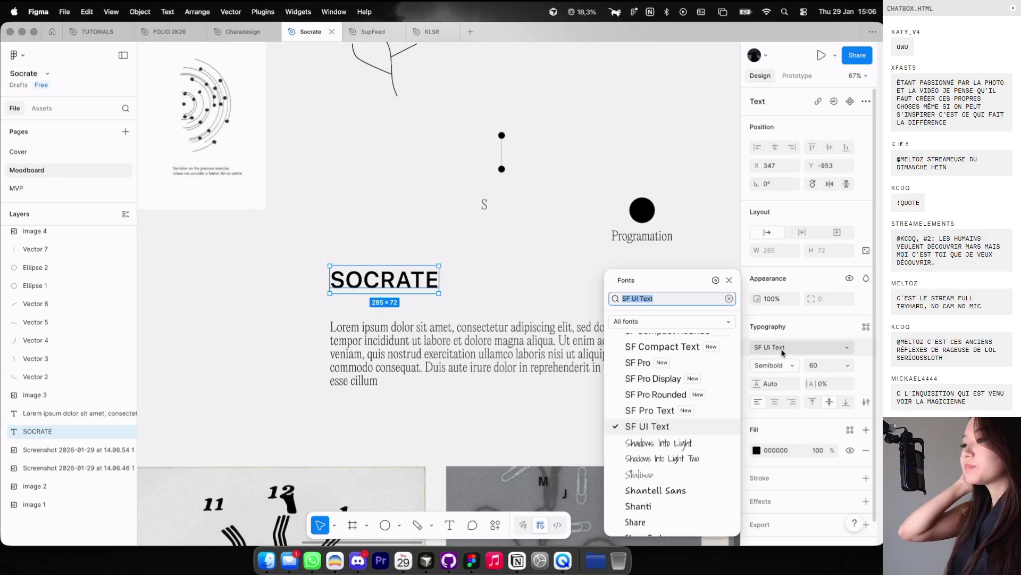
type("neue")
key("Return")
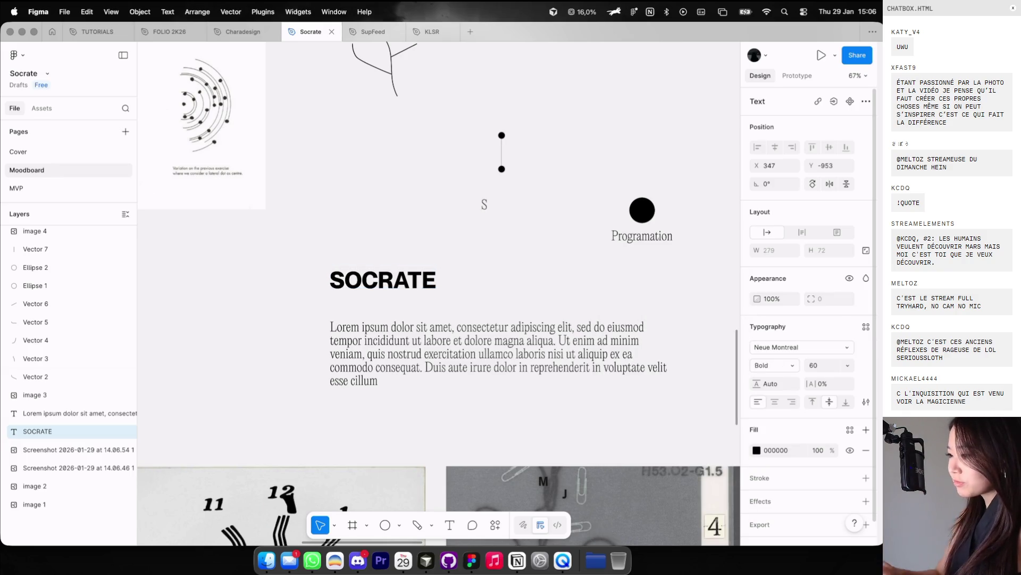
left_click(771, 366)
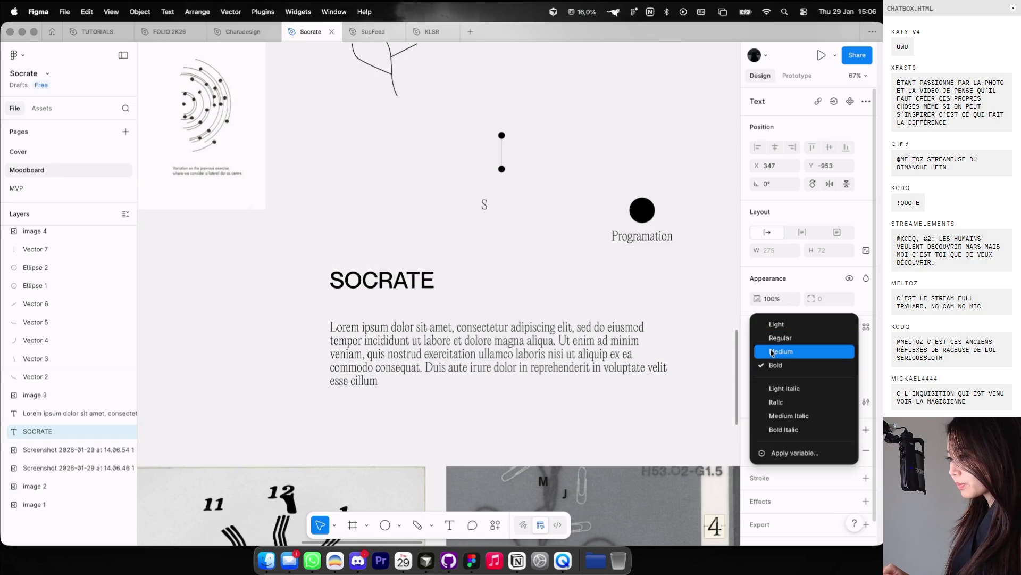
left_click(779, 351)
left_click(774, 365)
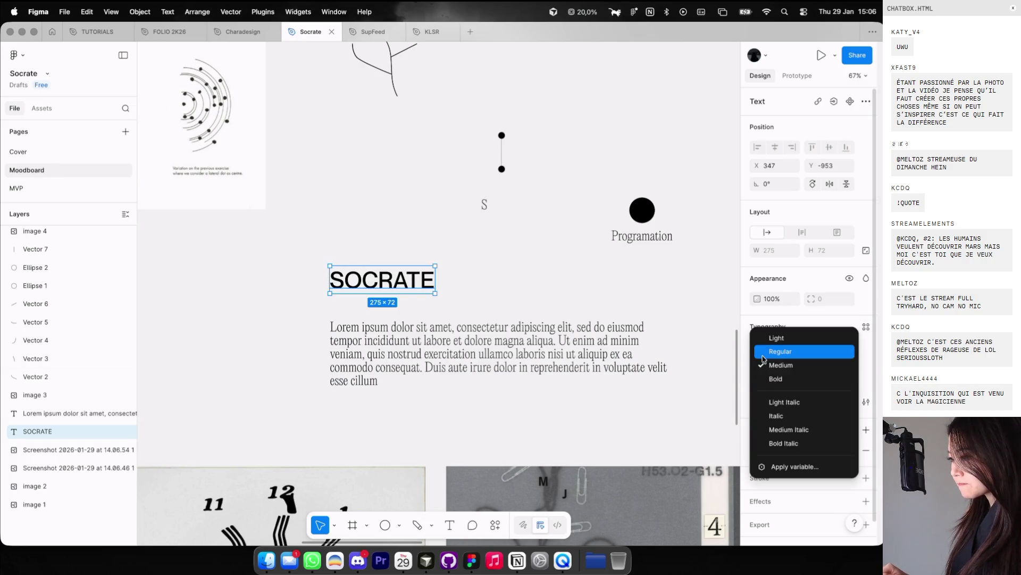
left_click(790, 350)
Step: Switch SOCRATE to IBM Plex Sans and tighten its vertical spacing
left_click(796, 348)
type("ib")
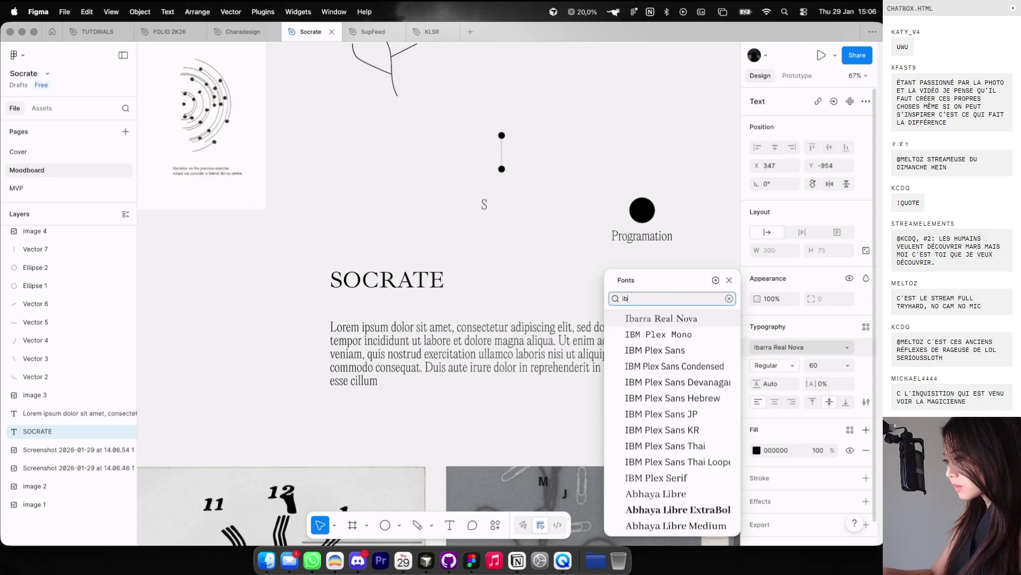
type("mcouri")
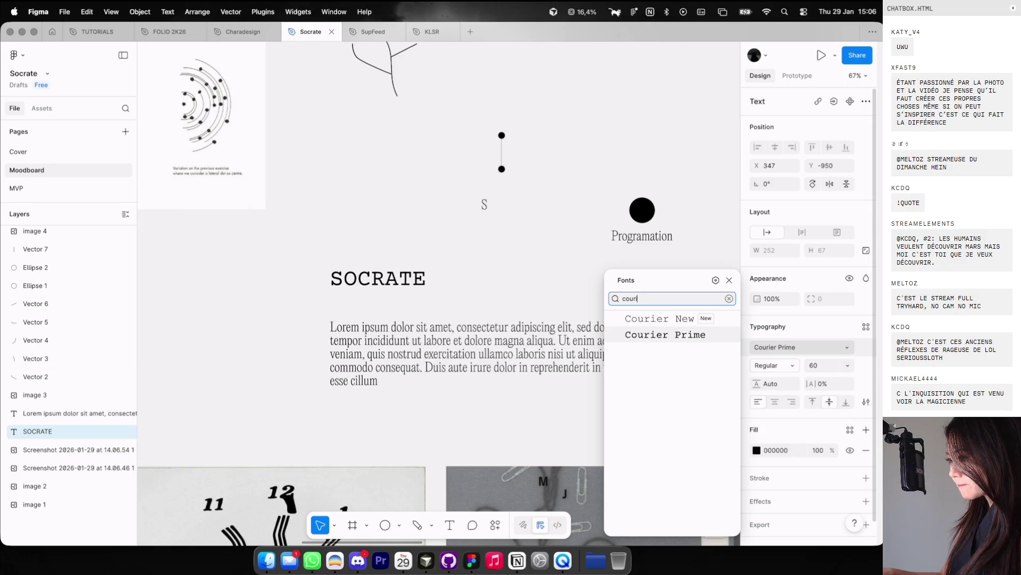
key("super+a")
key("BackSpace")
type("ibm")
key("Down")
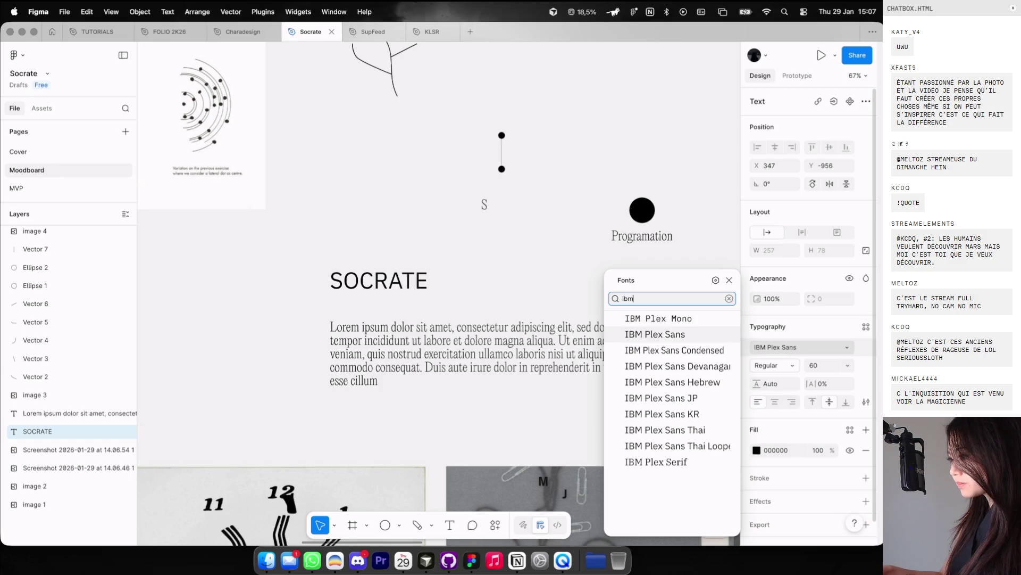
key("Return")
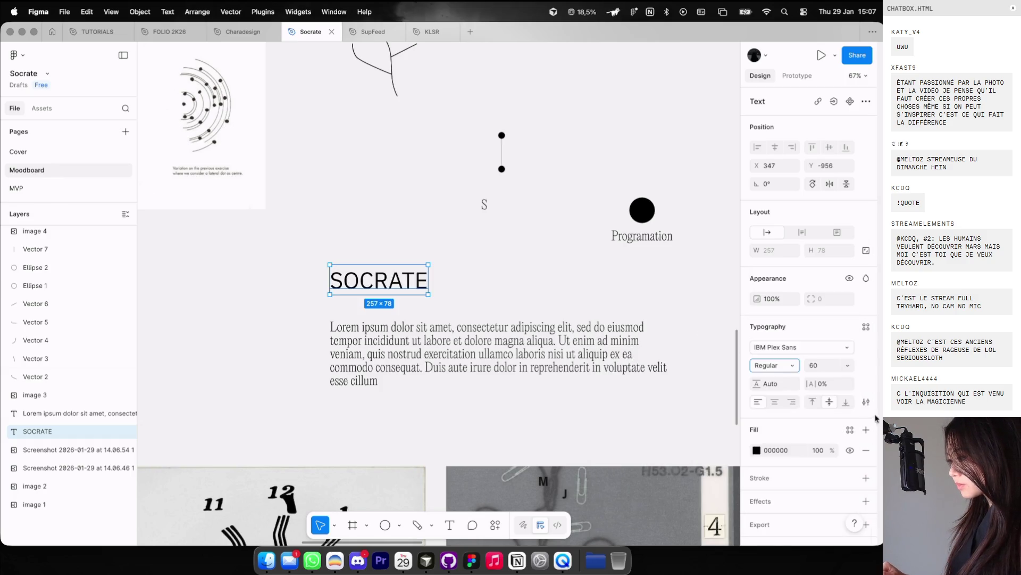
left_click(866, 401)
left_click(726, 428)
left_click(381, 212)
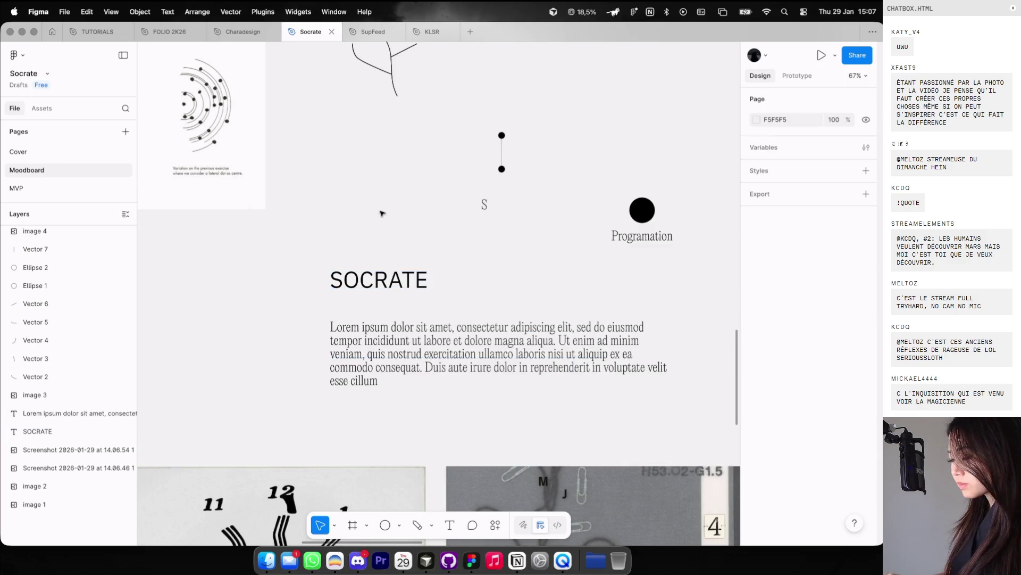
Step: Duplicate SOCRATE to the right and set the copy in IBM Plex Mono at 44
left_click_drag(387, 286, 539, 294, "alt")
left_click(798, 347)
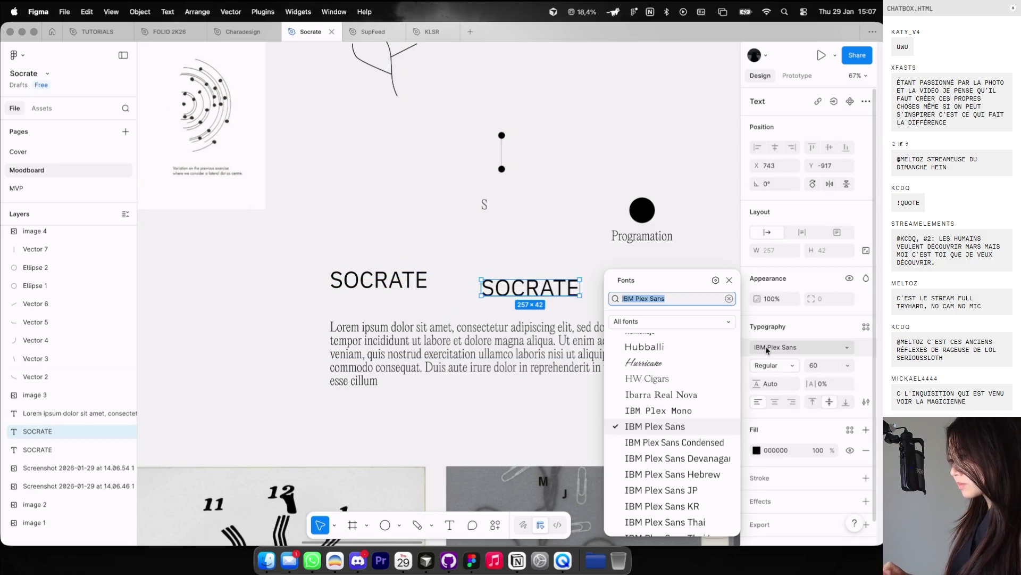
type("ibm")
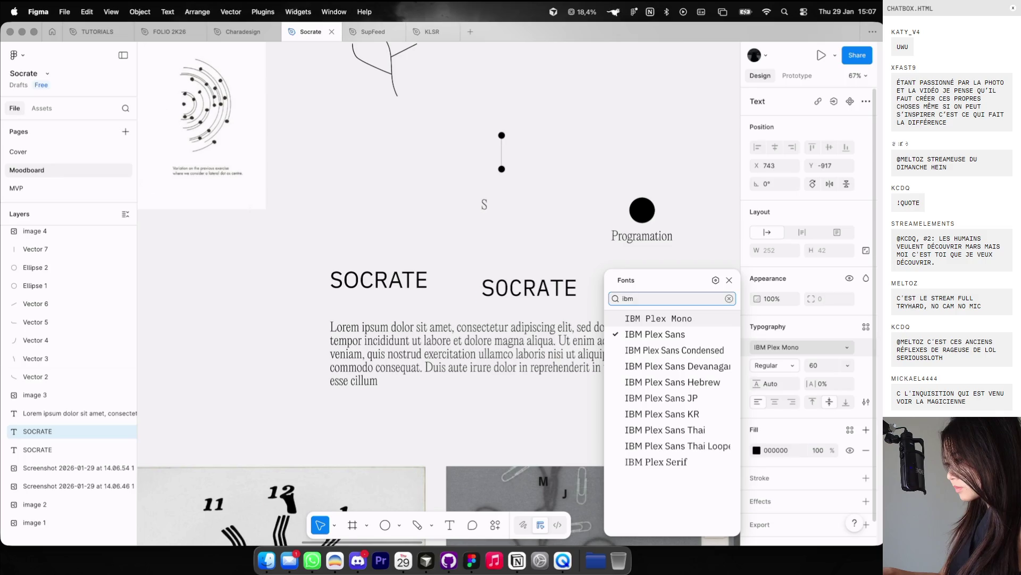
key("Return")
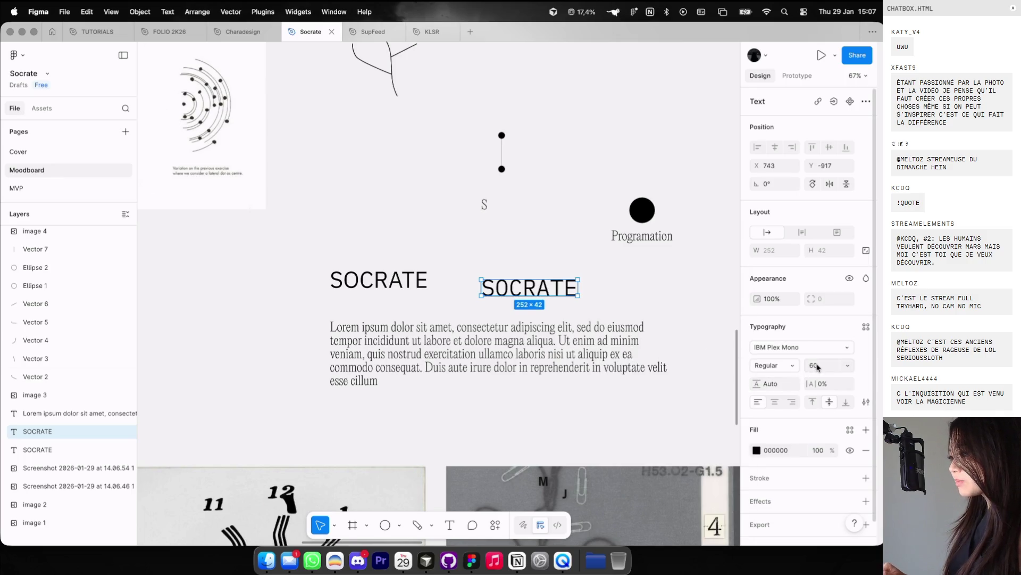
left_click(818, 366)
type("44")
key("Return")
Step: Add a third copy in IBM Plex Serif left of the others, and delete the small S
left_click_drag(533, 286, 616, 286, "alt")
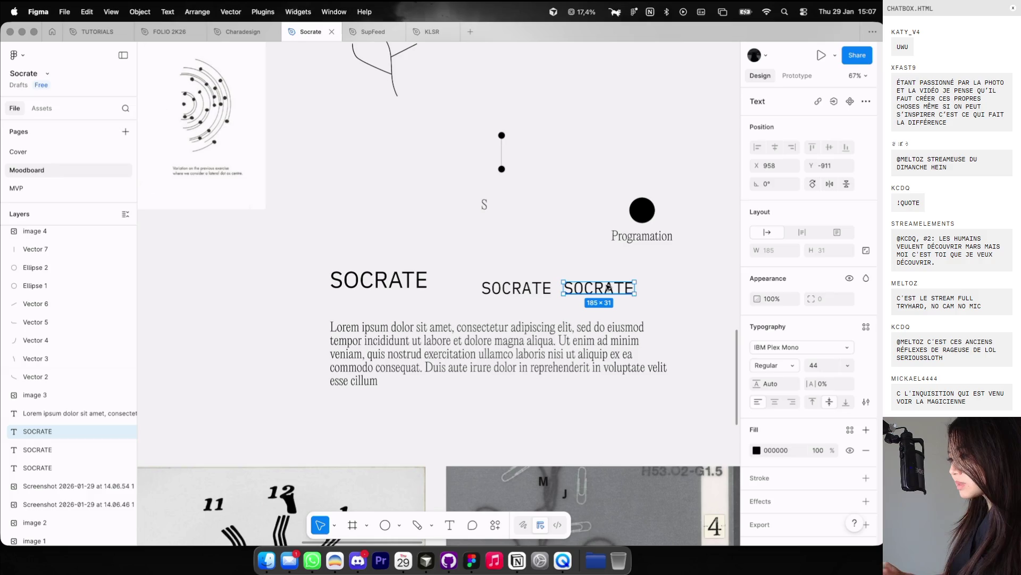
left_click(798, 346)
type("ibm")
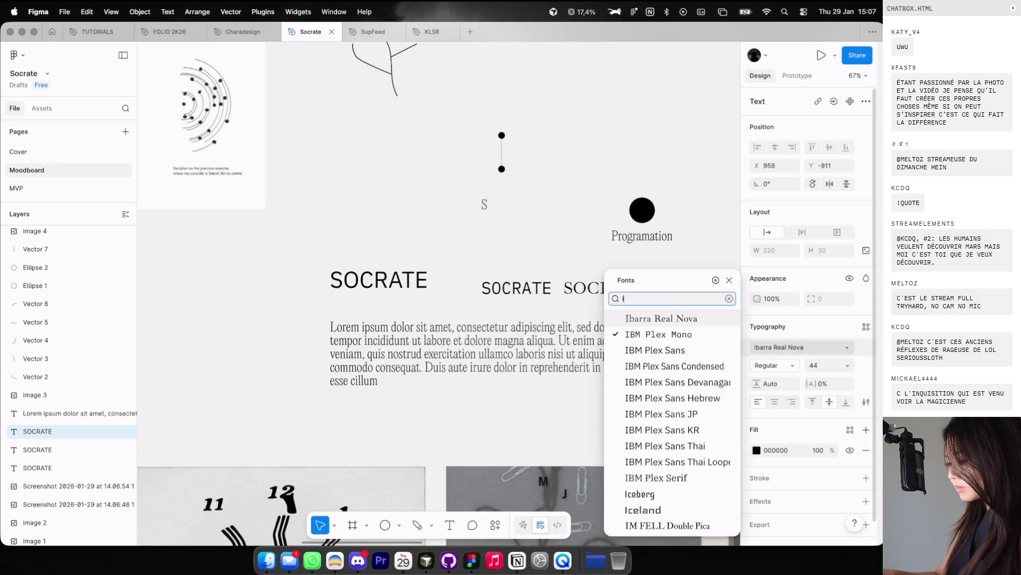
left_click(690, 464)
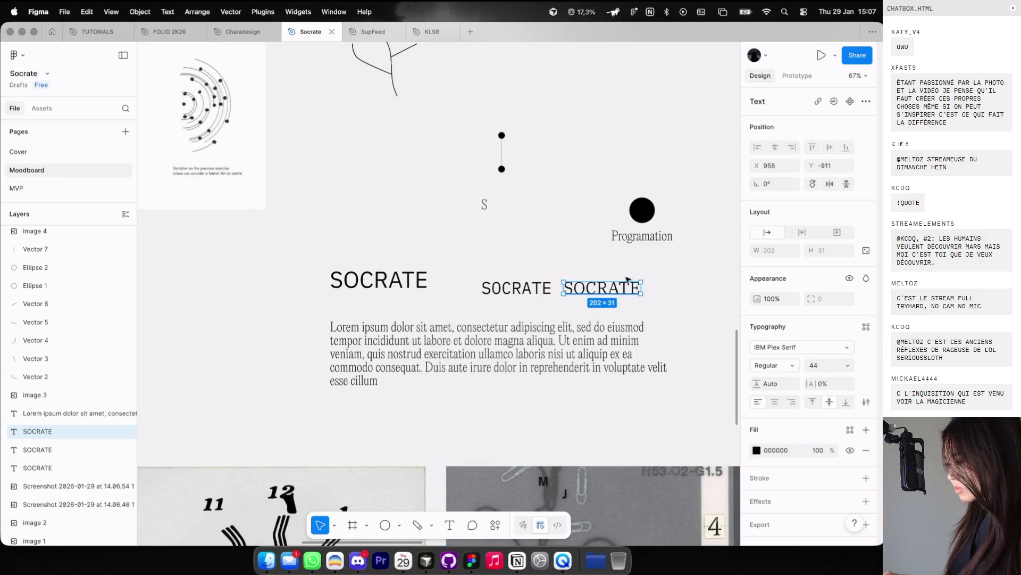
mouse_move(618, 290)
left_mouse_down()
mouse_move(550, 308)
mouse_move(267, 303)
left_mouse_up()
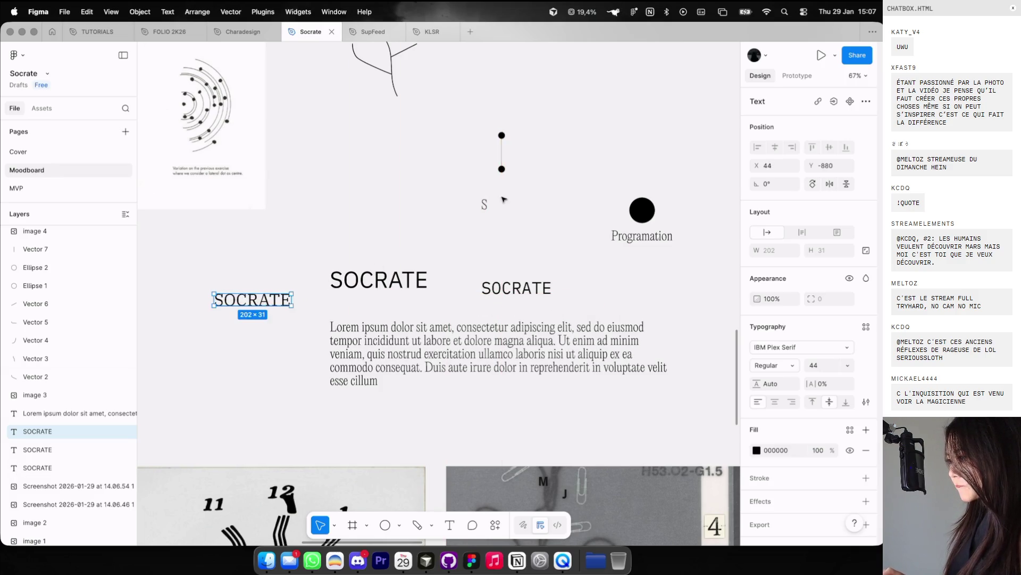
left_click(486, 204)
key("Delete")
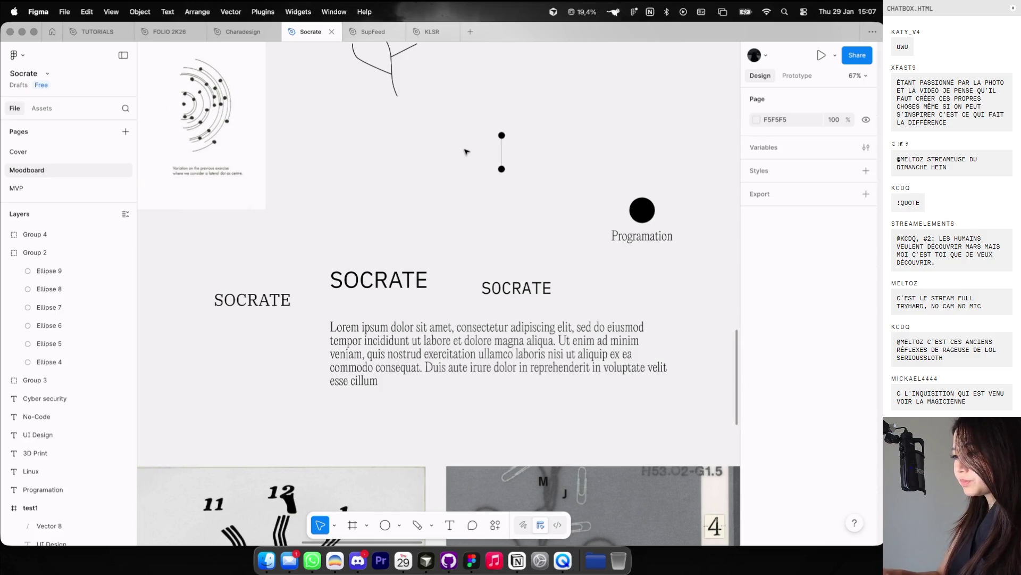
Step: Duplicate the title upward and retype the copies as separate letters S, O and C
scroll(390, 235, "up", 3)
left_click_drag(405, 282, 406, 198)
double_click(405, 198)
type("S")
key("Escape")
mouse_move(321, 212)
left_mouse_down("alt")
mouse_move(370, 212)
mouse_move(372, 222)
mouse_move(336, 164)
left_mouse_up("alt")
double_click(368, 209)
key("Escape")
left_click(321, 211)
mouse_move(378, 218)
left_mouse_down()
mouse_move(372, 198)
mouse_move(397, 200)
mouse_move(397, 235)
left_mouse_up()
double_click(396, 201)
type("c")
key("Escape")
double_click(395, 204)
type("C")
key("Escape")
Step: Add letters R, A, T and E to complete the scattered SOCRATE, then select all seven
mouse_move(398, 236)
left_mouse_down("alt")
mouse_move(400, 203)
mouse_move(418, 202)
mouse_move(416, 184)
mouse_move(442, 185)
mouse_move(451, 201)
mouse_move(508, 201)
mouse_move(484, 170)
mouse_move(514, 170)
mouse_move(516, 234)
mouse_move(486, 249)
mouse_move(501, 248)
left_mouse_up("alt")
double_click(417, 201)
type("R")
key("Escape")
double_click(442, 185)
type("A")
key("Escape")
double_click(509, 201)
type("T")
key("Escape")
double_click(476, 251)
type("E")
key("Escape")
mouse_move(319, 108)
left_mouse_down()
mouse_move(468, 222)
mouse_move(492, 255)
left_mouse_up()
scroll(443, 211, "down", 3)
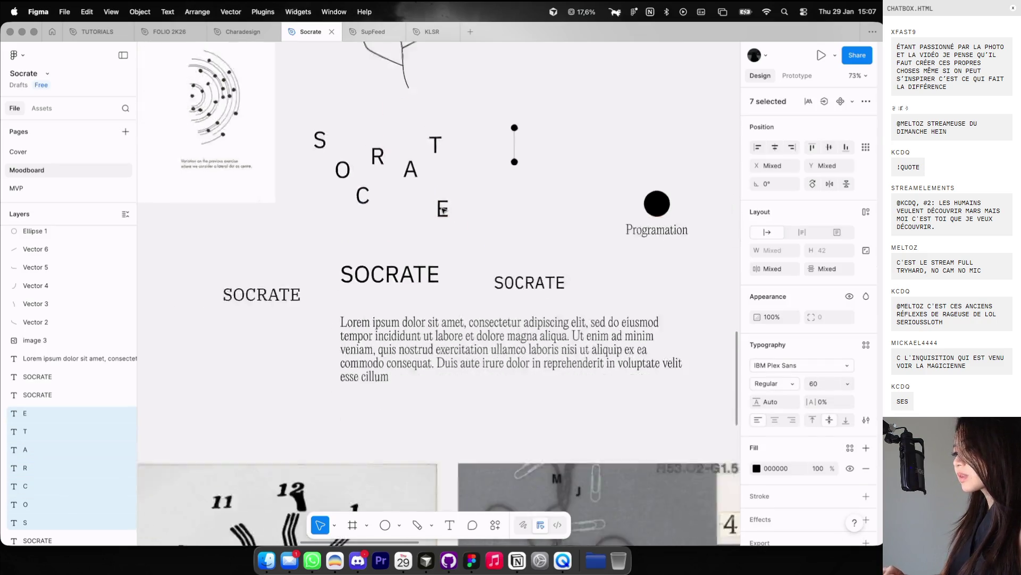
Step: Select the five traced line strokes
scroll(443, 210, "up", 5)
scroll(433, 205, "down", 4)
mouse_move(353, 199)
left_mouse_down()
mouse_move(415, 284)
mouse_move(411, 157)
left_mouse_up()
scroll(408, 164, "up", 6)
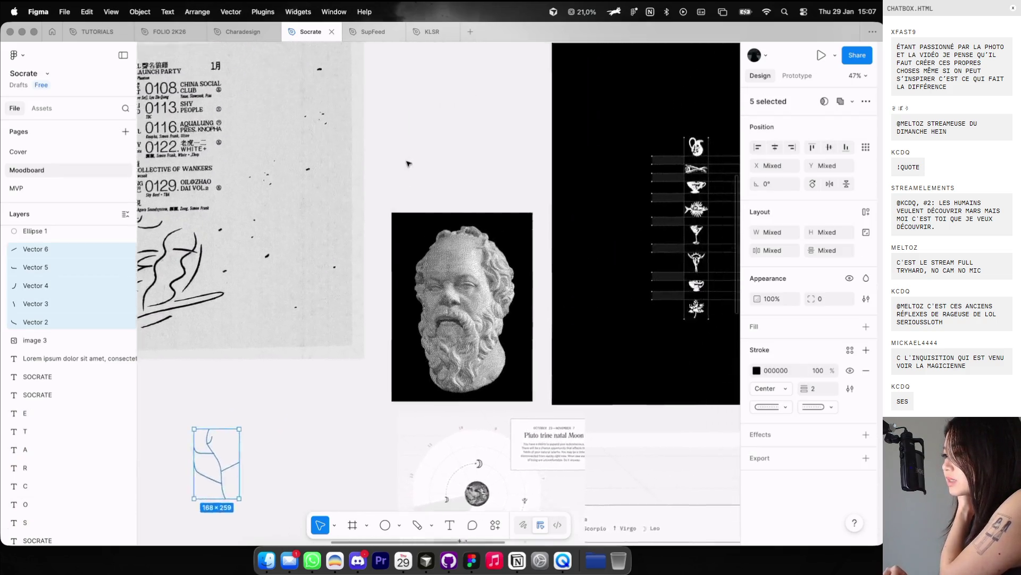
scroll(408, 164, "up", 10)
scroll(408, 162, "up", 3)
scroll(407, 161, "down", 15)
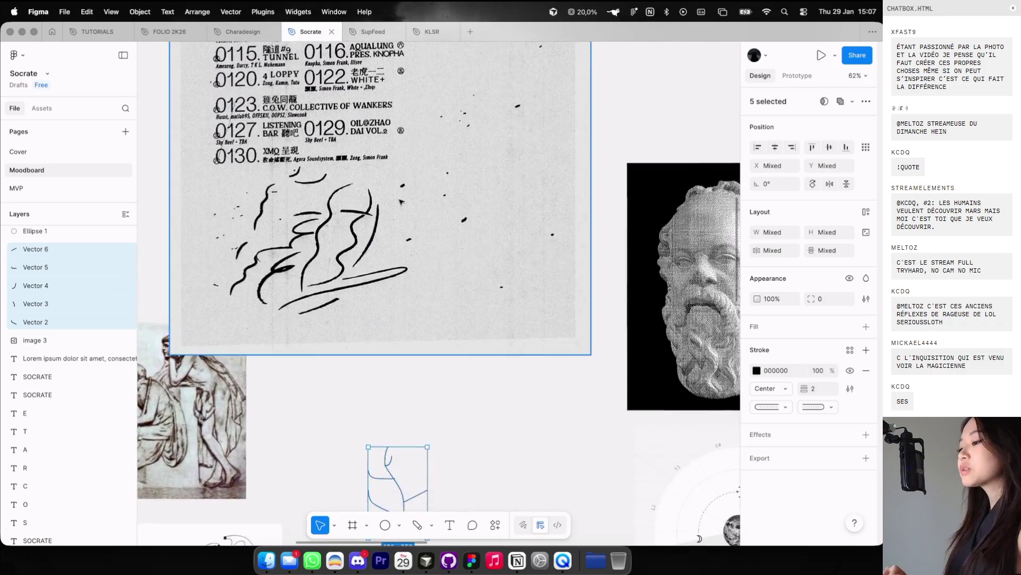
scroll(367, 290, "down", 10)
Step: Set the scattered letters in Neue Montreal and move them higher up the canvas
mouse_move(335, 256)
left_mouse_down()
mouse_move(461, 369)
mouse_move(500, 379)
left_mouse_up()
left_click(800, 365)
type("neue")
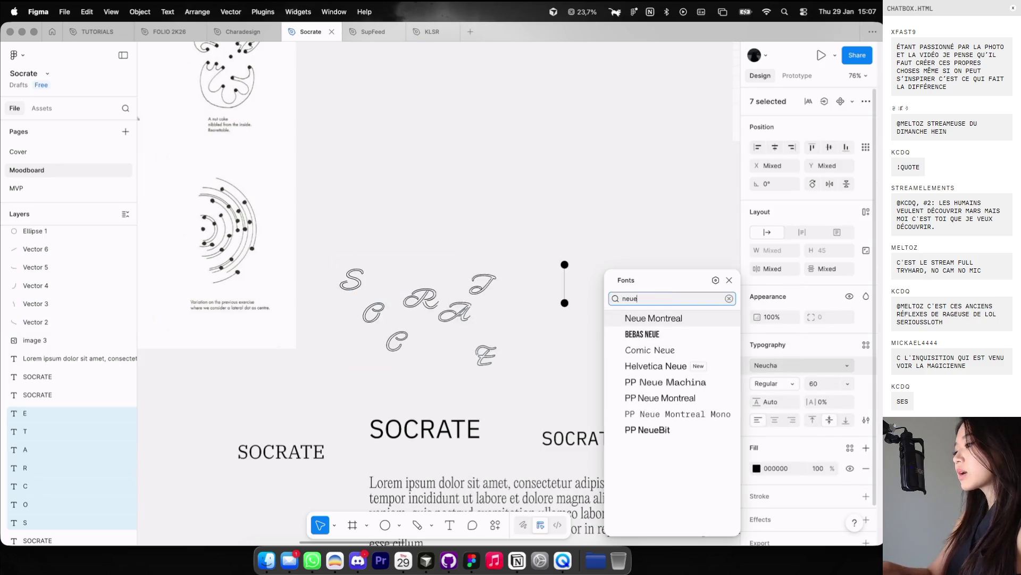
key("Return")
left_click_drag(481, 354, 481, 200)
scroll(682, 324, "up", 2)
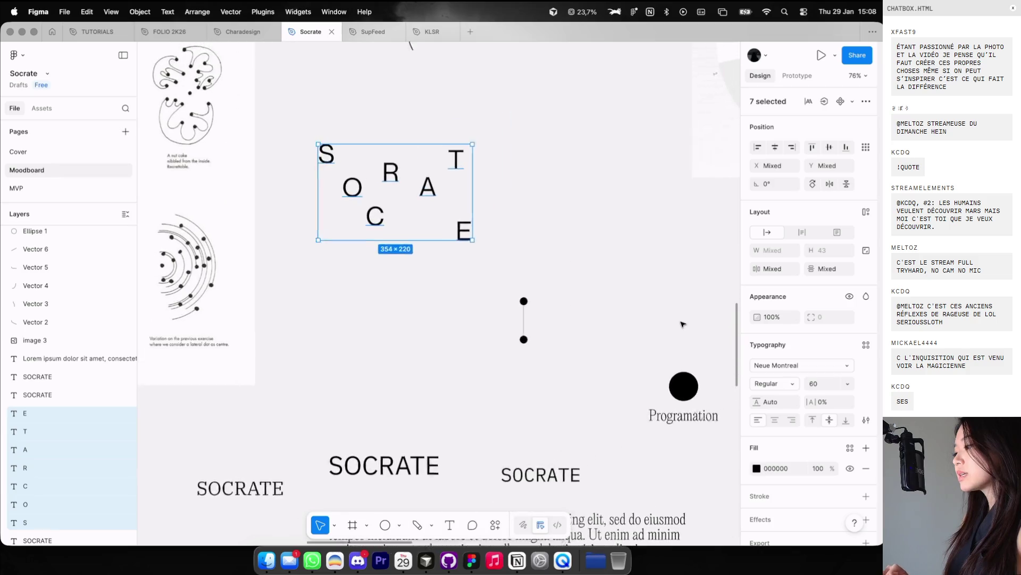
left_click(489, 243)
Step: Resize all seven SOCRATE letters to 36, then test and undo a move of the S
left_click_drag(286, 156, 477, 262)
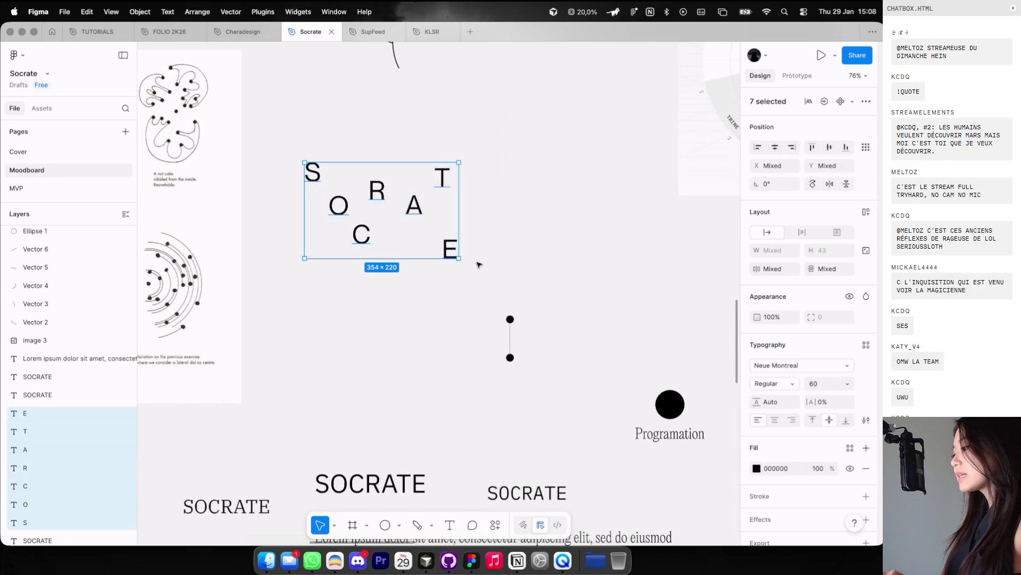
type("36")
key("Return")
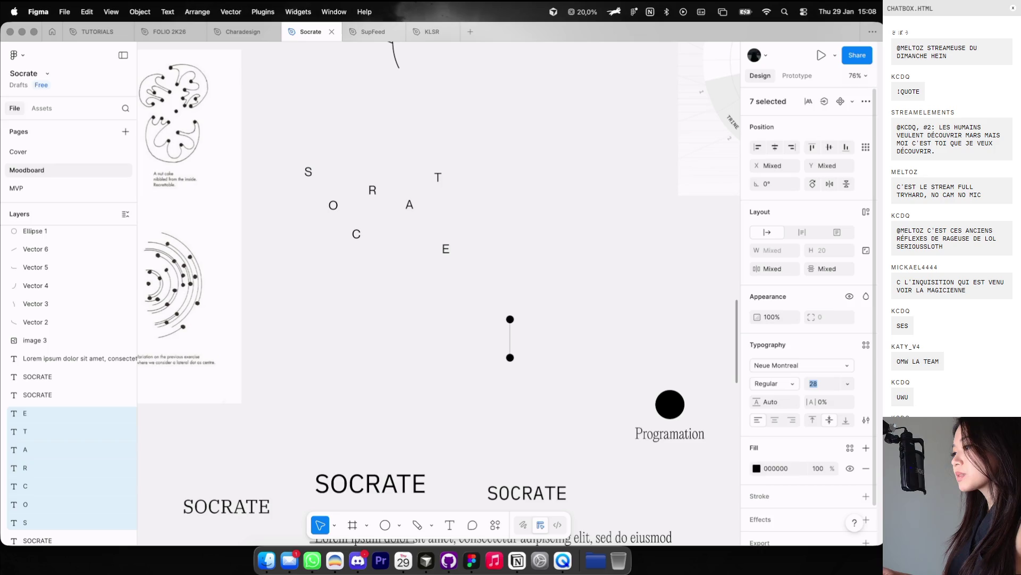
left_click(515, 213)
mouse_move(309, 171)
left_mouse_down()
mouse_move(338, 175)
mouse_move(329, 191)
left_mouse_up()
key("ctrl+z")
left_click(334, 205)
Step: Rearrange the C, R, A, T and E of SOCRATE into a loose arc
left_click(350, 229)
mouse_move(354, 232)
left_mouse_down()
mouse_move(331, 191)
mouse_move(369, 193)
mouse_move(387, 163)
mouse_move(416, 195)
left_mouse_up()
left_click(373, 192)
left_click(399, 178)
left_click(408, 205)
mouse_move(445, 246)
left_mouse_down()
mouse_move(435, 223)
mouse_move(444, 192)
mouse_move(428, 217)
left_mouse_up()
Step: Open cosmos.so in a new browser tab and type 'skill tree' into its search bar
key("ctrl+Left")
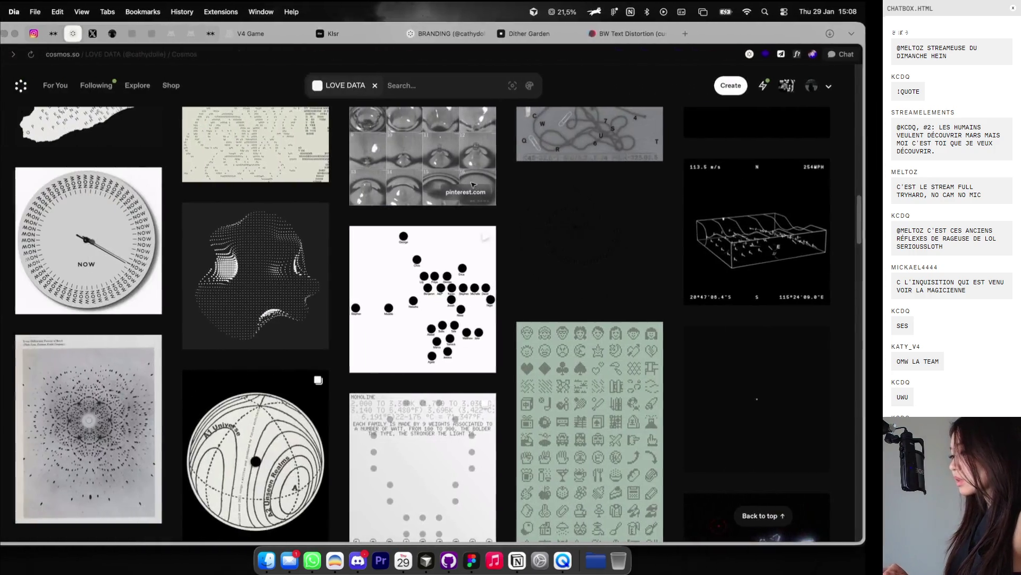
scroll(435, 275, "down", 5)
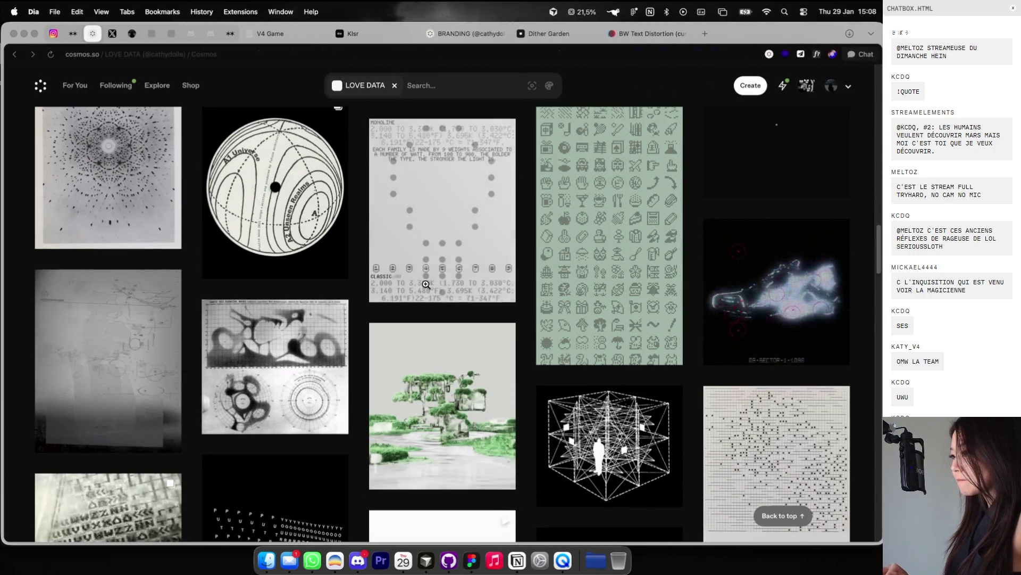
left_click(713, 33)
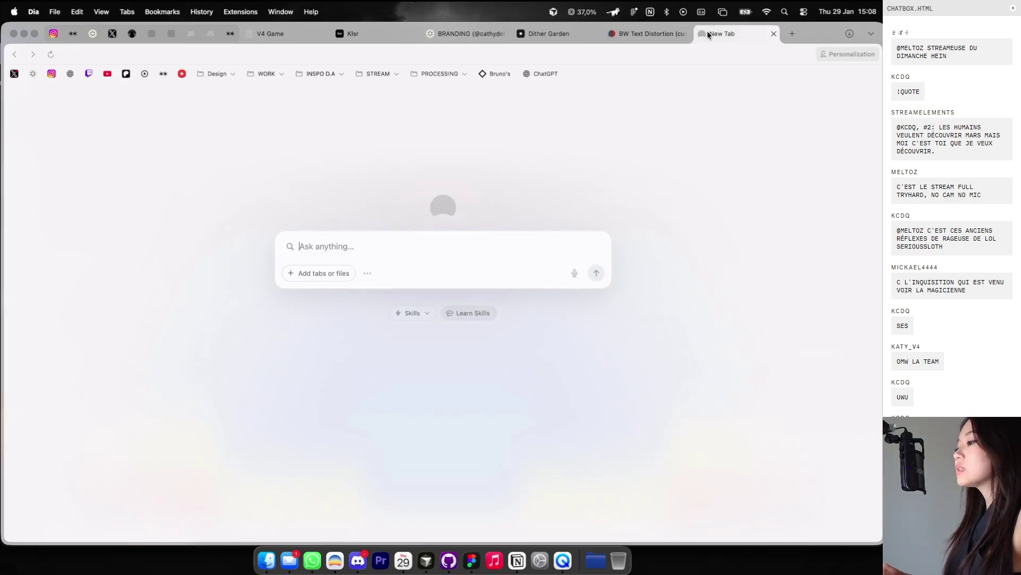
type("cosm")
key("Return")
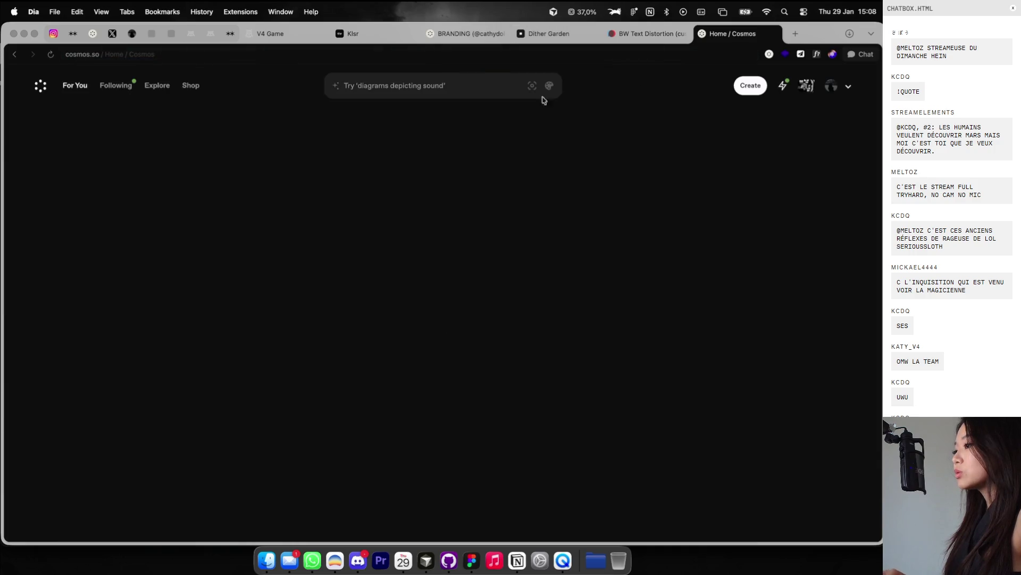
left_click(444, 91)
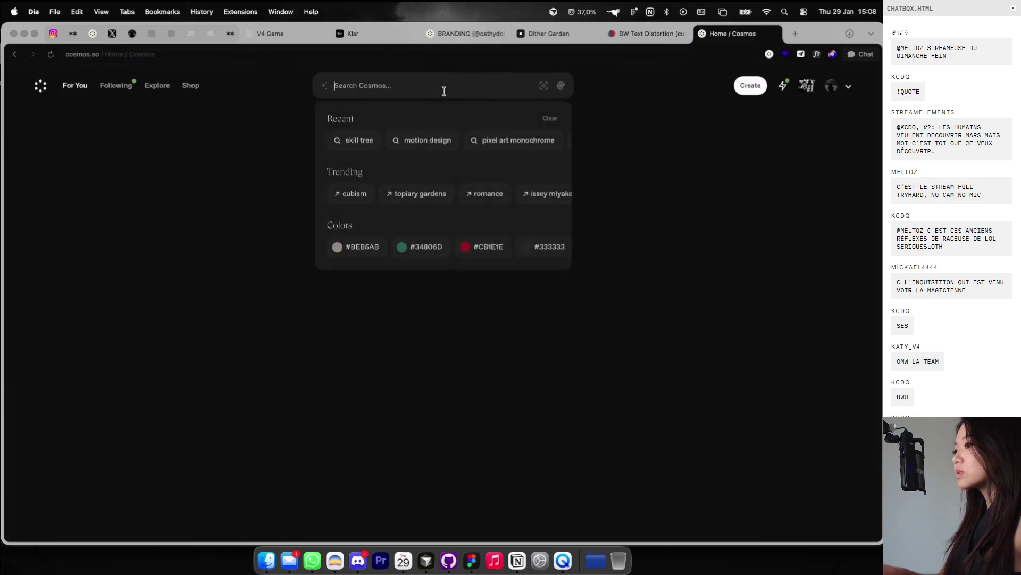
type("skill tree")
key("super+Tab")
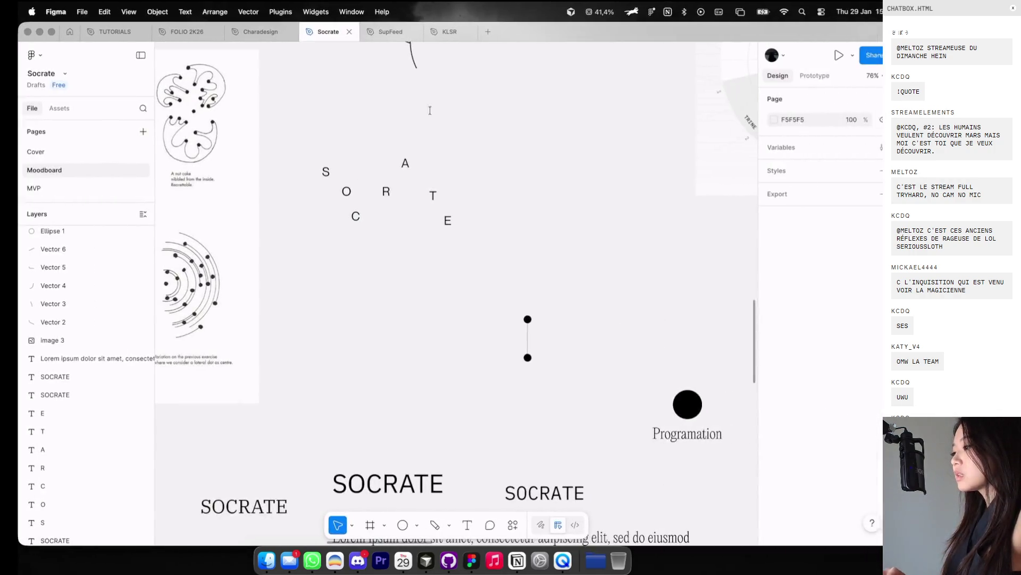
Step: Draw a small dot beside the S and give it a black 000000 fill
scroll(317, 170, "up", 3)
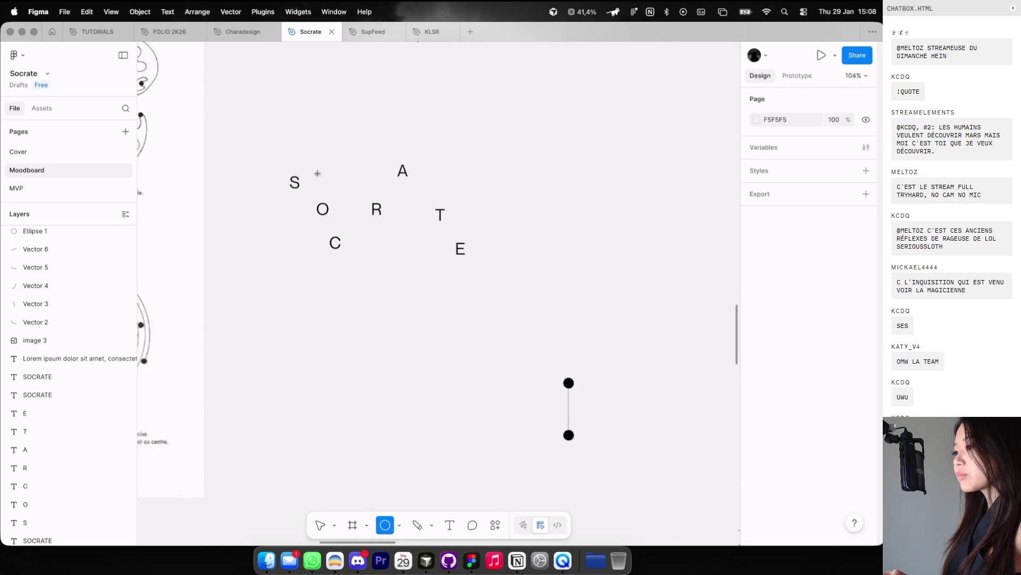
left_click_drag(294, 195, 302, 203)
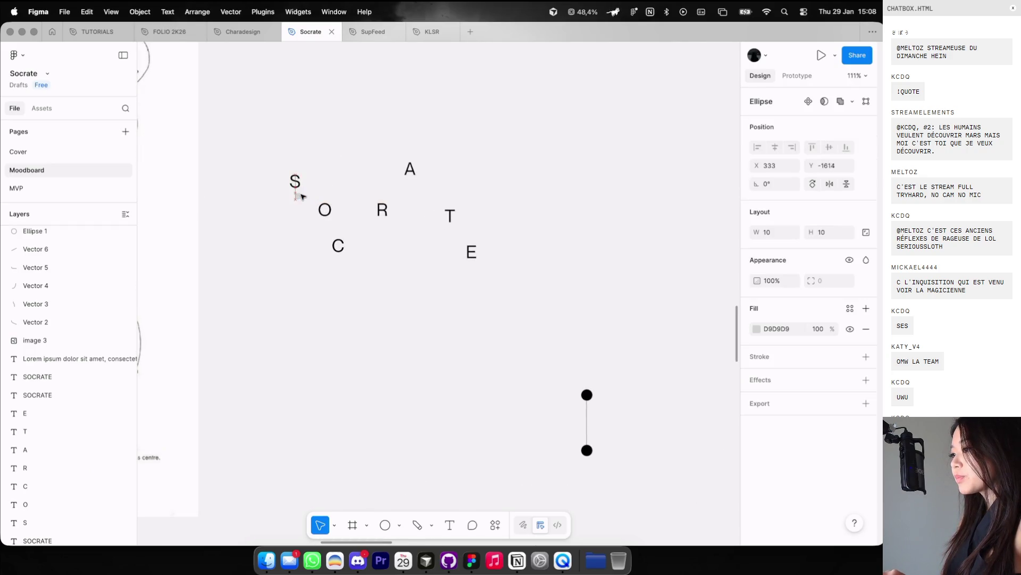
left_click(756, 329)
left_click_drag(711, 353, 499, 461)
key("Escape")
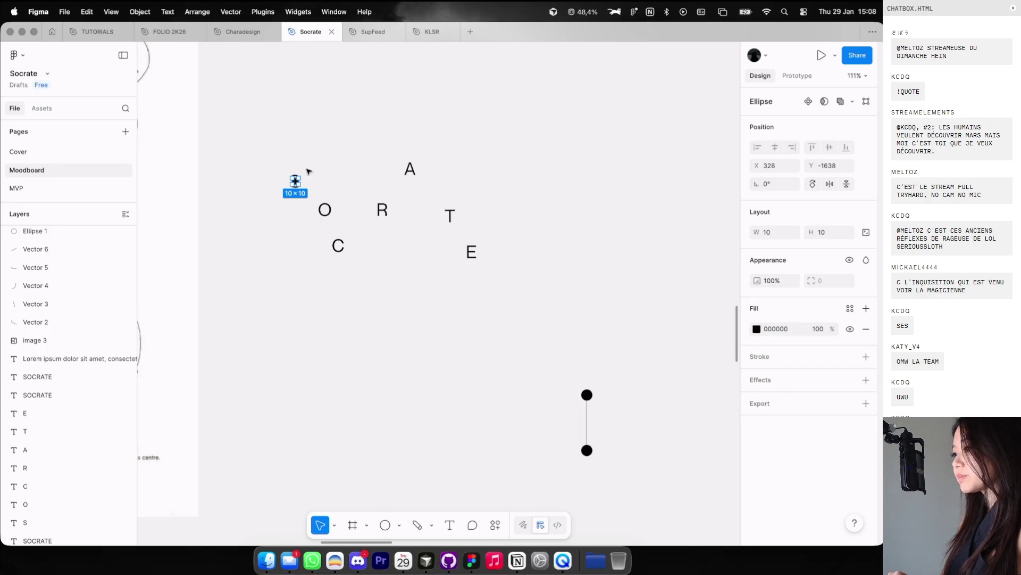
Step: Alt-drag copies of the dot onto the O, C and the remaining letters
scroll(308, 171, "up", 3)
left_click_drag(291, 185, 327, 186)
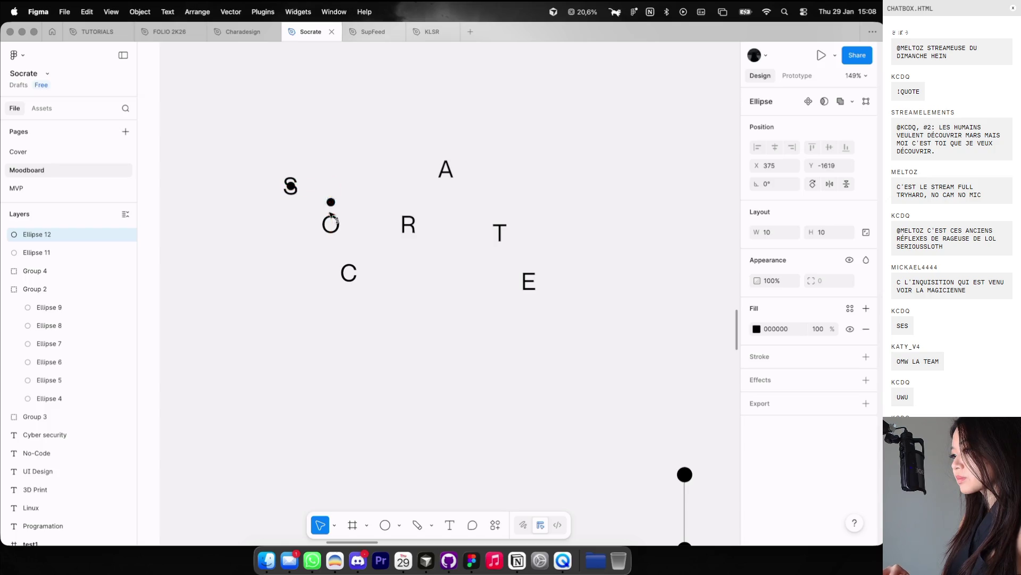
mouse_move(331, 224)
left_mouse_down()
mouse_move(342, 225)
mouse_move(353, 269)
mouse_move(372, 272)
mouse_move(397, 227)
mouse_move(412, 224)
left_mouse_up()
mouse_move(411, 224)
left_mouse_down()
mouse_move(446, 223)
mouse_move(448, 173)
mouse_move(481, 177)
mouse_move(499, 230)
mouse_move(520, 230)
mouse_move(531, 288)
left_mouse_up()
Step: Group all seven letter dots and move the group to the right of the letters
left_click(500, 229, "shift")
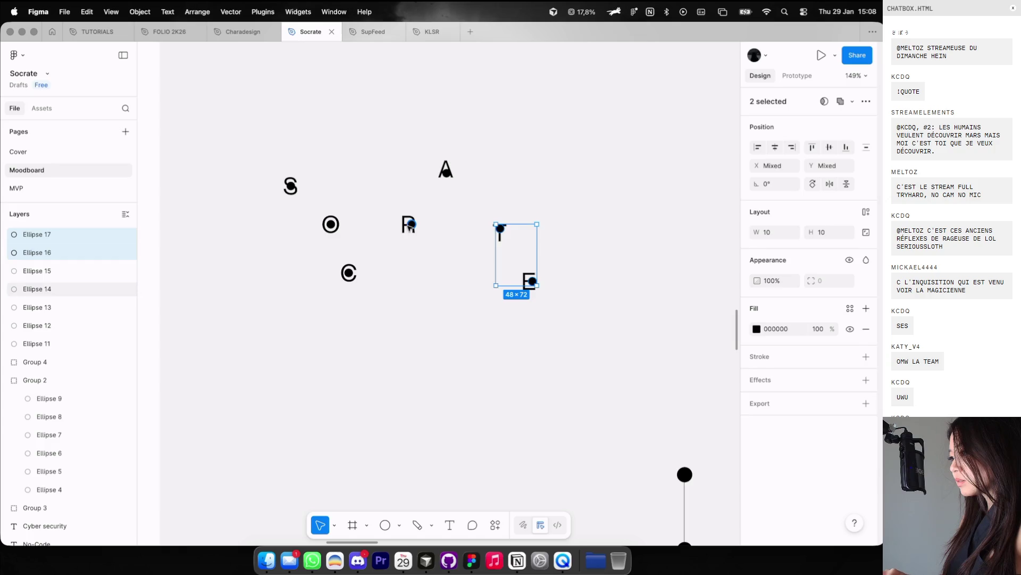
left_click(411, 224, "shift")
left_click(445, 172, "shift")
left_click(331, 224, "shift")
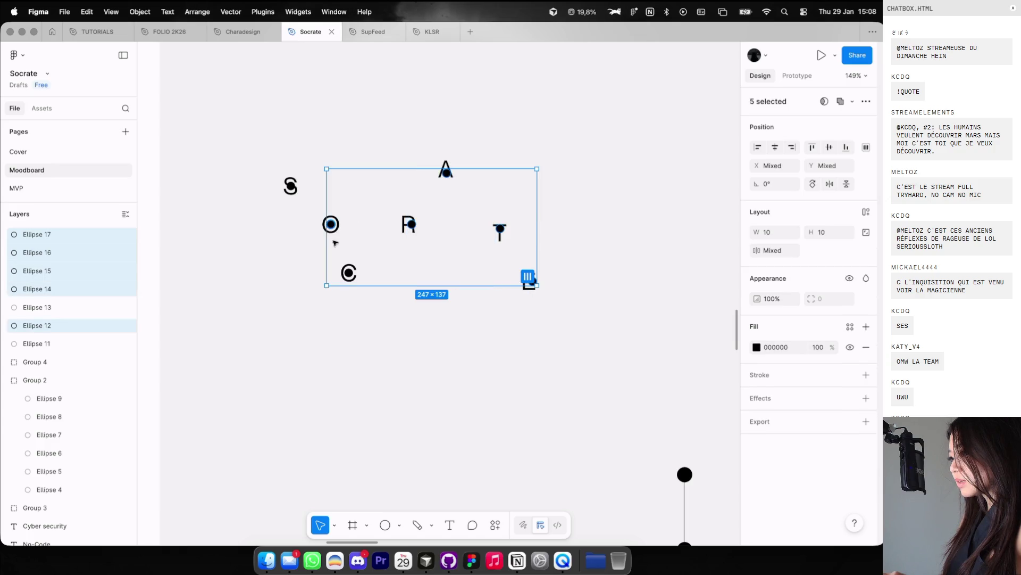
left_click(349, 274, "shift")
left_click(290, 185, "shift")
scroll(290, 185, "down", 5)
key("super+g")
left_click_drag(328, 200, 484, 200)
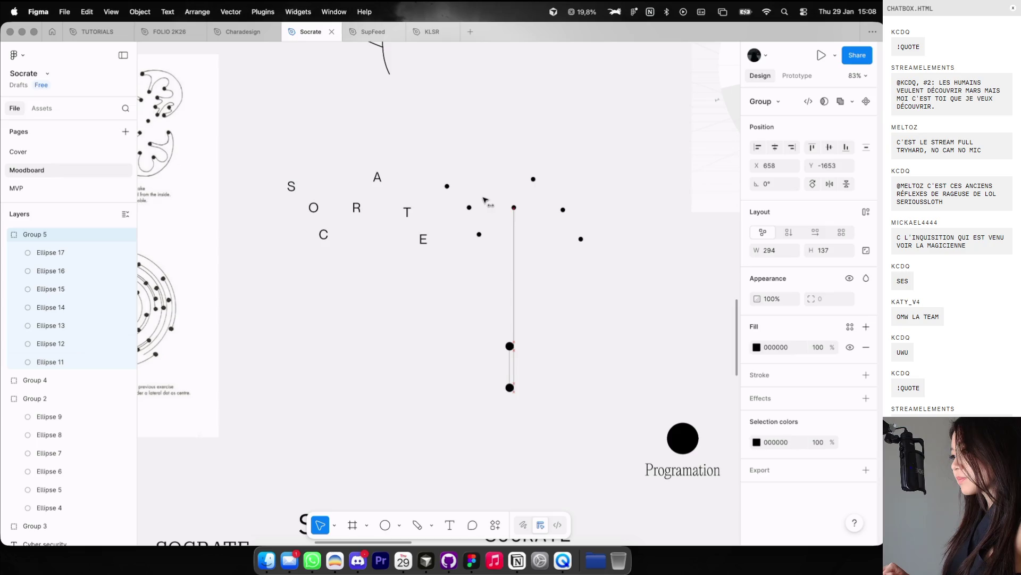
left_click(431, 311)
key("ctrl+Left")
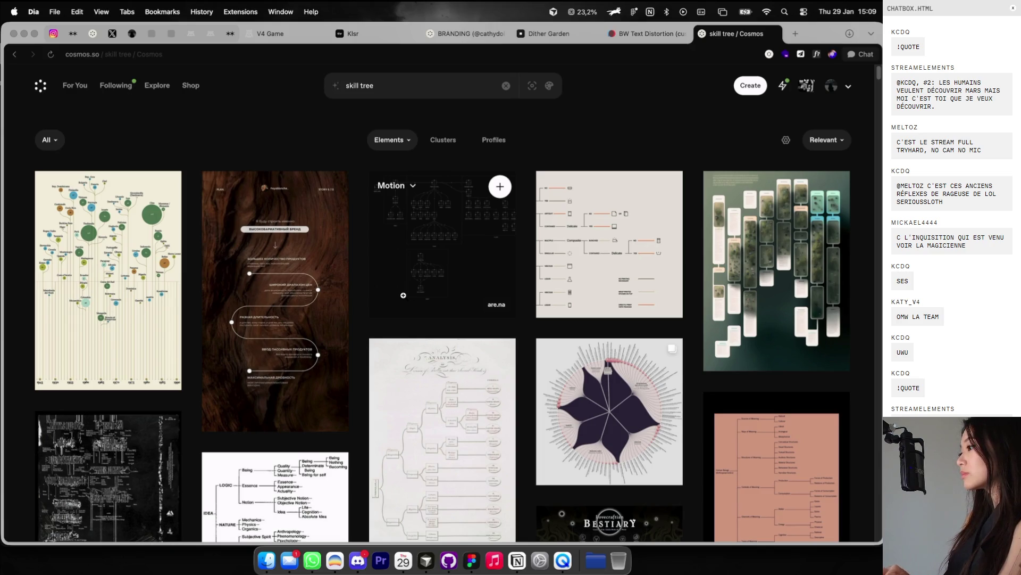
Step: Search 'skill tree constellation' in Cosmos, then run the same search in a new tab
left_click(435, 89)
type("o")
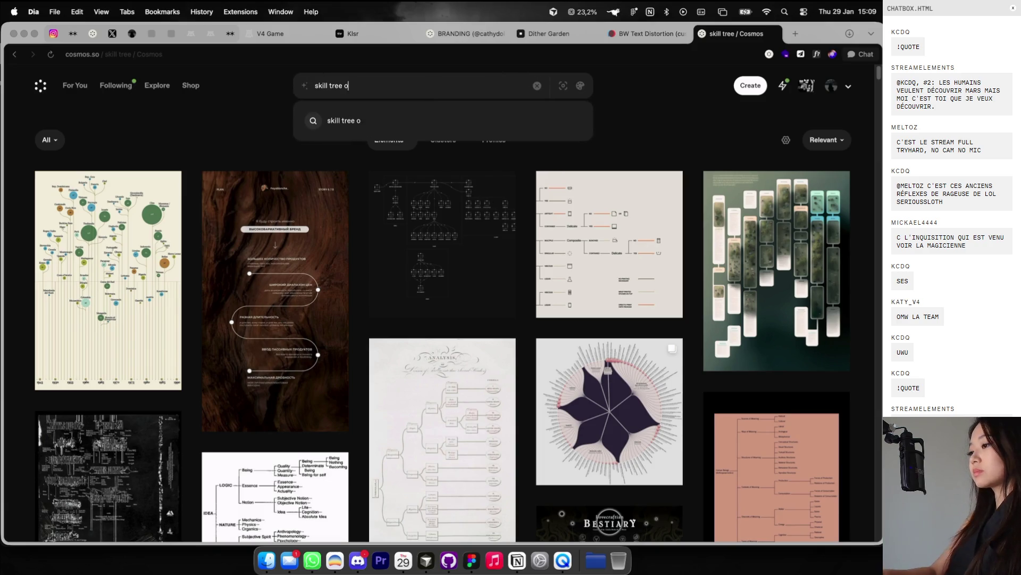
key("BackSpace")
type("constellation")
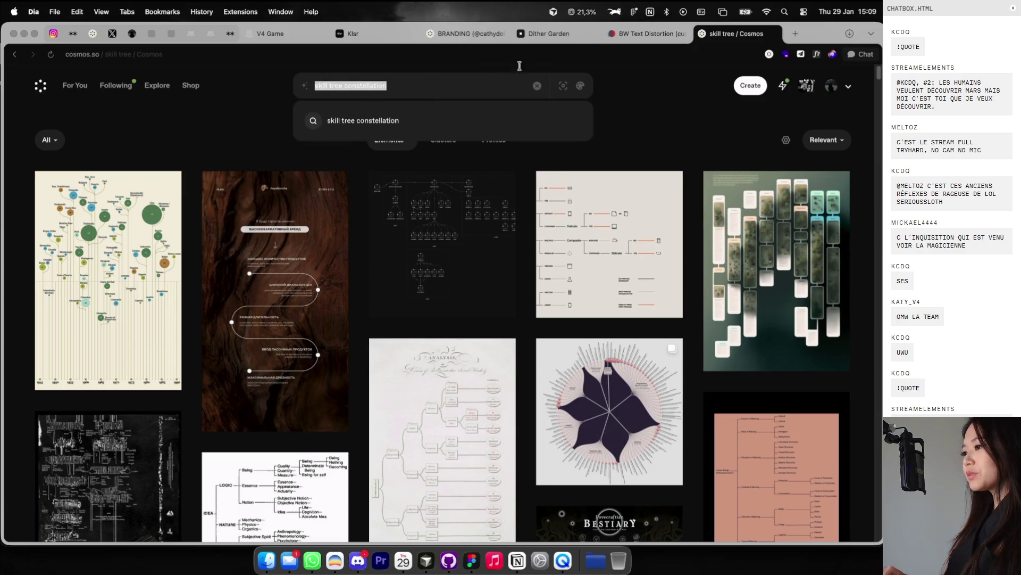
key("Return")
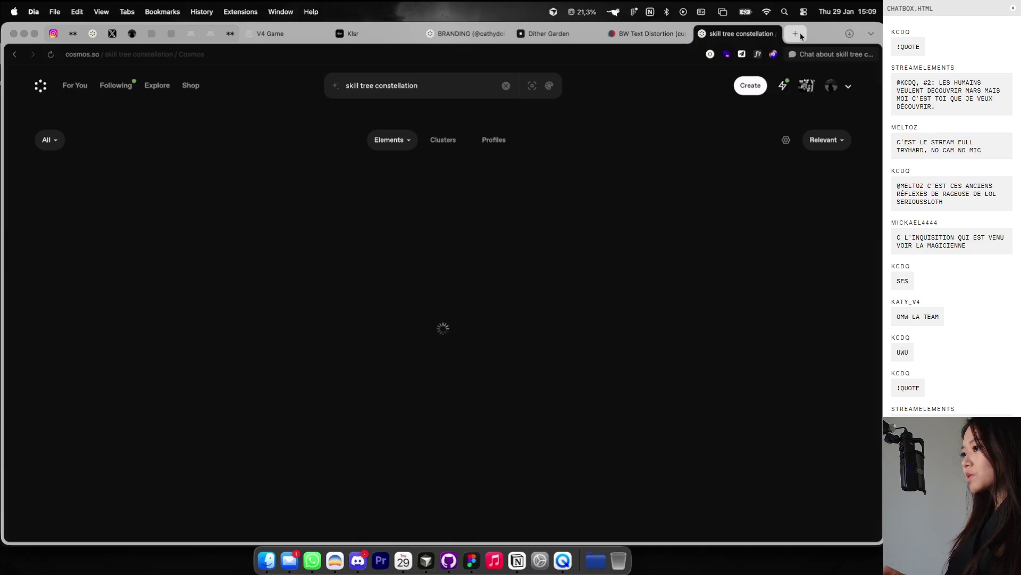
left_click(802, 35)
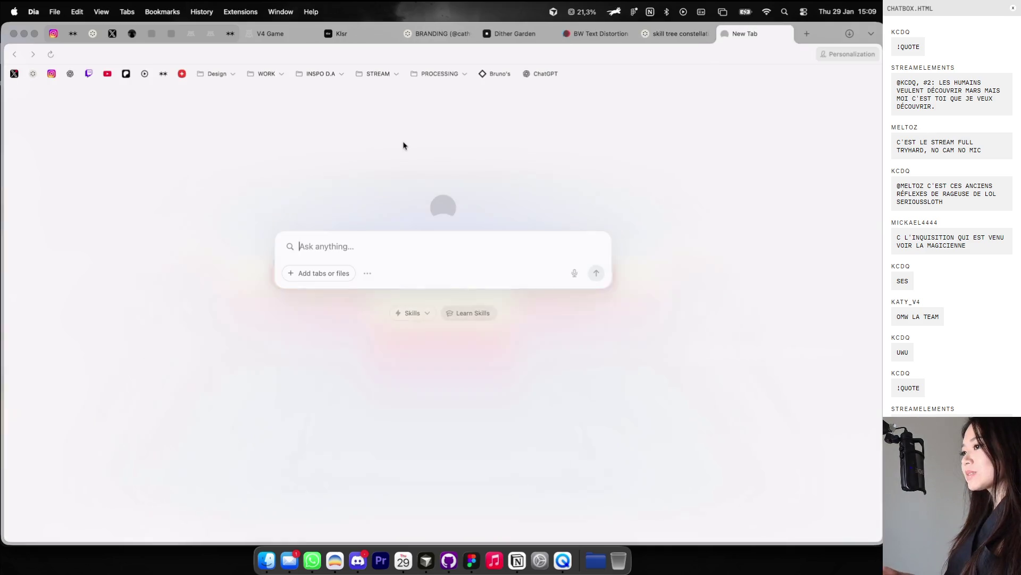
type("skill tree constellation")
key("Return")
Step: Load interfaceingame.com in another new tab
left_click(807, 33)
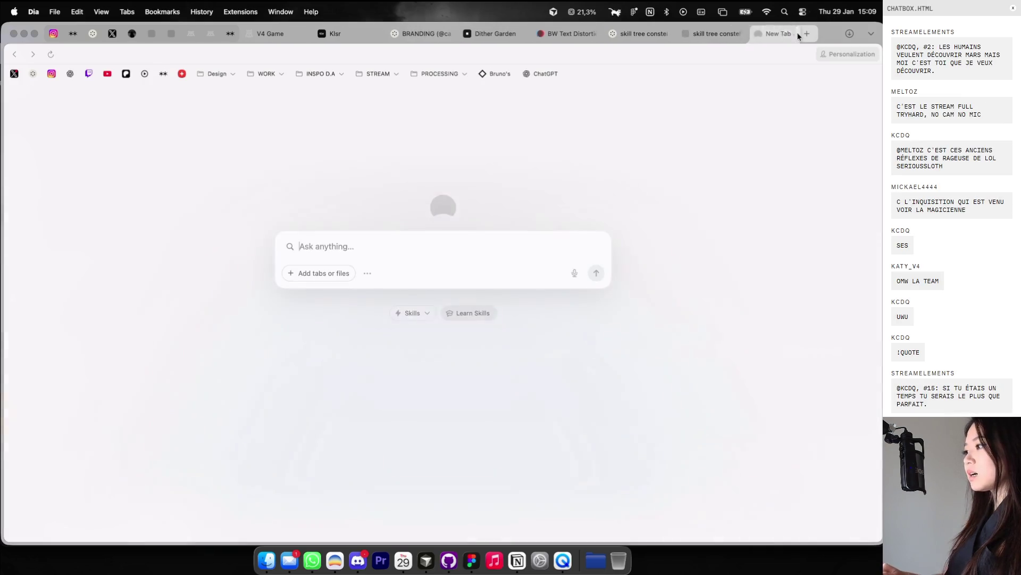
type("interfaceingame.com")
key("Return")
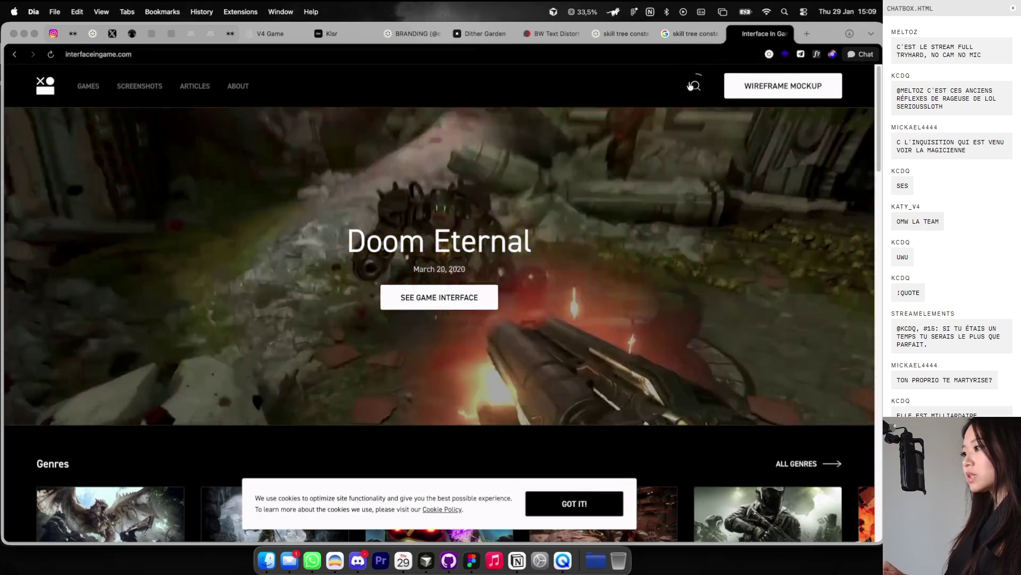
Step: Search Interface In Game for 'genshin' and open the Genshin Impact Mobile screenshots page
left_click(696, 85)
type("genshin")
key("Return")
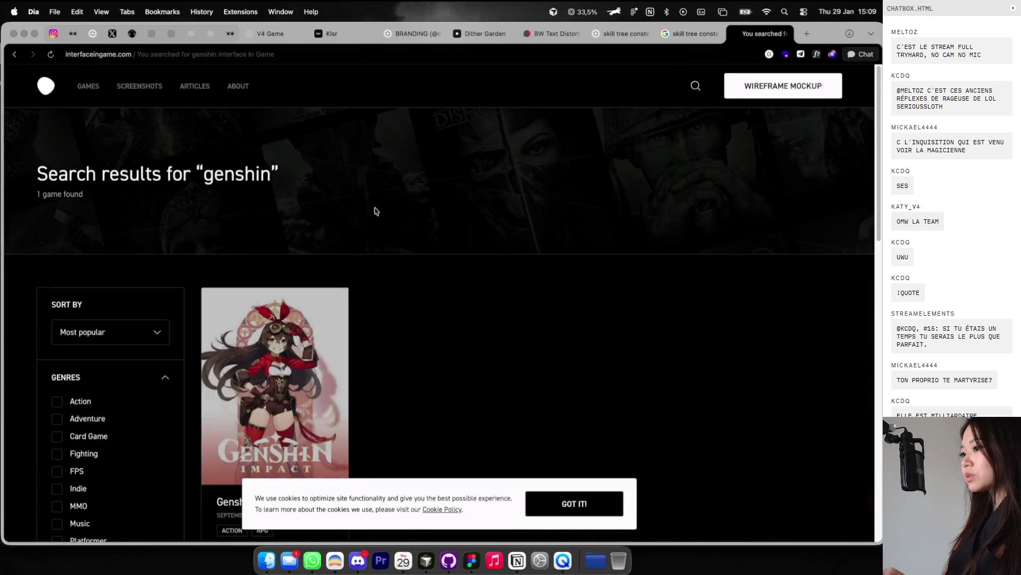
left_click(235, 380)
scroll(519, 246, "down", 3)
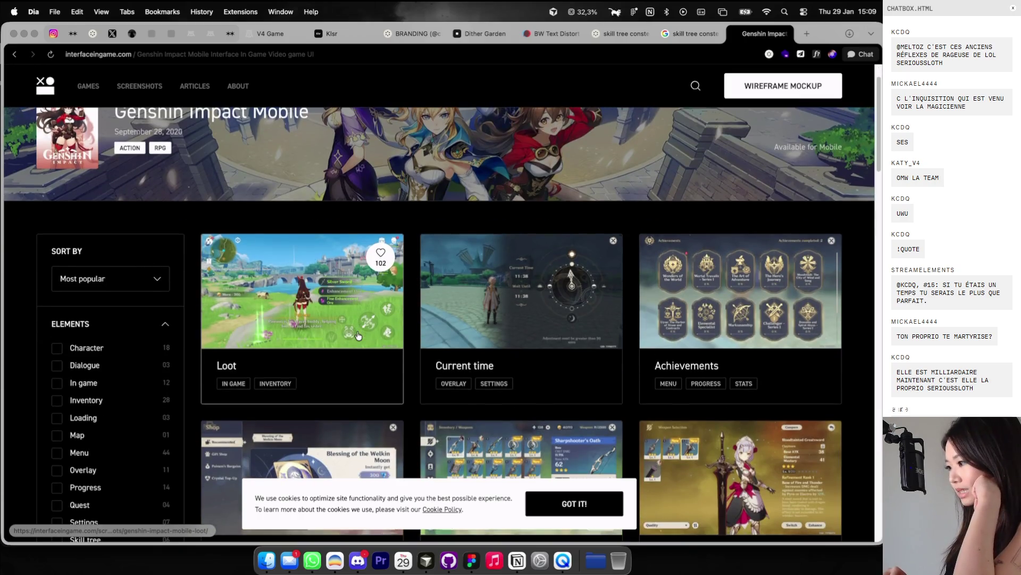
Step: Enlarge the Constellation screenshot and capture it as a region screenshot
left_click(498, 270)
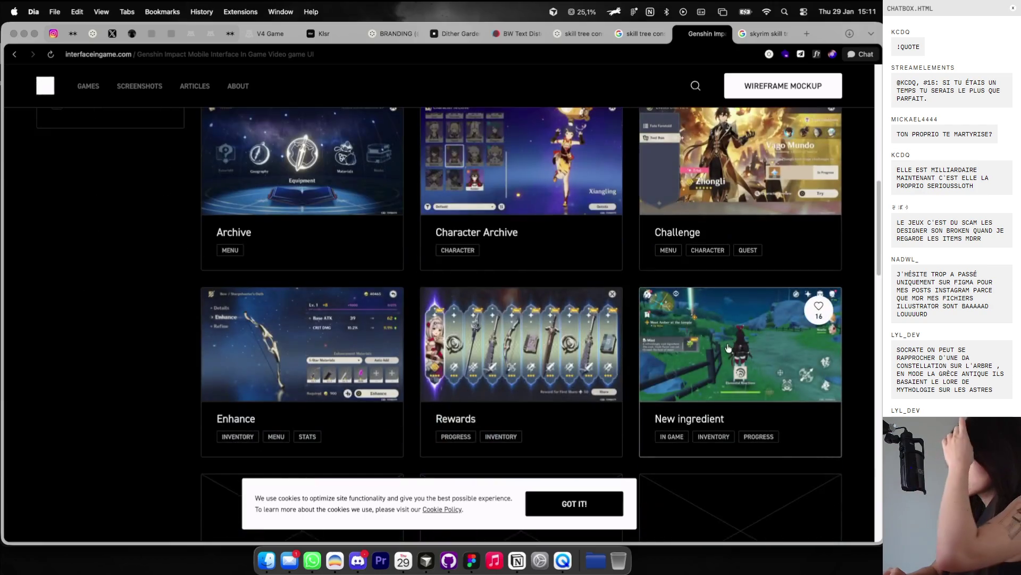
scroll(690, 335, "down", 5)
scroll(690, 335, "down", 3)
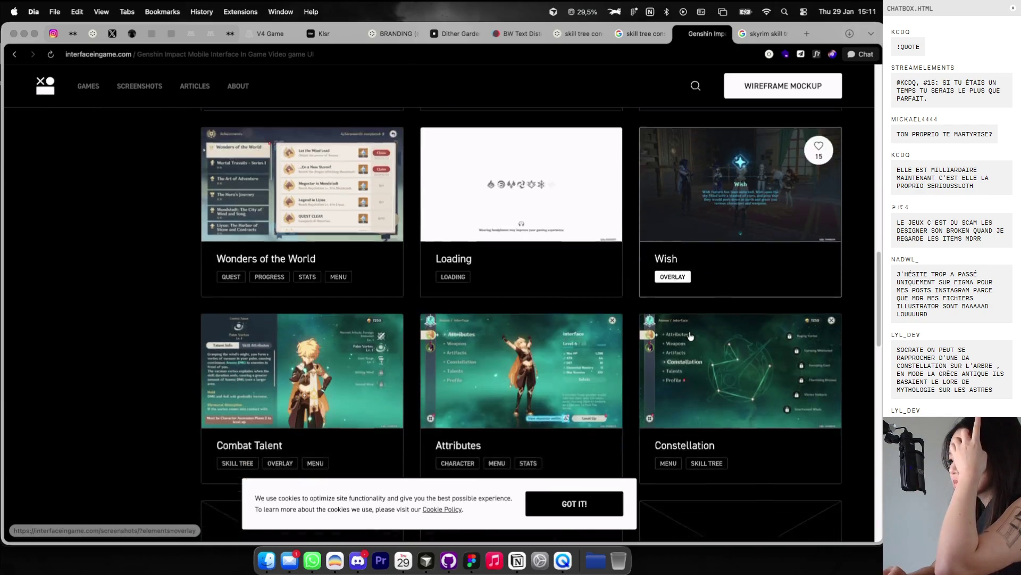
left_click(733, 304)
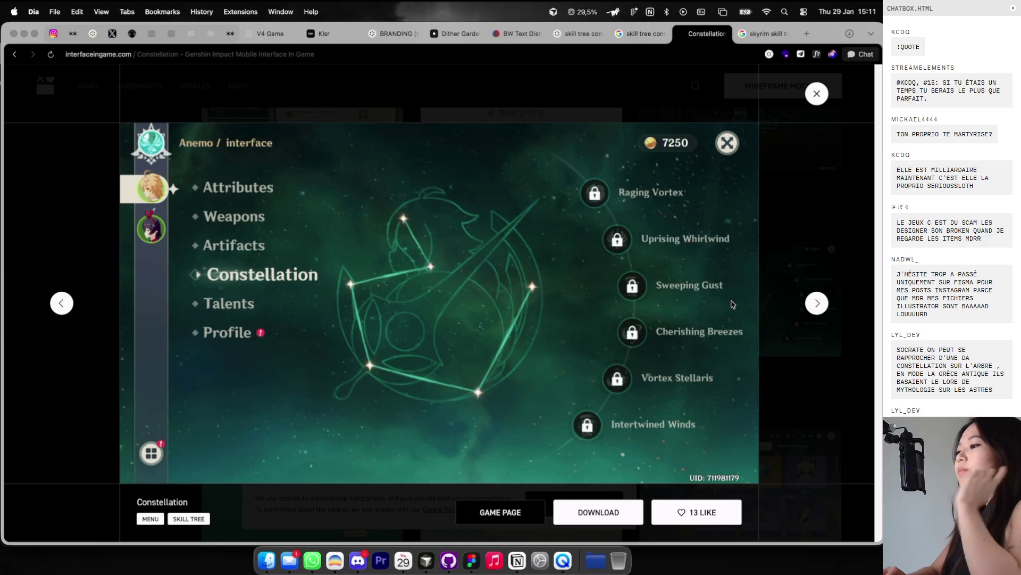
mouse_move(320, 174)
left_mouse_down()
mouse_move(559, 445)
mouse_move(558, 418)
left_mouse_up()
Step: Drop the captured constellation screenshot onto the Figma moodboard
key("super+Tab")
scroll(565, 404, "down", 5)
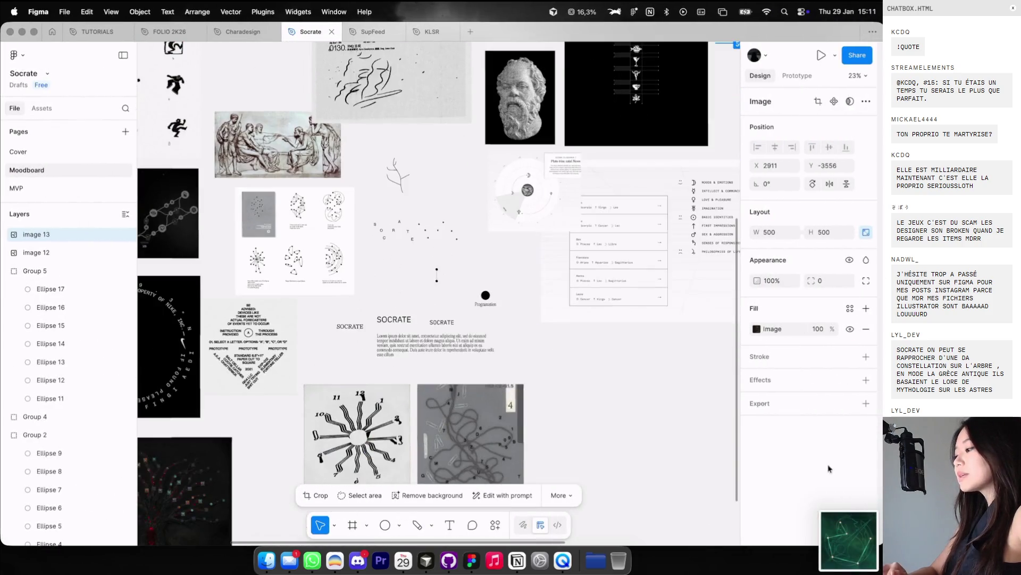
mouse_move(849, 540)
left_mouse_down()
mouse_move(466, 285)
mouse_move(570, 206)
left_mouse_up()
scroll(471, 270, "up", 5)
scroll(471, 270, "up", 3)
scroll(385, 209, "left", 5)
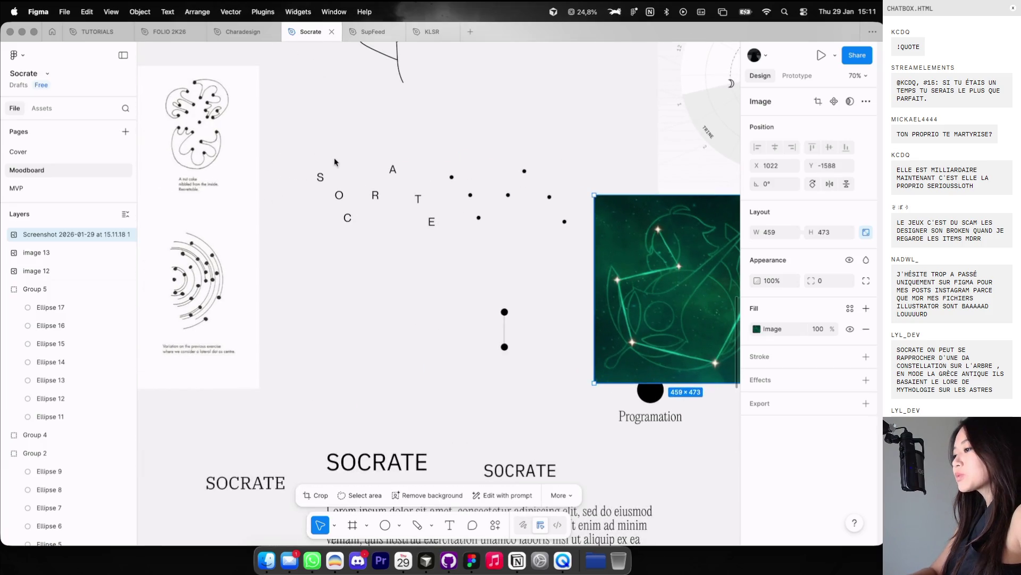
scroll(659, 301, "right", 4)
scroll(608, 343, "down", 3)
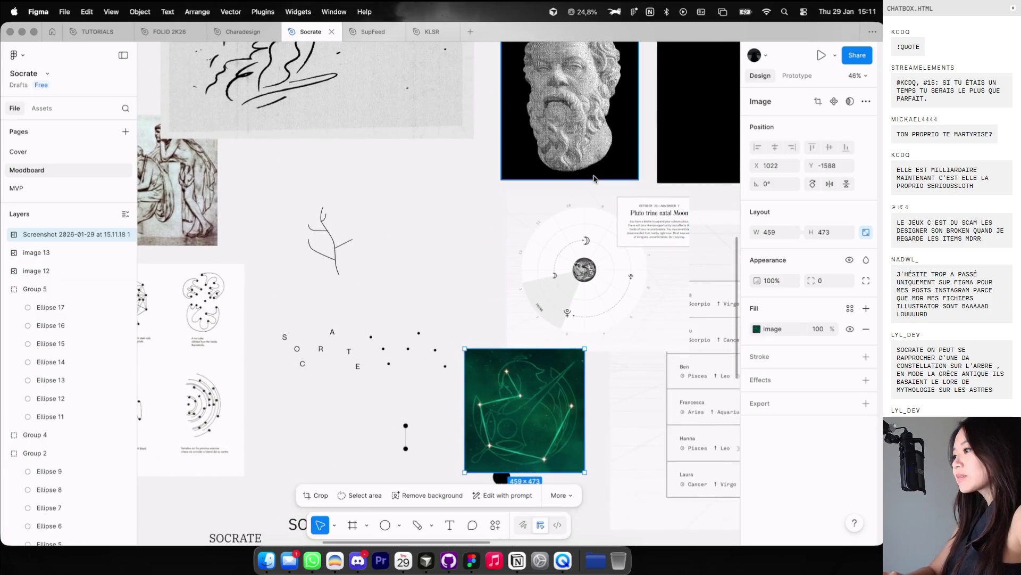
Step: Move the Socrates bust beside the paperclip image and raise its exposure and highlights
left_click(527, 124)
mouse_move(526, 123)
left_mouse_down()
mouse_move(565, 351)
mouse_move(609, 369)
left_mouse_up()
left_click(755, 329)
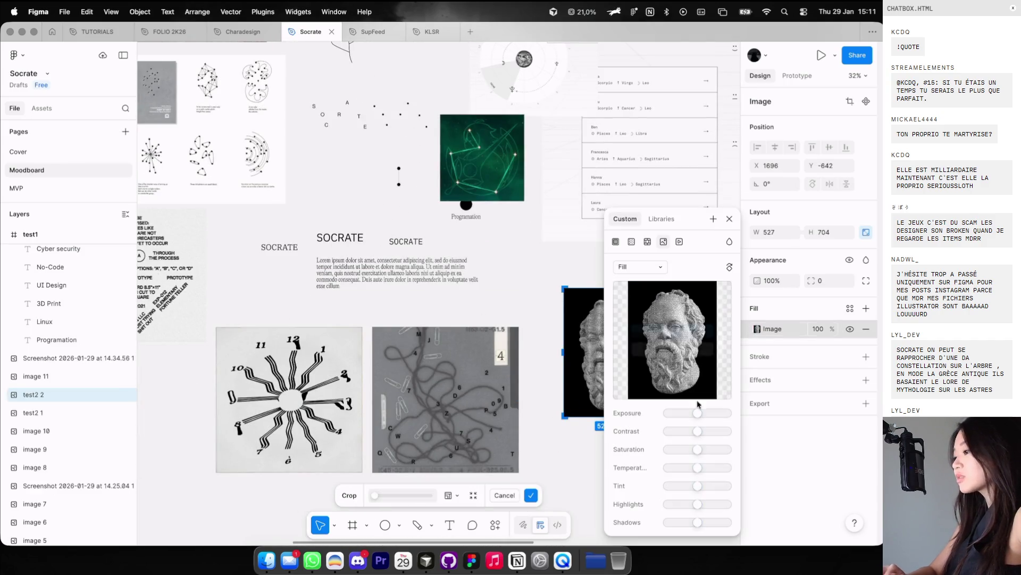
mouse_move(698, 413)
left_mouse_down()
mouse_move(710, 413)
mouse_move(697, 431)
left_mouse_up()
mouse_move(702, 468)
left_mouse_down()
mouse_move(655, 472)
mouse_move(697, 467)
left_mouse_up()
mouse_move(697, 503)
left_mouse_down()
mouse_move(727, 504)
mouse_move(718, 523)
left_mouse_up()
key("Escape")
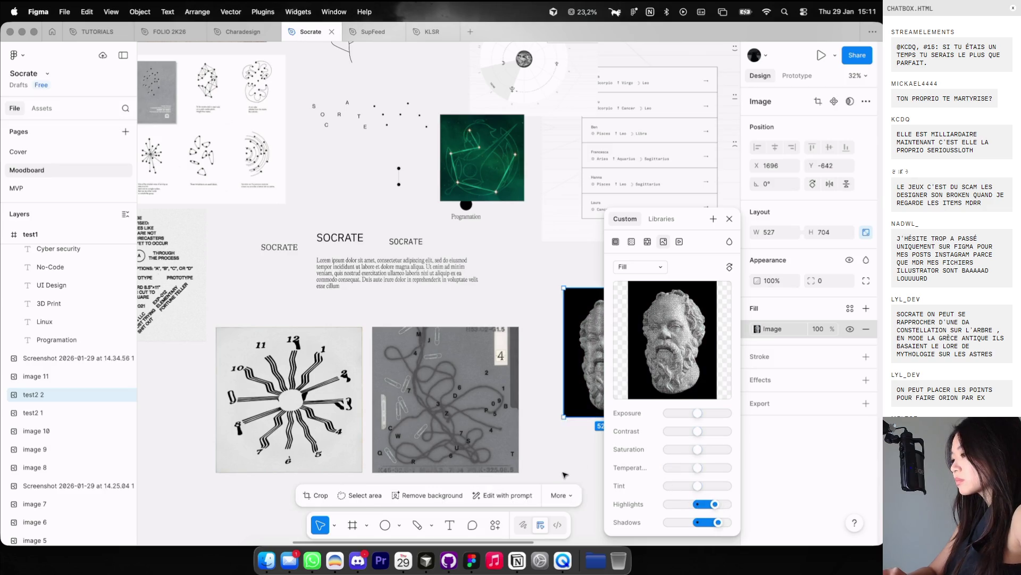
key("Escape")
Step: Restore the bust to full opacity after trying 30%, and set the constellation image beside it
left_click(660, 371)
key("2")
key("3")
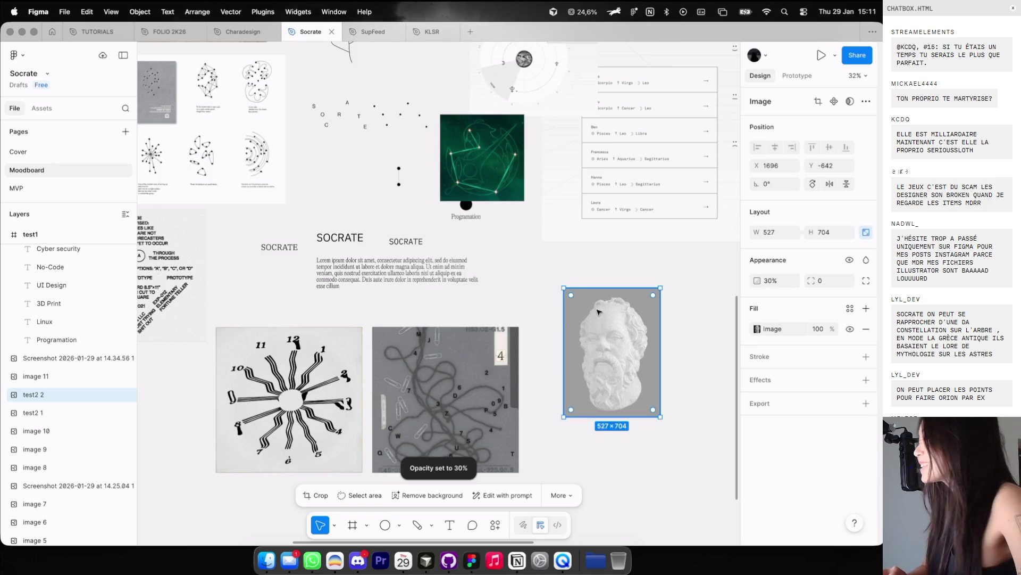
scroll(400, 143, "up", 3)
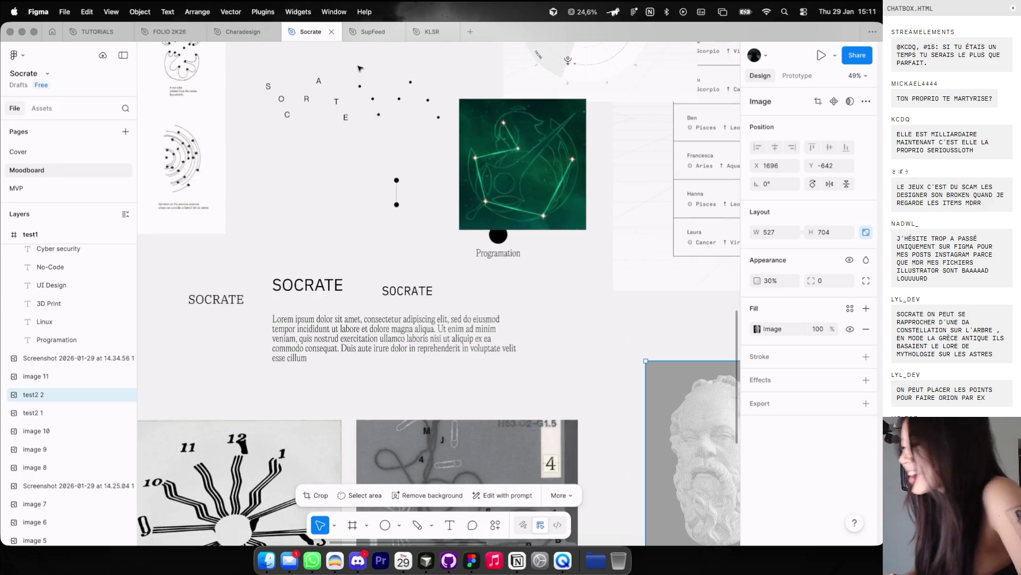
scroll(360, 68, "right", 10)
mouse_move(420, 160)
left_mouse_down()
mouse_move(578, 298)
mouse_move(736, 465)
left_mouse_up()
scroll(663, 380, "down", 3)
scroll(663, 379, "right", 2)
left_click(510, 345)
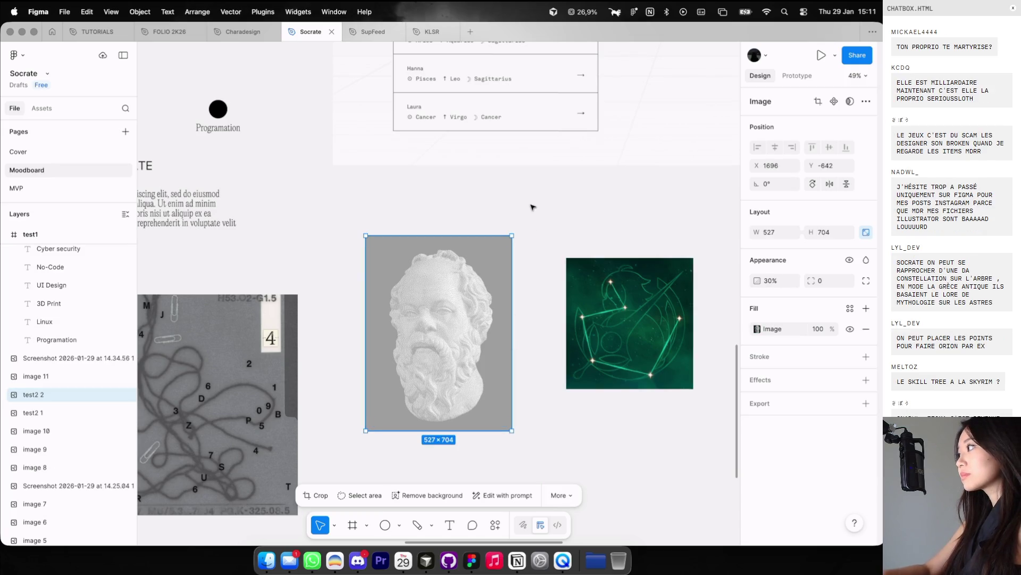
key("0")
left_click_drag(594, 297, 566, 280)
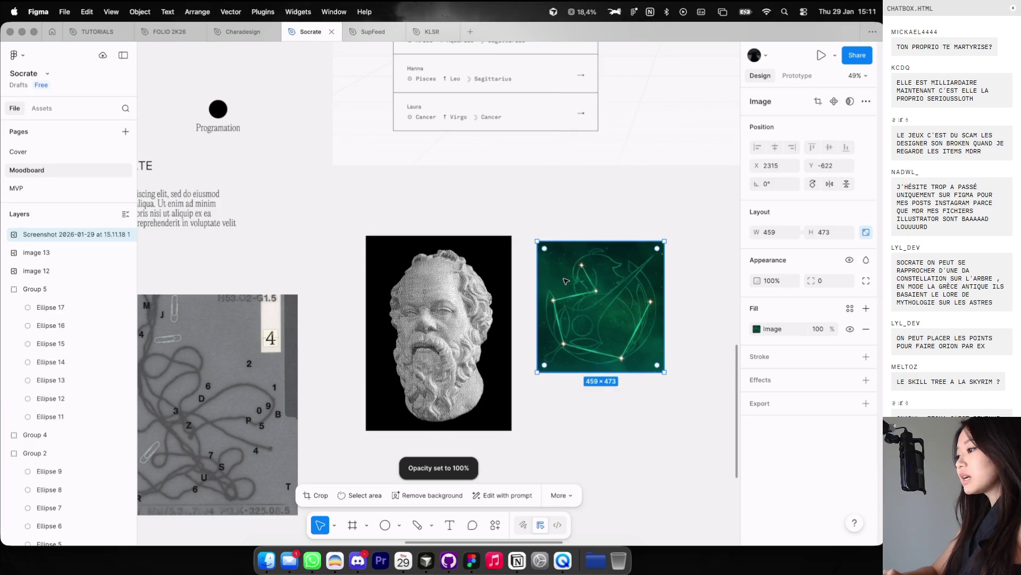
Step: Run a Google search for 'socrate tracery' in a new browser tab
scroll(566, 280, "up", 5)
key("ctrl+Left")
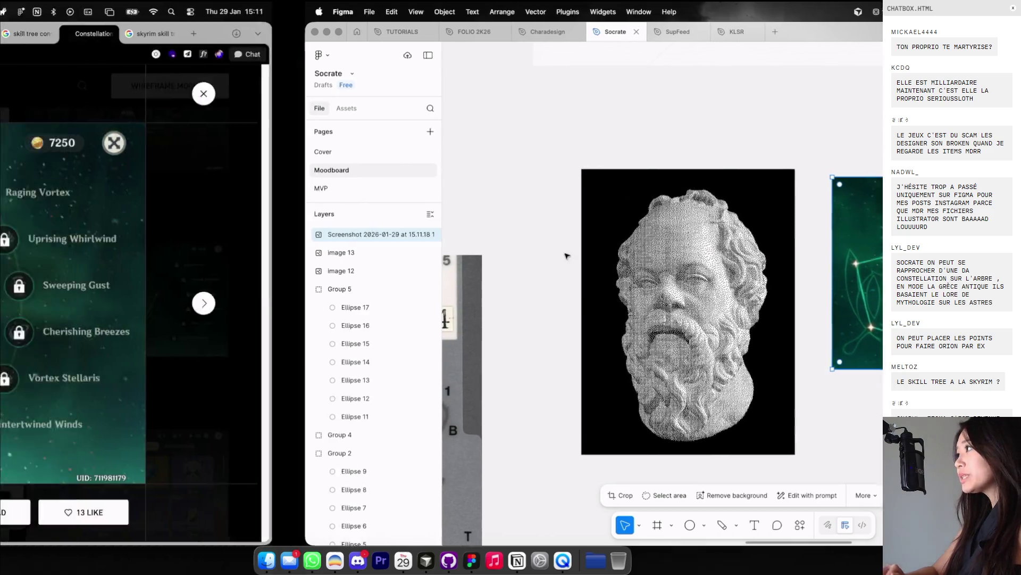
key("ctrl+Tab")
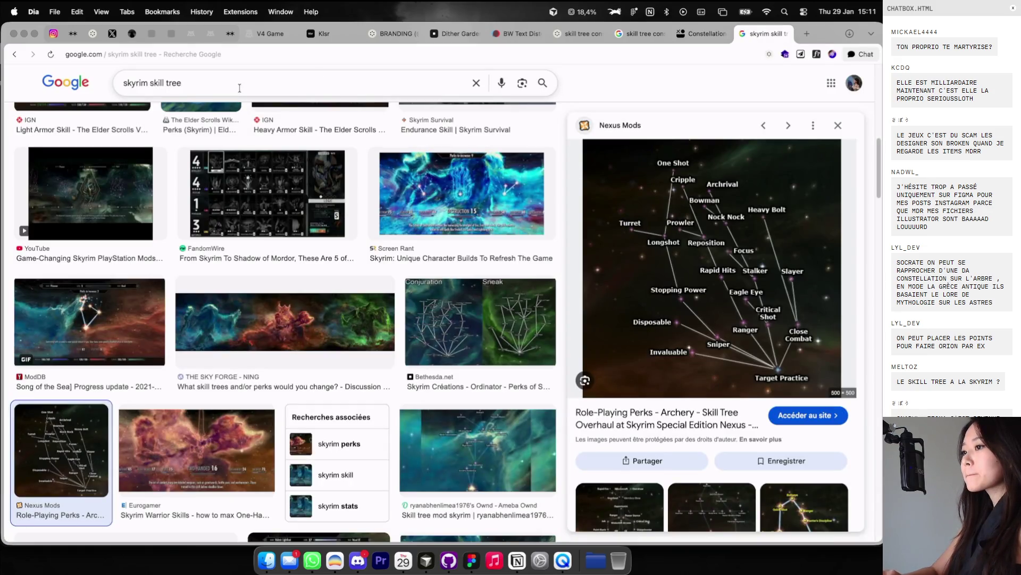
left_click(807, 34)
type("socrate")
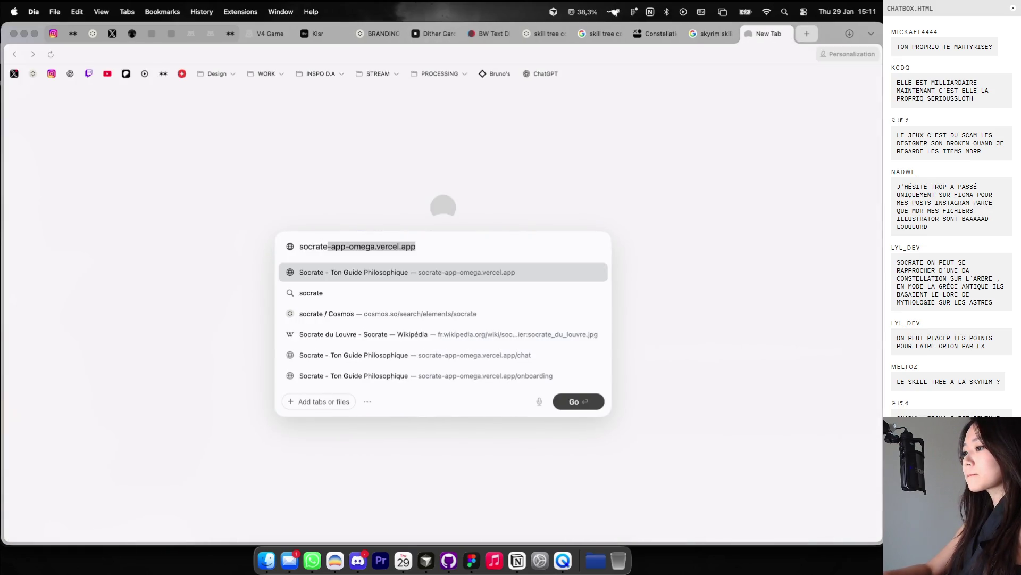
type(" tracery")
key("Return")
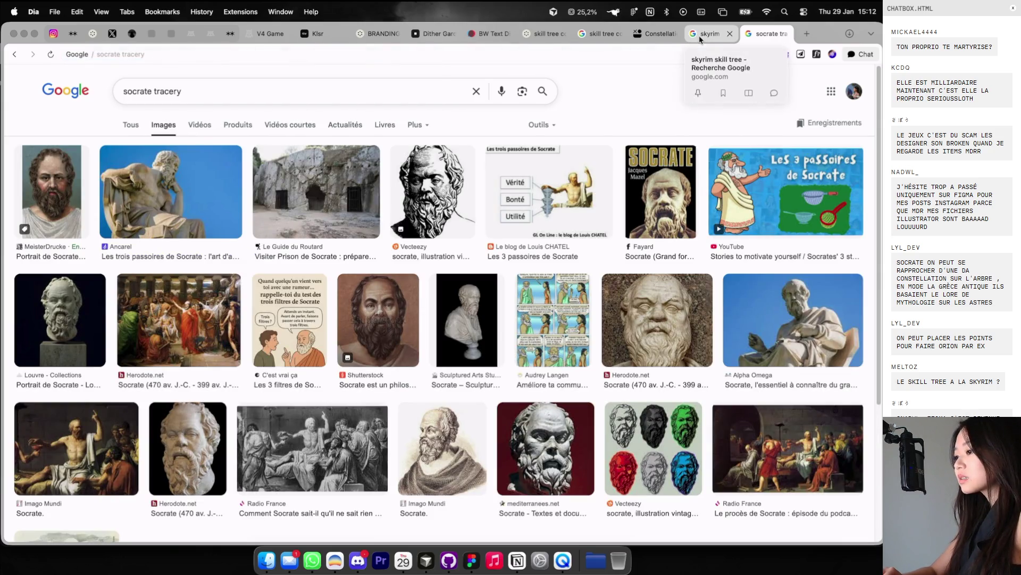
Step: Preview the Vecteezy, Etsy and Creative Fabrica line-art results and screenshot the Socrates sketches
left_click(655, 445)
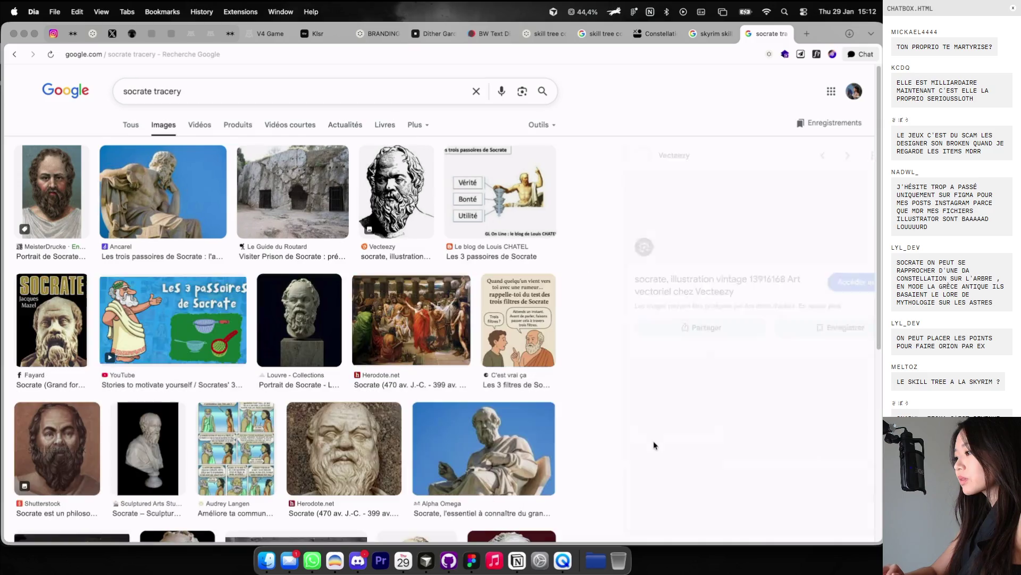
scroll(461, 342, "down", 3)
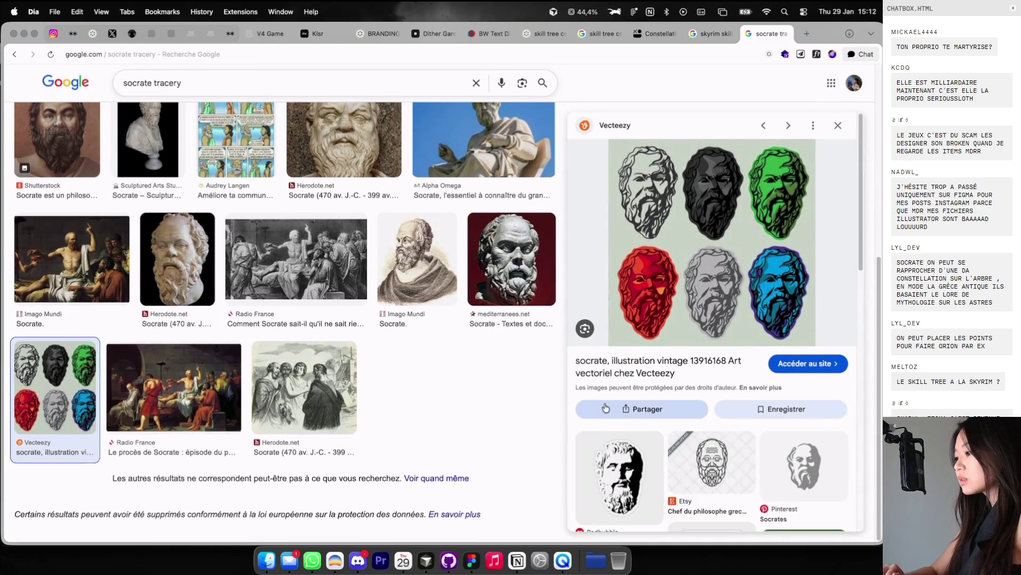
scroll(605, 408, "down", 5)
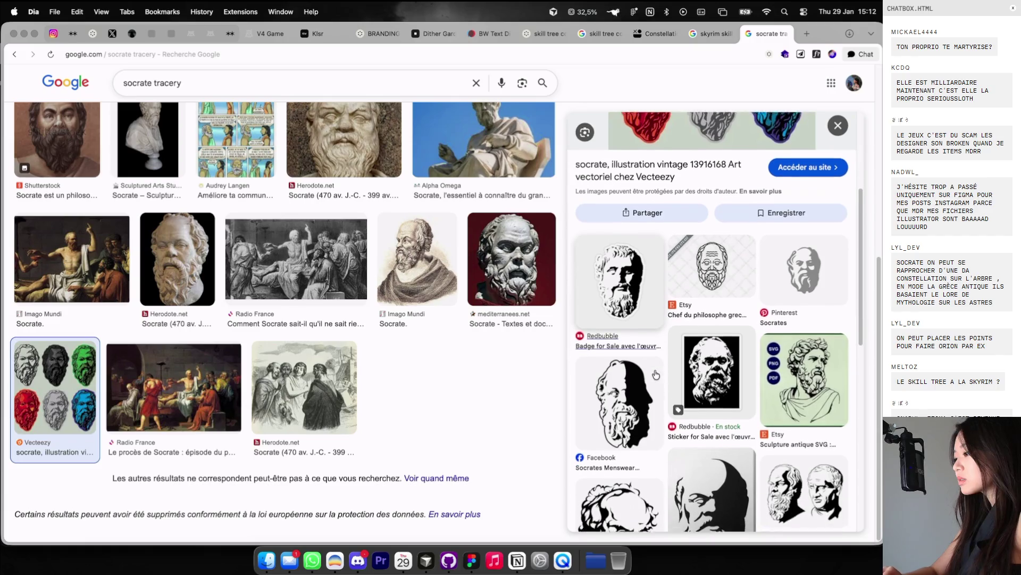
scroll(656, 375, "down", 5)
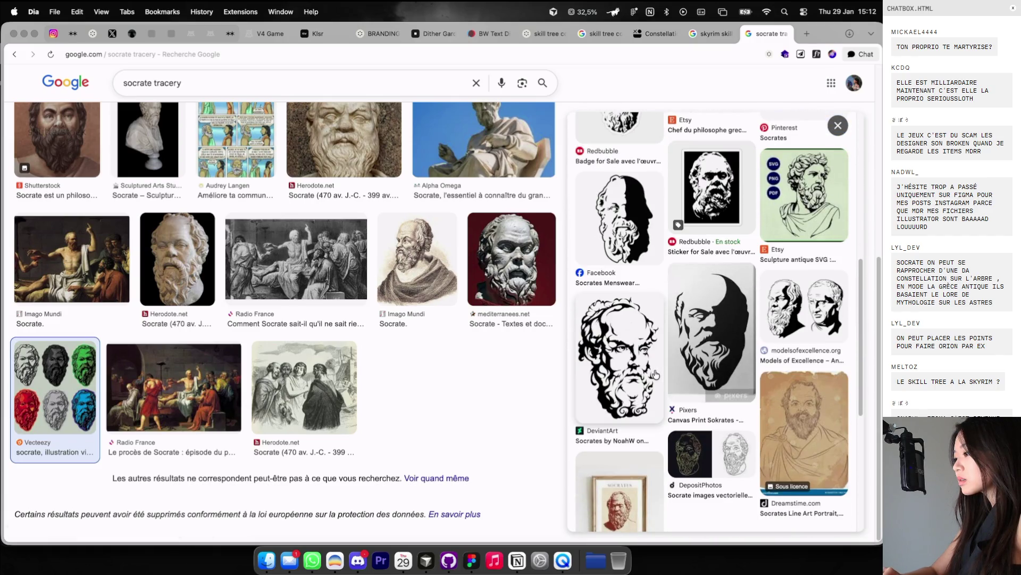
scroll(656, 375, "up", 5)
left_click(701, 288)
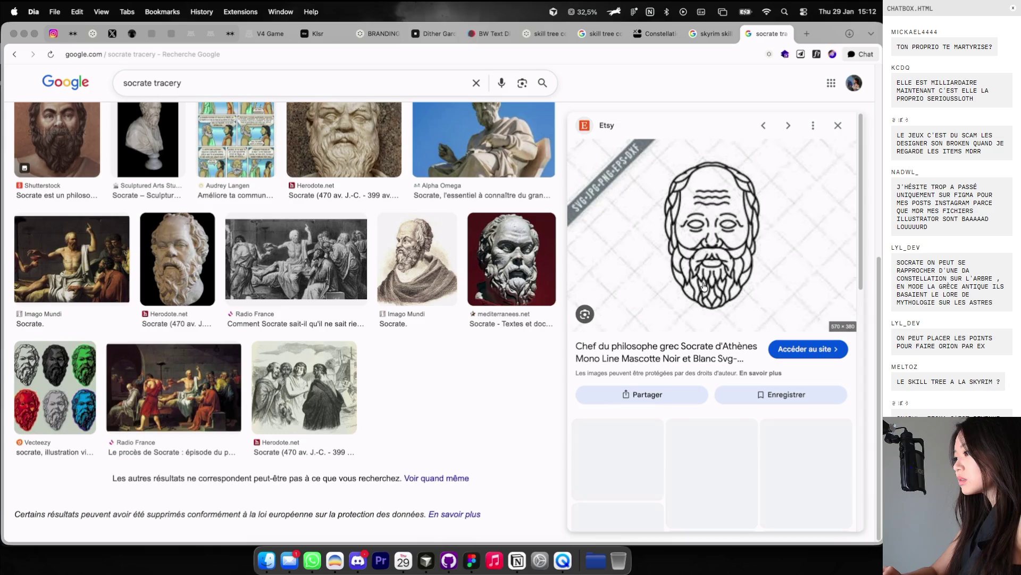
key("super+shift+4")
mouse_move(656, 159)
left_mouse_down()
mouse_move(776, 343)
mouse_move(771, 320)
left_mouse_up()
left_click(710, 434)
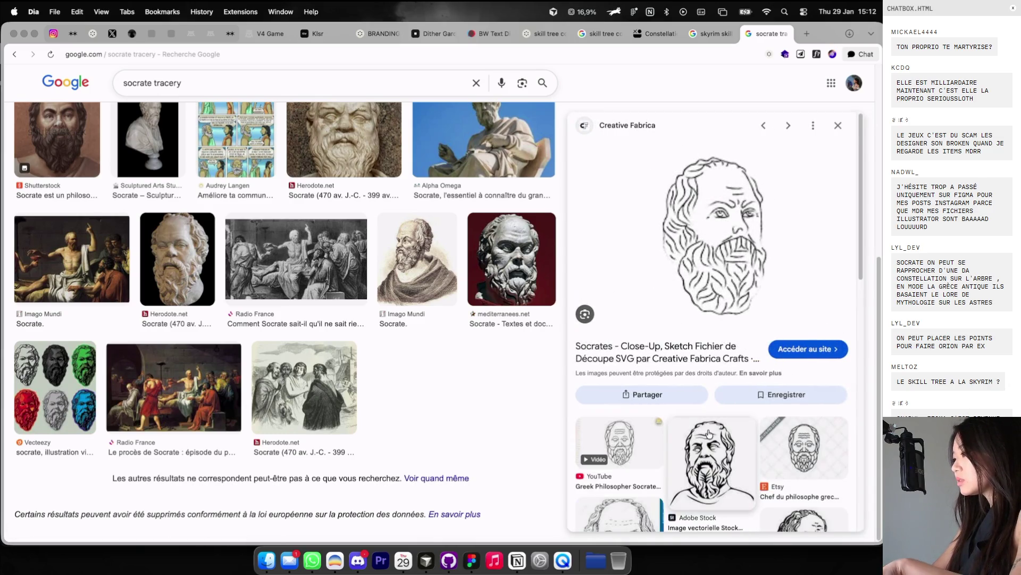
left_click_drag(670, 154, 781, 320)
Step: Place the sketch screenshot on the canvas to the right of the constellation image
key("super+Tab")
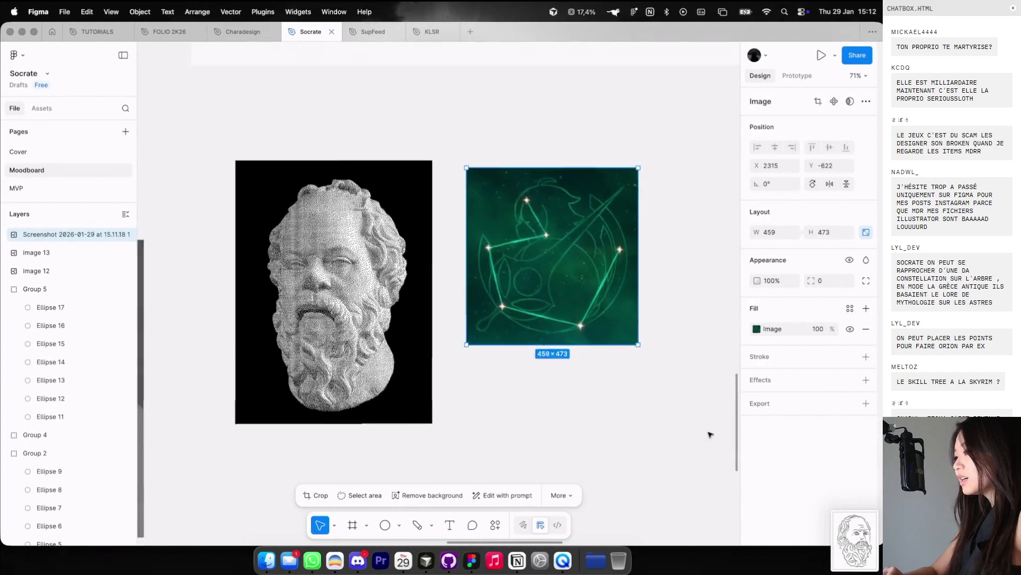
scroll(709, 434, "down", 3)
left_click_drag(836, 558, 617, 418)
left_click_drag(616, 356, 701, 223)
left_click(686, 204)
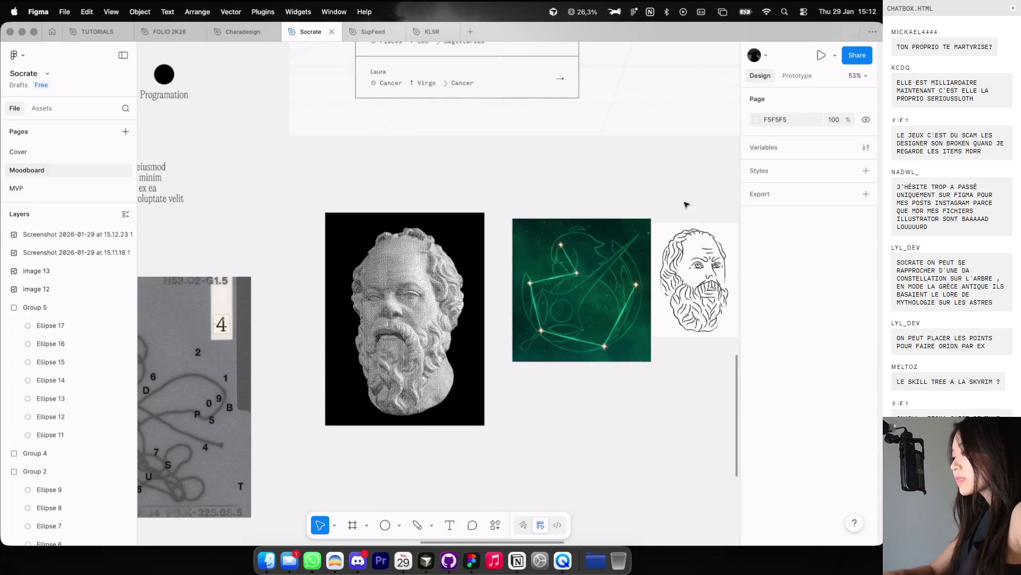
Step: Set the Pen tool's stroke colour to red FF0000
key("p")
left_click(757, 119)
left_click(729, 166)
left_click(751, 139)
scroll(675, 199, "up", 3)
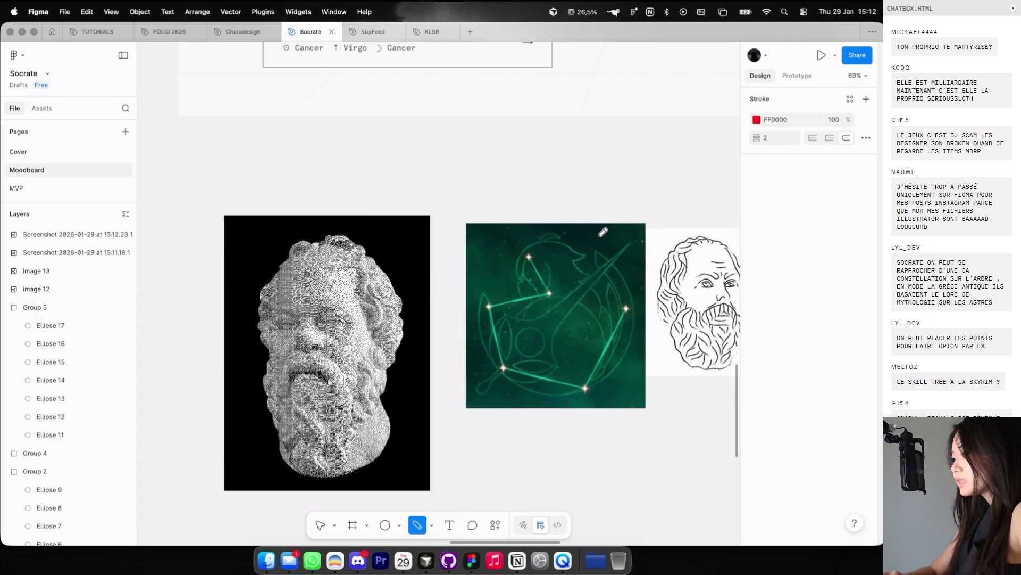
scroll(601, 240, "up", 3)
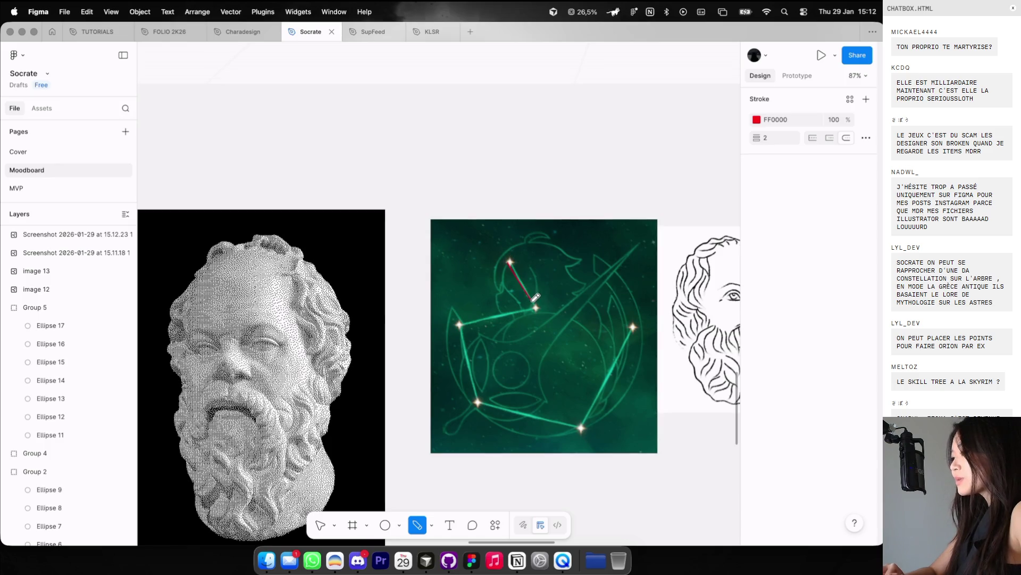
Step: Trace red pen lines over the sketch, including a stroke from the chin to the left eye
key("ctrl+z")
scroll(654, 298, "down", 3)
scroll(654, 298, "right", 4)
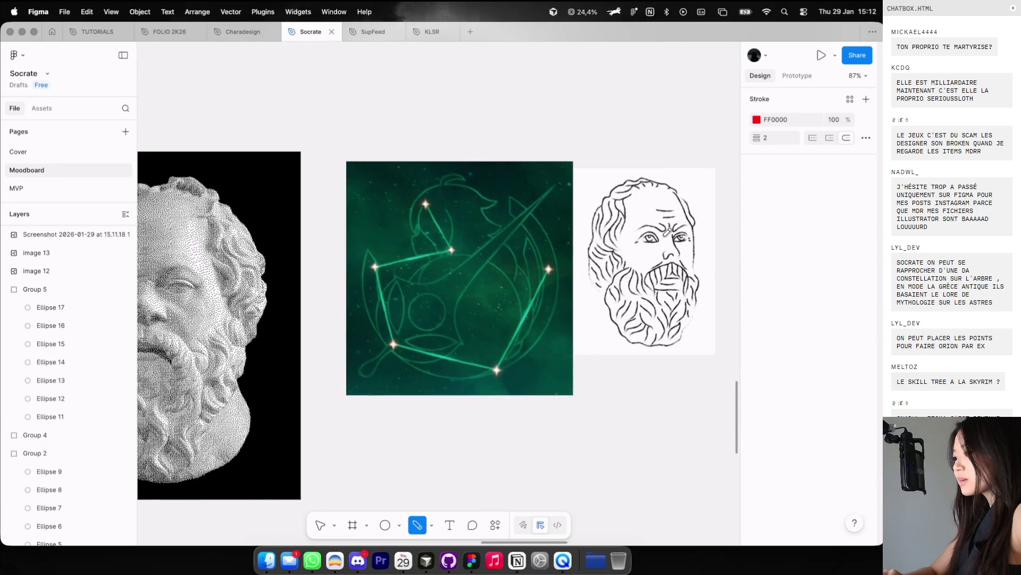
scroll(667, 231, "up", 2)
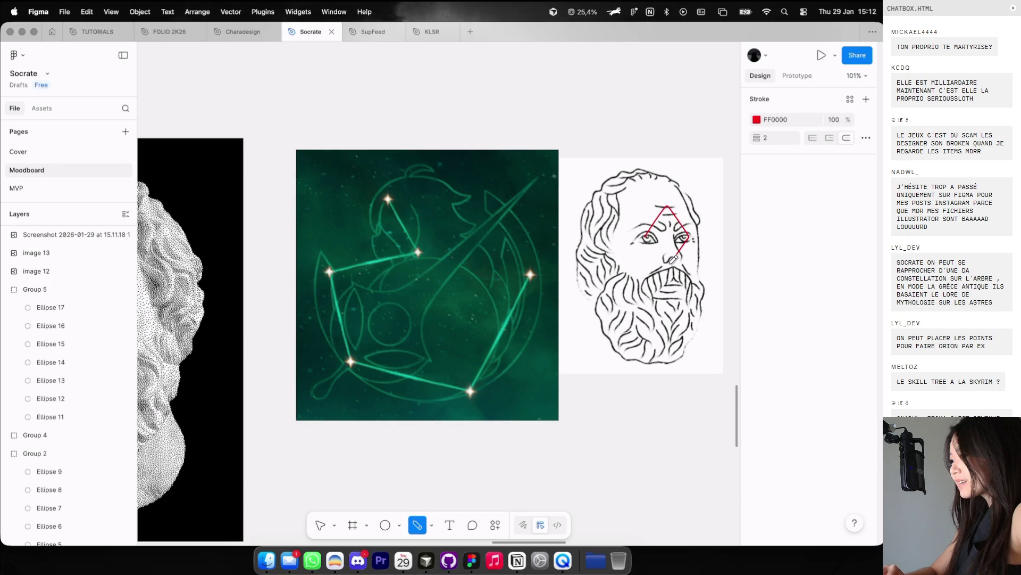
left_click(615, 325)
scroll(643, 301, "up", 4)
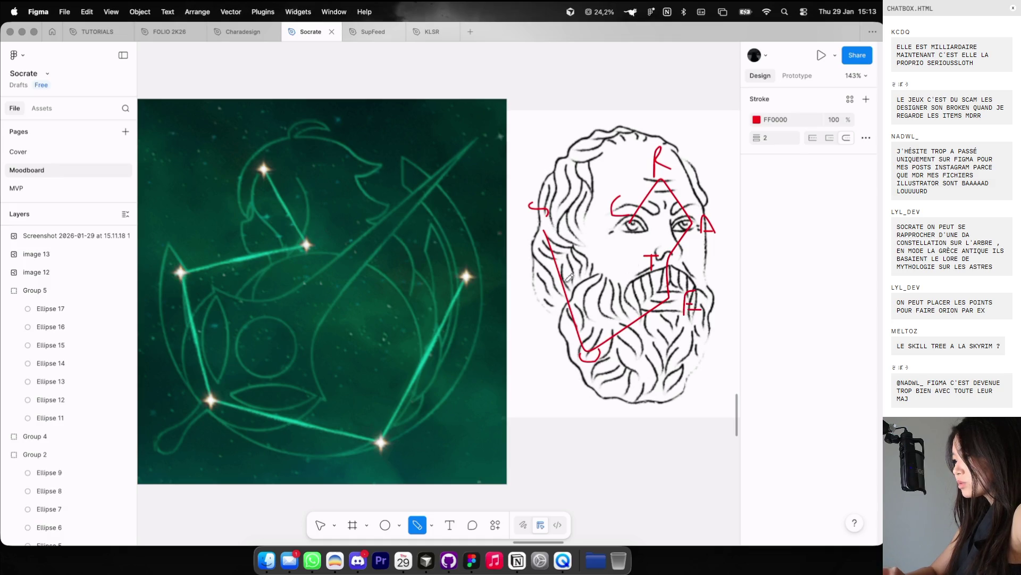
left_click_drag(595, 348, 626, 210)
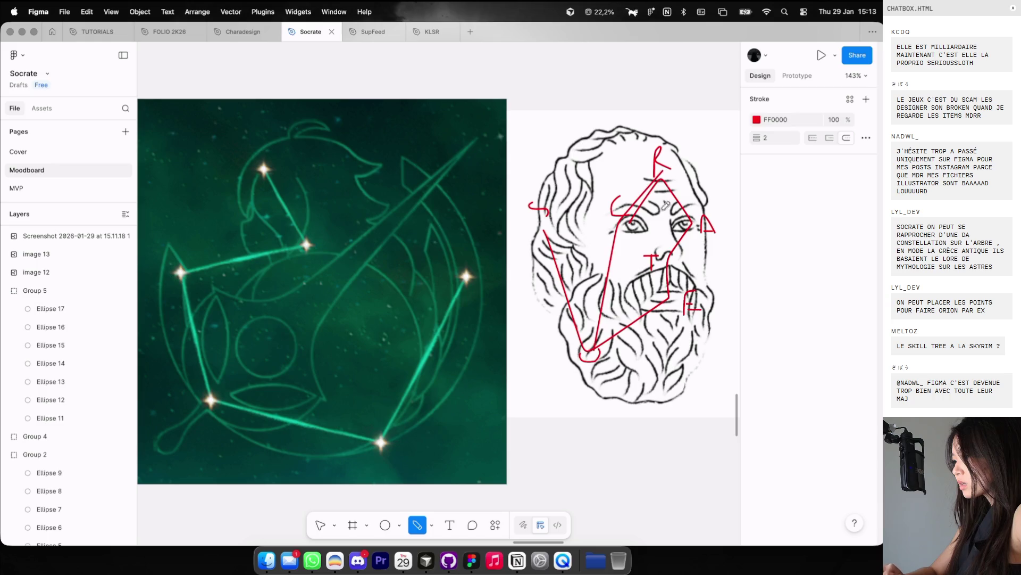
key("Escape")
Step: Alt-drag a duplicate of the traced sketch to its right
left_click(611, 276)
key("Escape")
scroll(632, 311, "down", 2)
left_click_drag(632, 311, 726, 300)
key("shift+p")
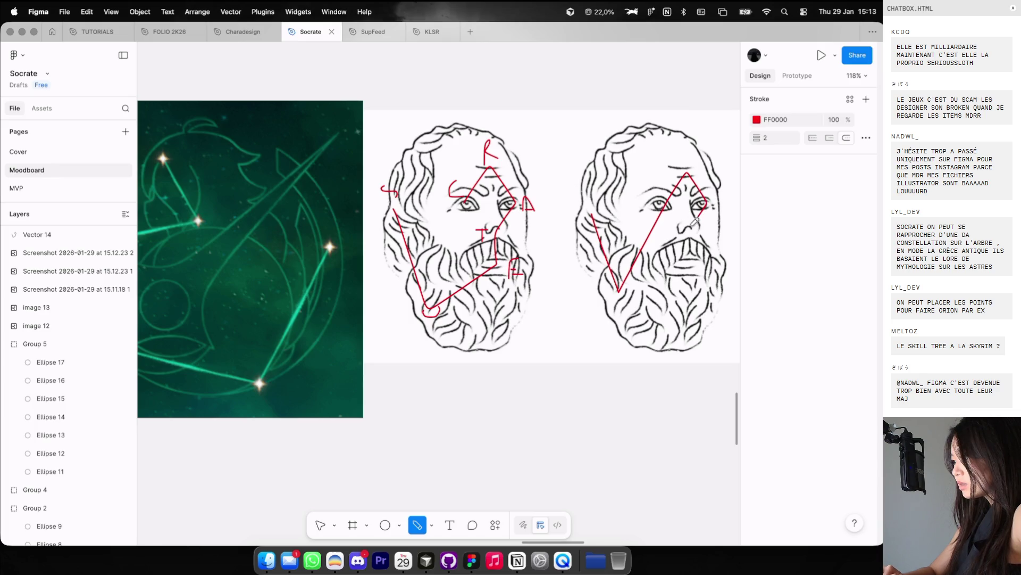
scroll(616, 299, "left", 15)
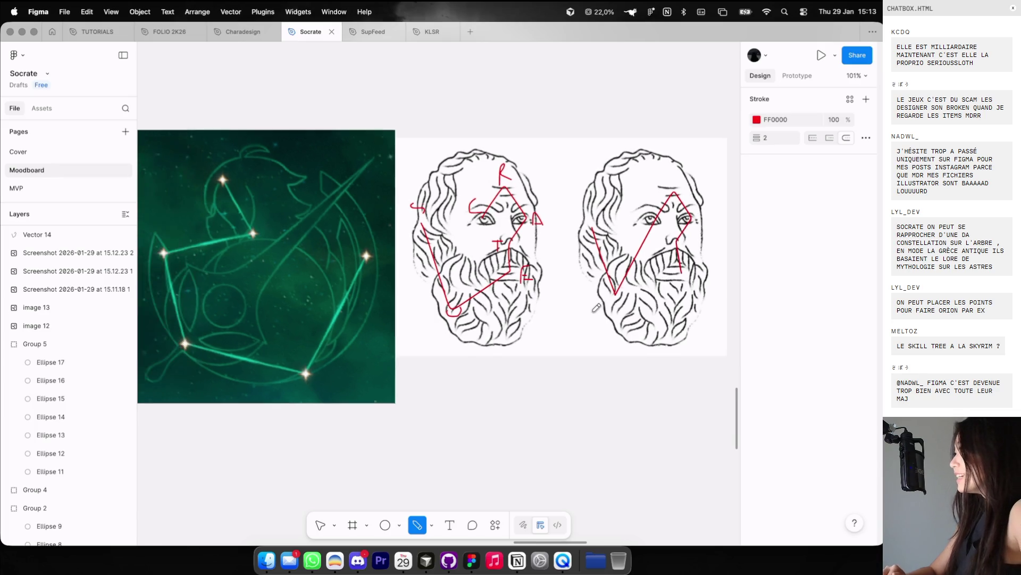
scroll(606, 303, "down", 5)
Step: Survey the canvas and trial-select the scattered SOCRATE letters, then clear the selection
key("Escape")
scroll(597, 307, "right", 3)
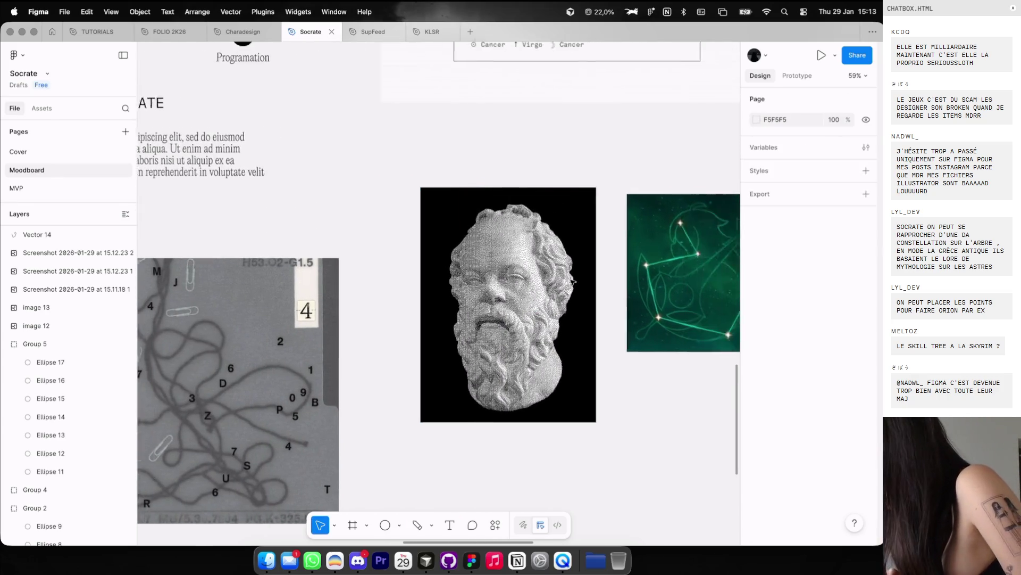
scroll(585, 298, "down", 3, "ctrl")
scroll(572, 282, "up", 3)
scroll(572, 282, "left", 5)
scroll(572, 282, "up", 4)
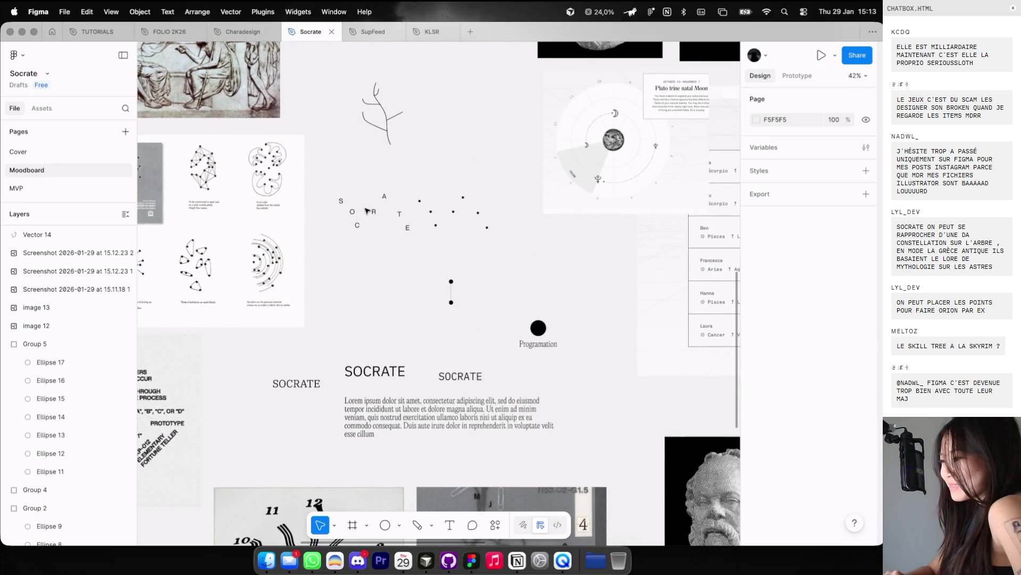
scroll(367, 211, "down", 3, "ctrl")
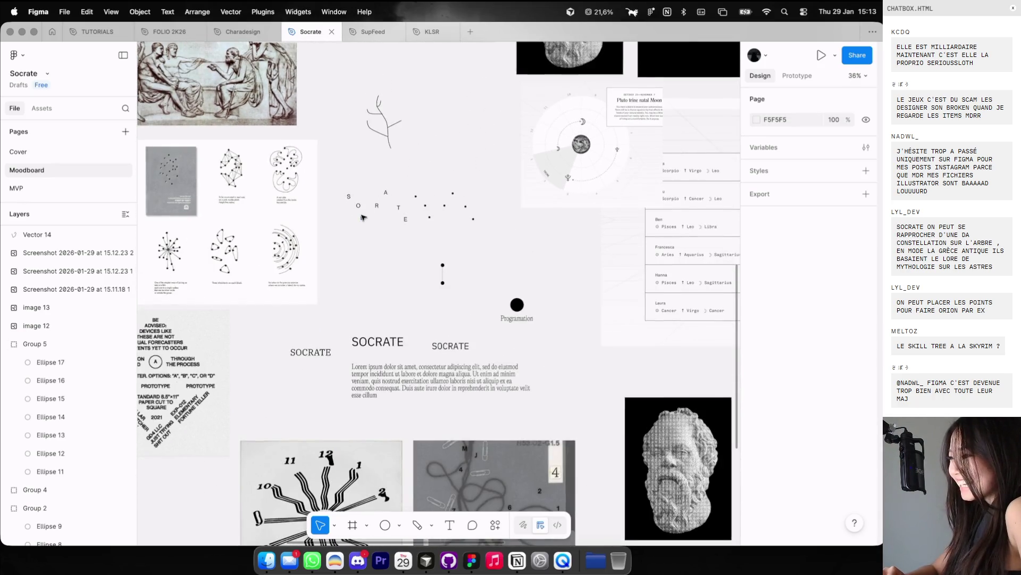
left_click_drag(343, 179, 411, 230)
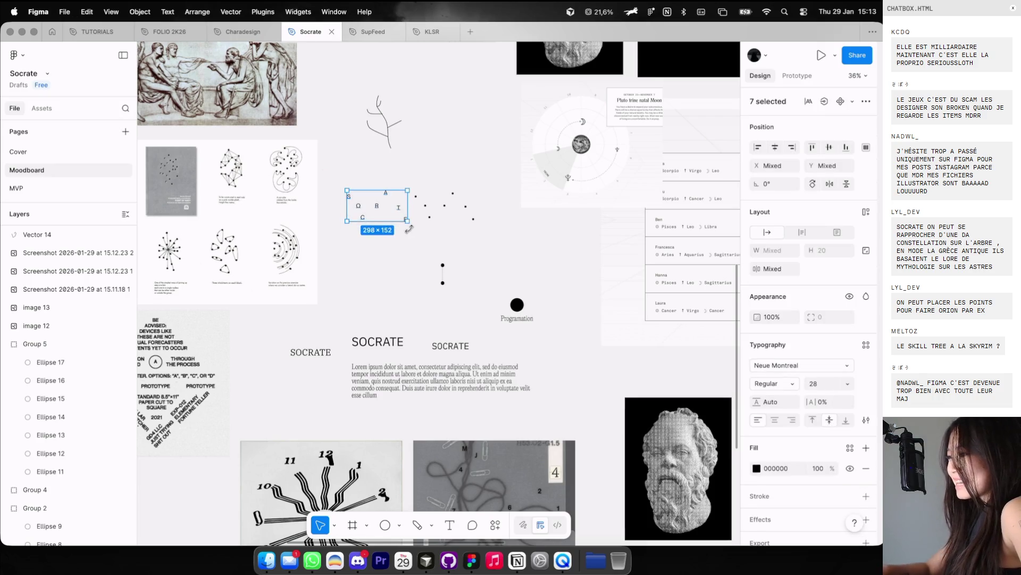
key("Escape")
scroll(410, 230, "right", 8)
scroll(411, 230, "left", 5)
scroll(410, 231, "down", 2)
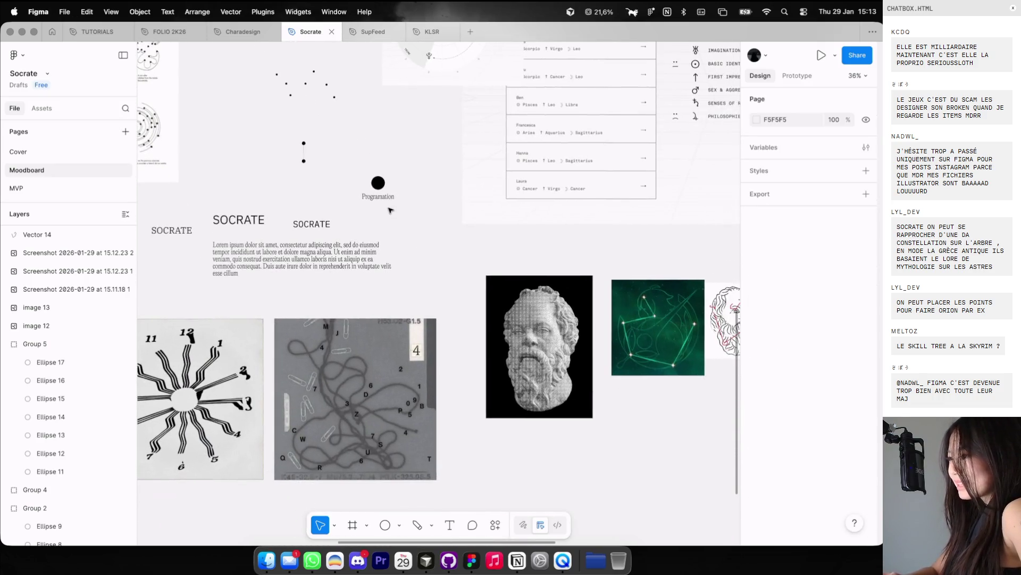
Step: Move the constellation dots and the seven SOCRATE letters beside the bust
mouse_move(301, 80)
left_mouse_down()
mouse_move(346, 151)
mouse_move(489, 242)
left_mouse_up()
scroll(566, 247, "right", 2)
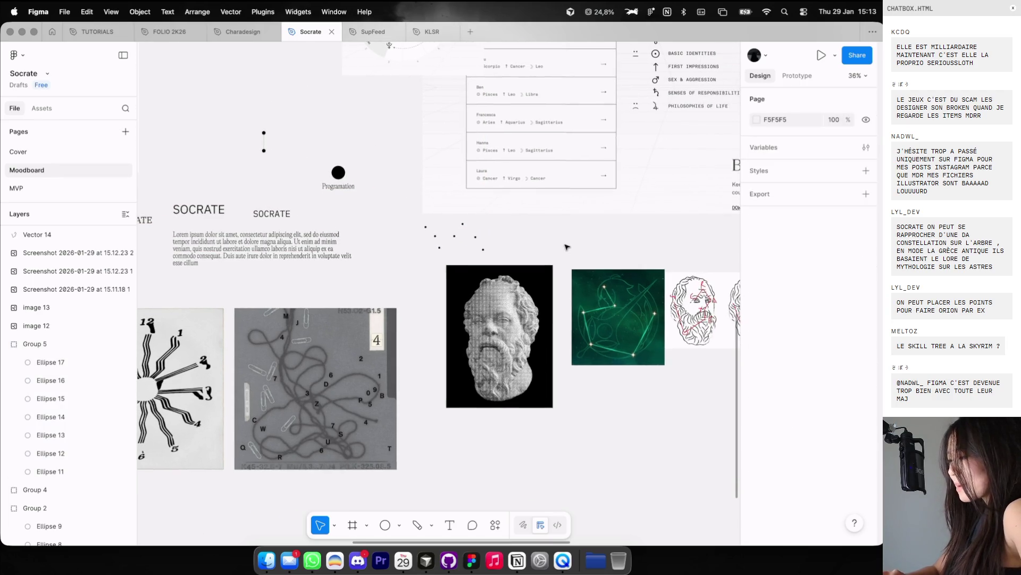
scroll(566, 247, "up", 2)
key("super+v")
scroll(533, 290, "down", 3)
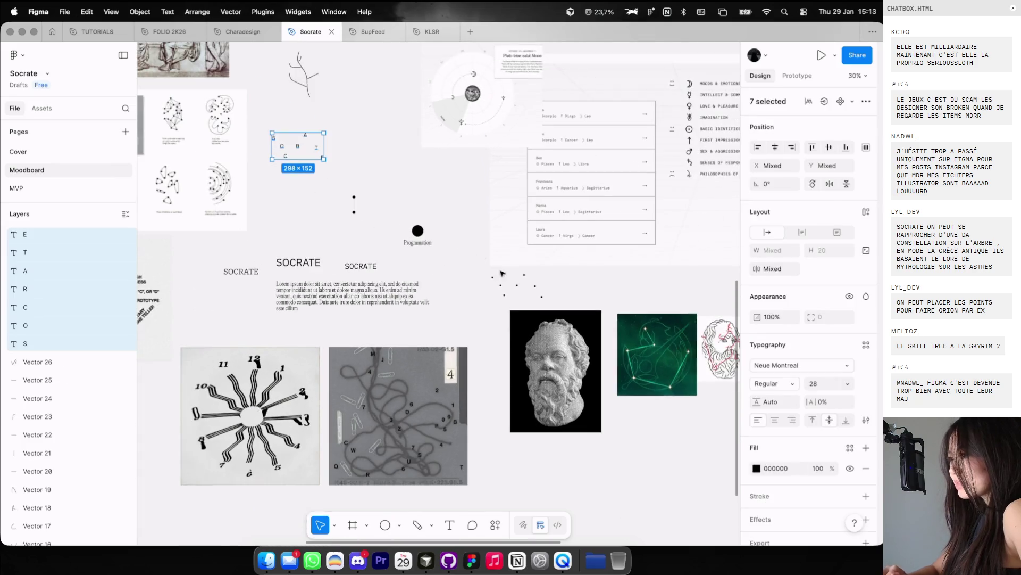
mouse_move(290, 146)
left_mouse_down()
mouse_move(609, 400)
mouse_move(610, 434)
left_mouse_up()
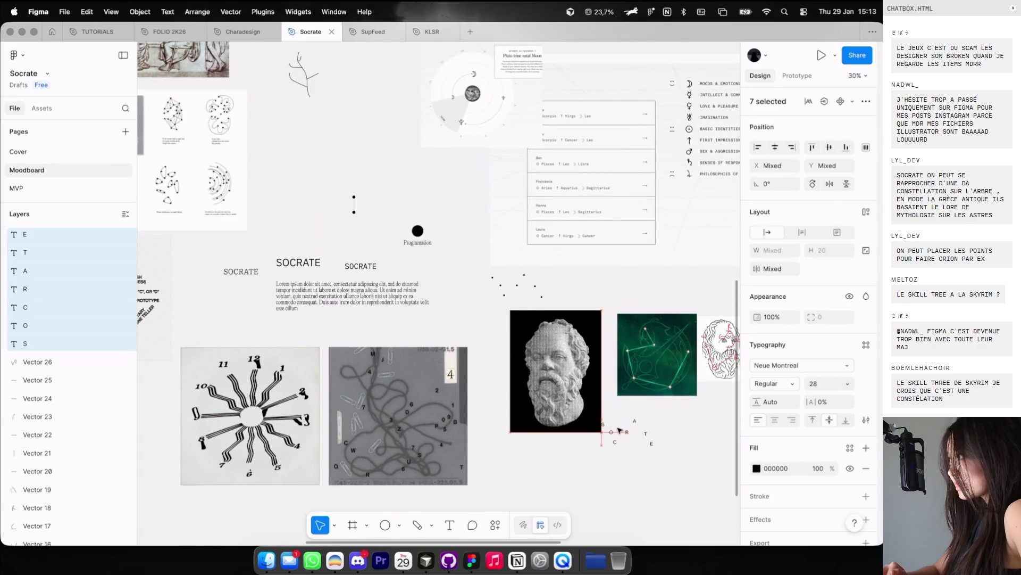
scroll(621, 420, "up", 3)
left_click(590, 431)
Step: Rearrange single letters into the cross layout, placing C beside S and R above
scroll(593, 440, "right", 1)
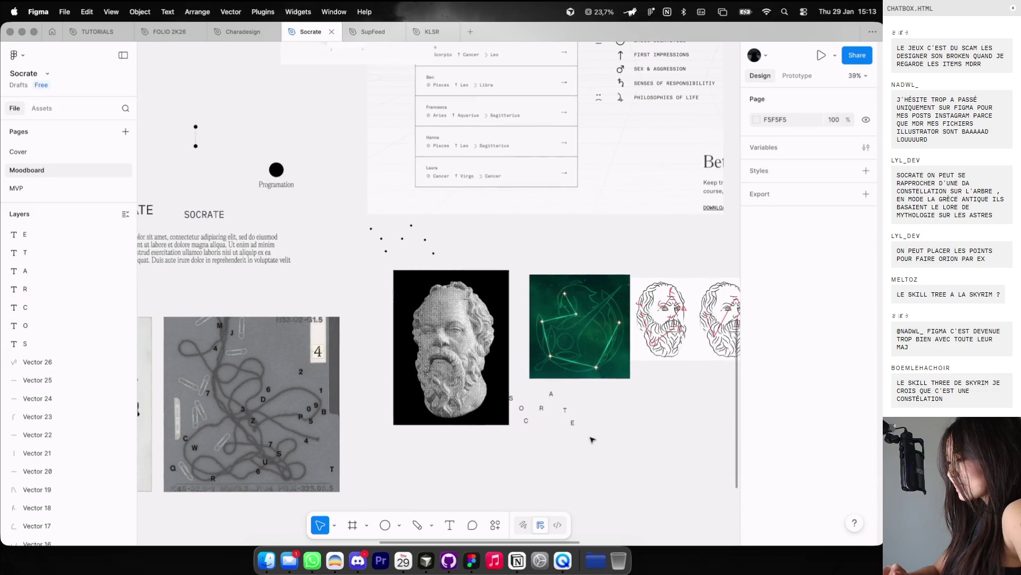
mouse_move(479, 372)
left_mouse_down()
mouse_move(559, 373)
mouse_move(440, 373)
mouse_move(478, 372)
left_mouse_up()
mouse_move(596, 456)
left_mouse_down()
mouse_move(508, 394)
mouse_move(562, 419)
left_mouse_up()
scroll(556, 425, "up", 3)
scroll(558, 448, "down", 1)
key("Escape")
scroll(532, 404, "up", 3)
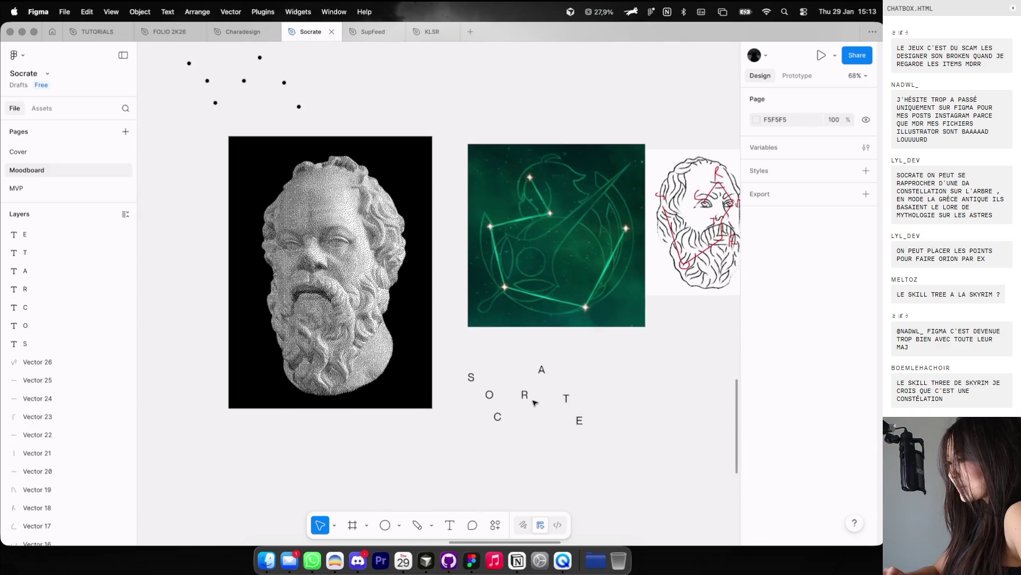
mouse_move(492, 415)
left_mouse_down()
mouse_move(507, 366)
mouse_move(489, 395)
mouse_move(497, 424)
left_mouse_up()
mouse_move(505, 362)
left_mouse_down()
mouse_move(525, 397)
mouse_move(527, 355)
mouse_move(545, 377)
mouse_move(533, 354)
mouse_move(523, 382)
mouse_move(486, 386)
mouse_move(516, 410)
mouse_move(502, 409)
left_mouse_up()
scroll(532, 354, "right", 2)
key("Escape")
Step: Draw red horizontal and vertical guide lines through the S C A row and columns
scroll(502, 368, "up", 3)
key("p")
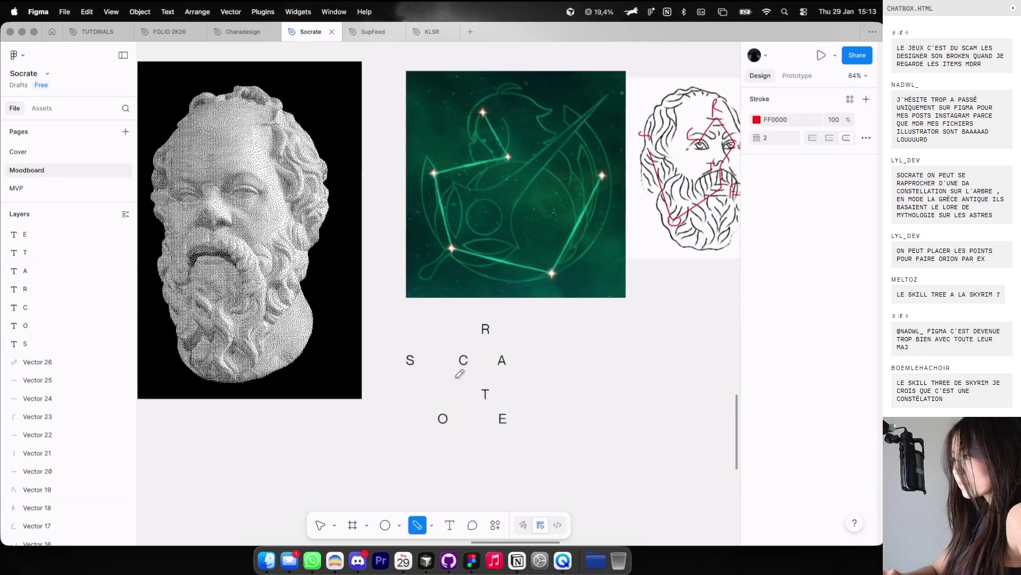
left_click(399, 353)
left_click(399, 367)
left_click(511, 367)
key("Escape")
left_click_drag(441, 319, 441, 443)
key("ctrl+z")
left_click_drag(481, 322, 480, 422)
left_click_drag(490, 324, 490, 427)
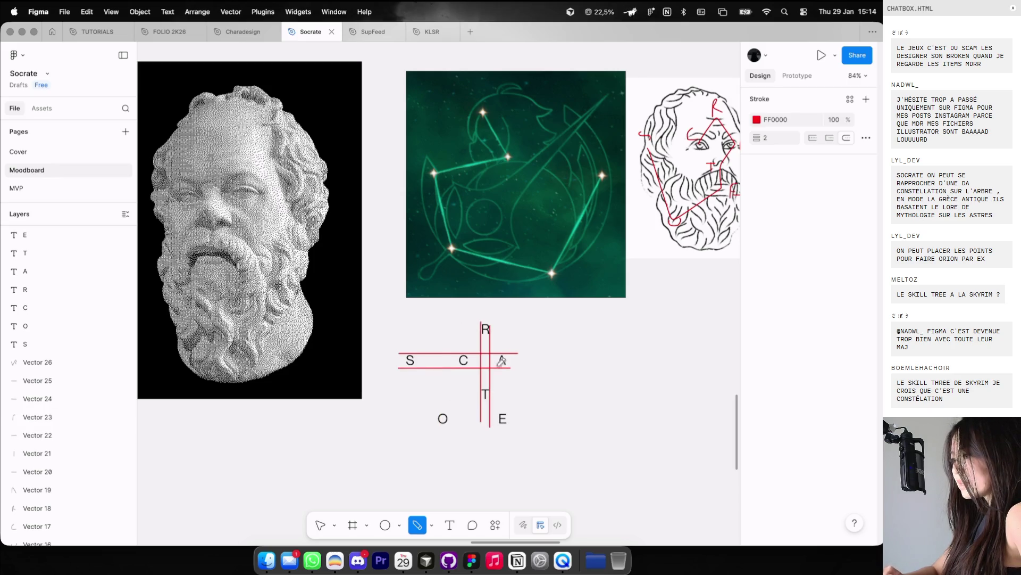
left_click_drag(499, 351, 499, 454)
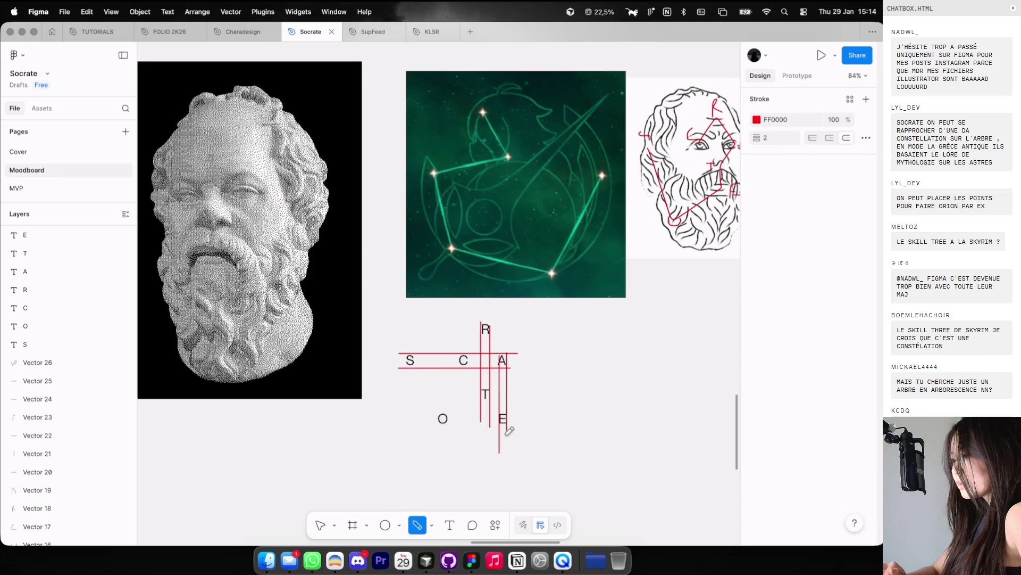
left_click_drag(456, 358, 457, 439)
Step: Undo the red guide lines drawn through the letters
key("ctrl+z")
key("ctrl+z")
scroll(581, 338, "down", 3)
scroll(582, 337, "left", 2)
key("ctrl+z")
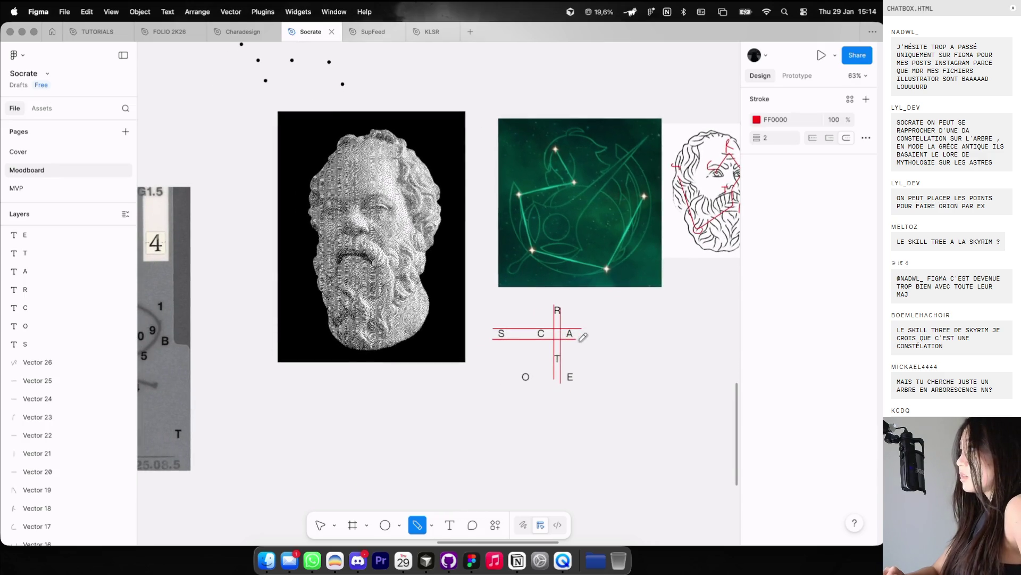
key("ctrl+z")
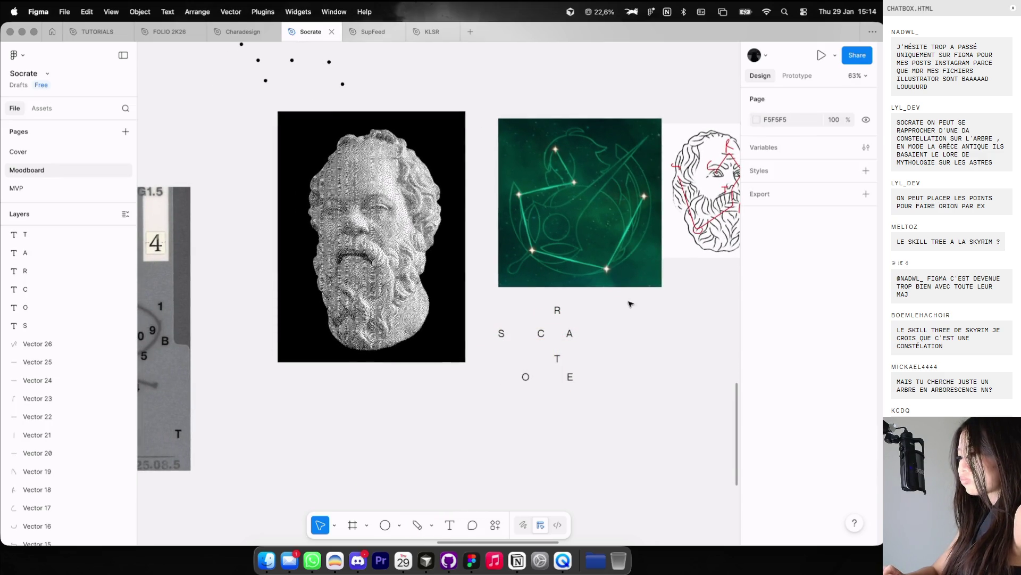
Step: Relocate the rearranged letters beside the two dots and group them as Group 6
left_click_drag(591, 422, 491, 318)
scroll(511, 345, "down", 4)
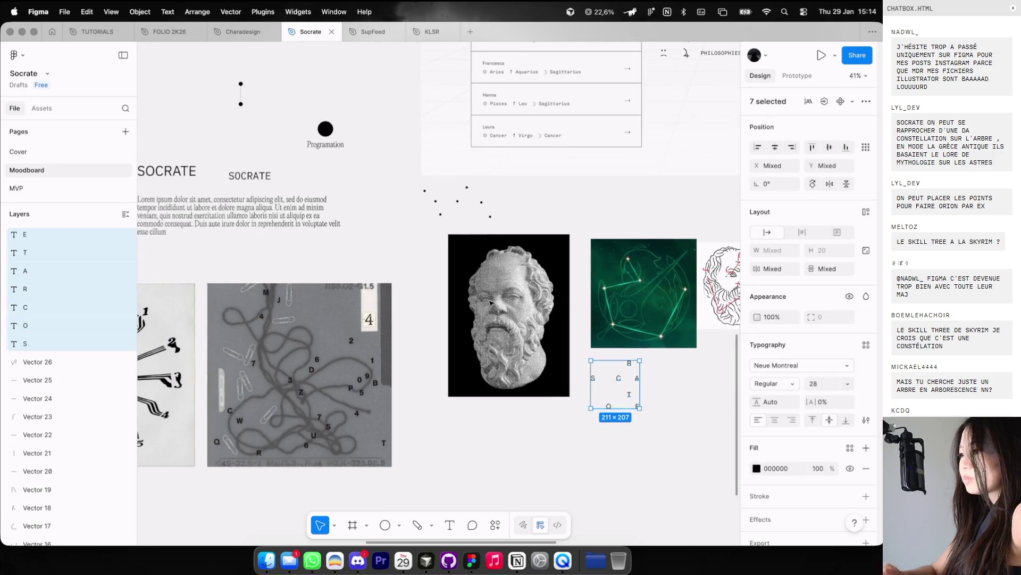
key("Delete")
scroll(490, 303, "up", 2)
scroll(490, 302, "left", 4)
key("ctrl+z")
left_click_drag(420, 313, 416, 215)
scroll(416, 215, "up", 2)
key("ctrl+g")
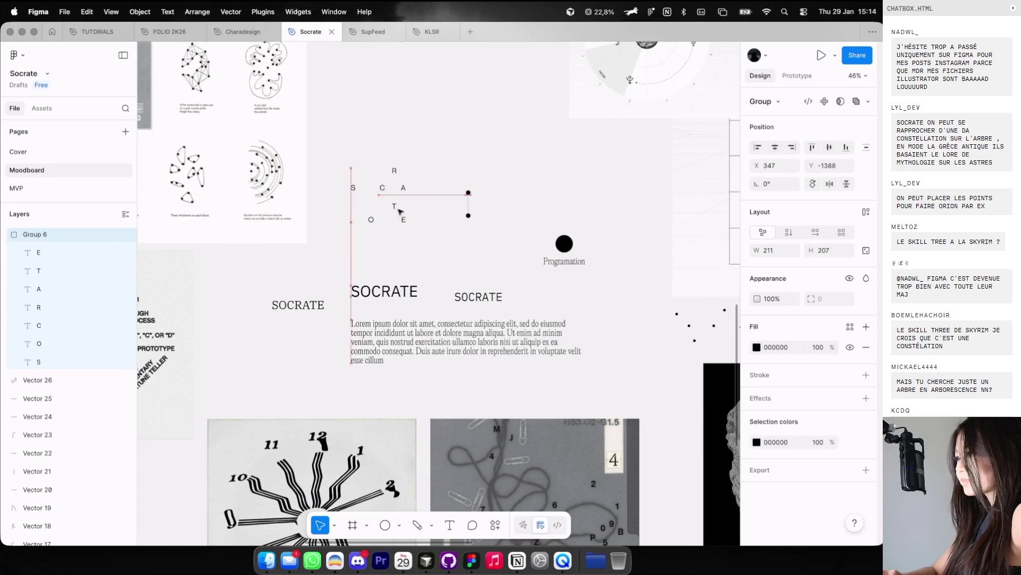
left_click(450, 160)
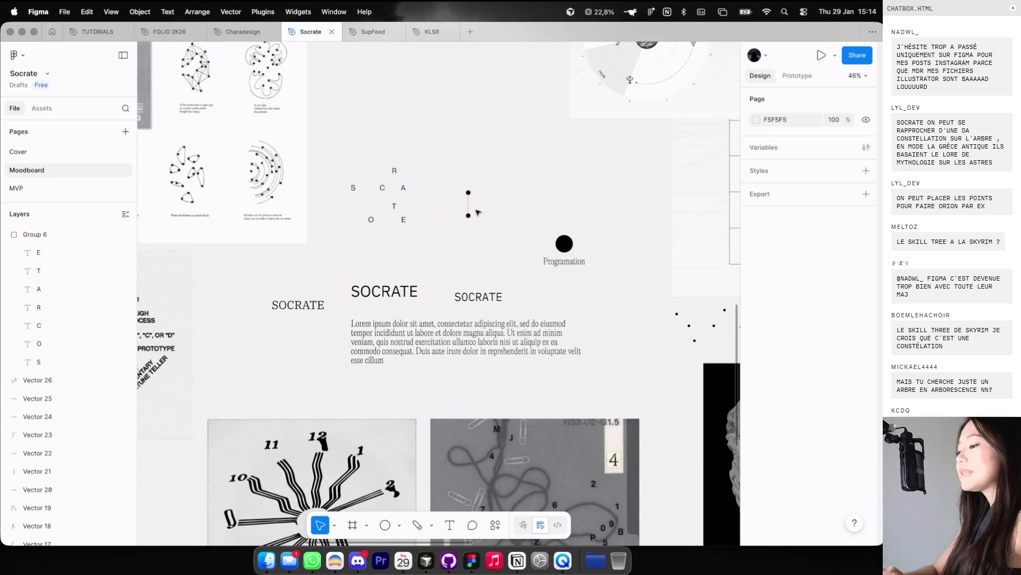
key("ctrl+Left")
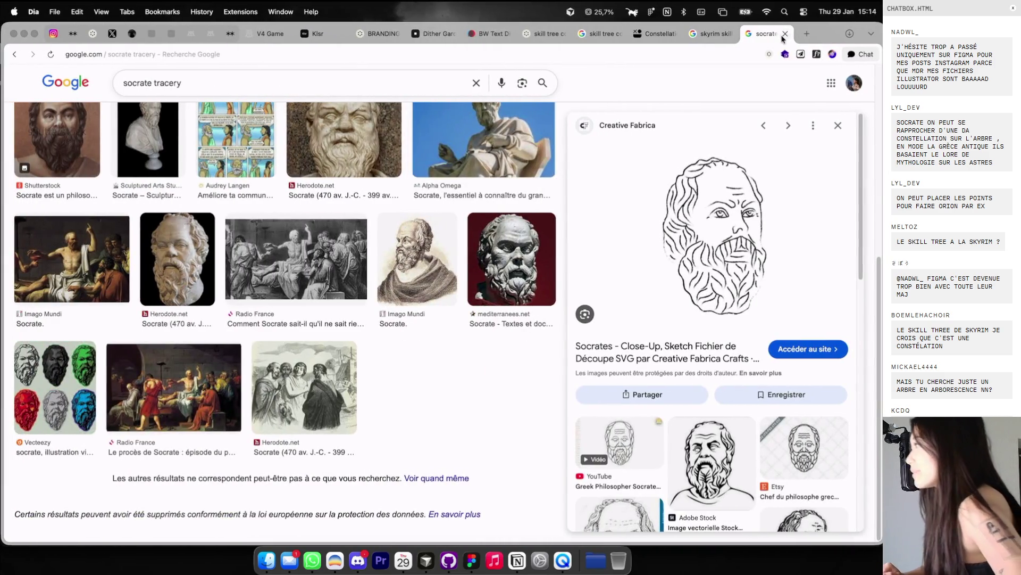
Step: Close the 'socrate tracery' tab and preview the YouTube 'Skyrim Skills - Restoration Skill Tree' result
left_click(785, 34)
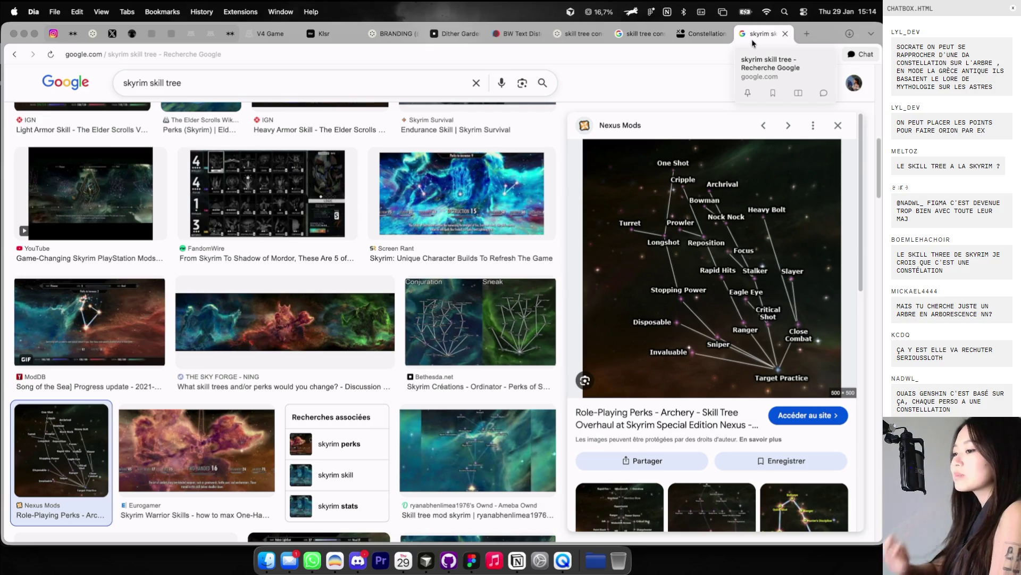
scroll(479, 319, "down", 8)
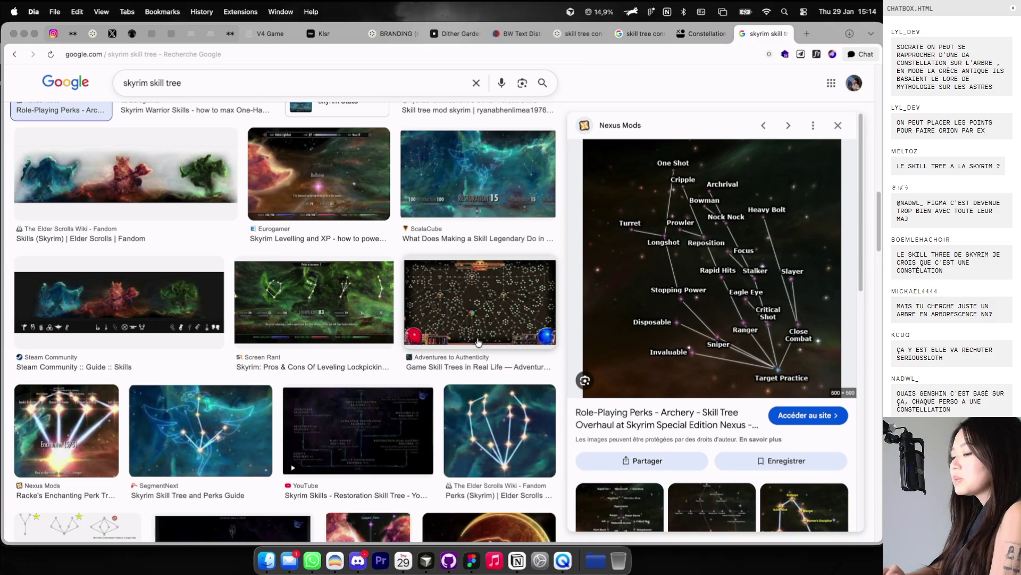
left_click(342, 448)
scroll(346, 439, "down", 1)
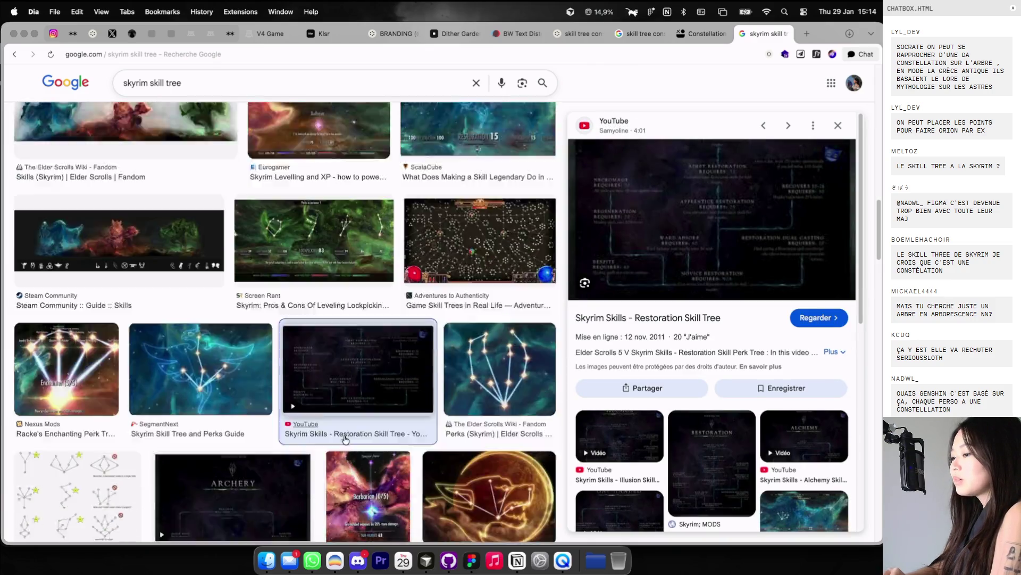
scroll(345, 439, "down", 5)
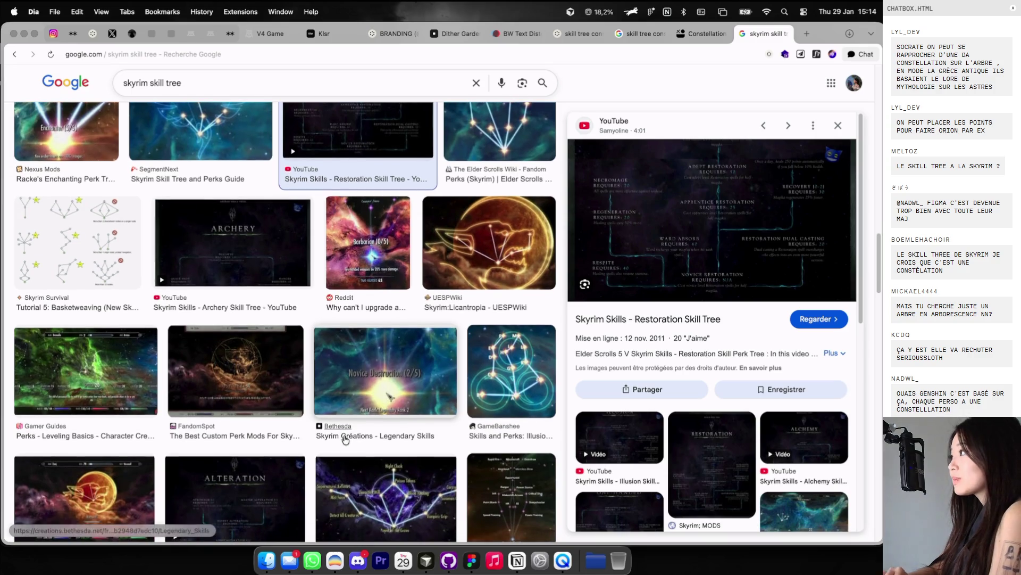
scroll(346, 439, "down", 15)
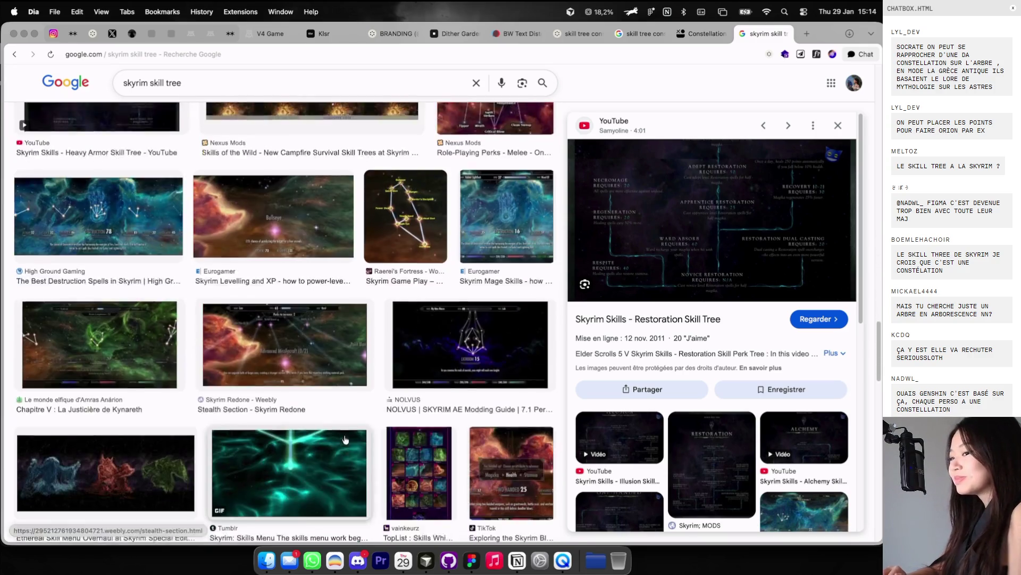
scroll(344, 440, "down", 1)
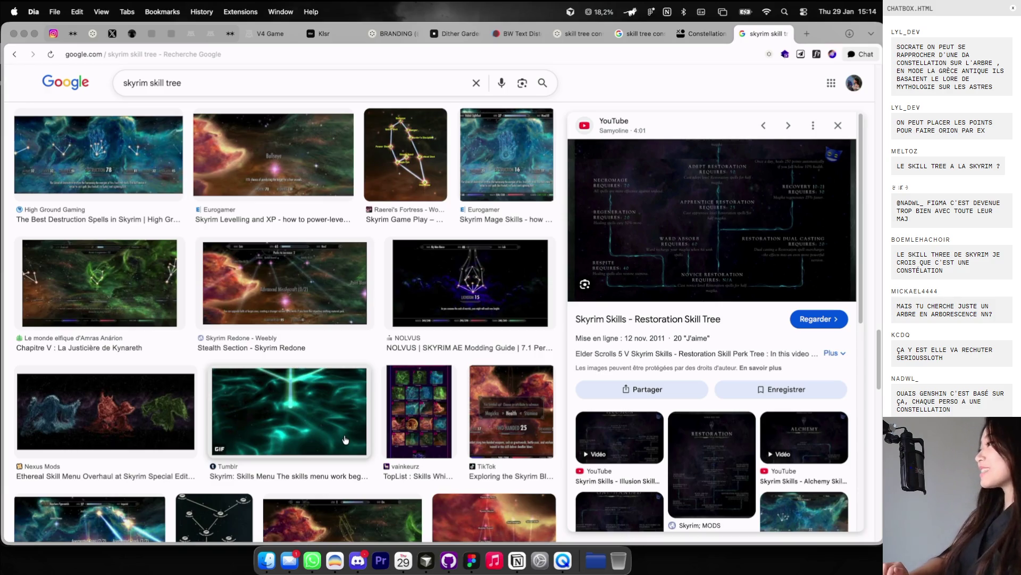